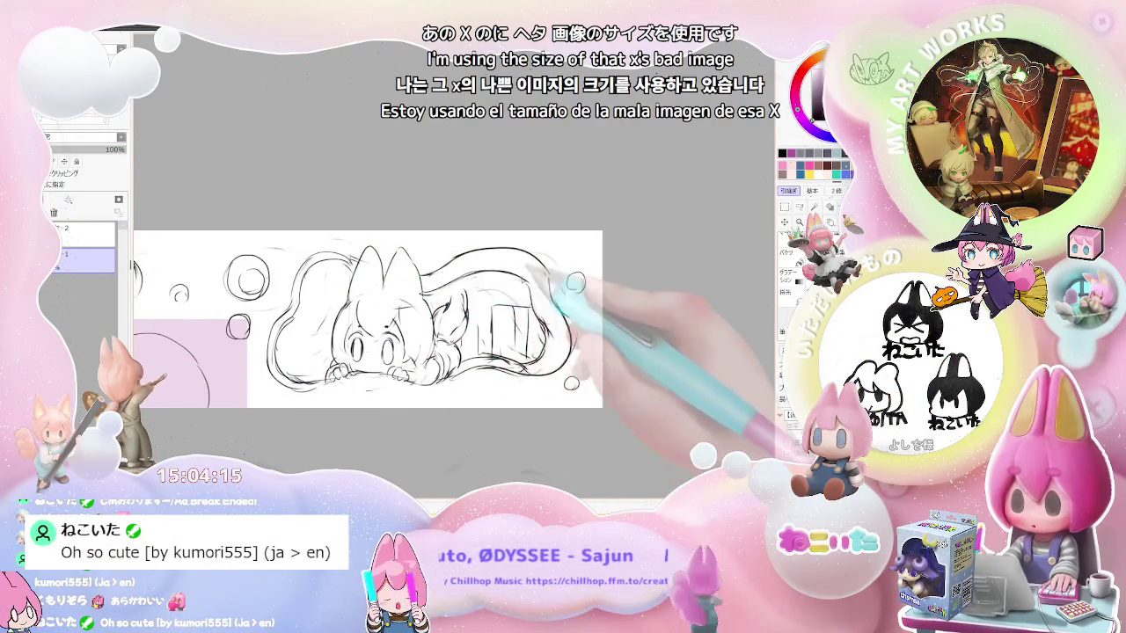
# - Zoom in and out and mirror the view to check the sketch's overall proportions
pyautogui.hotkey('ctrl', '-')
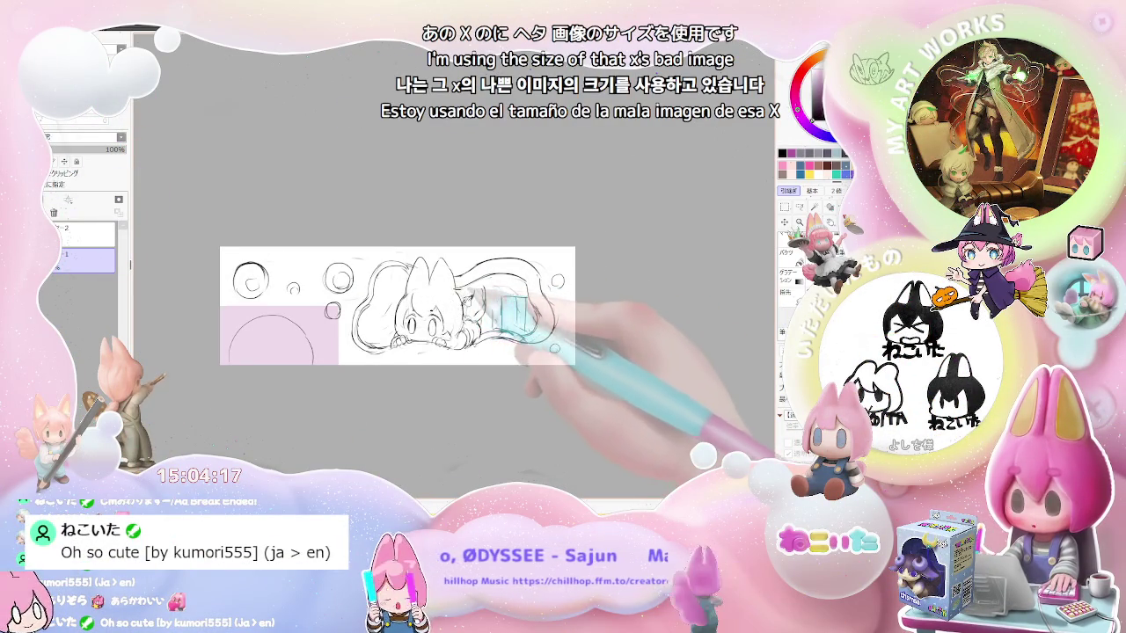
pyautogui.hotkey('ctrl', '+')
pyautogui.hotkey('ctrl', '+')
pyautogui.hotkey('ctrl', '+')
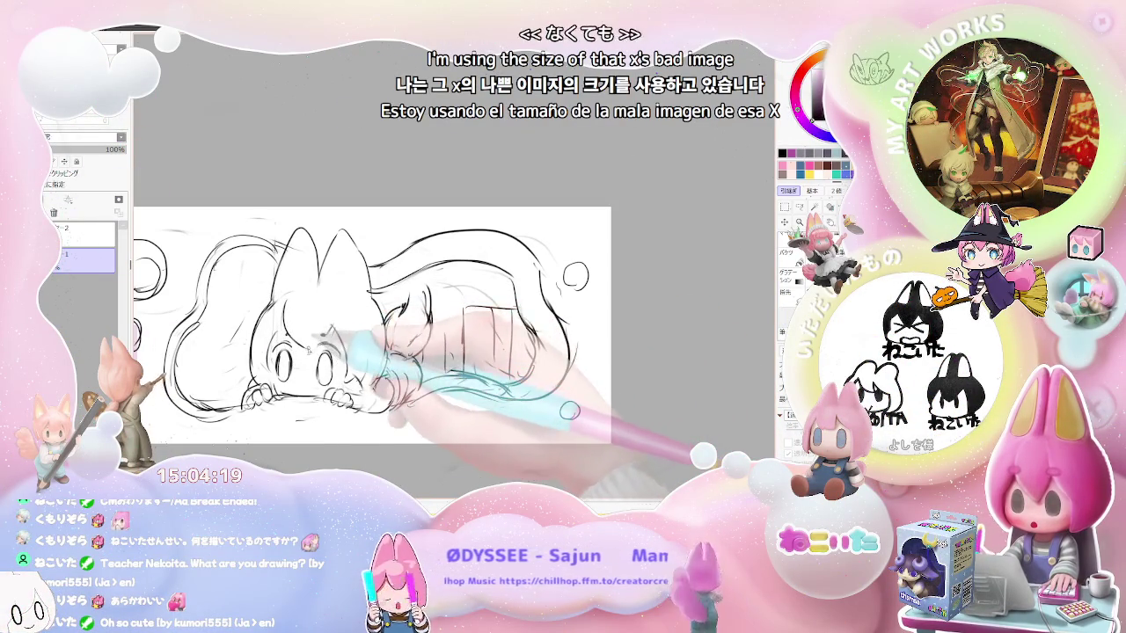
pyautogui.hotkey('ctrl', '-')
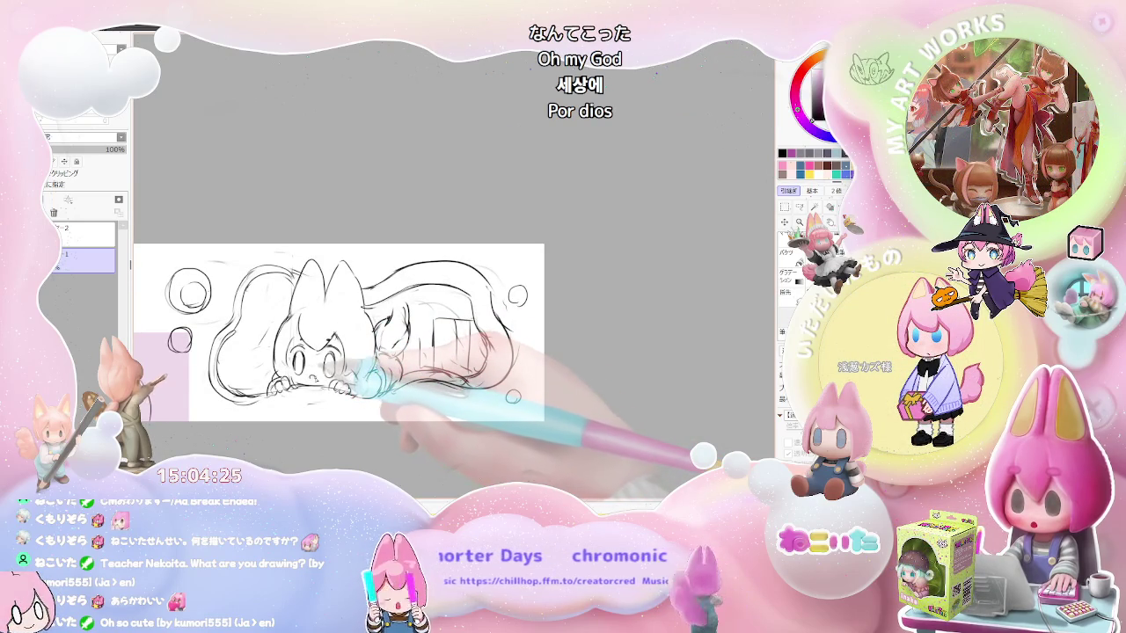
pyautogui.hotkey('ctrl', '-')
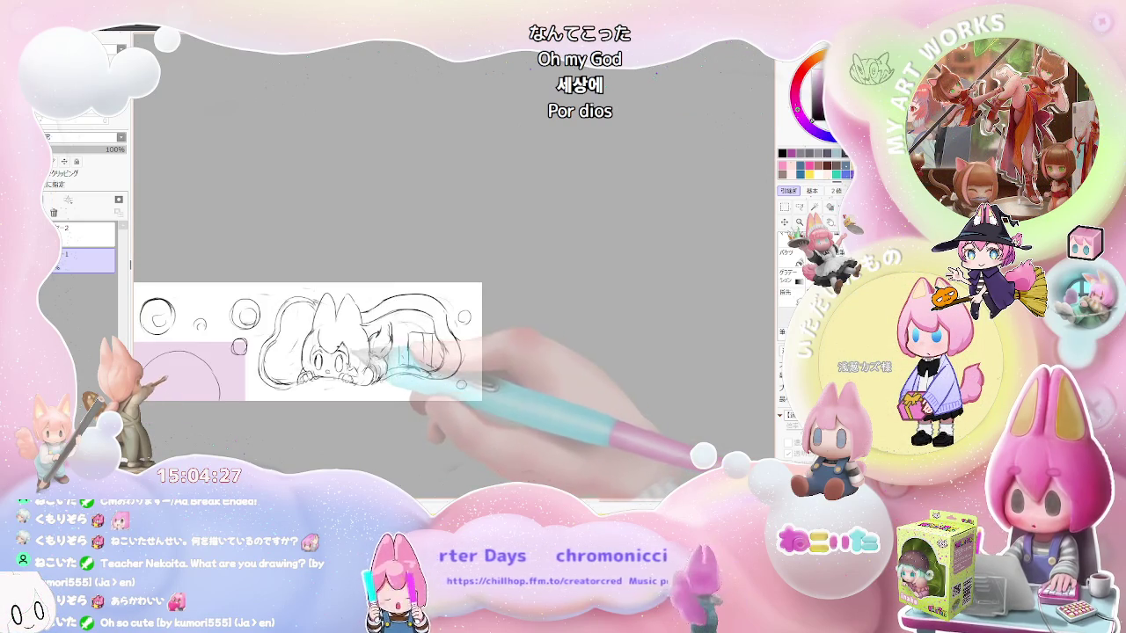
pyautogui.hotkey('ctrl', '-')
pyautogui.hotkey('ctrl', '-')
pyautogui.hotkey('ctrl', '+')
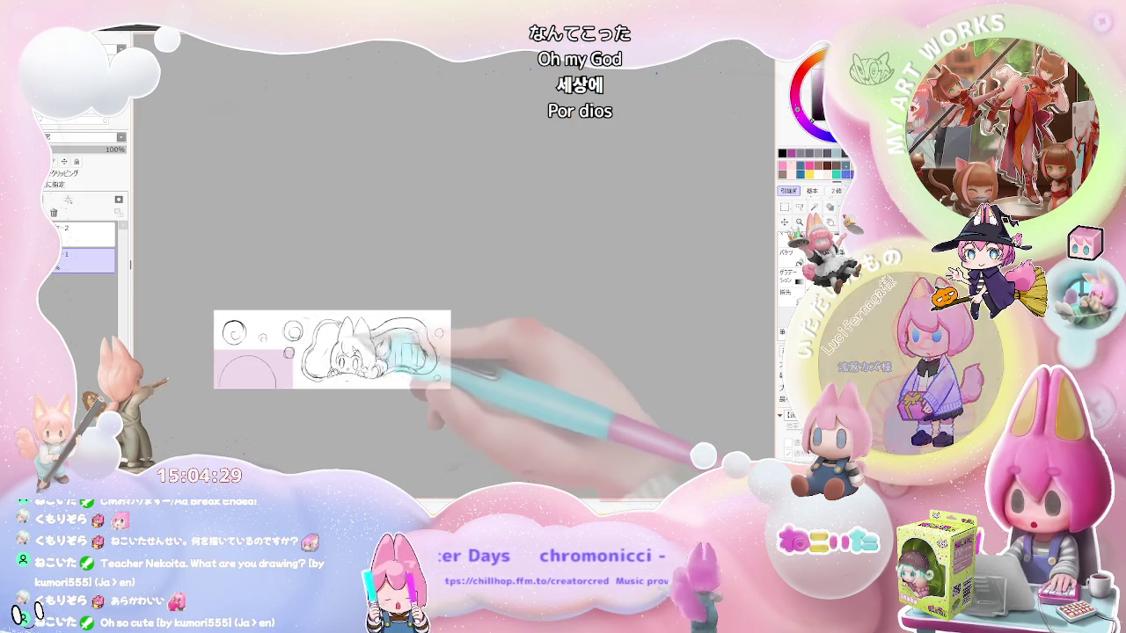
pyautogui.hotkey('ctrl', '+')
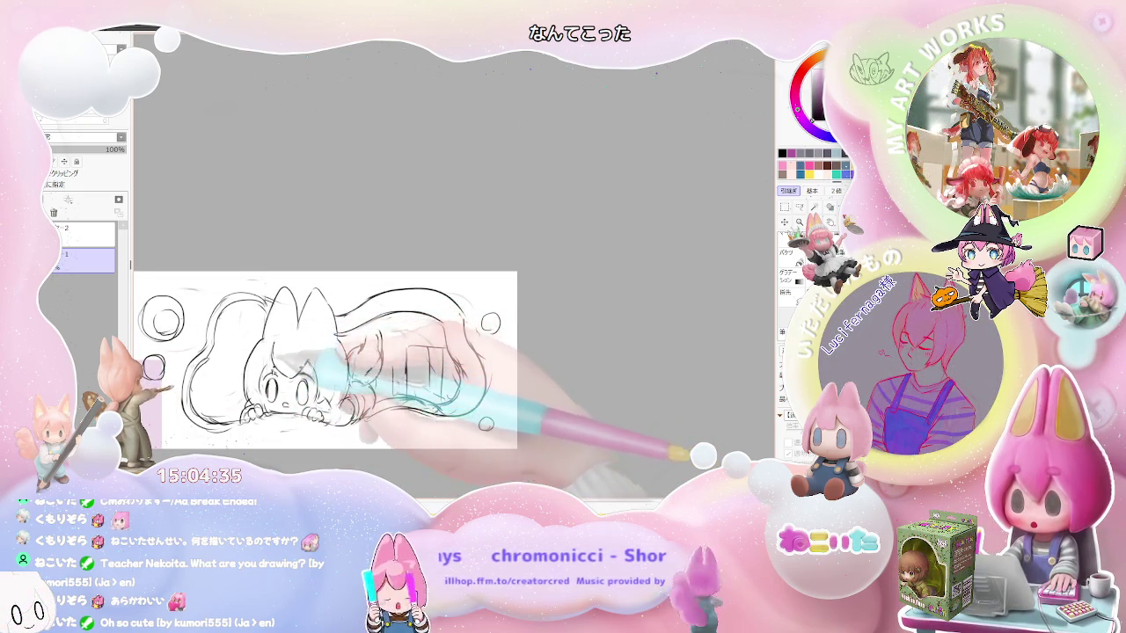
pyautogui.hotkey('ctrl', '-')
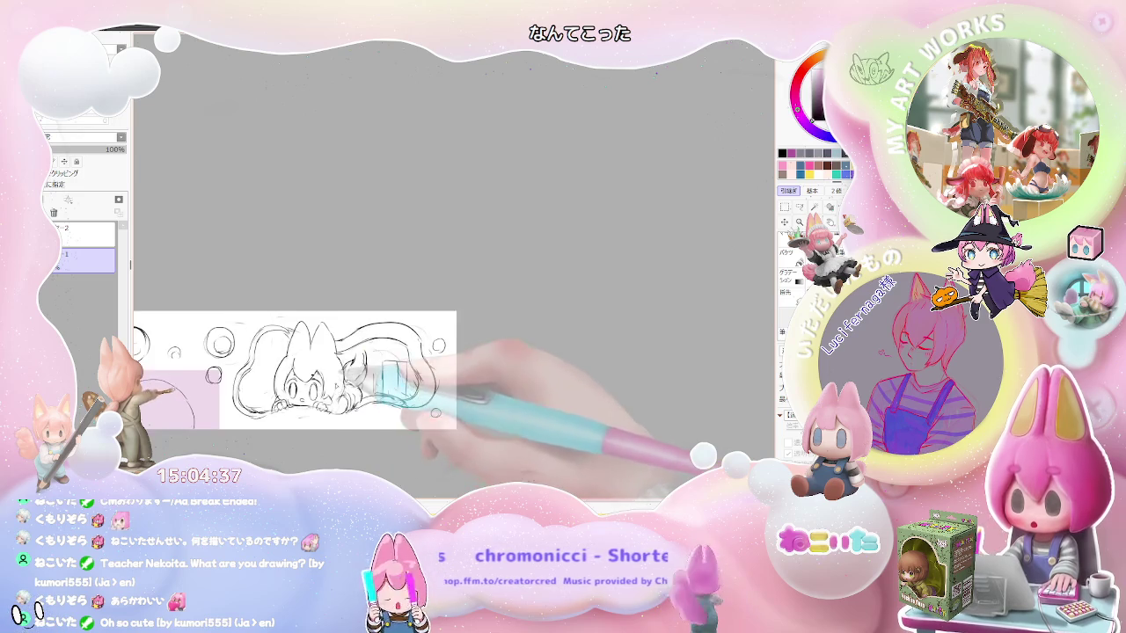
pyautogui.hotkey('ctrl', '-')
pyautogui.hotkey('ctrl', '-')
pyautogui.hotkey('ctrl', '+')
pyautogui.hotkey('ctrl', '+')
pyautogui.hotkey('ctrl', '+')
pyautogui.hotkey('ctrl', '+')
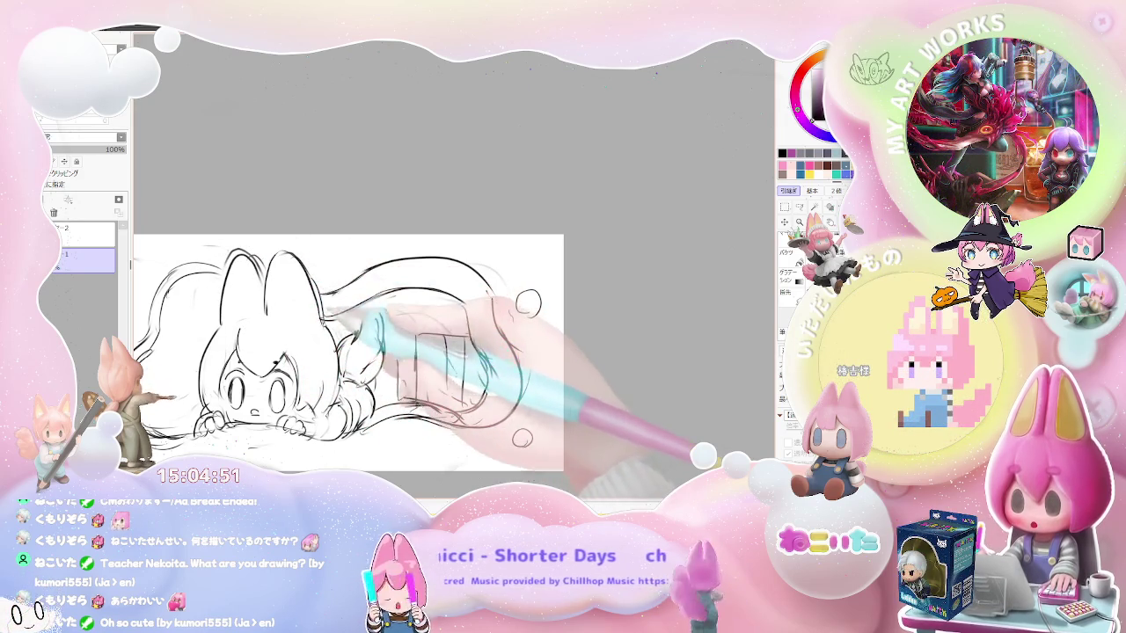
pyautogui.press('-')
pyautogui.press('-')
pyautogui.press('-')
pyautogui.moveTo(290, 352); pyautogui.dragTo(616, 352)
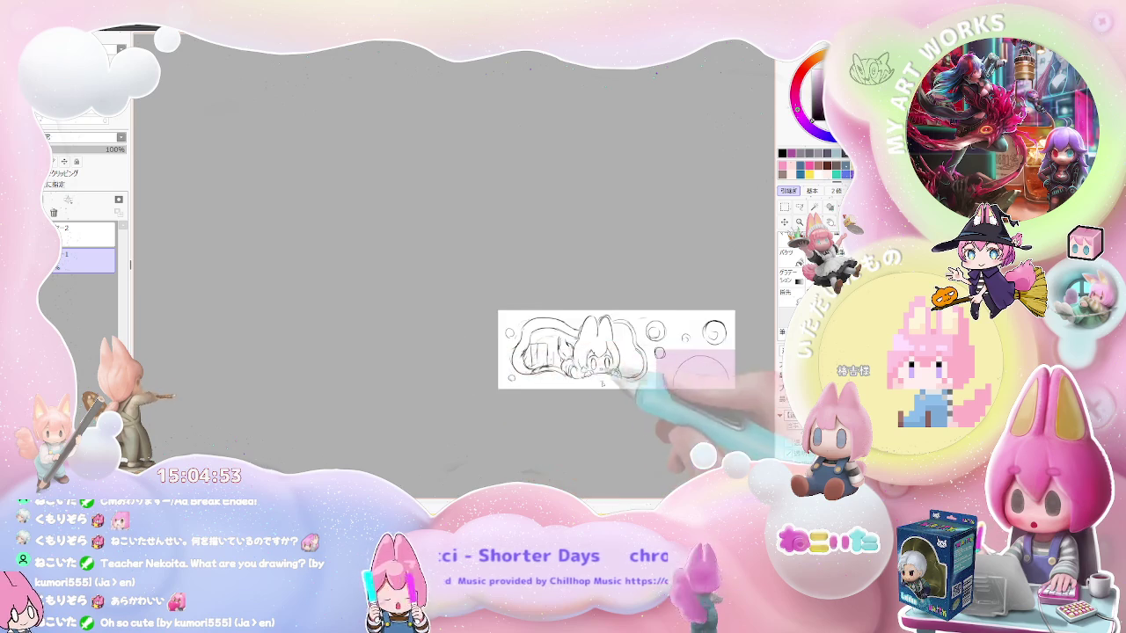
pyautogui.press('+')
pyautogui.press('+')
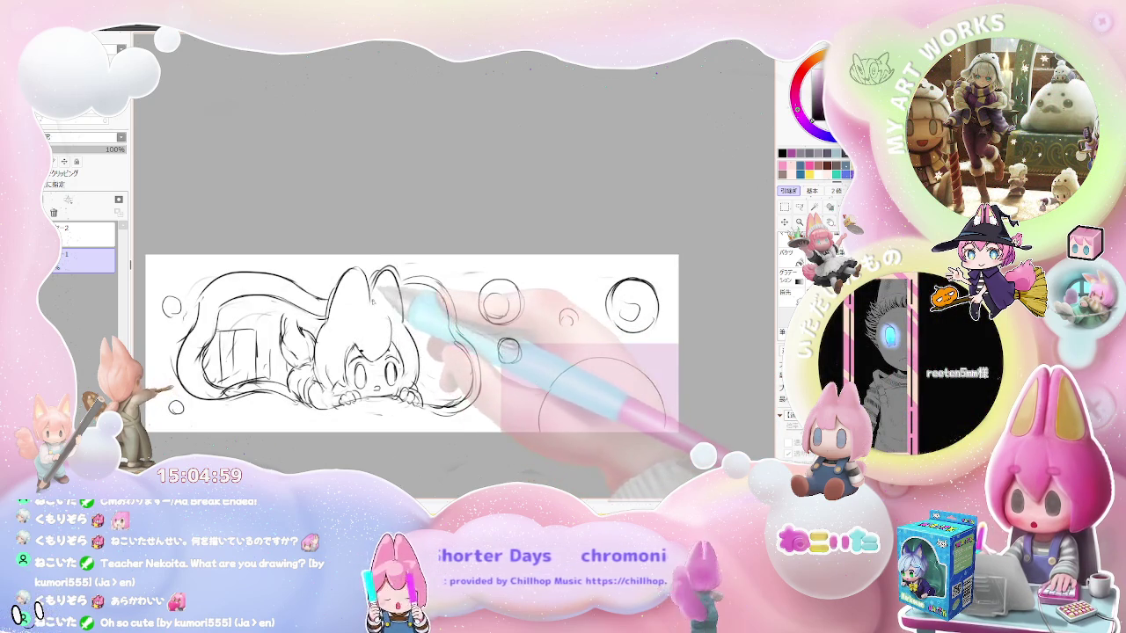
pyautogui.press('-')
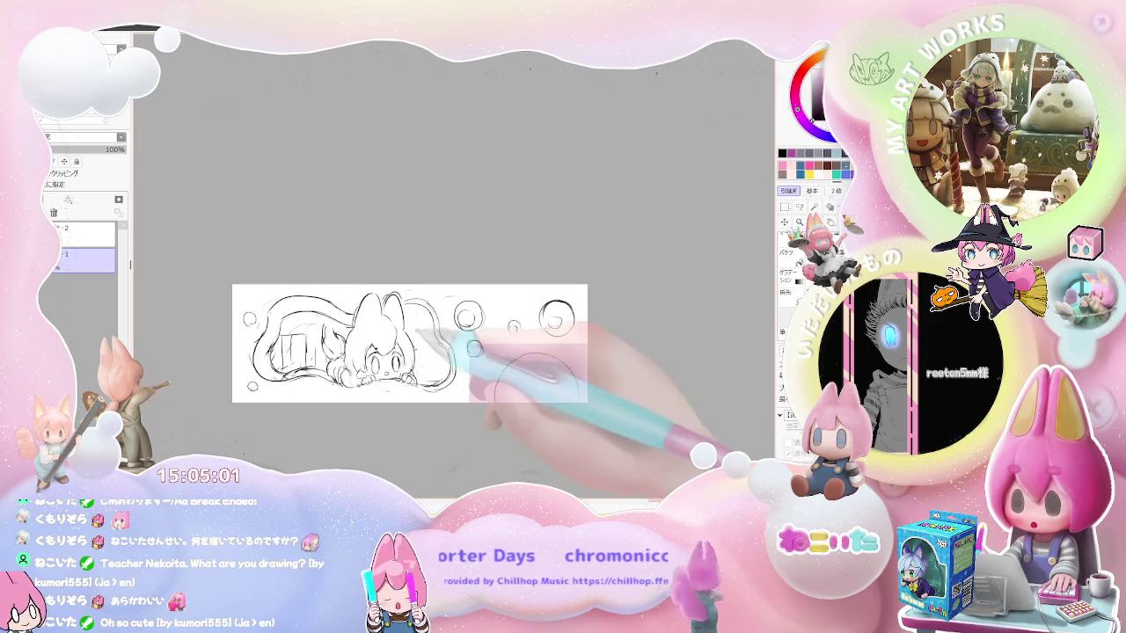
pyautogui.press('-')
pyautogui.press('h')
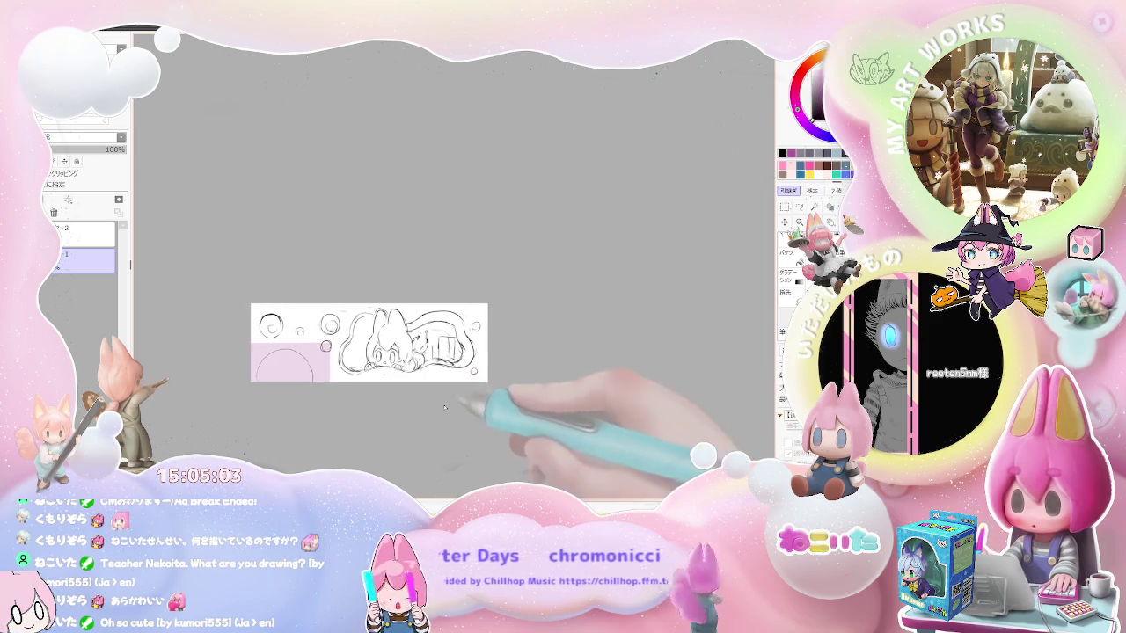
pyautogui.press('+')
pyautogui.press('+')
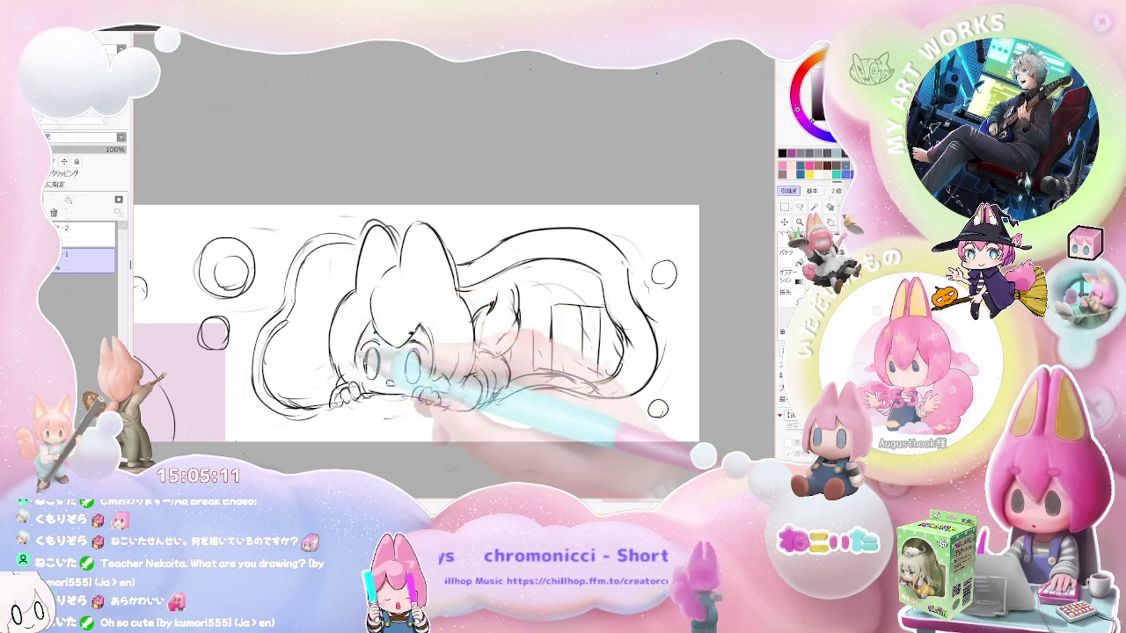
pyautogui.press('-')
pyautogui.press('-')
pyautogui.press('-')
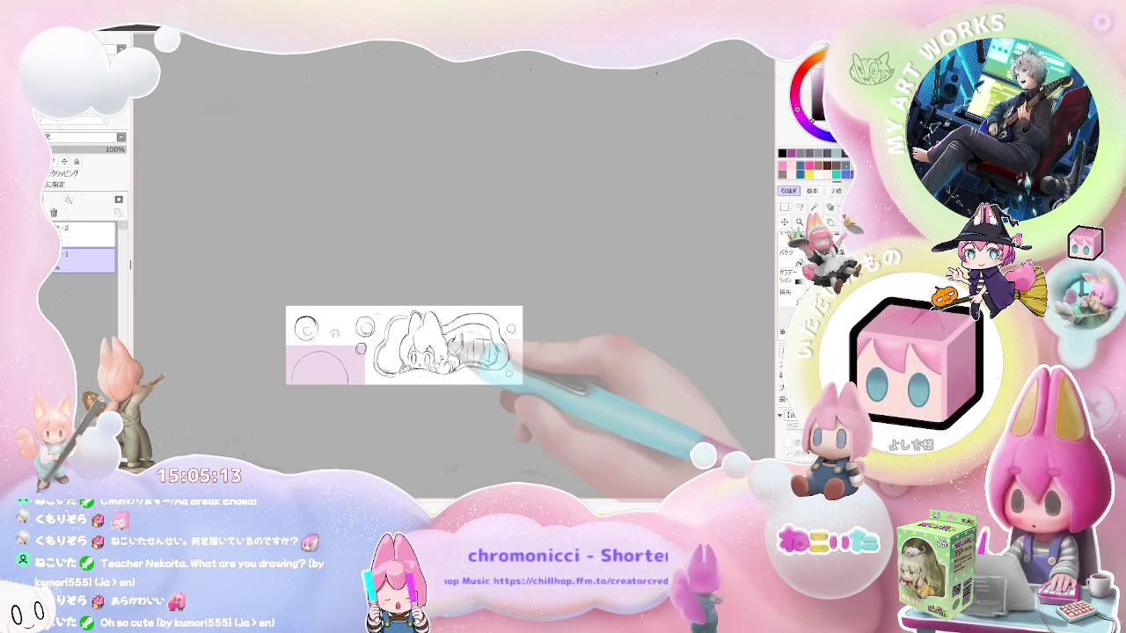
pyautogui.press('+')
pyautogui.press('+')
pyautogui.press('+')
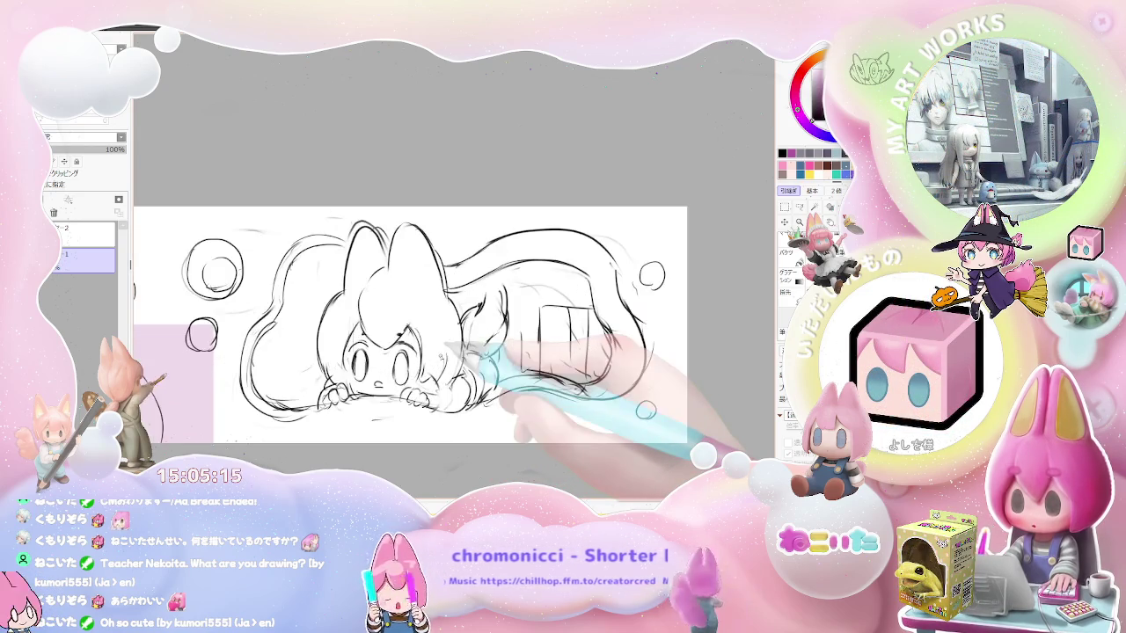
pyautogui.press('+')
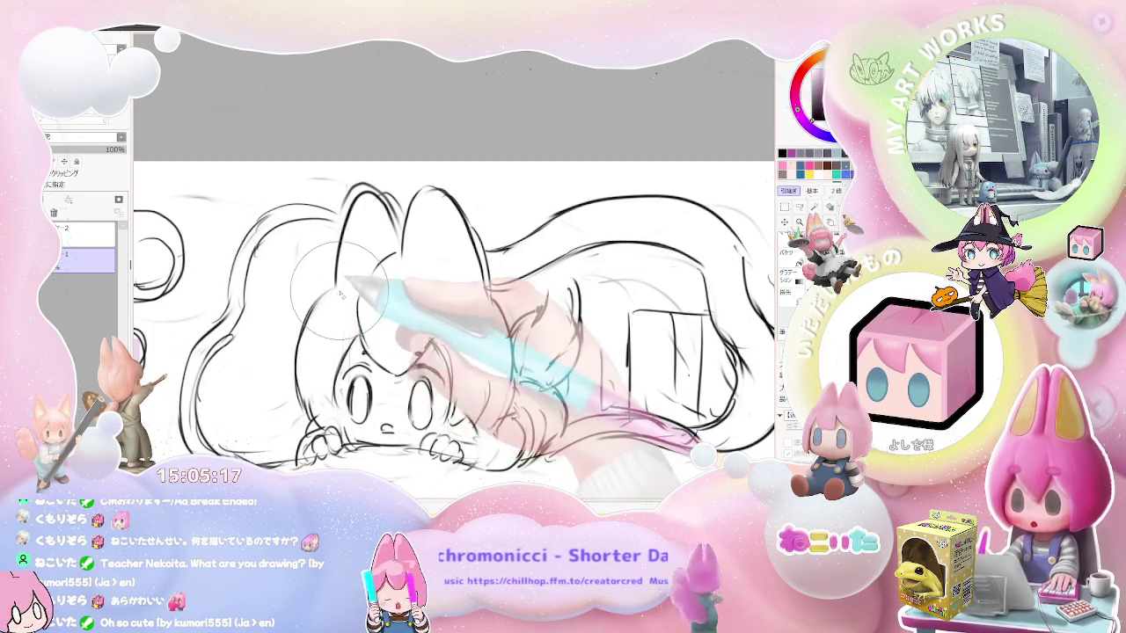
pyautogui.press('-')
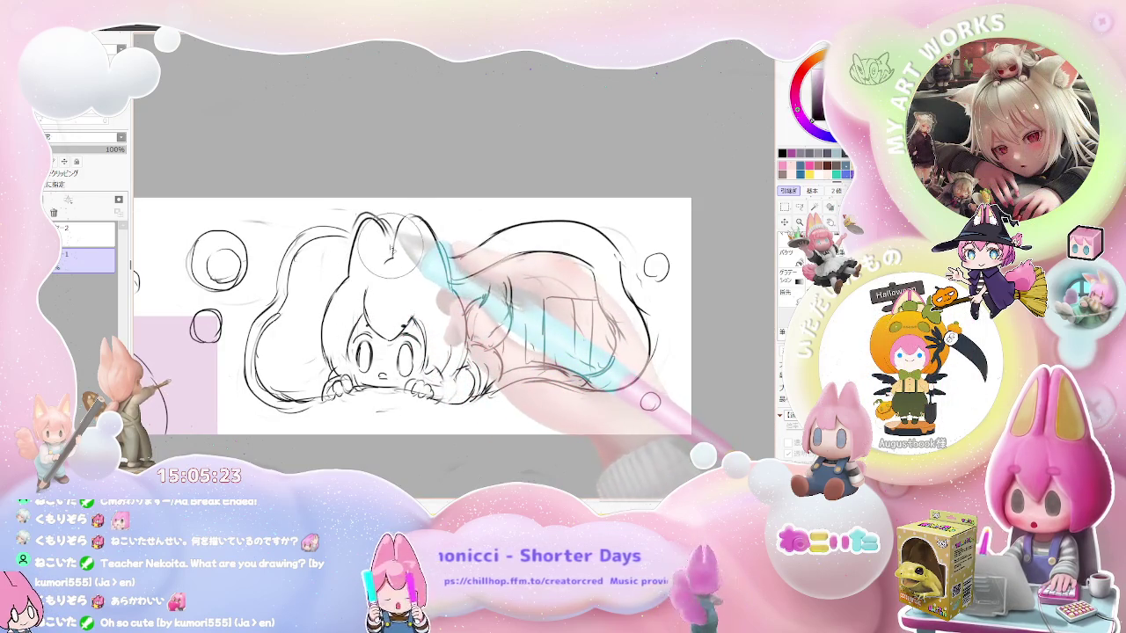
pyautogui.press('-')
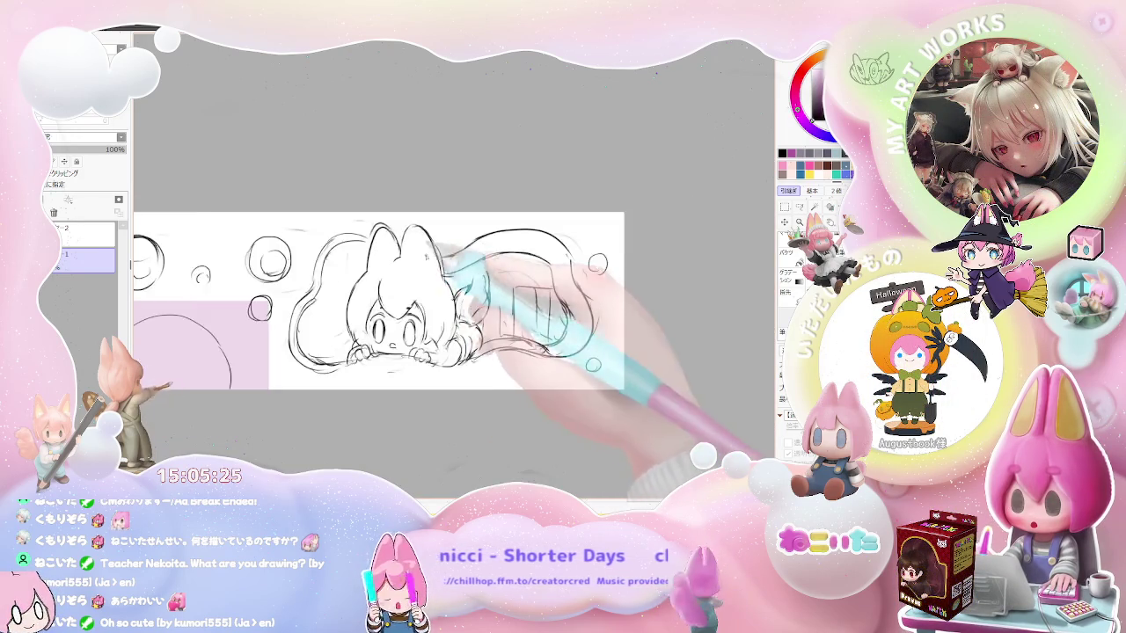
pyautogui.press('-')
pyautogui.press('-')
# - Sketch short strokes over the character's forehead and eyes, then zoom out and back to review
pyautogui.scroll(1, 488, 336)
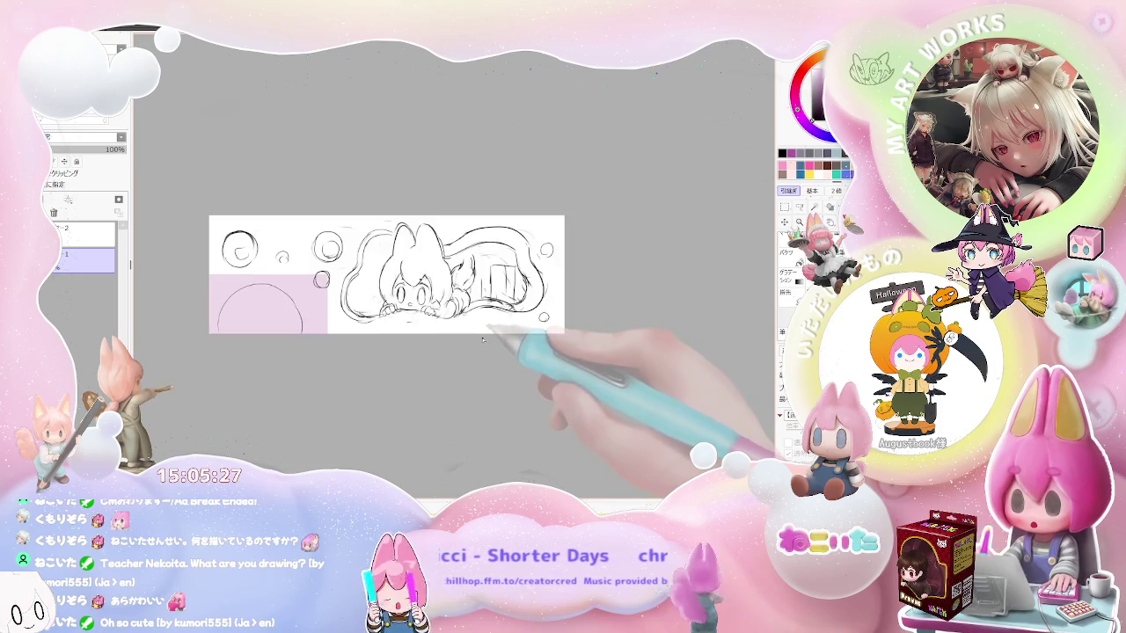
pyautogui.scroll(1, 488, 335)
pyautogui.scroll(1, 488, 335)
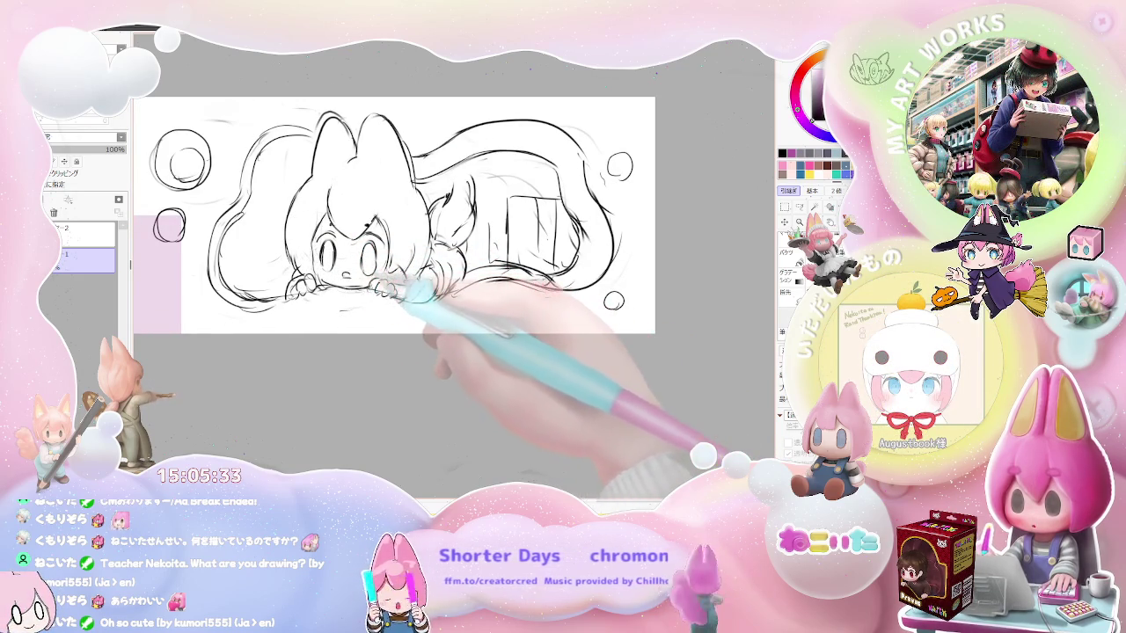
pyautogui.moveTo(343, 243); pyautogui.dragTo(396, 240)
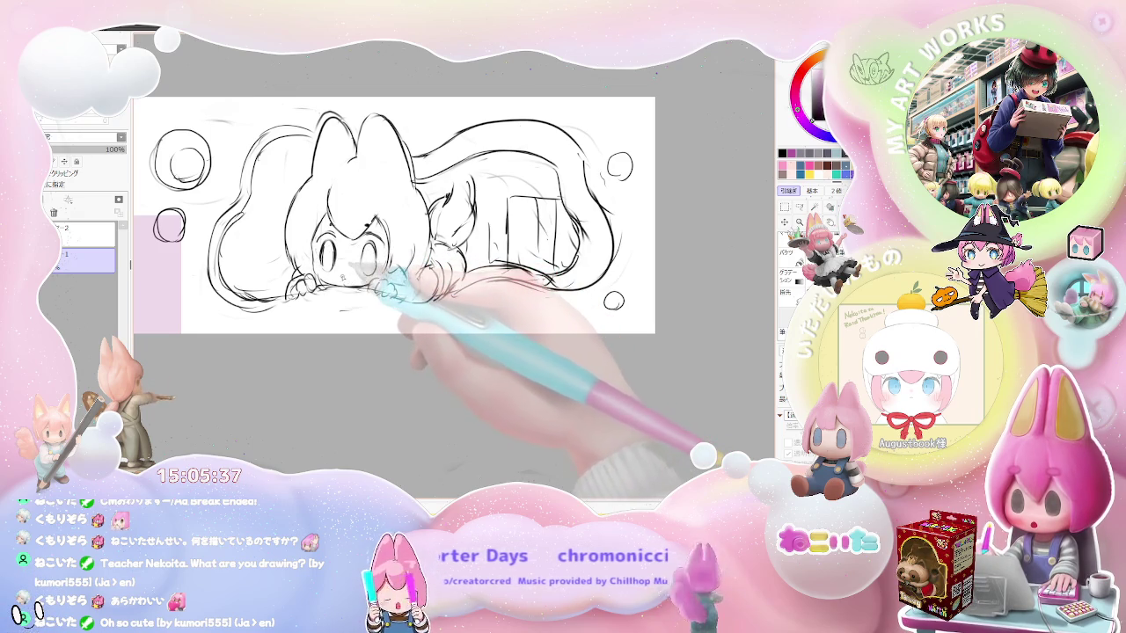
pyautogui.scroll(-3, 422, 279)
pyautogui.scroll(-3, 427, 282)
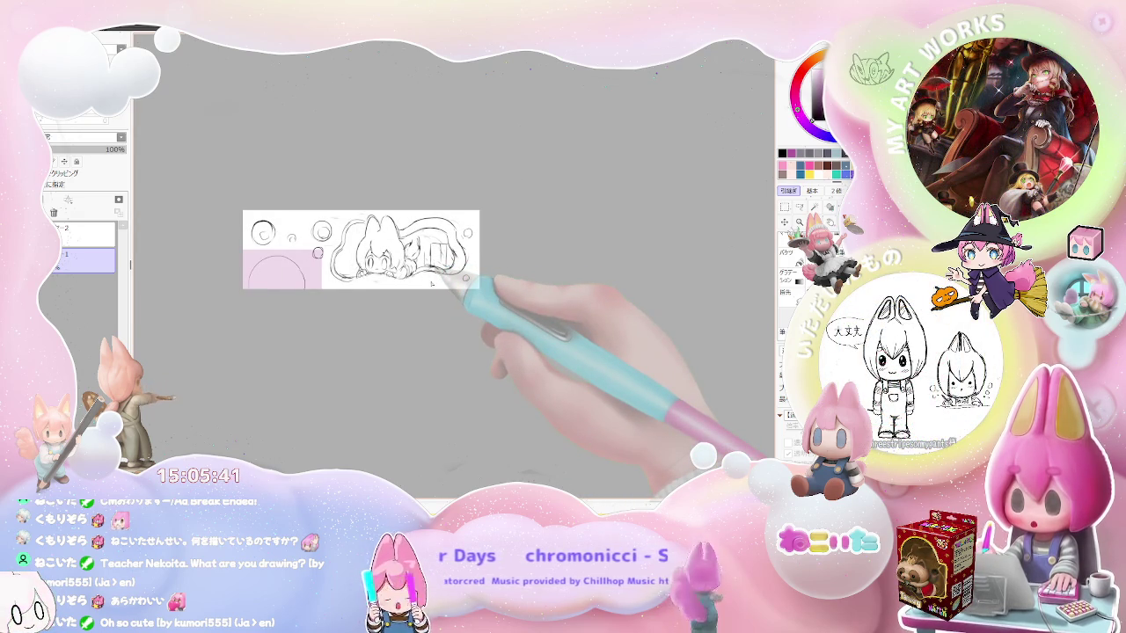
pyautogui.scroll(2, 431, 283)
pyautogui.scroll(2, 413, 264)
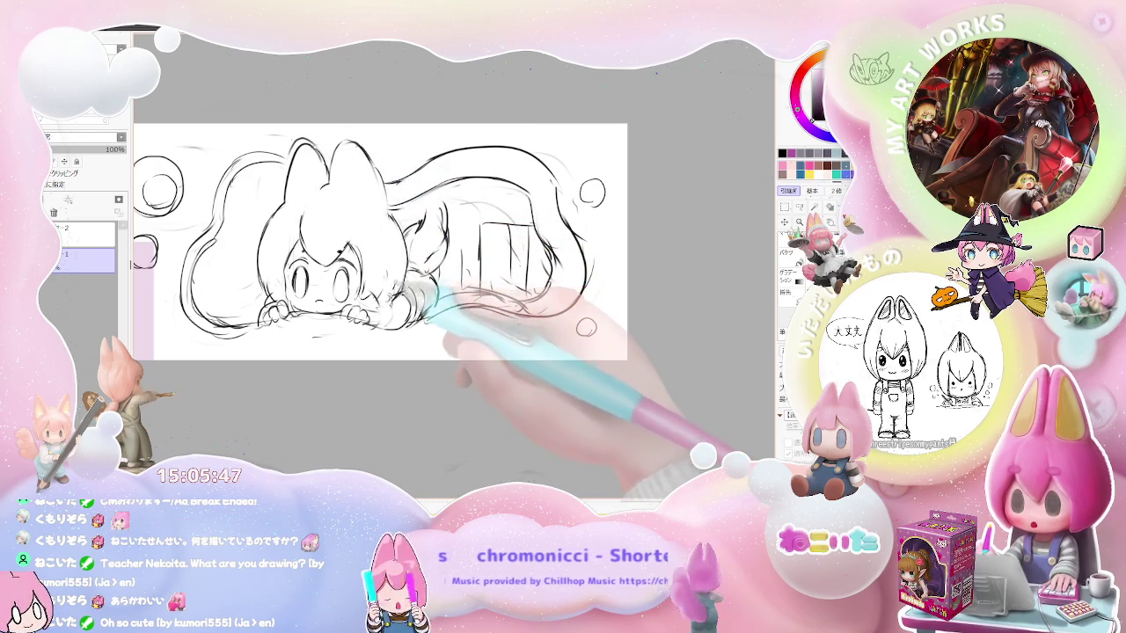
pyautogui.scroll(-2, 563, 326)
pyautogui.scroll(-2, 527, 324)
pyautogui.scroll(-2, 493, 322)
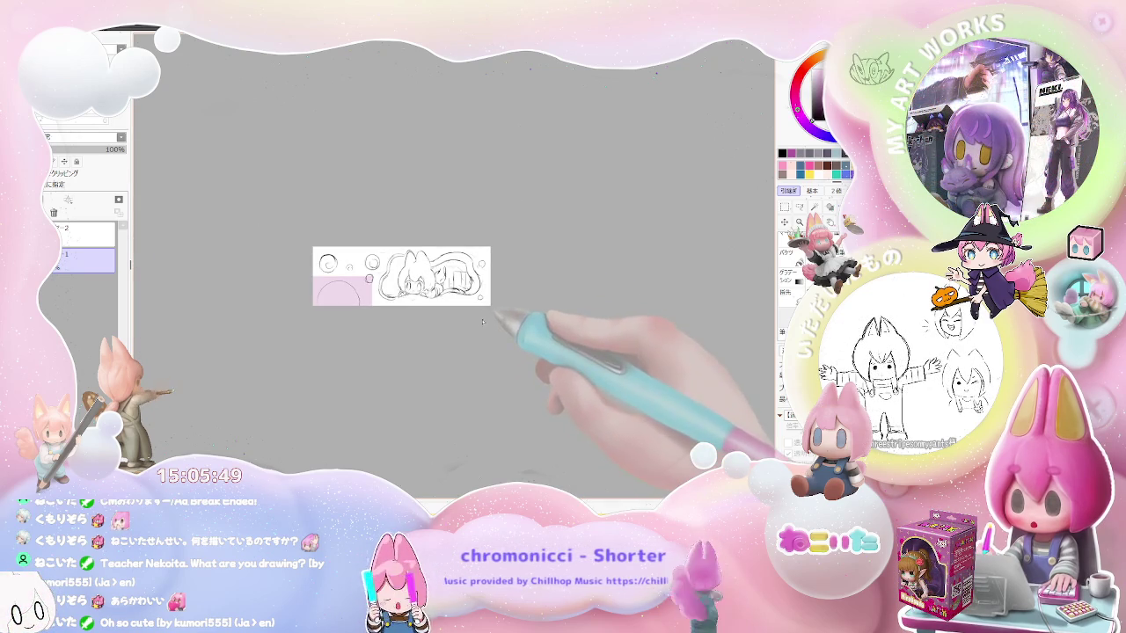
pyautogui.scroll(1, 475, 290)
pyautogui.scroll(2, 475, 282)
pyautogui.scroll(2, 393, 254)
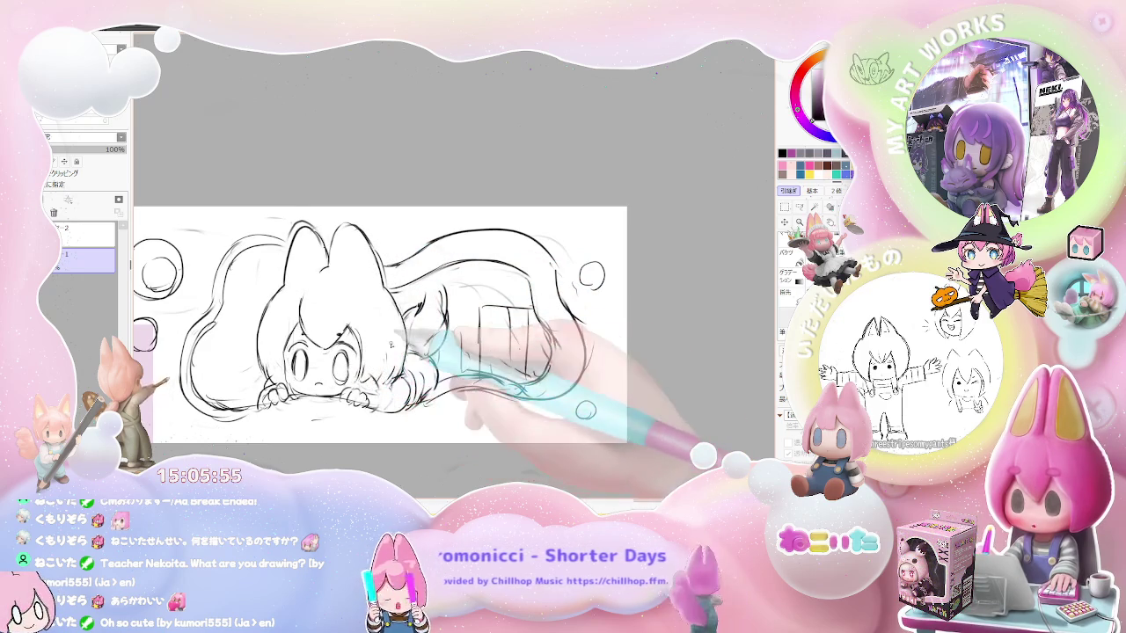
# - Add lines to the back-hair outline beside the head
pyautogui.moveTo(427, 273); pyautogui.dragTo(616, 294)
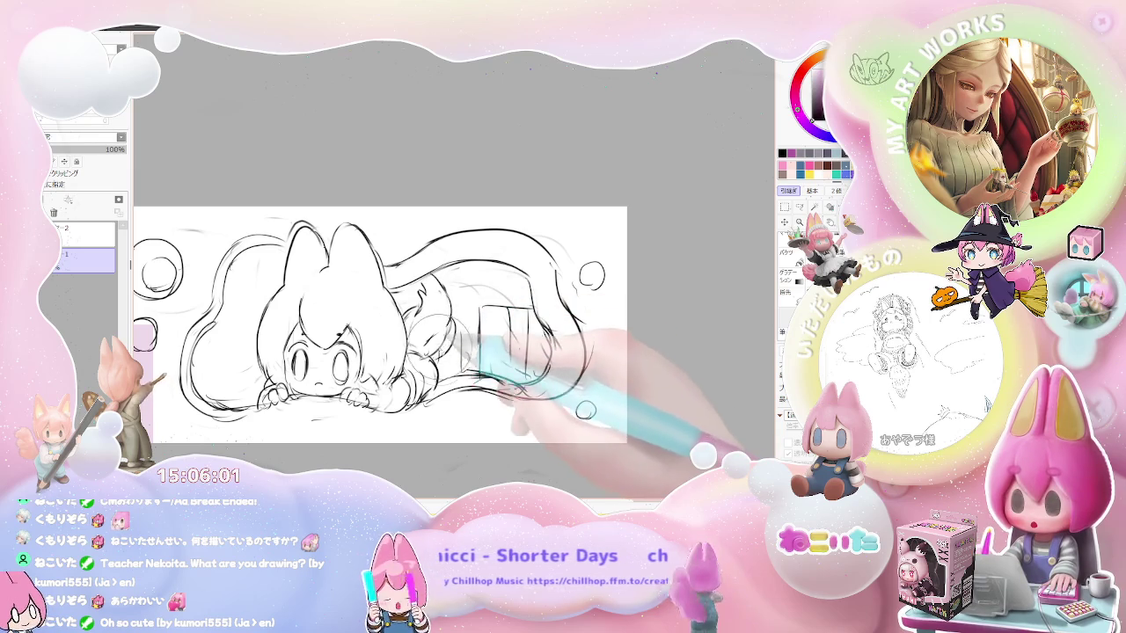
pyautogui.scroll(-1, 458, 353)
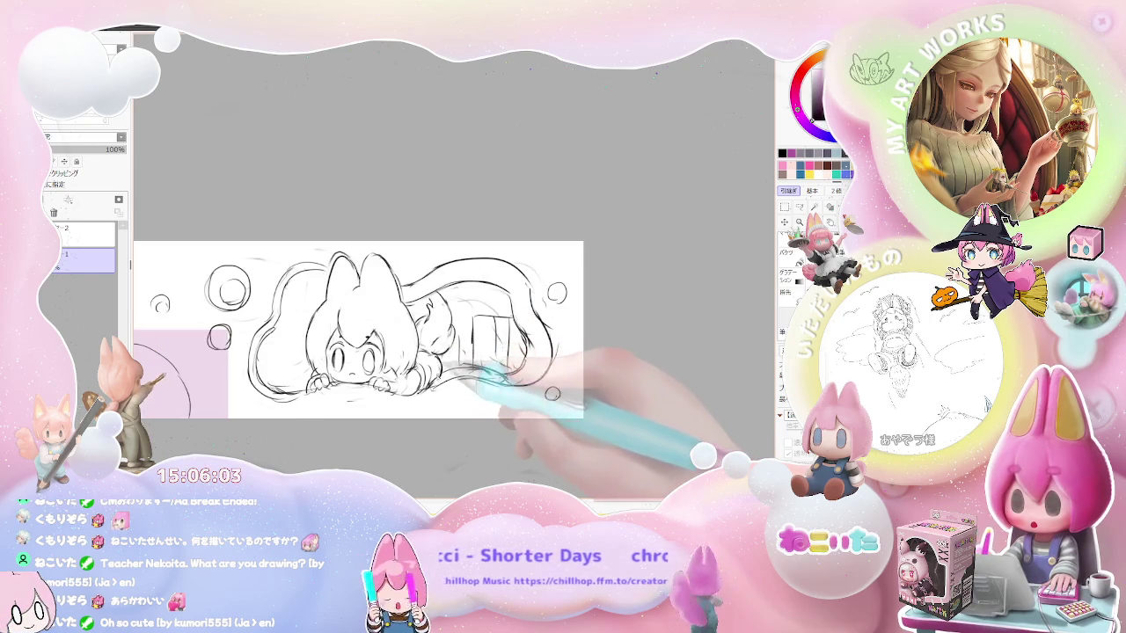
pyautogui.scroll(-3, 475, 365)
pyautogui.scroll(2, 448, 354)
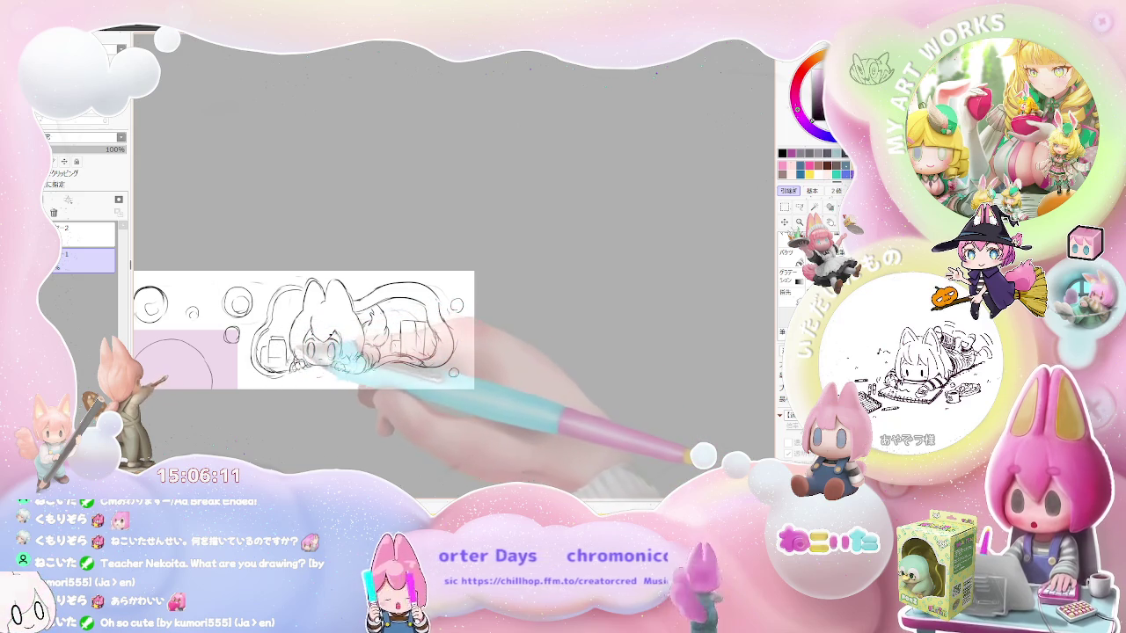
# - Lower the sketch layer's opacity to about 21% and add a new layer for line art
pyautogui.scroll(2, 320, 358)
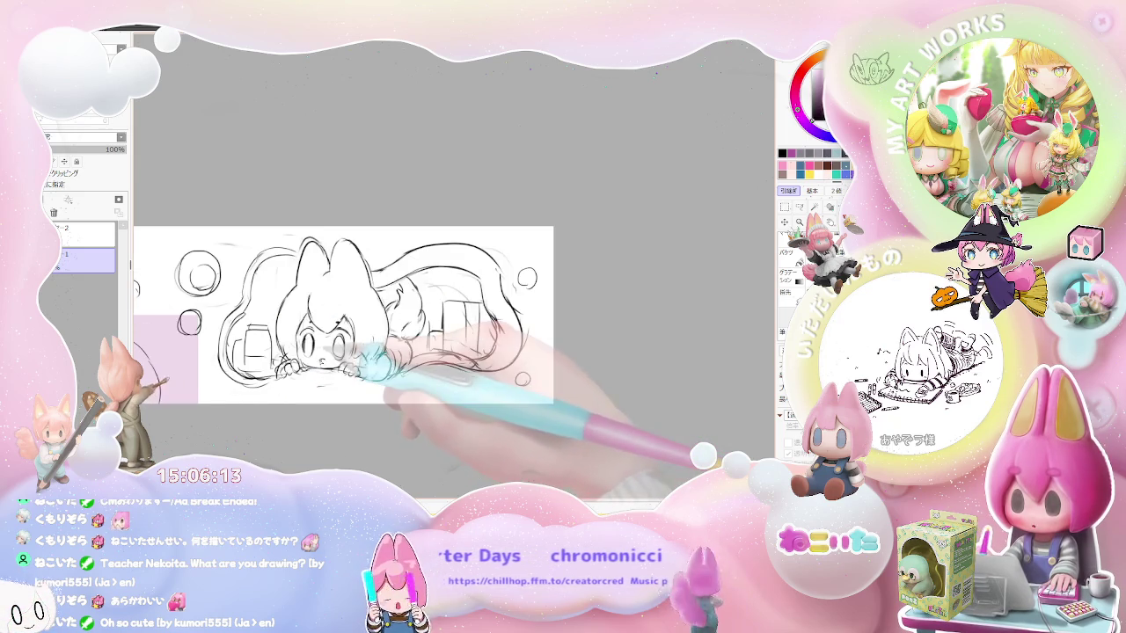
pyautogui.scroll(-1, 352, 317)
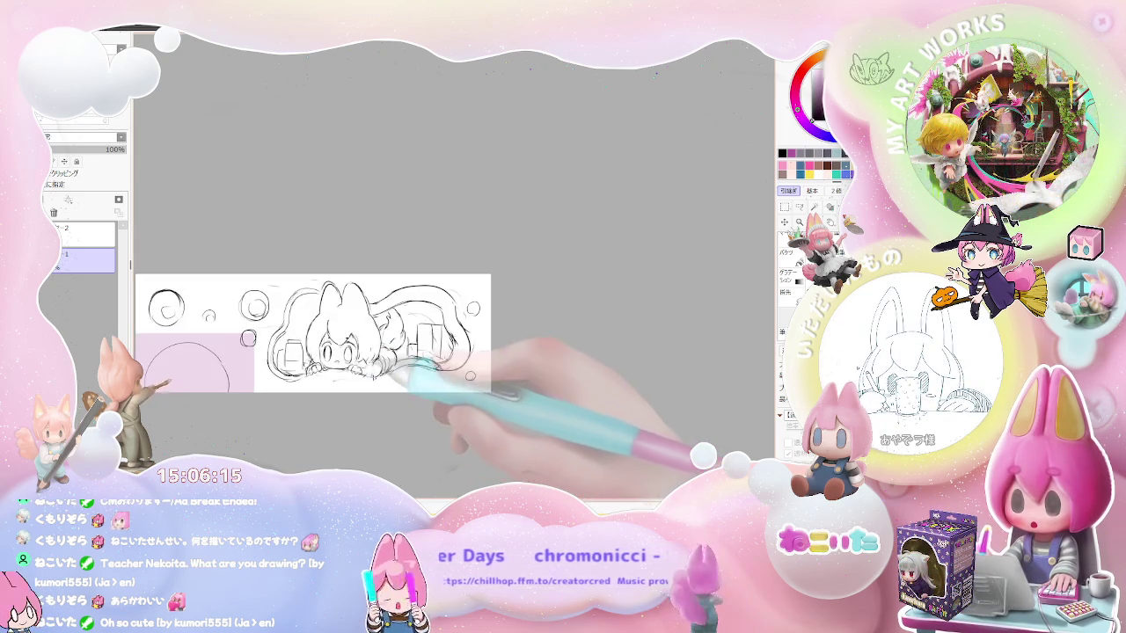
pyautogui.scroll(-2, 352, 344)
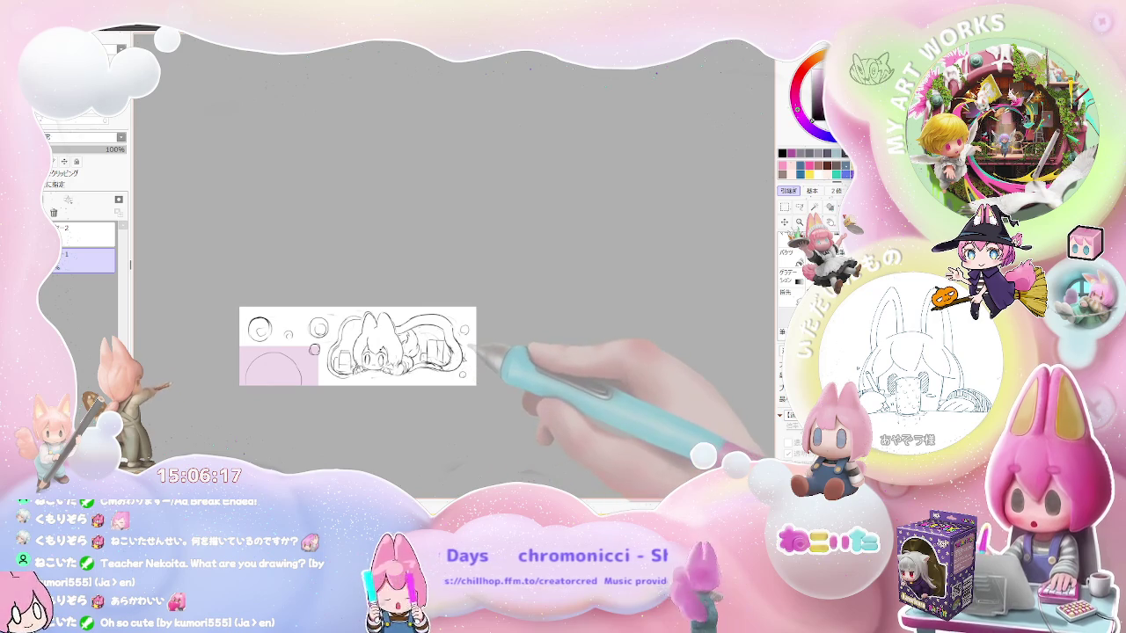
pyautogui.scroll(4, 466, 356)
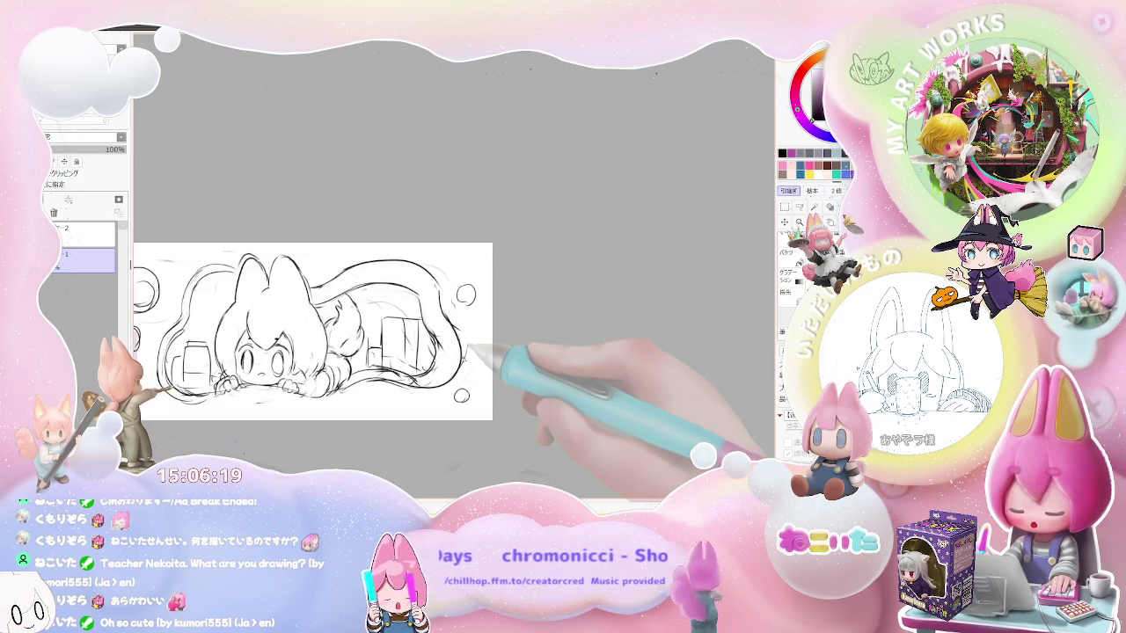
pyautogui.moveTo(121, 149); pyautogui.dragTo(64, 149)
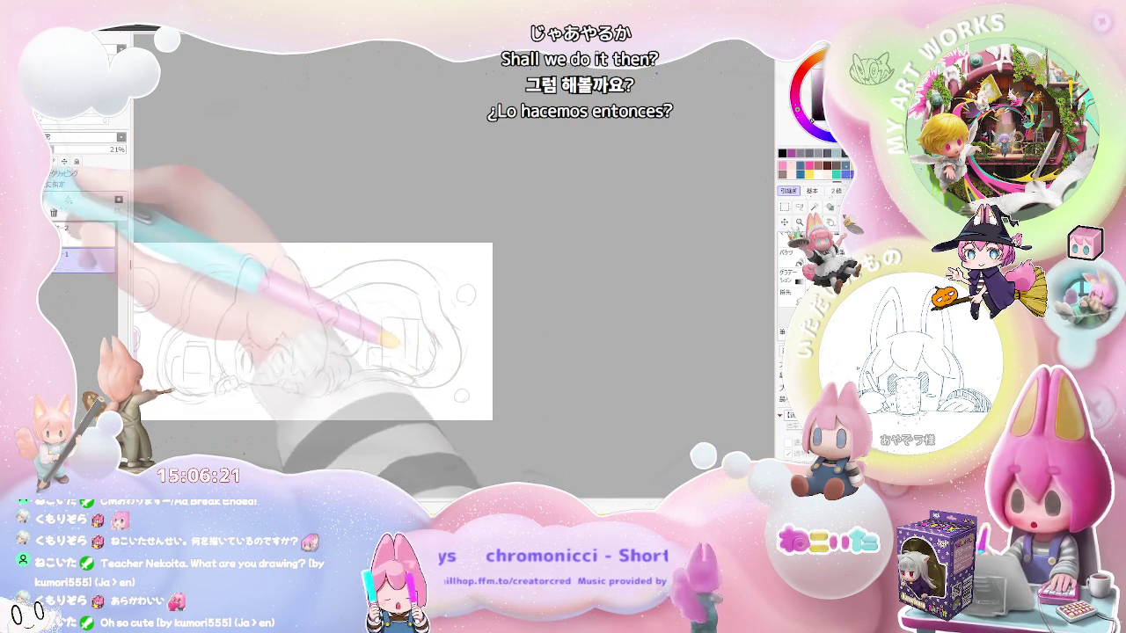
pyautogui.click(68, 199)
# - Ink the left and right cat ear outlines and the left side of the head
pyautogui.scroll(3, 227, 299)
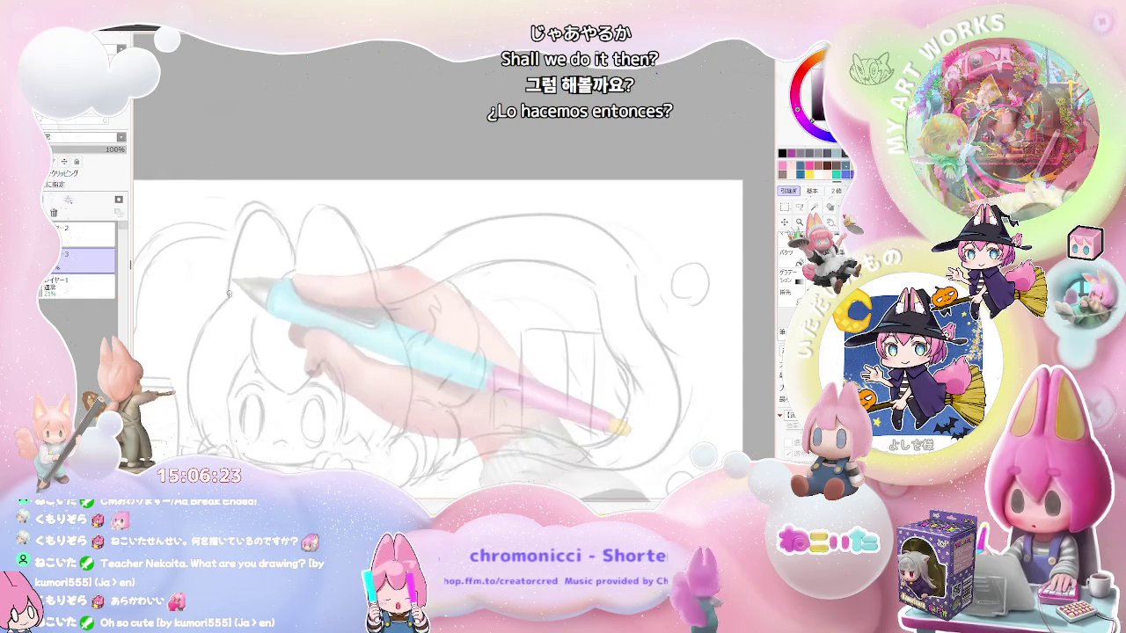
pyautogui.moveTo(222, 264); pyautogui.dragTo(282, 252)
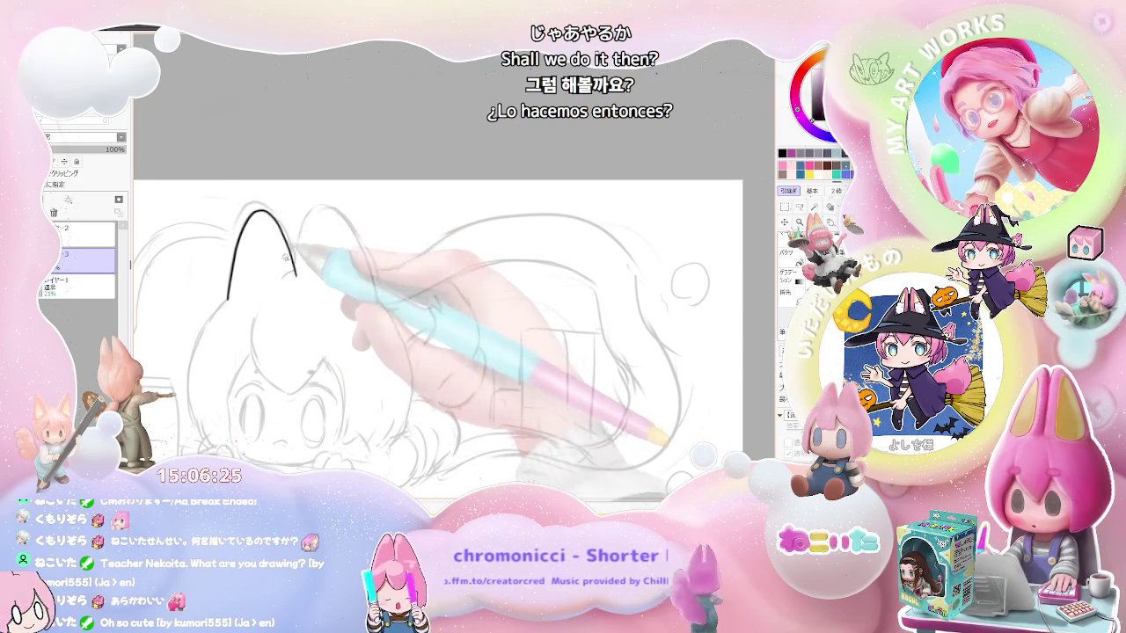
pyautogui.hotkey('ctrl', 'z')
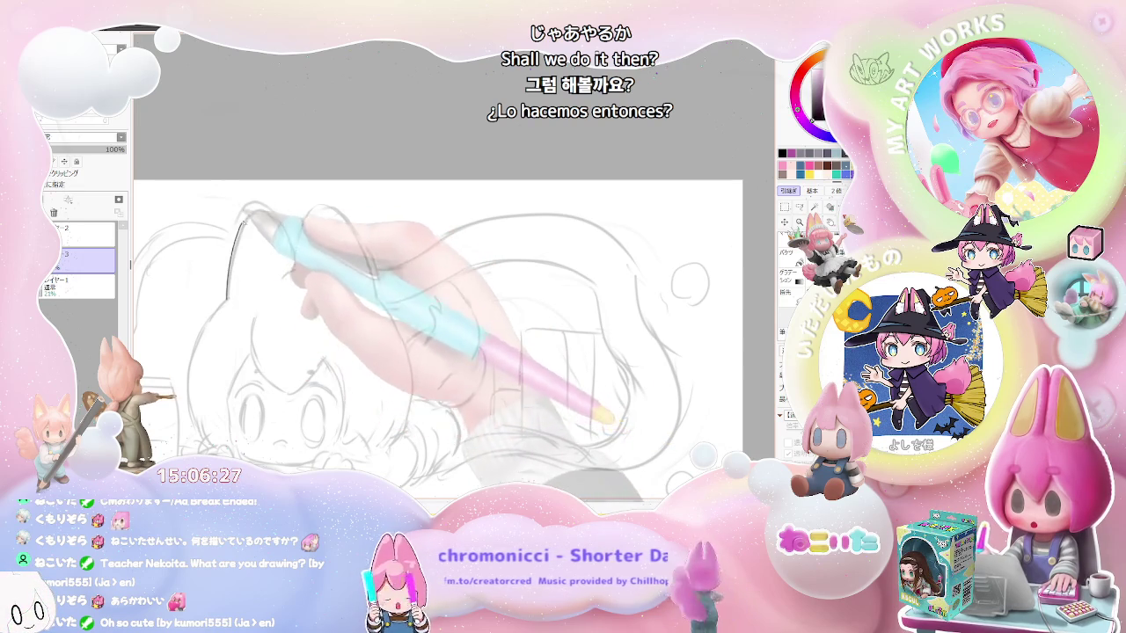
pyautogui.moveTo(227, 299)
pyautogui.mouseDown()
pyautogui.moveTo(243, 230)
pyautogui.moveTo(273, 215)
pyautogui.moveTo(295, 262)
pyautogui.moveTo(333, 207)
pyautogui.mouseUp()
pyautogui.moveTo(359, 253); pyautogui.dragTo(377, 303)
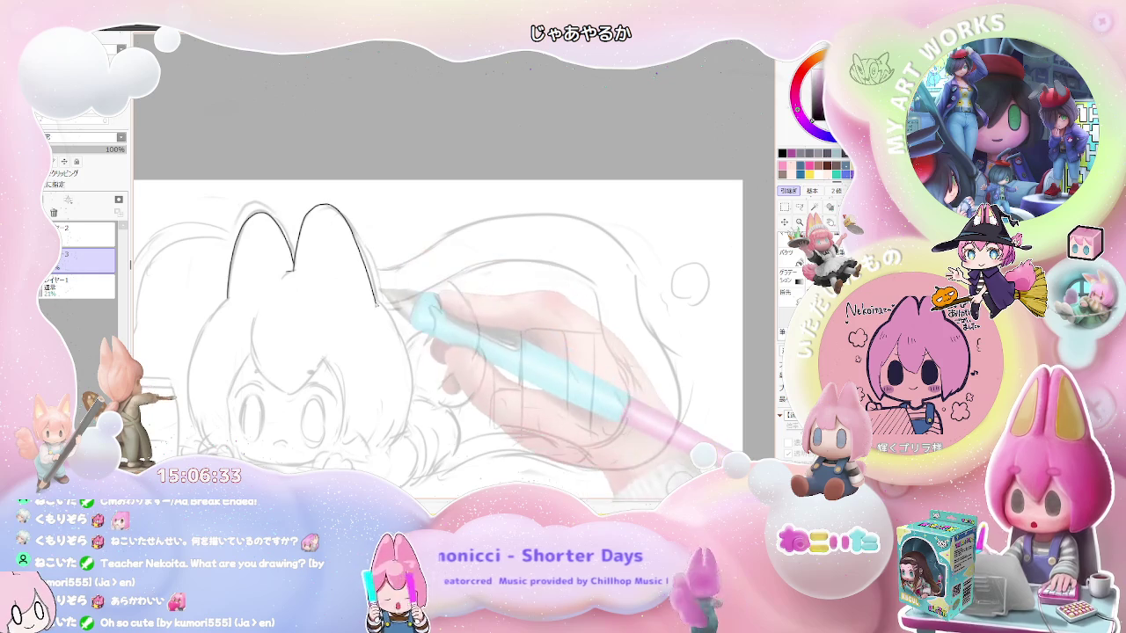
pyautogui.moveTo(227, 295); pyautogui.dragTo(189, 422)
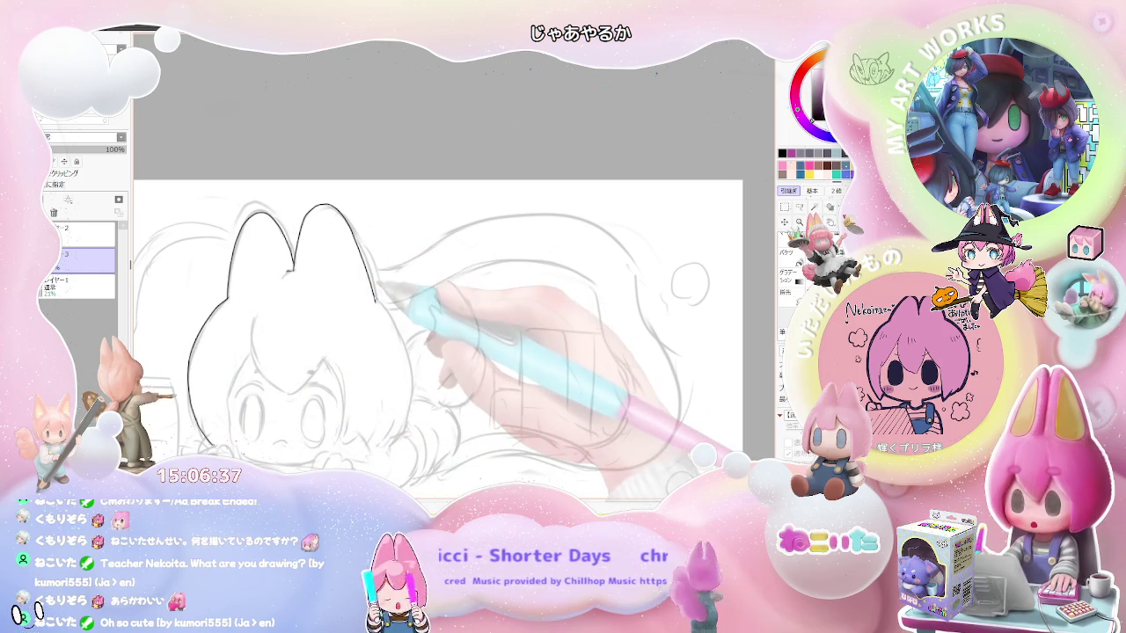
# - Redraw the left cheek outline and ink the upper lines of both eyes
pyautogui.hotkey('ctrl', '+')
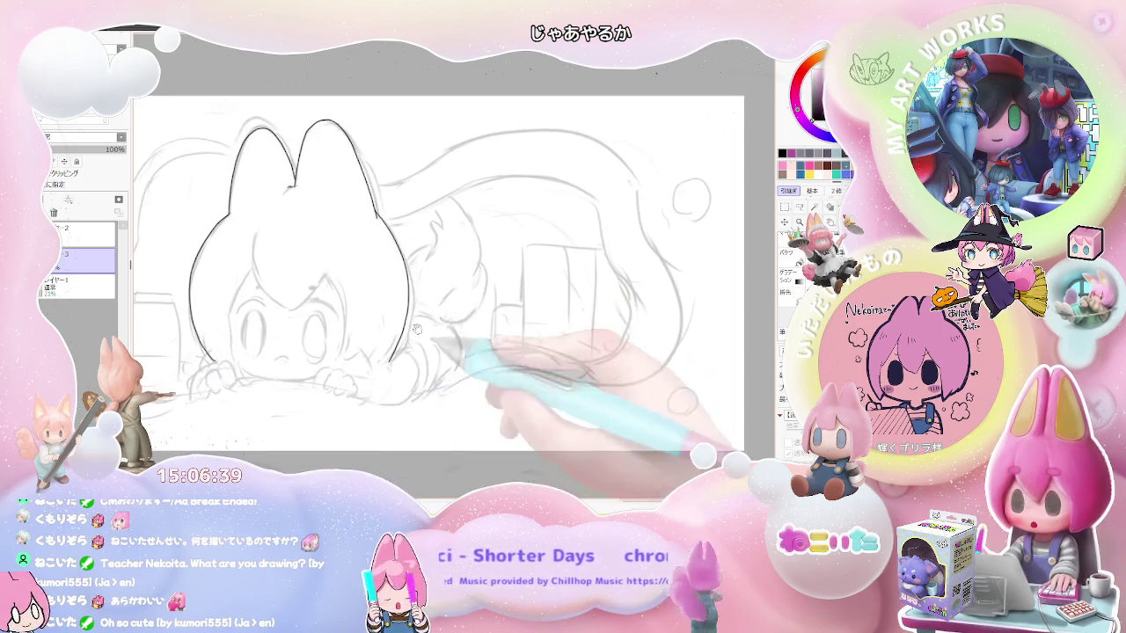
pyautogui.hotkey('ctrl', '+')
pyautogui.moveTo(228, 370)
pyautogui.mouseDown()
pyautogui.moveTo(257, 227)
pyautogui.moveTo(296, 303)
pyautogui.moveTo(358, 259)
pyautogui.mouseUp()
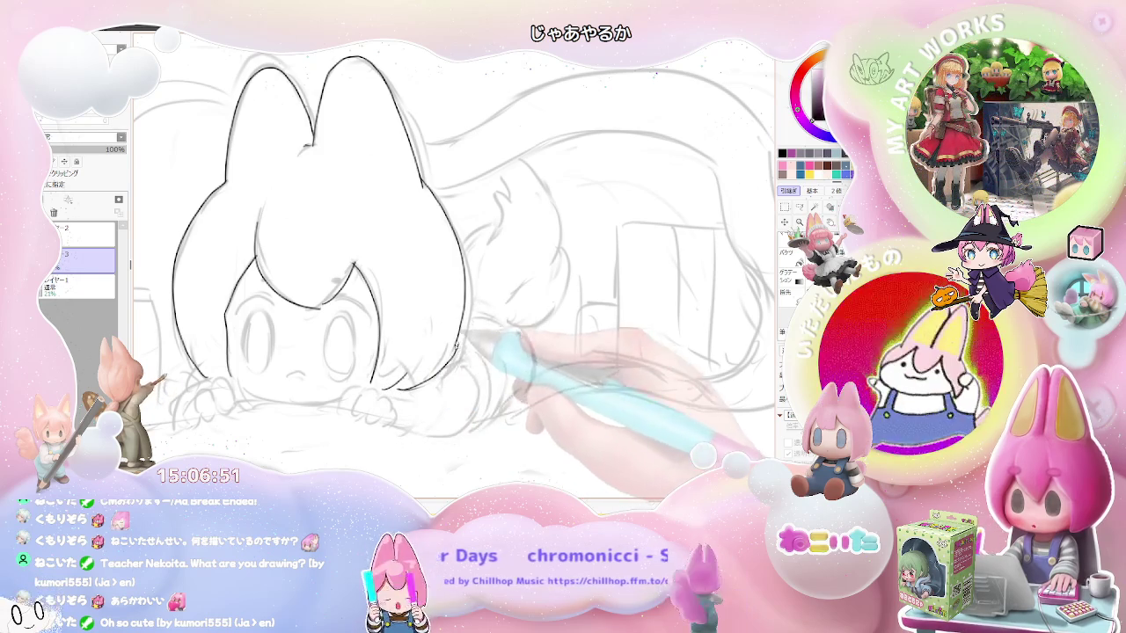
pyautogui.scroll(-2, 352, 264)
pyautogui.scroll(2, 352, 264)
pyautogui.scroll(2, 352, 264)
pyautogui.moveTo(319, 341)
pyautogui.mouseDown()
pyautogui.moveTo(370, 329)
pyautogui.moveTo(344, 316)
pyautogui.moveTo(370, 322)
pyautogui.mouseUp()
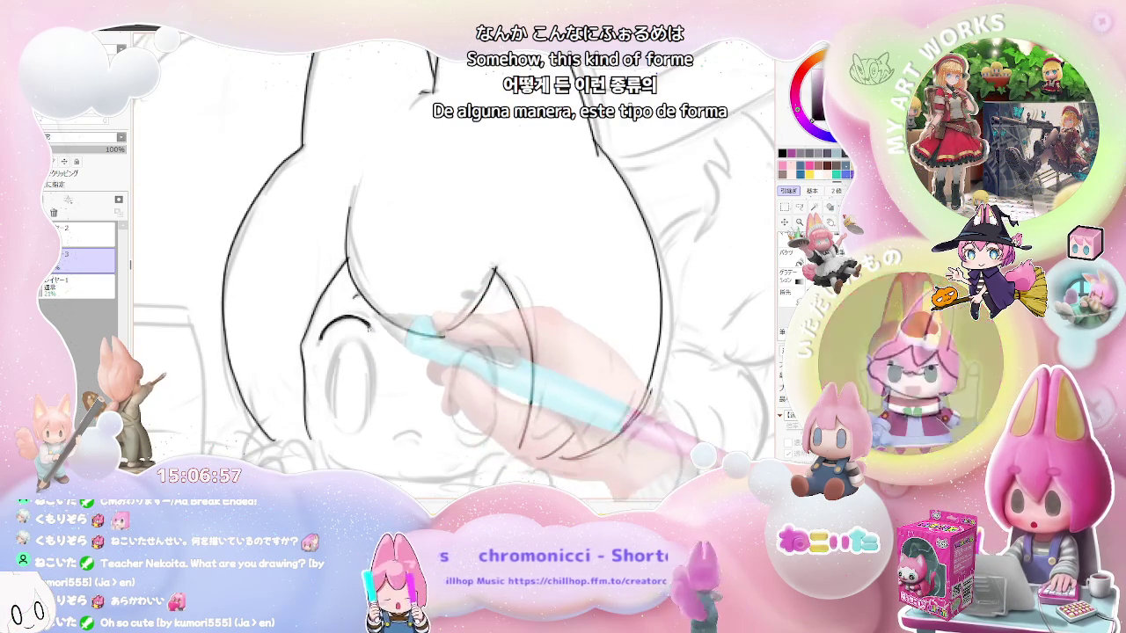
pyautogui.moveTo(444, 332); pyautogui.dragTo(515, 343)
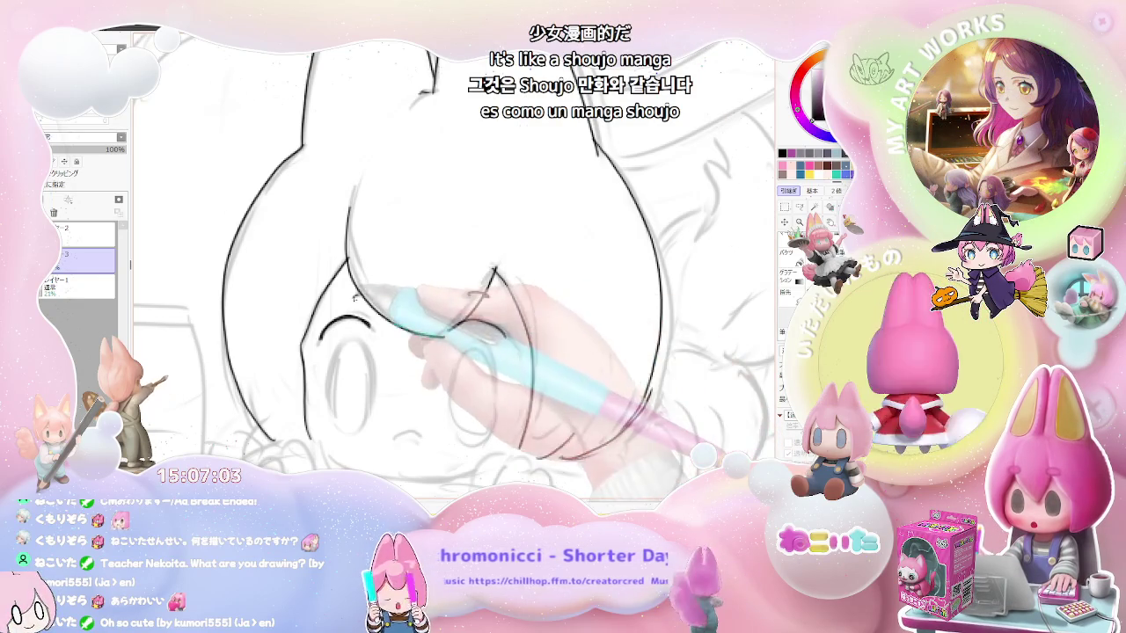
# - Ink the oval outlines of the left and right eyes
pyautogui.hotkey('ctrl', '-')
pyautogui.hotkey('ctrl', '-')
pyautogui.hotkey('ctrl', '+')
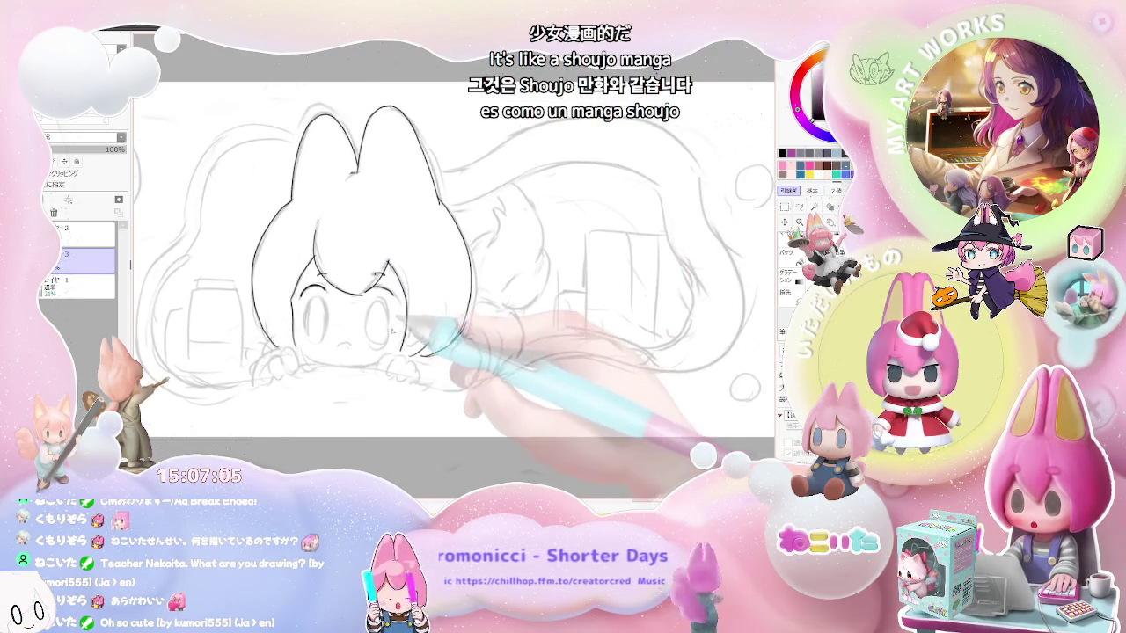
pyautogui.hotkey('ctrl', '+')
pyautogui.hotkey('ctrl', '+')
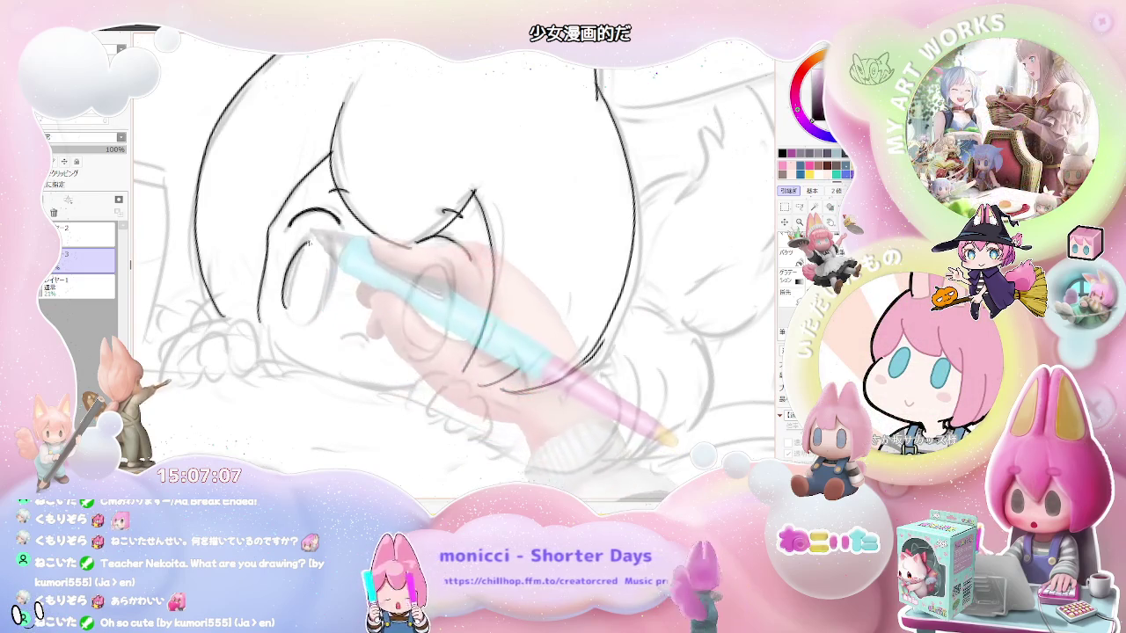
pyautogui.moveTo(321, 239); pyautogui.dragTo(291, 312)
pyautogui.hotkey('ctrl', '+')
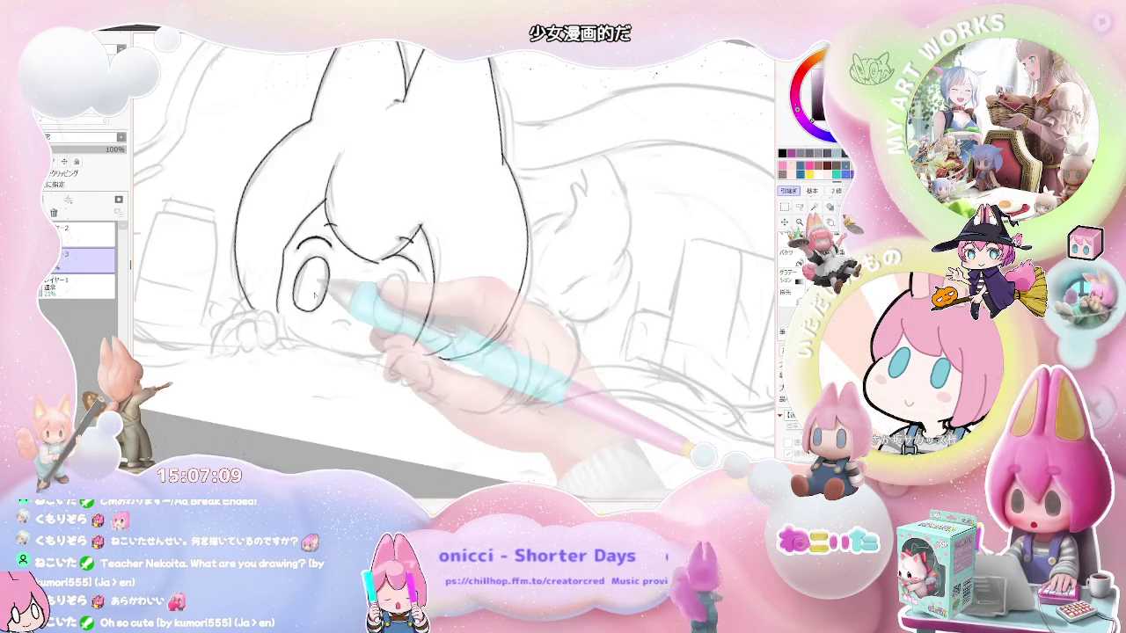
pyautogui.hotkey('ctrl', '-')
pyautogui.moveTo(367, 325); pyautogui.dragTo(378, 334)
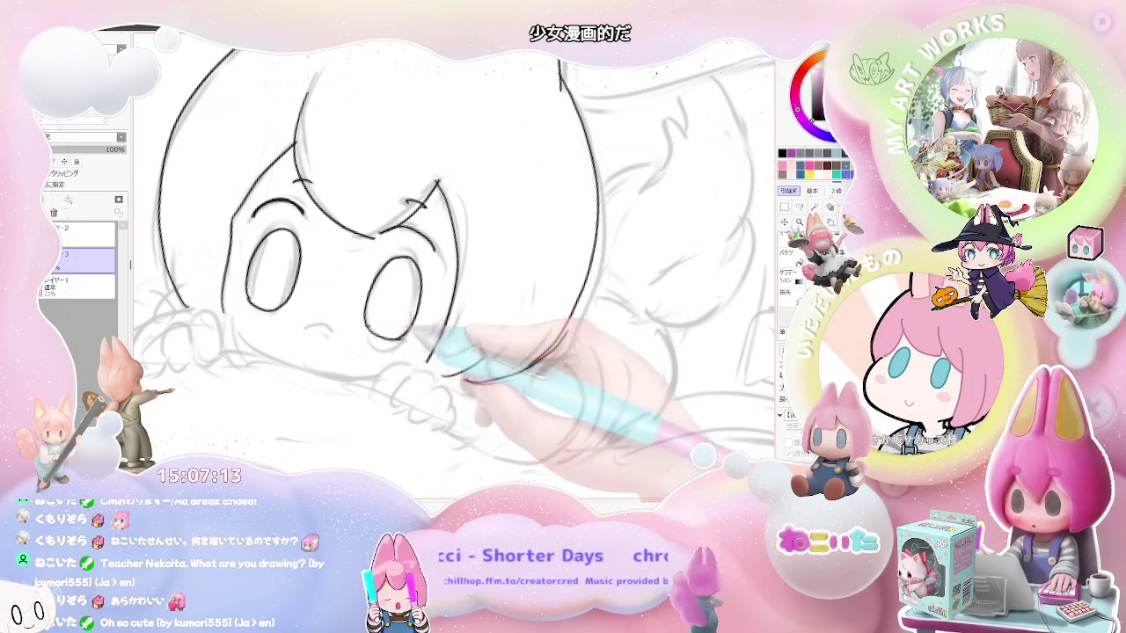
pyautogui.hotkey('ctrl', '-')
pyautogui.hotkey('ctrl', '-')
pyautogui.hotkey('ctrl', '+')
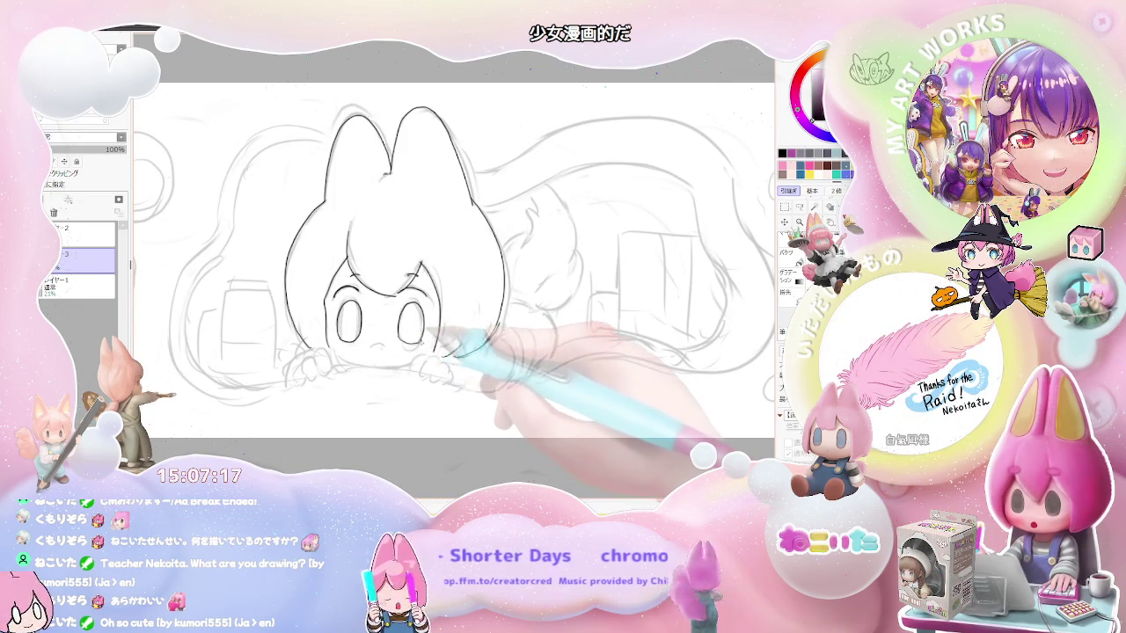
# - Draw the small mouth under the eyes and review the inked face
pyautogui.moveTo(373, 346); pyautogui.dragTo(384, 347)
pyautogui.hotkey('ctrl', '-')
pyautogui.hotkey('ctrl', '-')
pyautogui.hotkey('ctrl', '-')
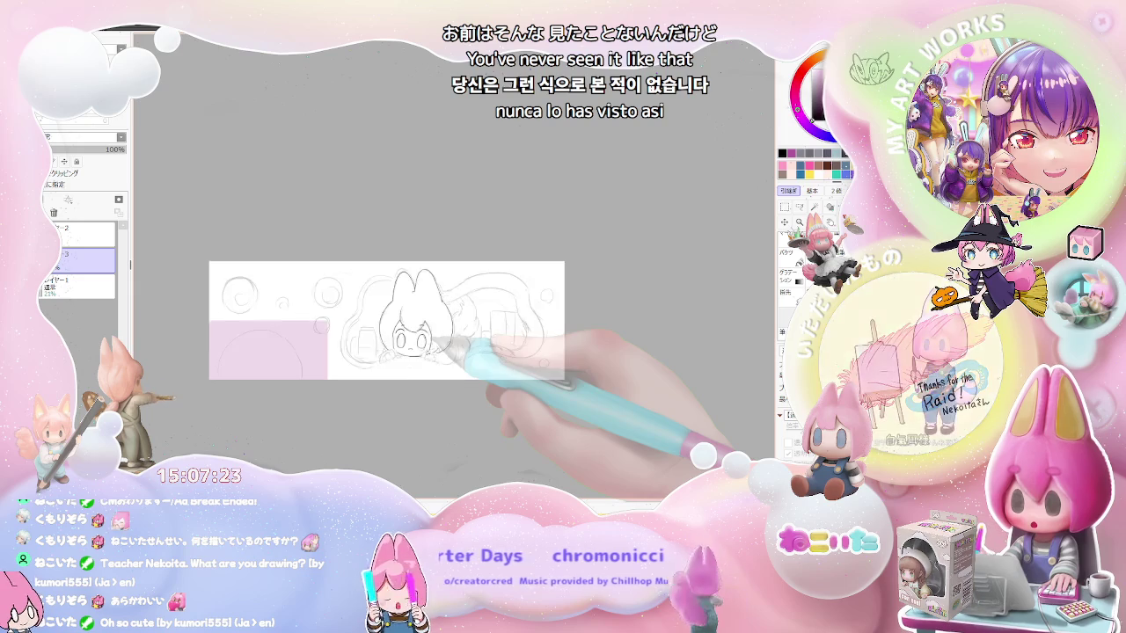
pyautogui.hotkey('ctrl', '+')
pyautogui.hotkey('ctrl', '+')
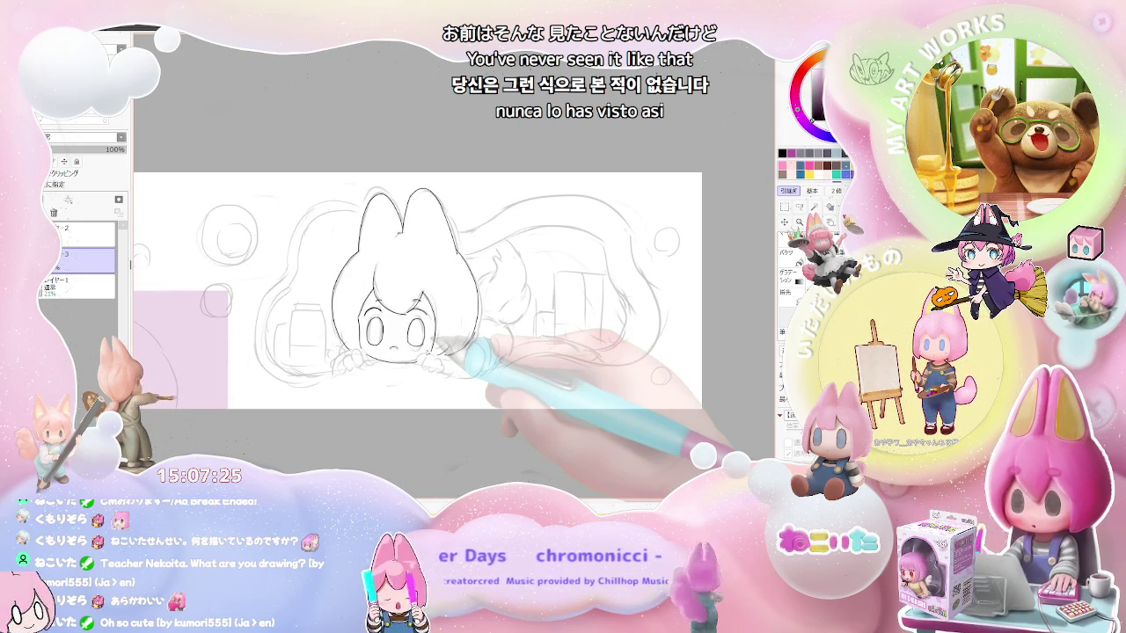
pyautogui.hotkey('ctrl', '+')
pyautogui.hotkey('ctrl', '+')
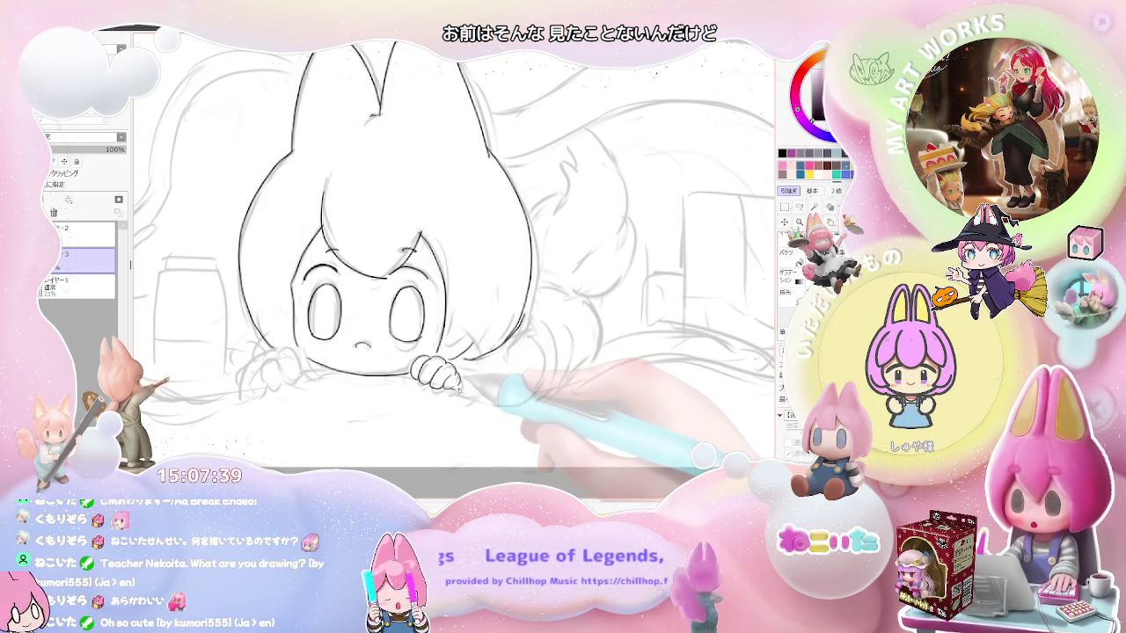
pyautogui.scroll(-3, 455, 255)
pyautogui.scroll(3, 455, 255)
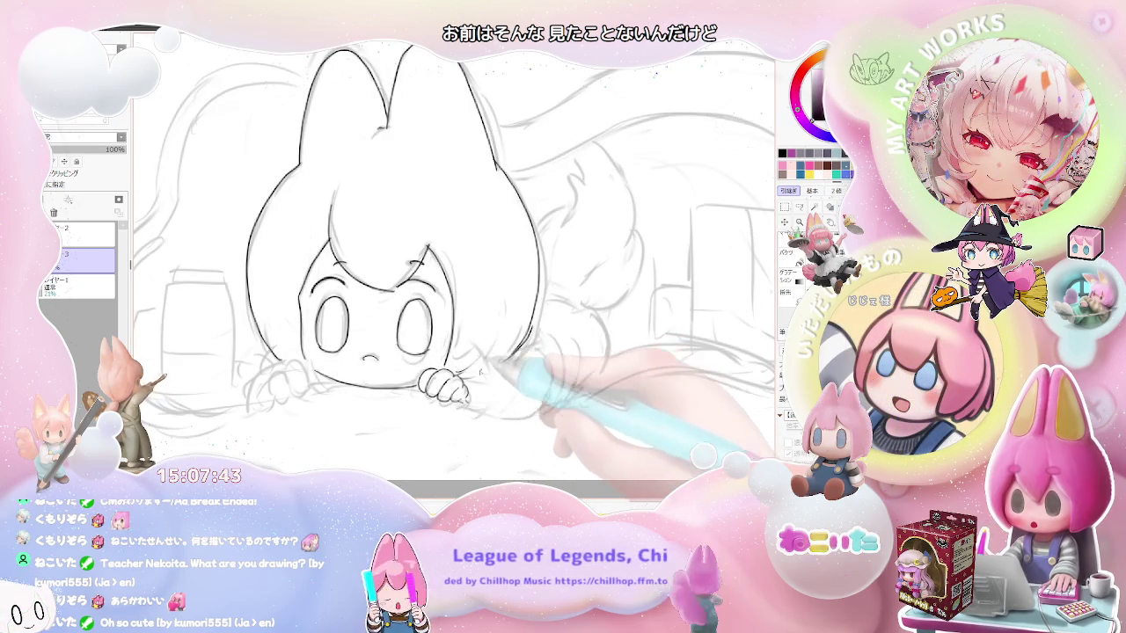
pyautogui.scroll(-1, 507, 362)
pyautogui.scroll(-1, 508, 361)
pyautogui.scroll(1, 440, 351)
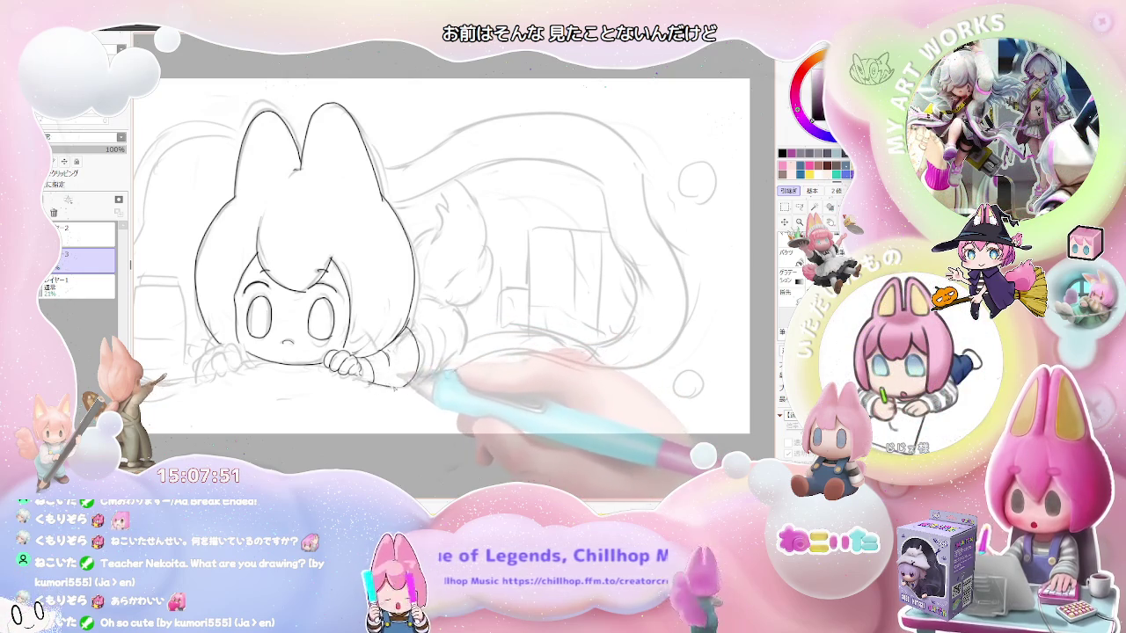
# - Extend the outline along the body to the right and add a line near the ear top
pyautogui.moveTo(625, 373)
pyautogui.mouseDown()
pyautogui.moveTo(634, 158)
pyautogui.moveTo(380, 165)
pyautogui.mouseUp()
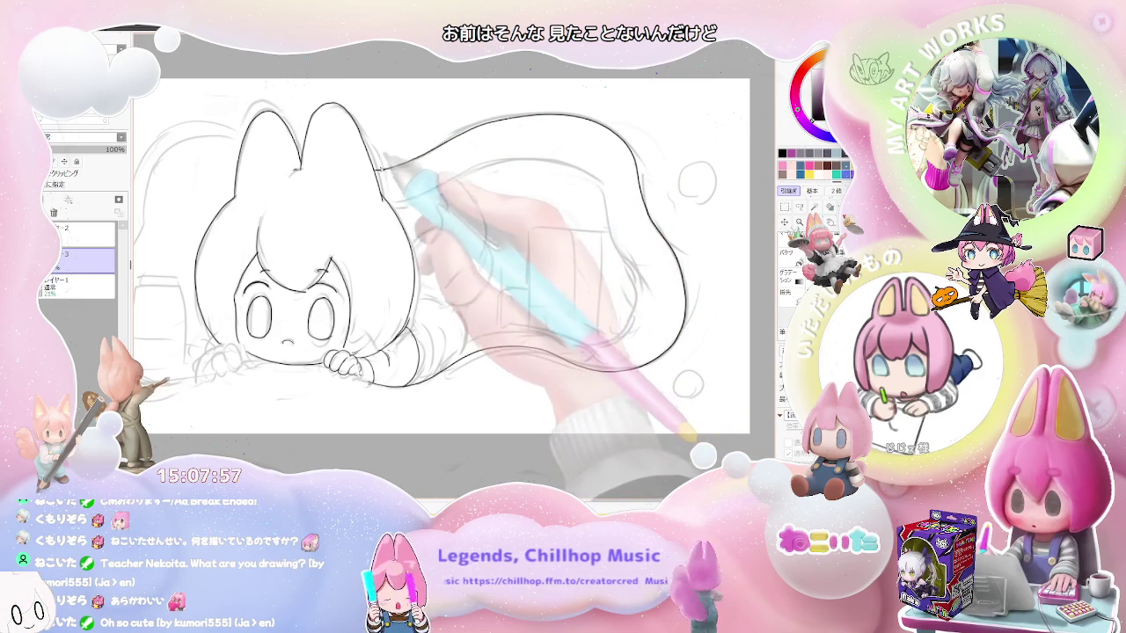
pyautogui.hotkey('ctrl', '-')
pyautogui.hotkey('ctrl', '-')
pyautogui.hotkey('ctrl', '-')
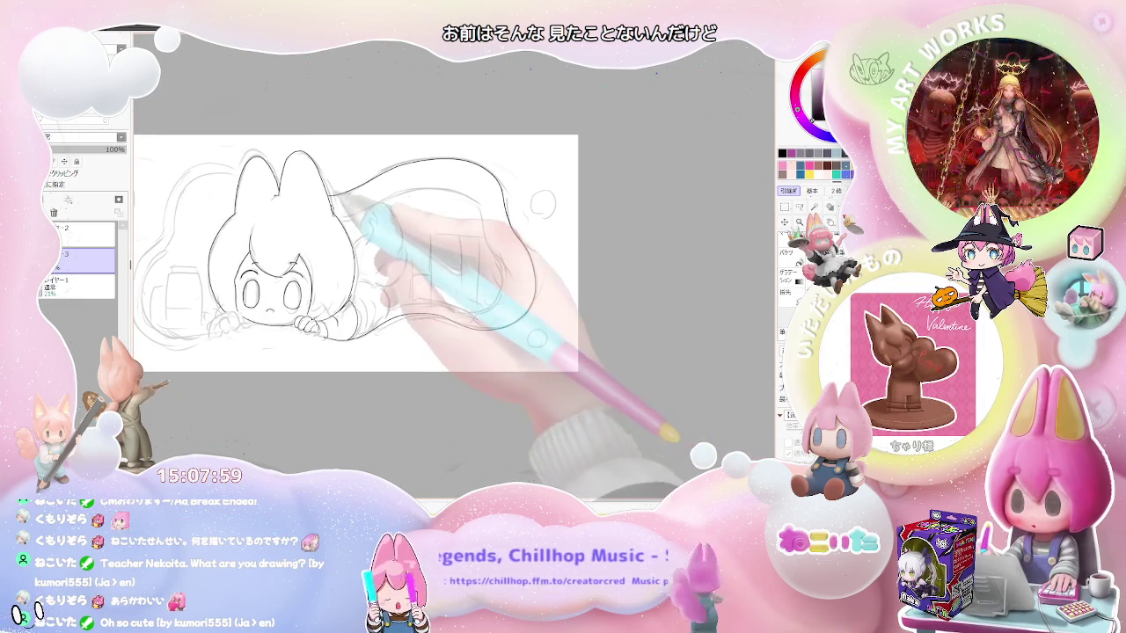
pyautogui.moveTo(334, 196); pyautogui.dragTo(455, 176)
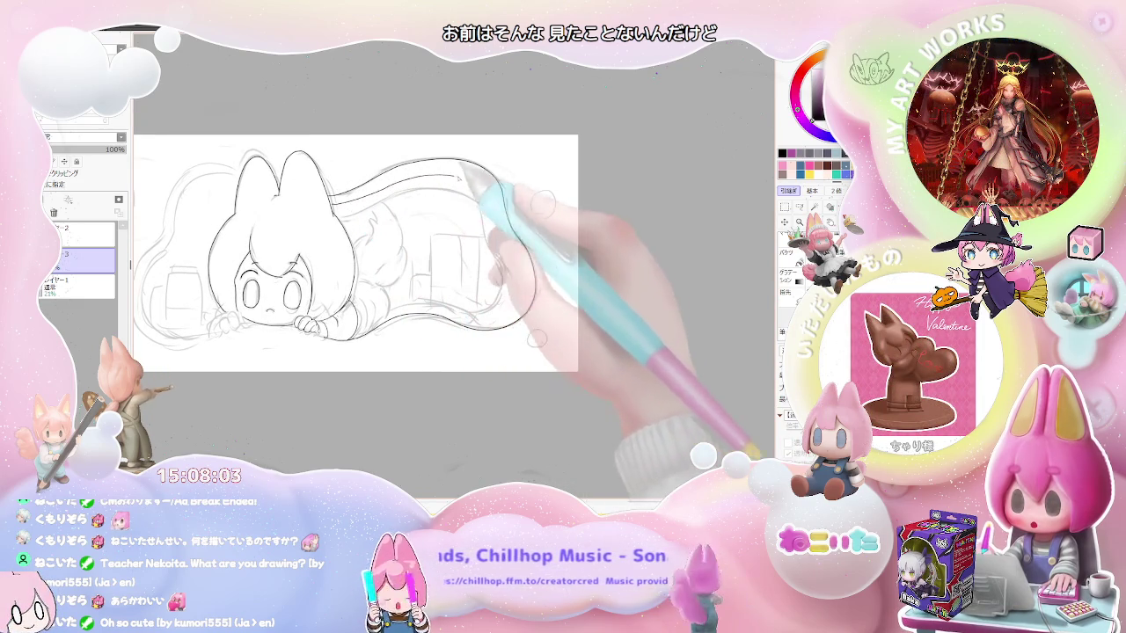
# - With the canvas flipped horizontally, add an inner line following the outer edge, then flip back
pyautogui.press('h')
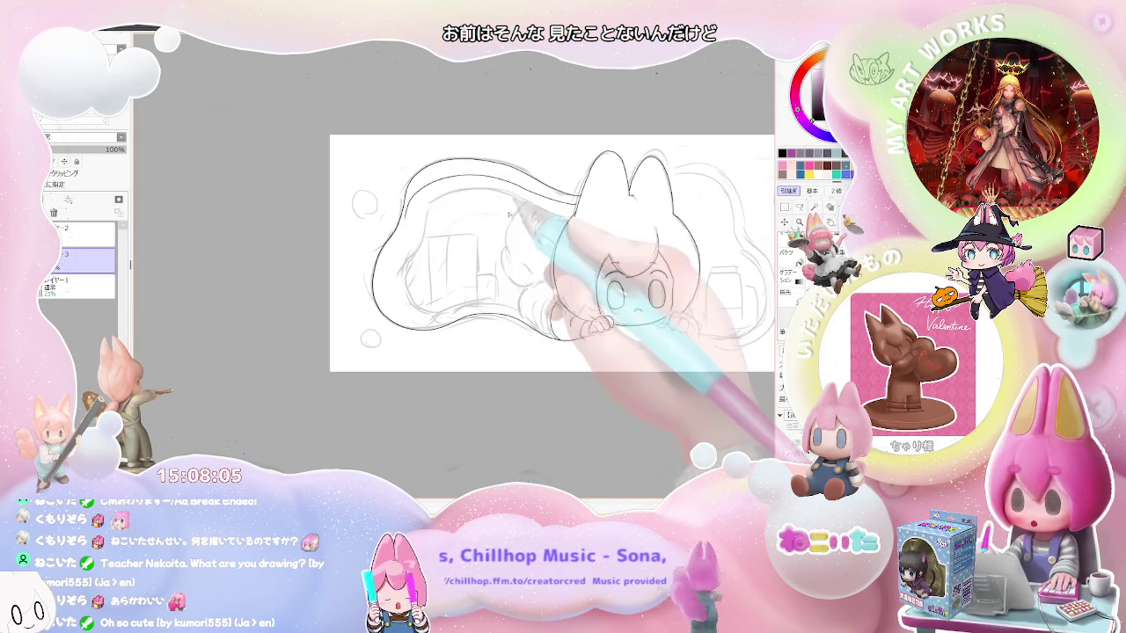
pyautogui.moveTo(545, 167)
pyautogui.mouseDown()
pyautogui.moveTo(431, 205)
pyautogui.moveTo(420, 228)
pyautogui.mouseUp()
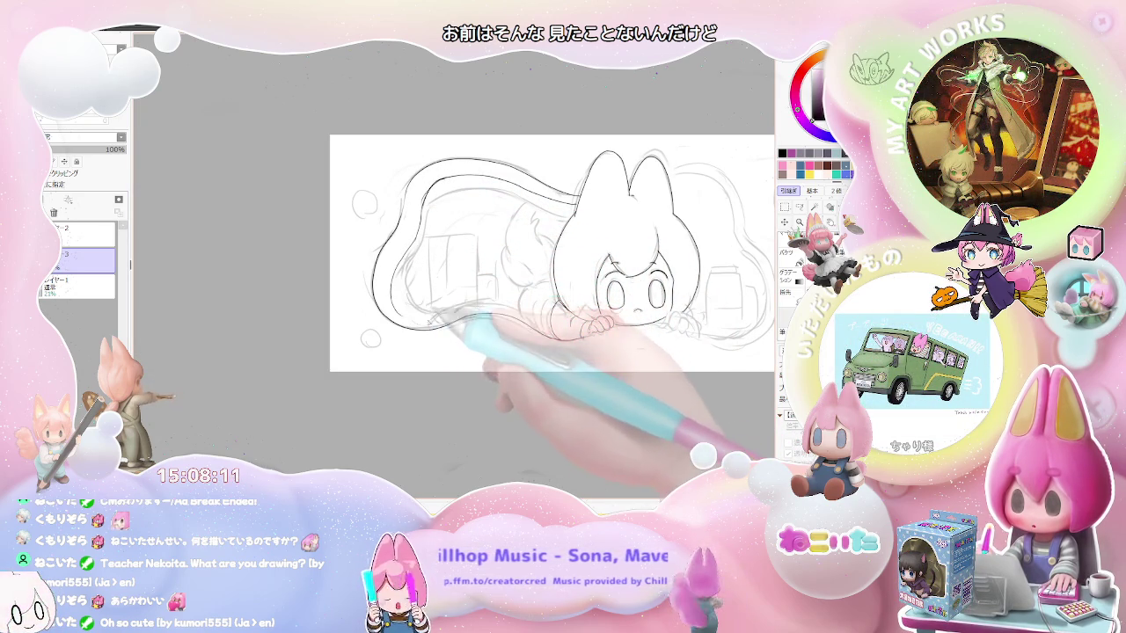
pyautogui.moveTo(392, 286)
pyautogui.mouseDown()
pyautogui.moveTo(403, 303)
pyautogui.moveTo(563, 324)
pyautogui.mouseUp()
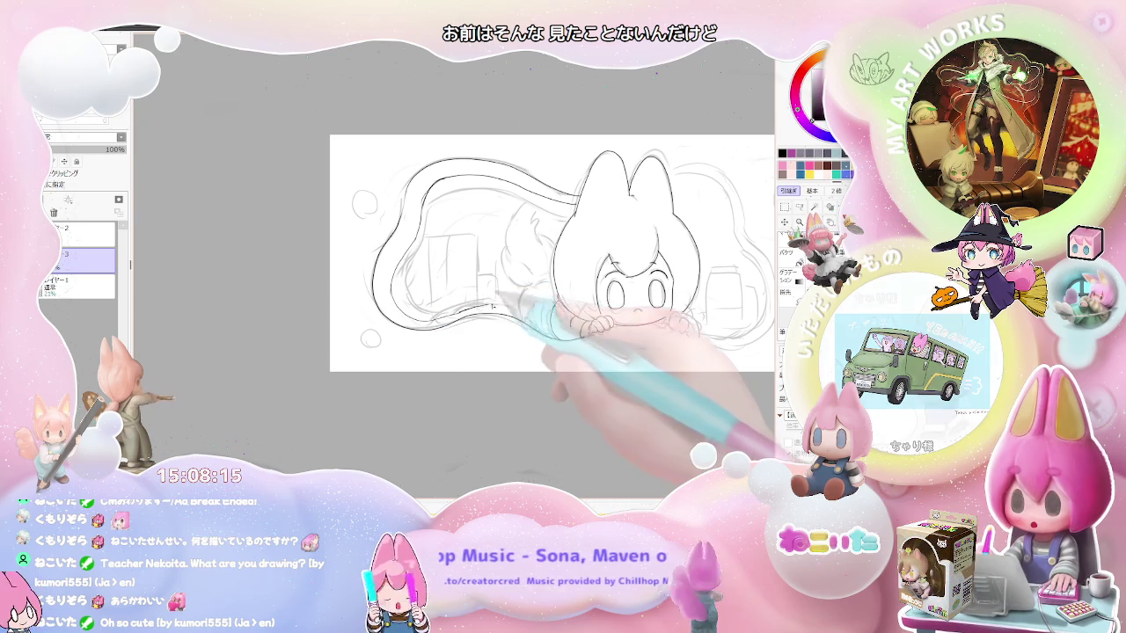
pyautogui.press('h')
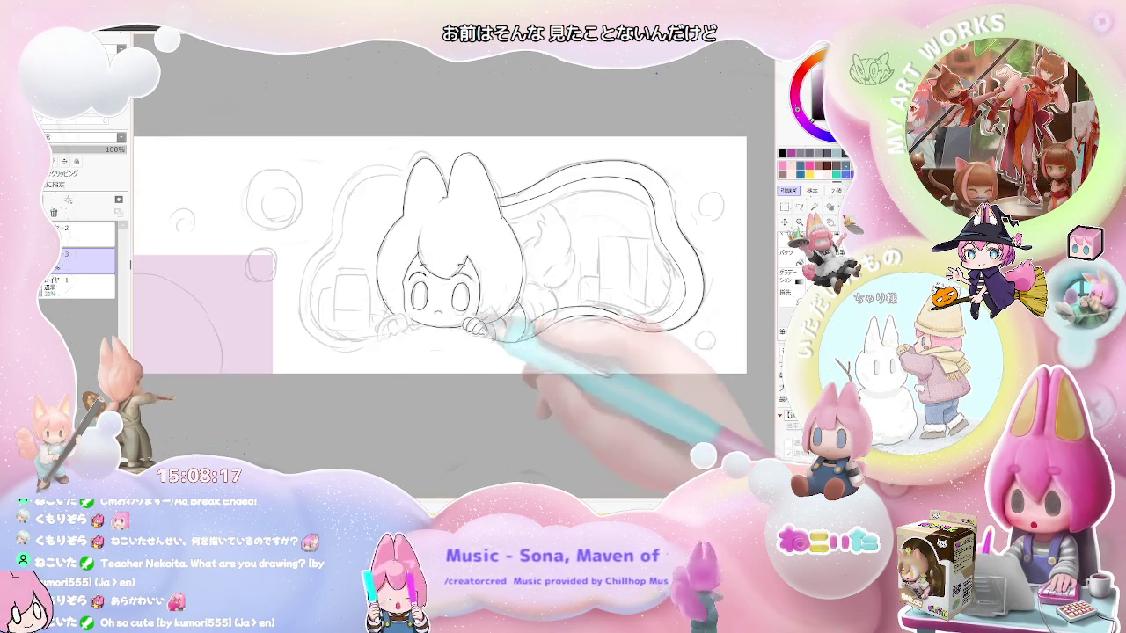
pyautogui.hotkey('ctrl', '+')
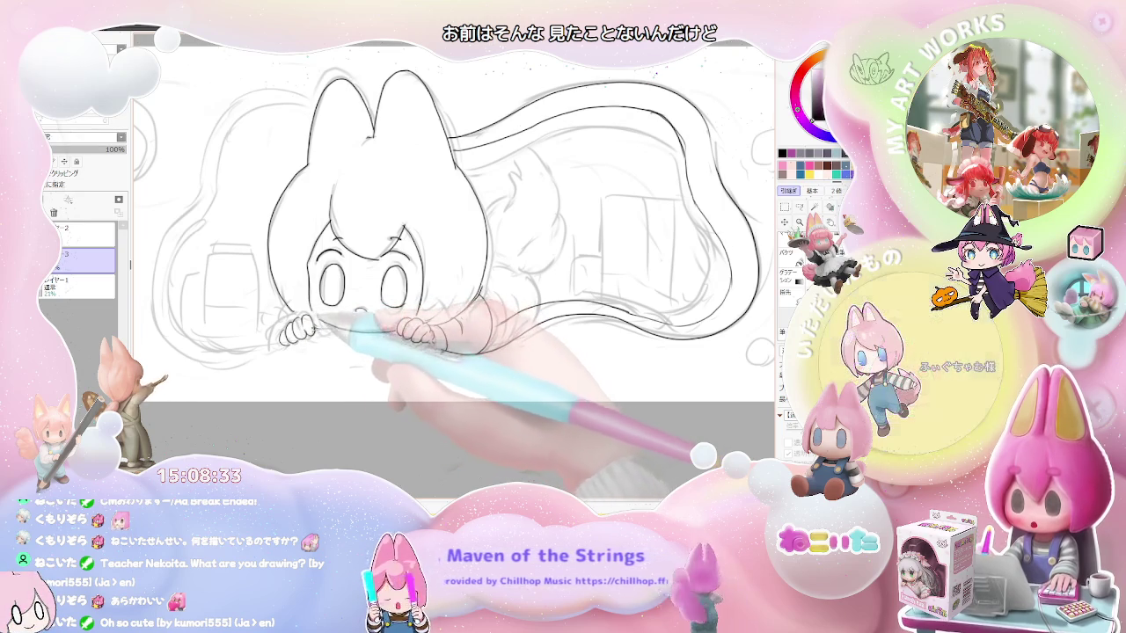
# - Ink a short stroke just below the girl's hands, checking it at different zoom levels
pyautogui.hotkey('ctrl', '-')
pyautogui.hotkey('ctrl', '-')
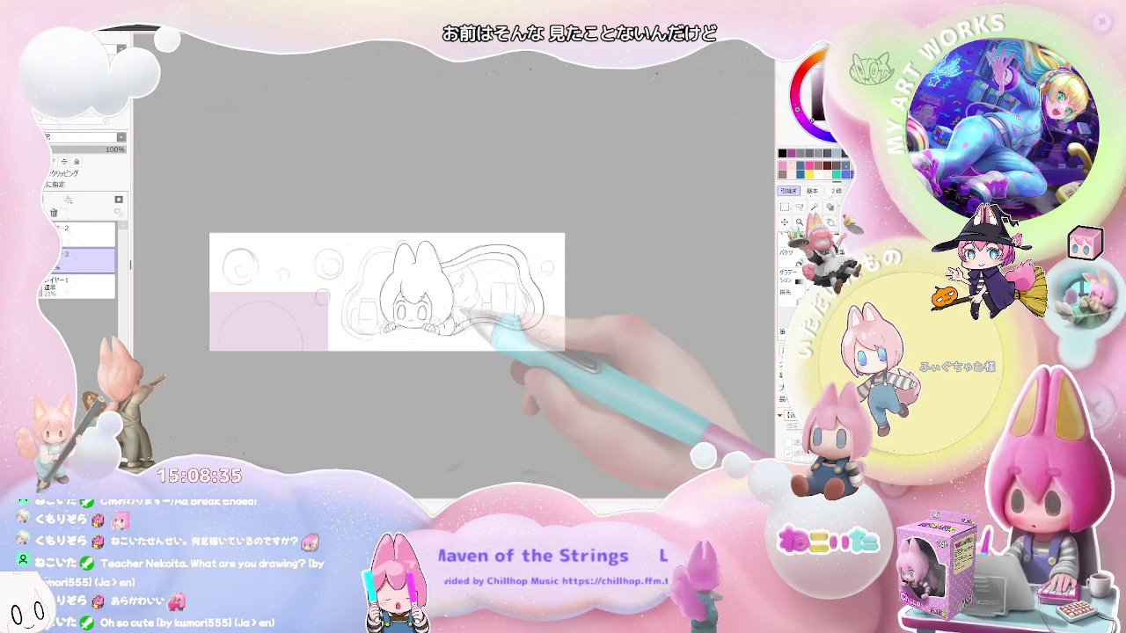
pyautogui.hotkey('ctrl', '+')
pyautogui.hotkey('ctrl', '+')
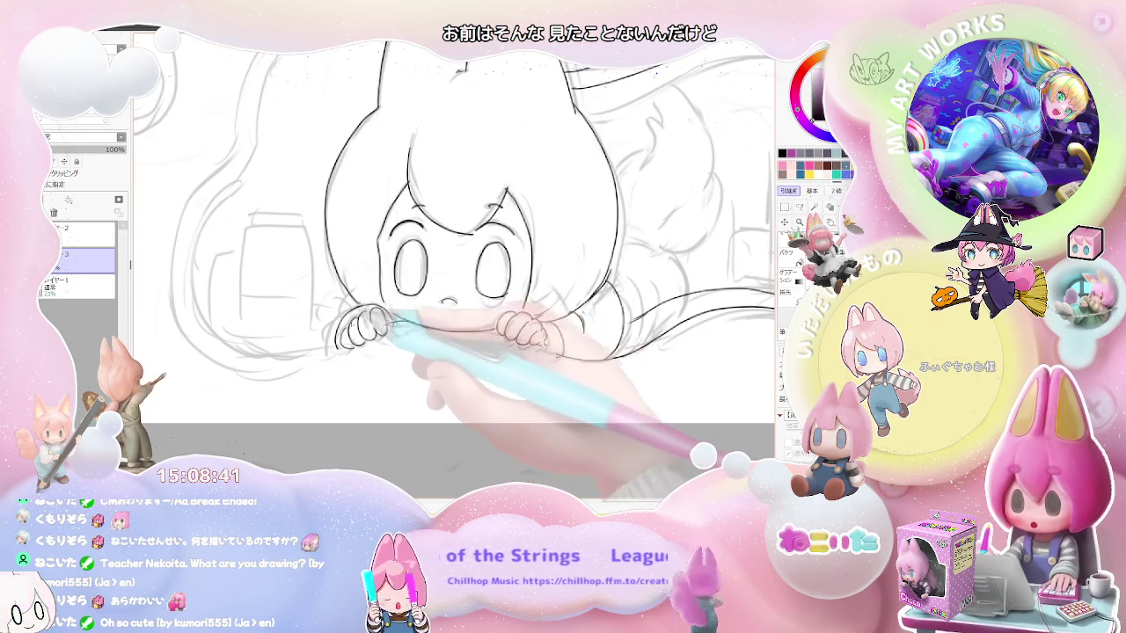
pyautogui.hotkey('ctrl', '-')
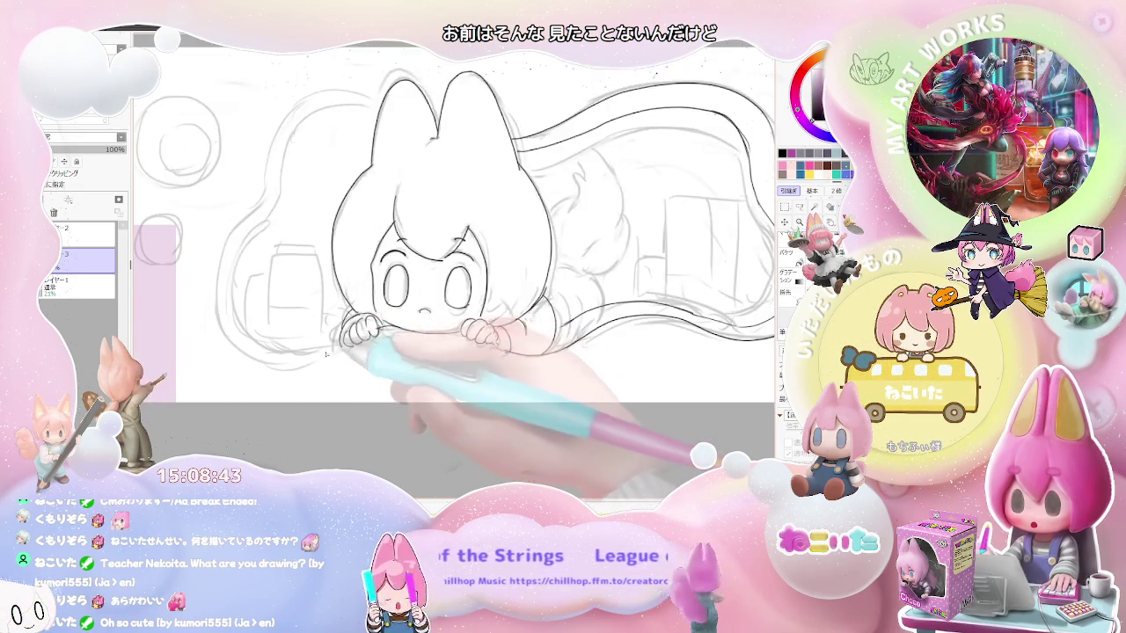
pyautogui.moveTo(299, 361); pyautogui.dragTo(328, 357)
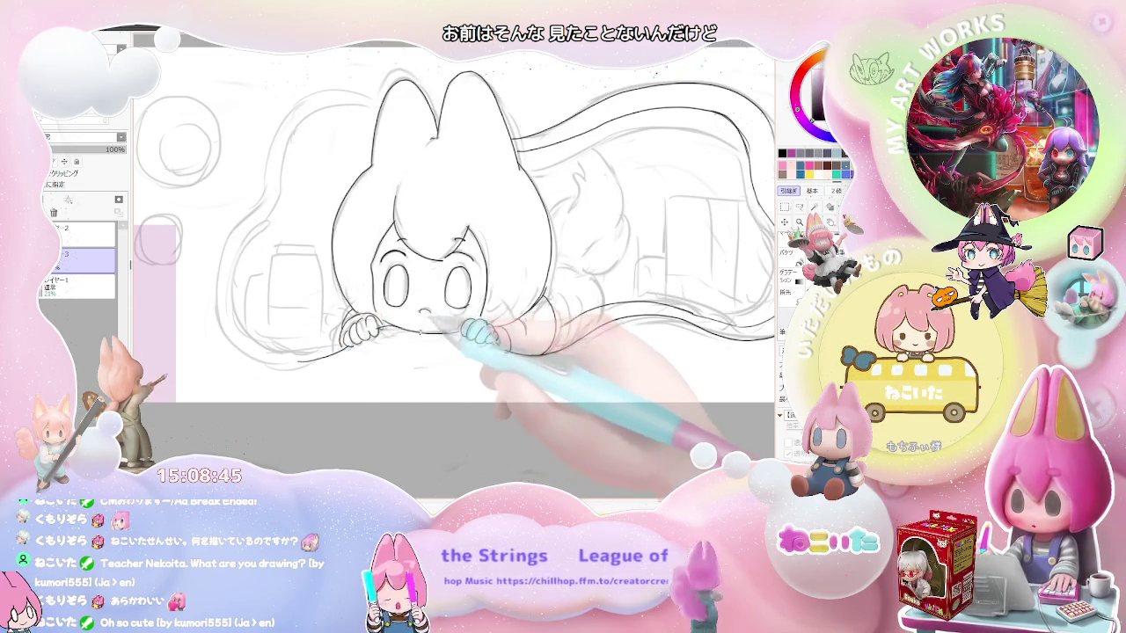
pyautogui.hotkey('ctrl', '-')
pyautogui.hotkey('ctrl', '-')
pyautogui.hotkey('ctrl', '-')
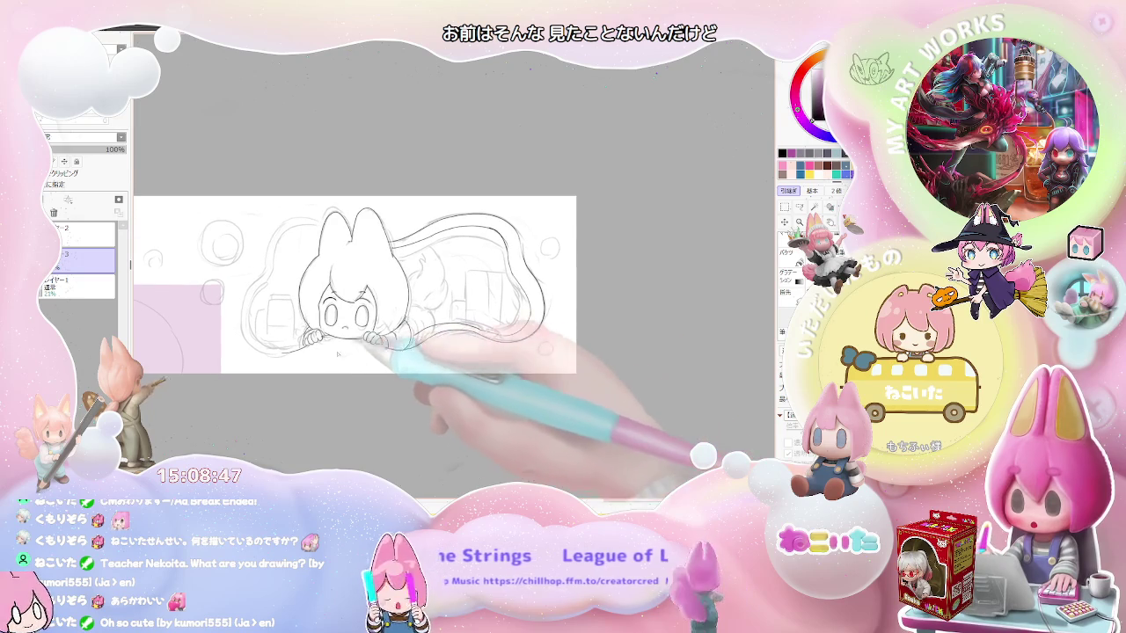
pyautogui.hotkey('ctrl', '+')
pyautogui.hotkey('ctrl', '+')
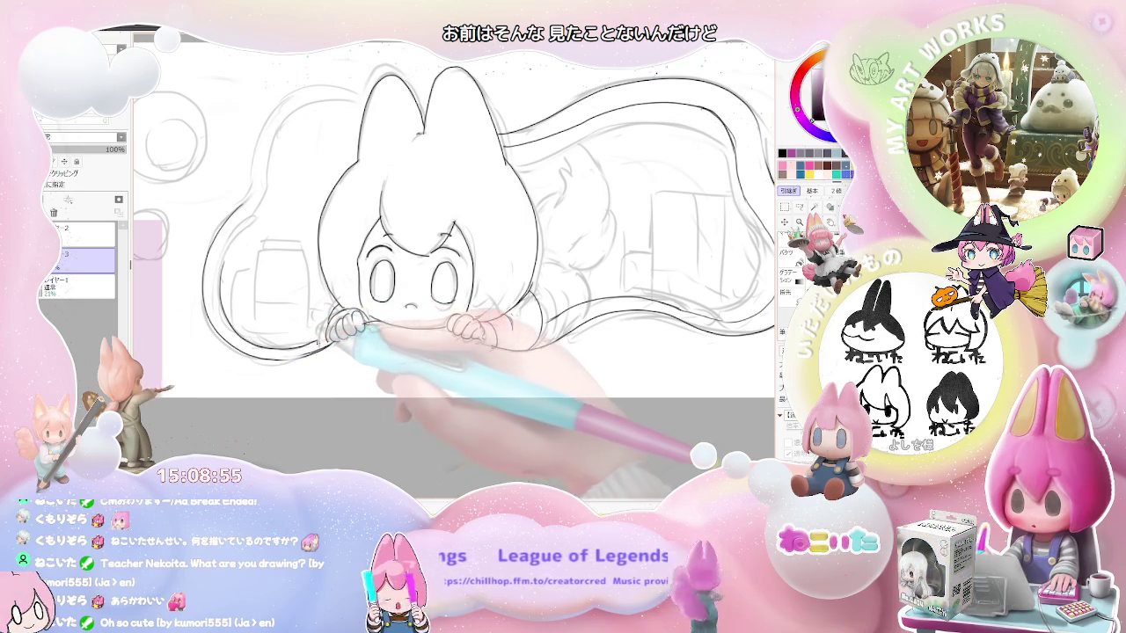
pyautogui.scroll(-3, 454, 264)
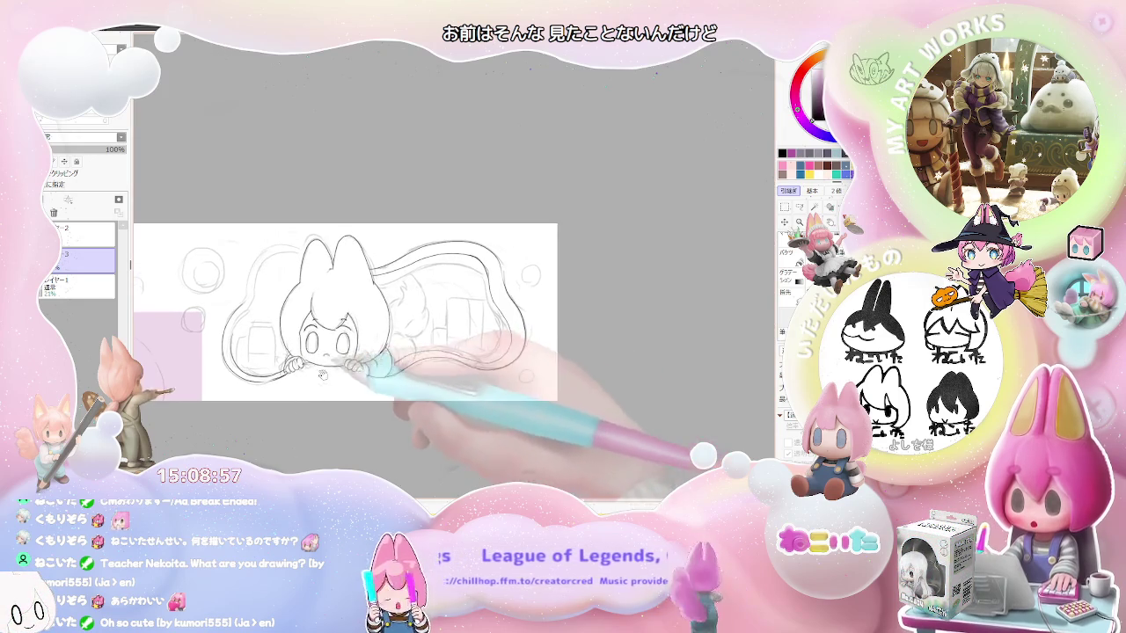
pyautogui.scroll(1, 454, 264)
pyautogui.scroll(2, 453, 282)
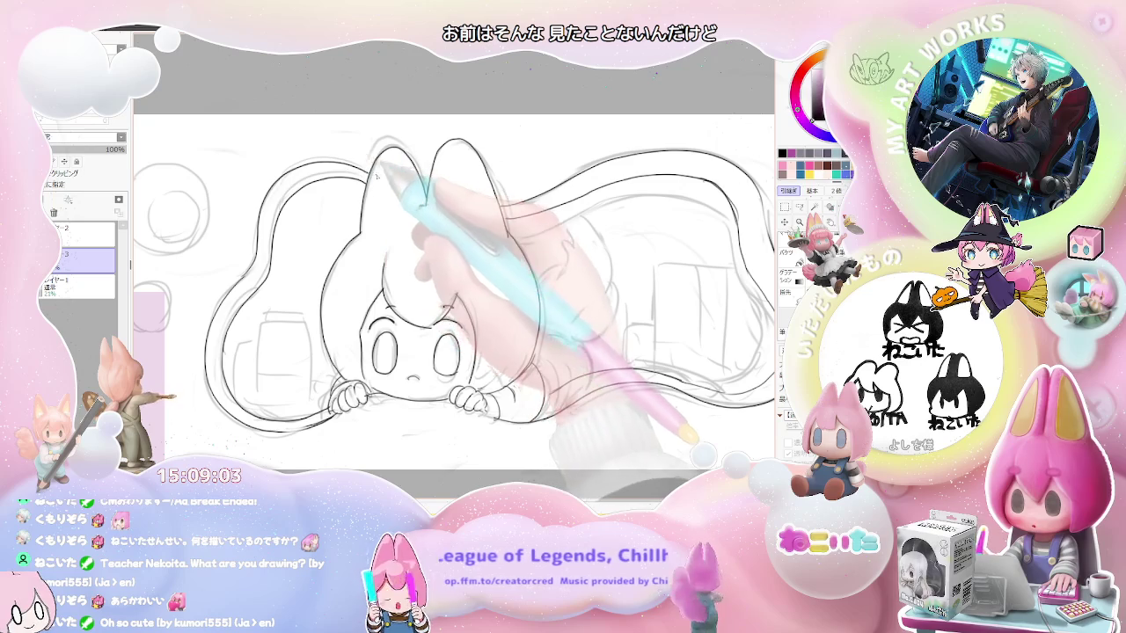
pyautogui.scroll(-2, 378, 167)
pyautogui.scroll(-1, 508, 267)
pyautogui.scroll(1, 508, 277)
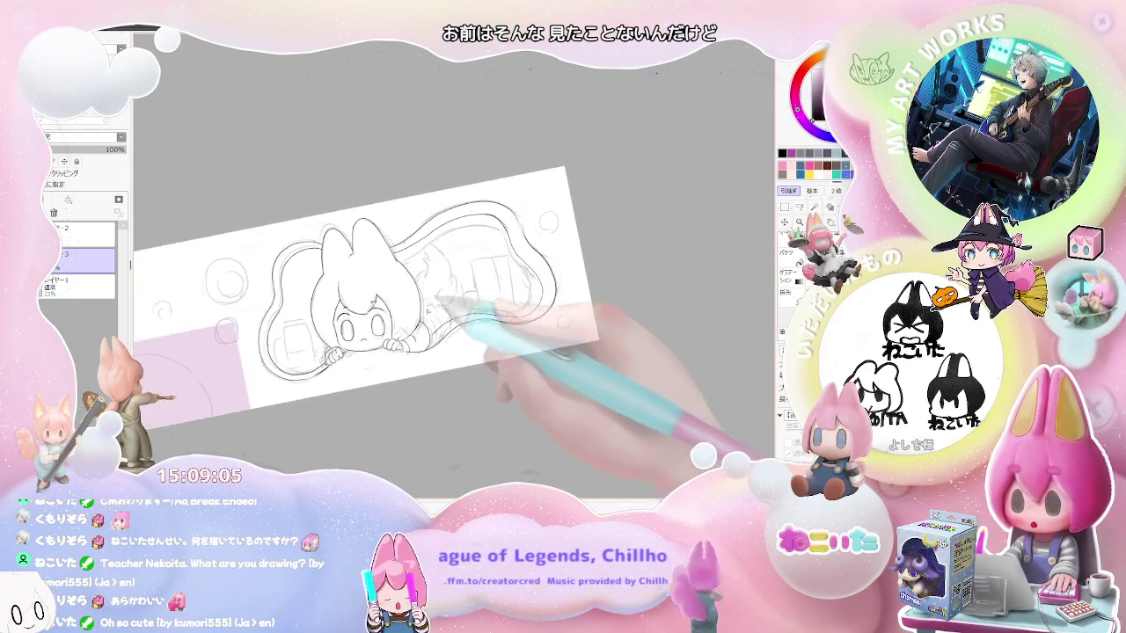
pyautogui.press('Delete')
pyautogui.press('Delete')
pyautogui.press('Delete')
pyautogui.scroll(2, 403, 409)
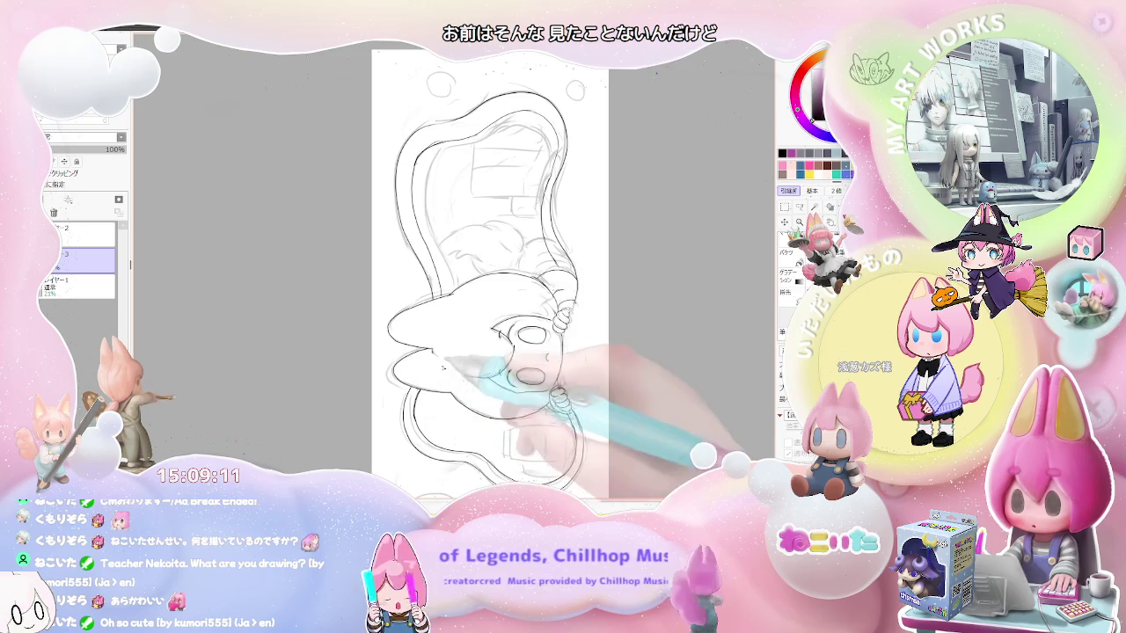
pyautogui.press('End')
pyautogui.press('End')
pyautogui.press('End')
pyautogui.press('End')
pyautogui.press('End')
pyautogui.press('End')
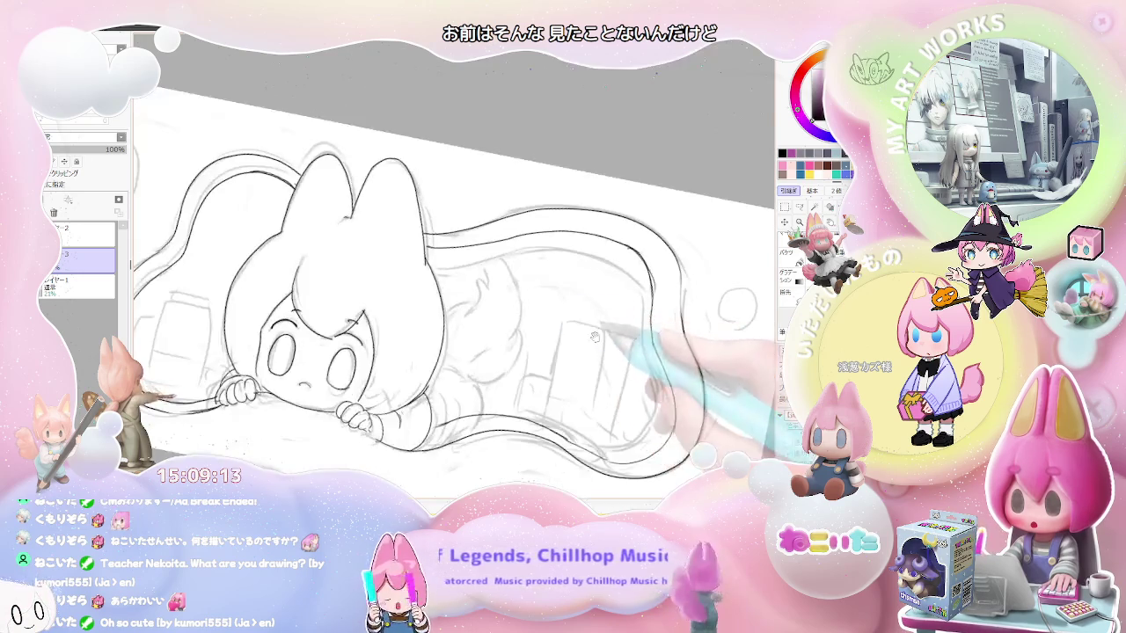
pyautogui.scroll(-1, 528, 312)
pyautogui.scroll(-1, 541, 319)
pyautogui.scroll(1, 541, 318)
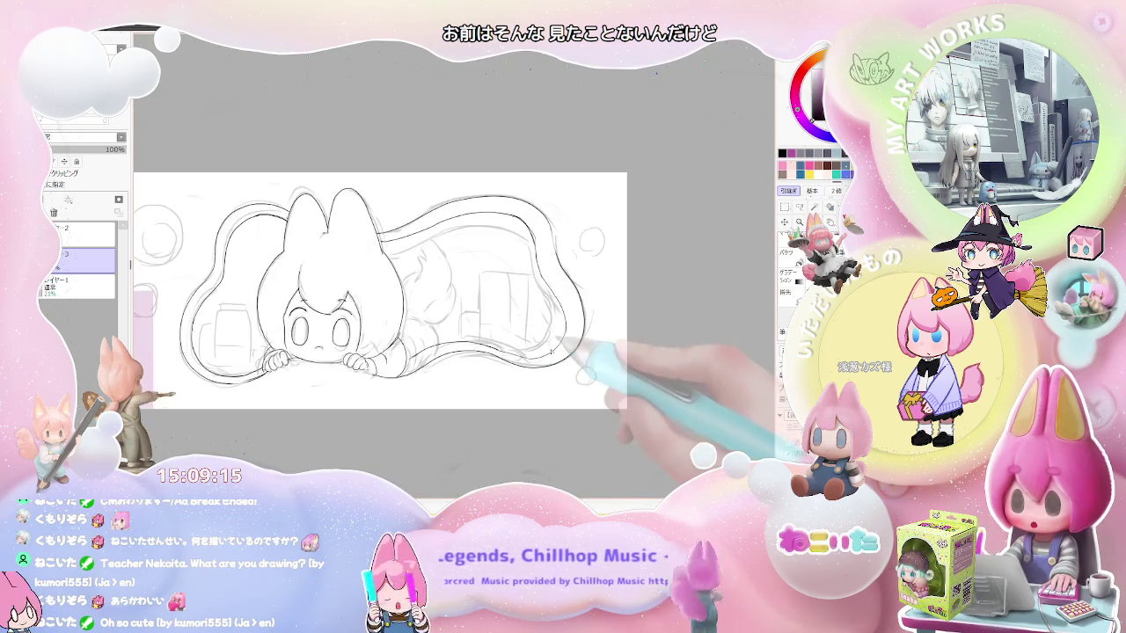
pyautogui.scroll(1, 537, 348)
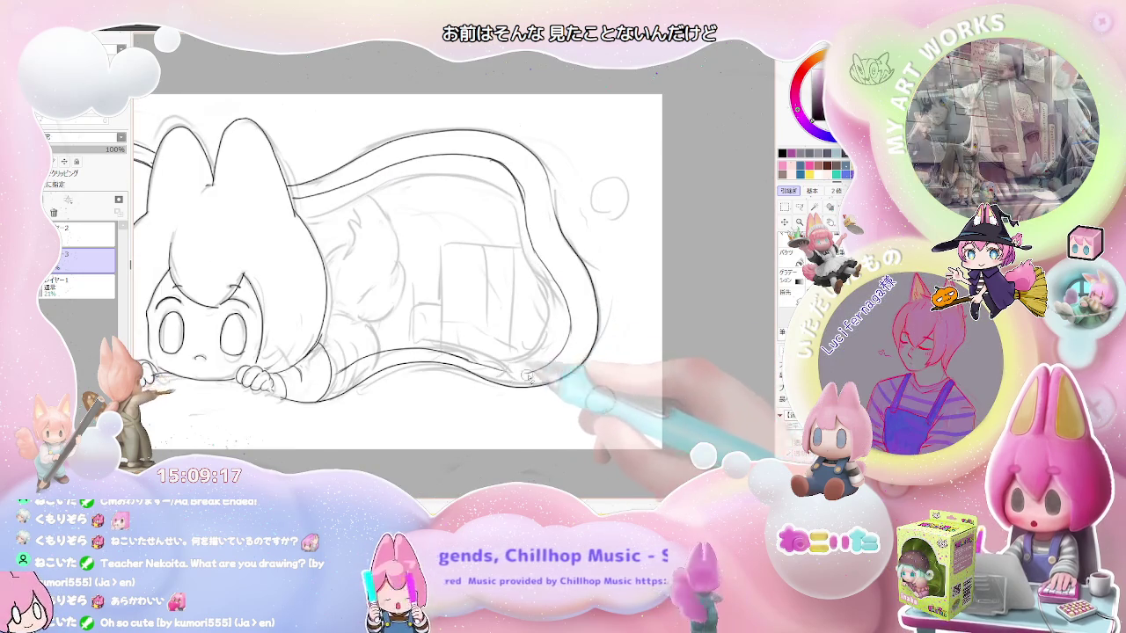
pyautogui.scroll(-1, 516, 373)
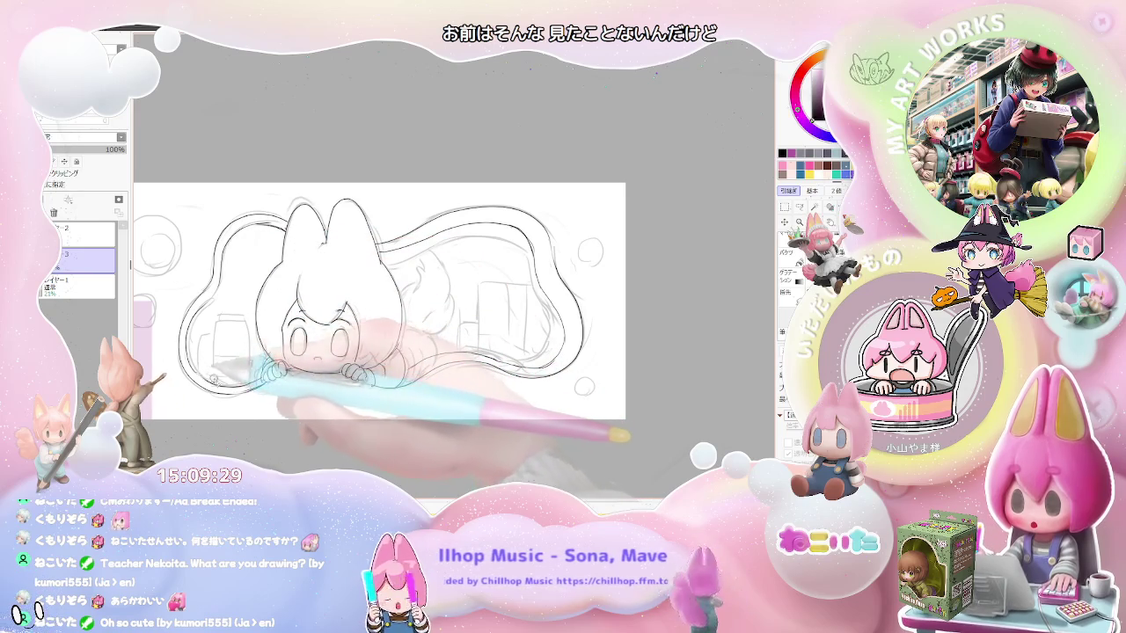
pyautogui.scroll(-2, 378, 299)
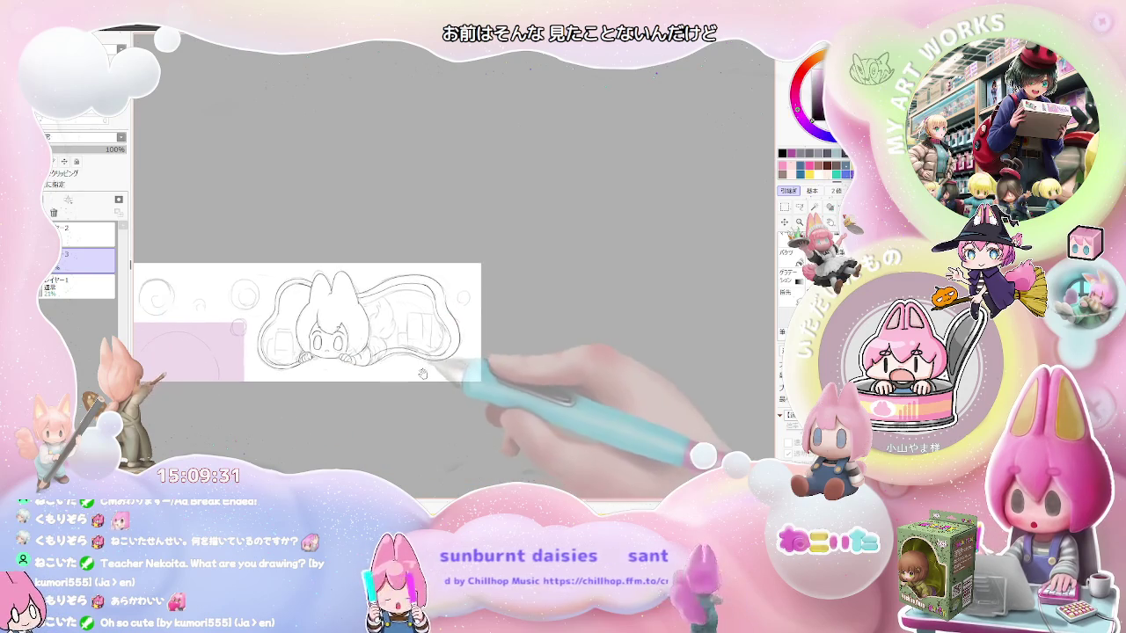
pyautogui.scroll(2, 387, 324)
pyautogui.scroll(2, 361, 333)
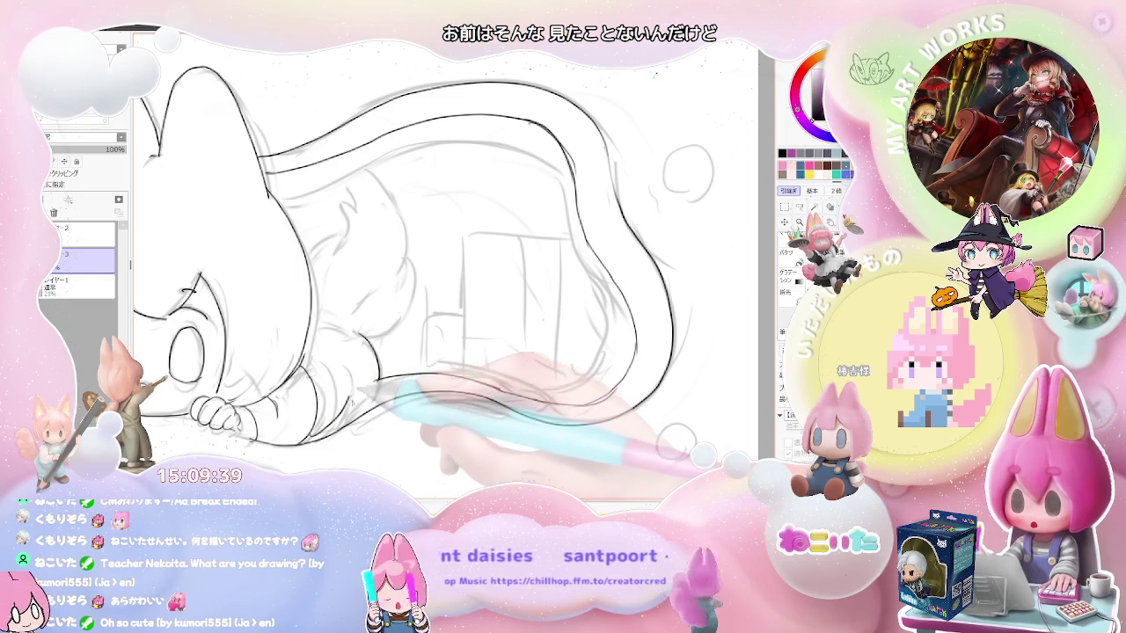
pyautogui.scroll(-1, 396, 299)
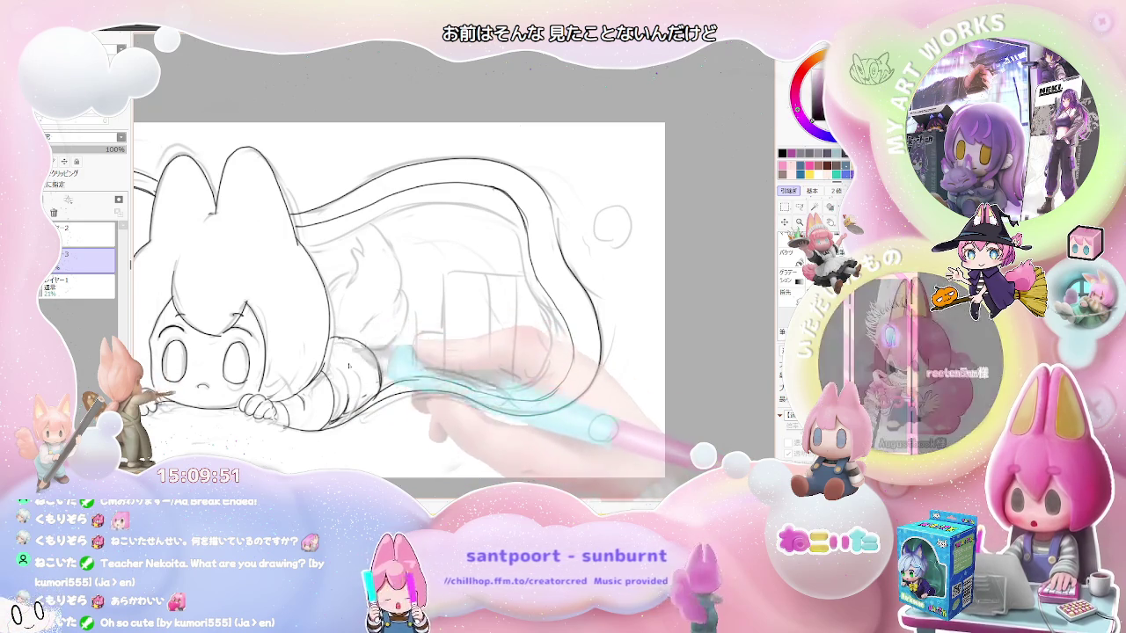
pyautogui.scroll(-1, 345, 400)
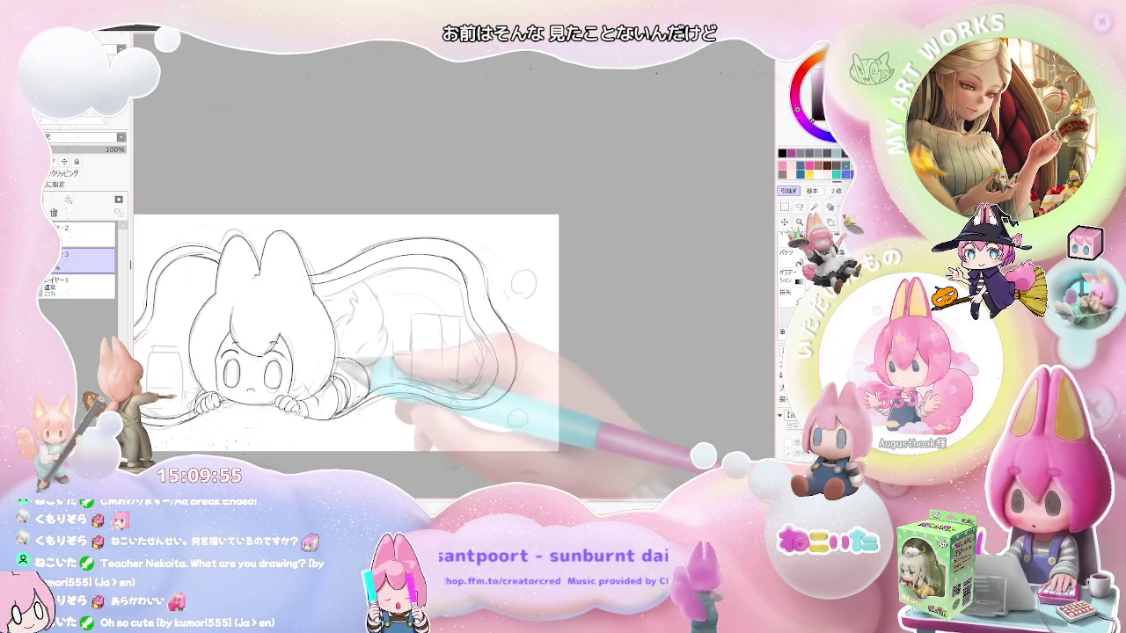
pyautogui.hotkey('ctrl', '-')
pyautogui.hotkey('ctrl', '-')
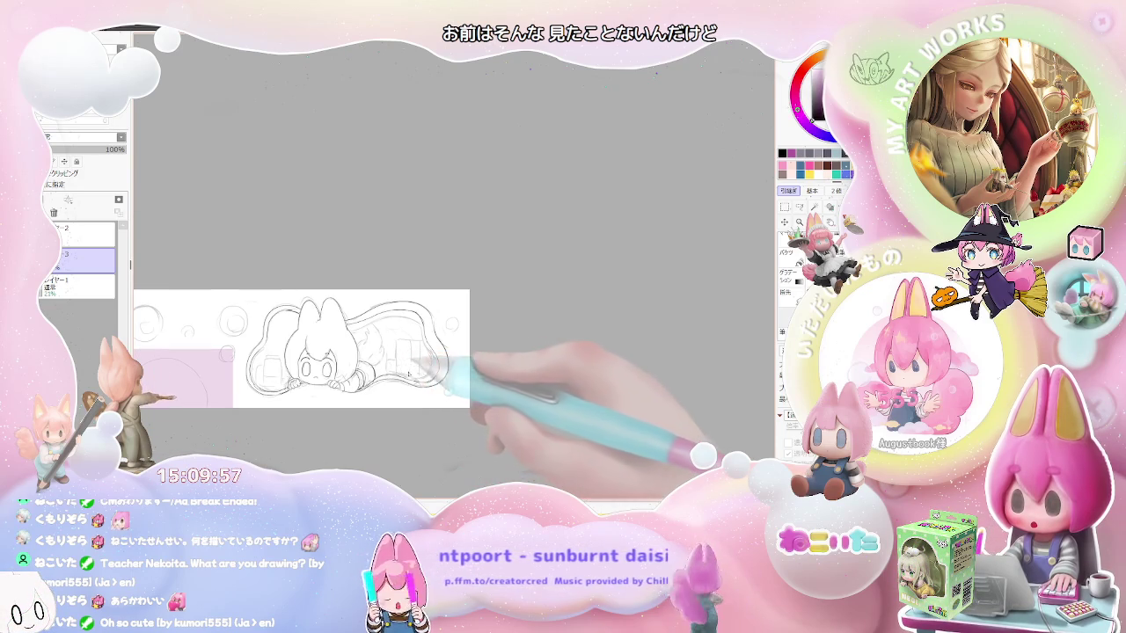
pyautogui.hotkey('ctrl', '+')
pyautogui.hotkey('ctrl', '+')
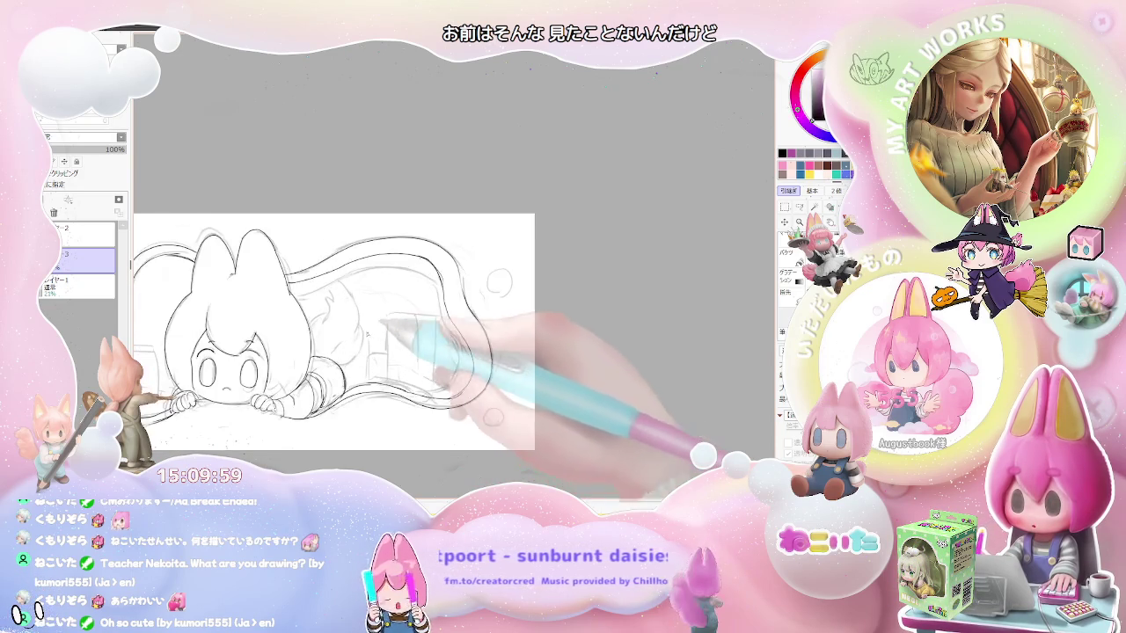
pyautogui.hotkey('ctrl', '+')
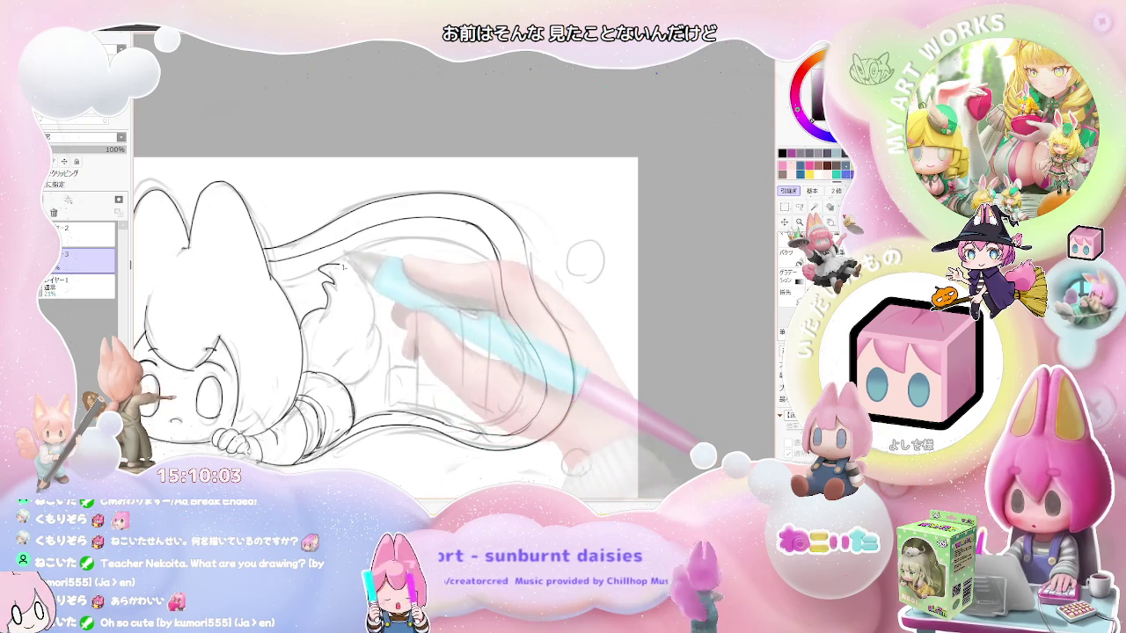
# - Extend the fluffy tail outline and ink the left box's top edge and the small right box
pyautogui.moveTo(339, 267); pyautogui.dragTo(366, 308)
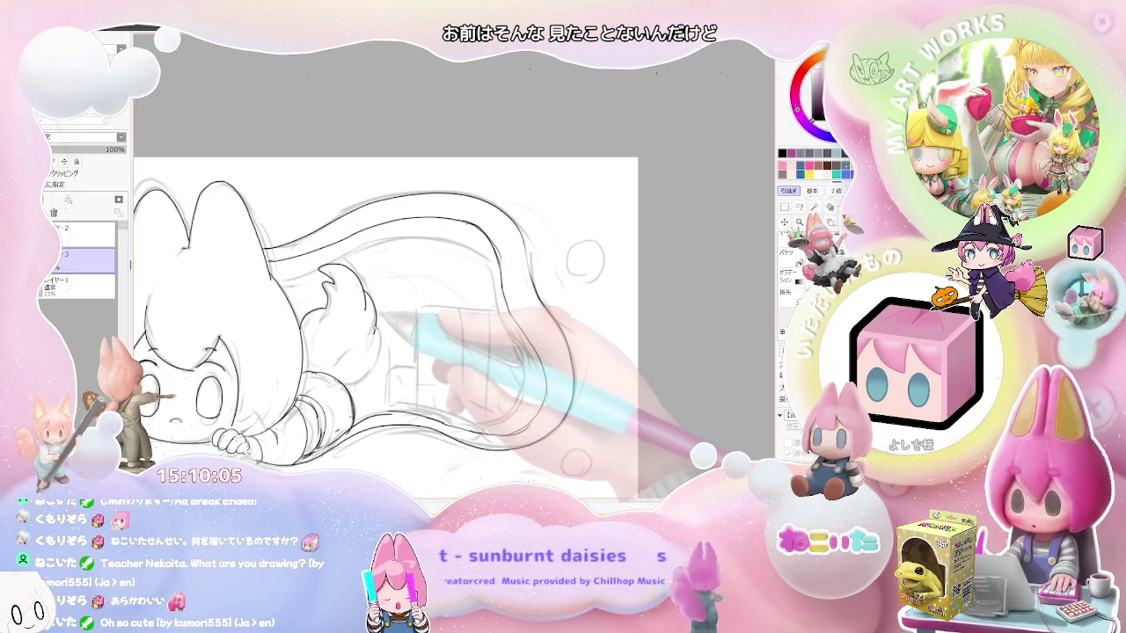
pyautogui.hotkey('ctrl', '-')
pyautogui.hotkey('ctrl', '-')
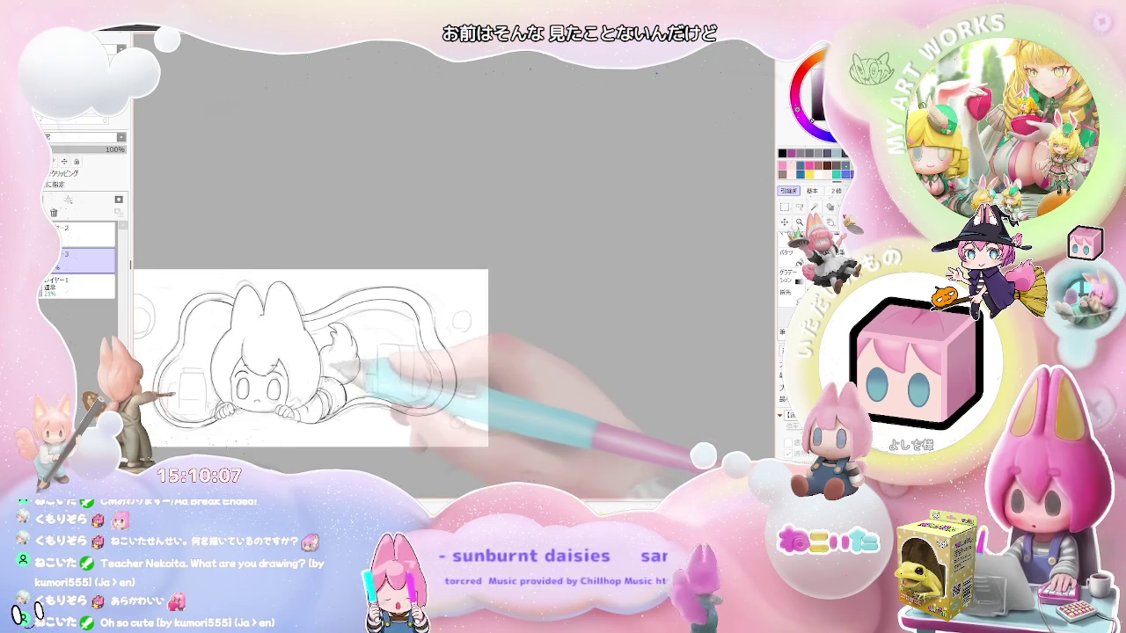
pyautogui.hotkey('ctrl', '-')
pyautogui.hotkey('ctrl', '+')
pyautogui.hotkey('ctrl', '+')
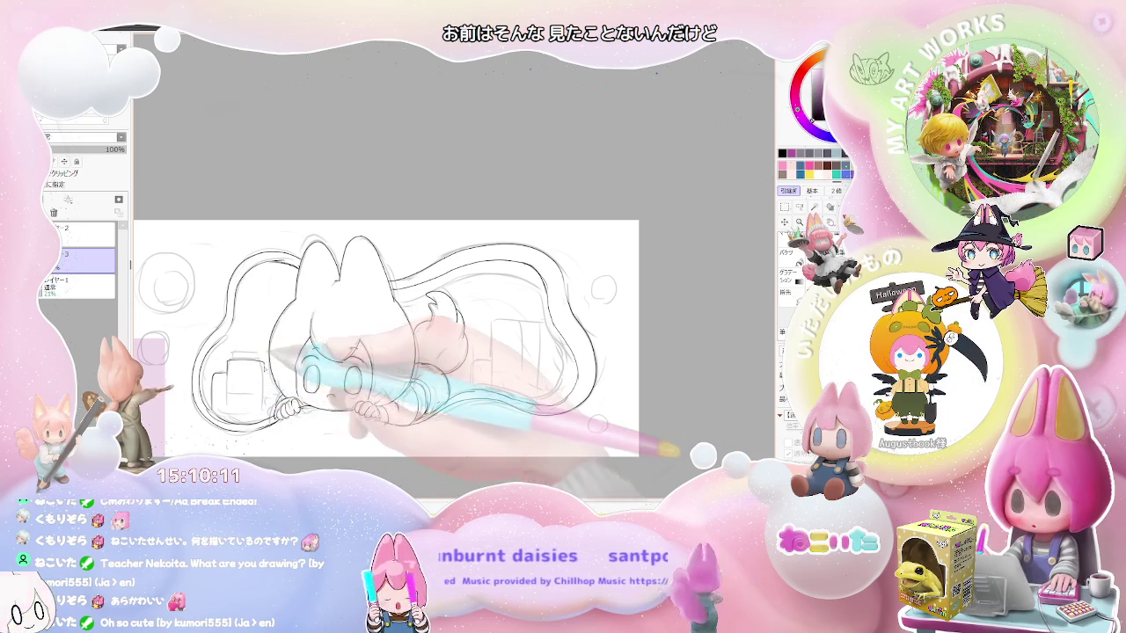
pyautogui.moveTo(230, 359); pyautogui.dragTo(261, 356)
pyautogui.moveTo(369, 352); pyautogui.dragTo(252, 334)
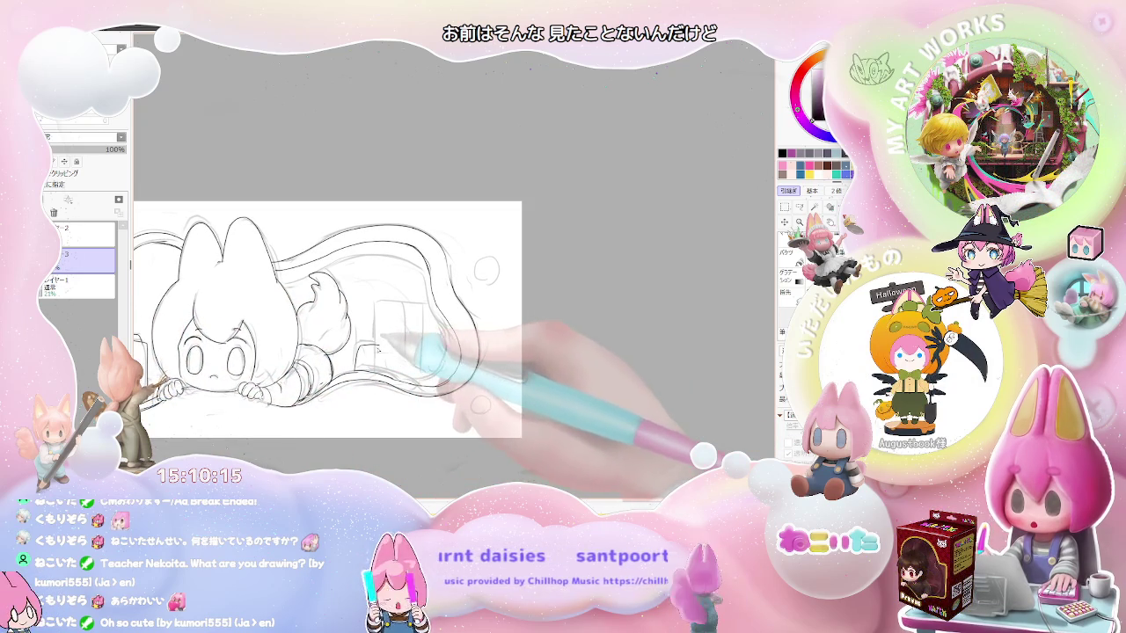
pyautogui.moveTo(381, 341); pyautogui.dragTo(431, 308)
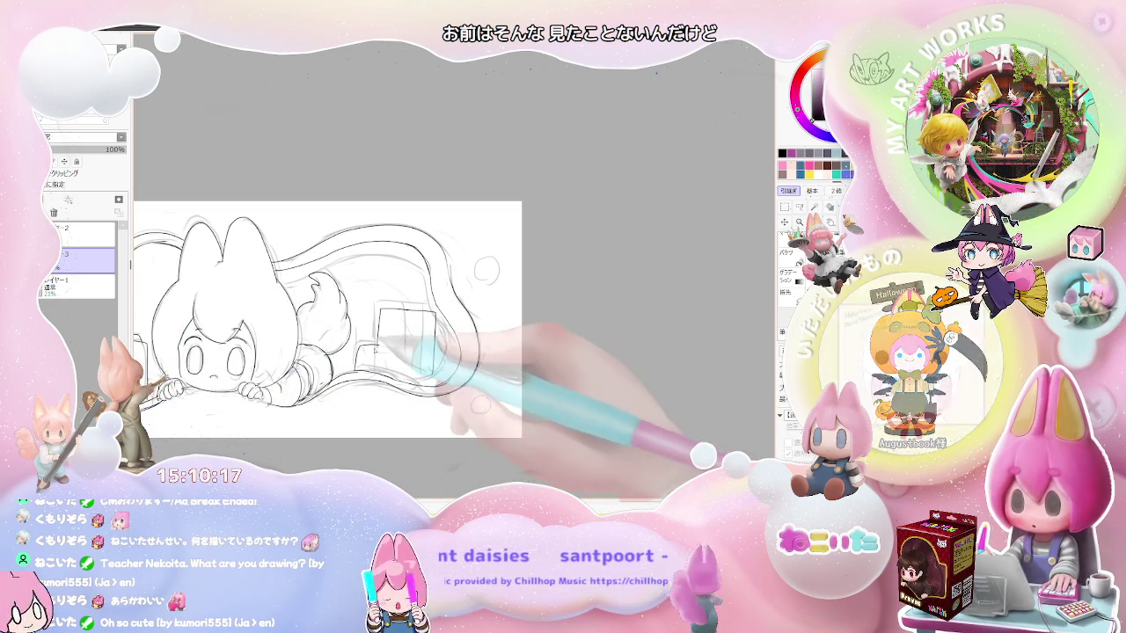
# - Trace the faint sketched circle and the small and large bubbles as clean circles
pyautogui.scroll(-1, 434, 345)
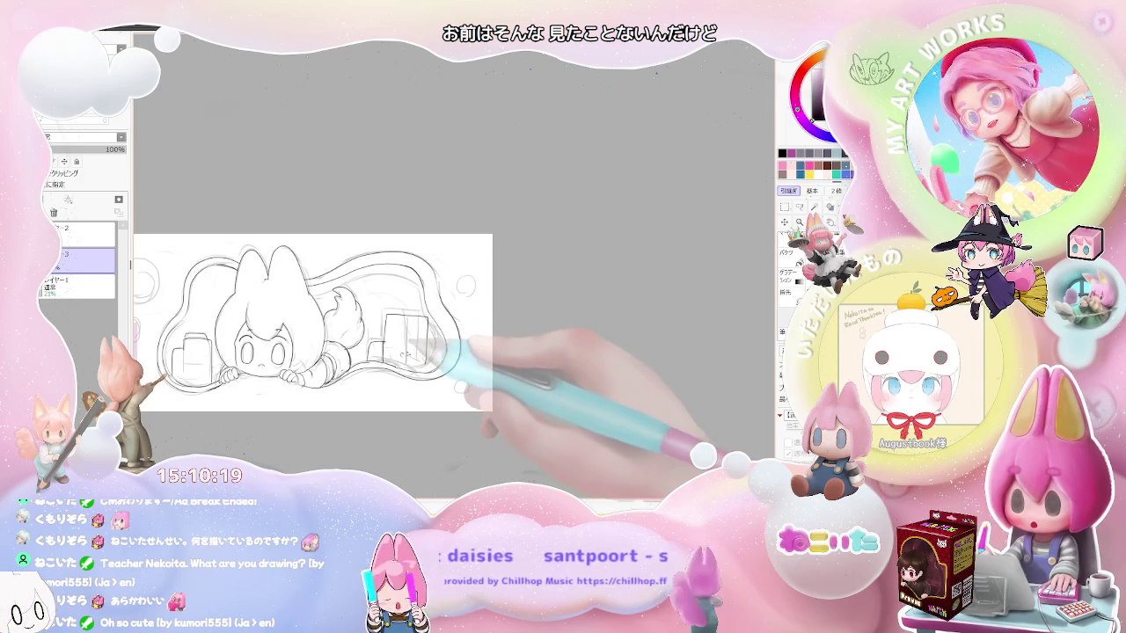
pyautogui.scroll(-1, 435, 366)
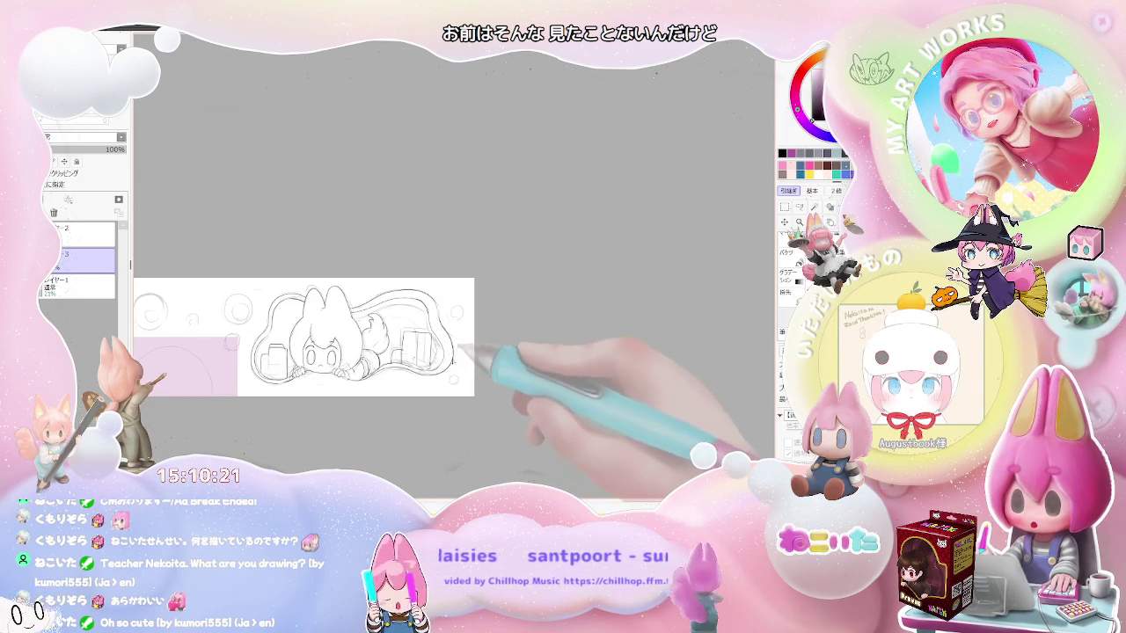
pyautogui.scroll(1, 337, 322)
pyautogui.scroll(1, 337, 322)
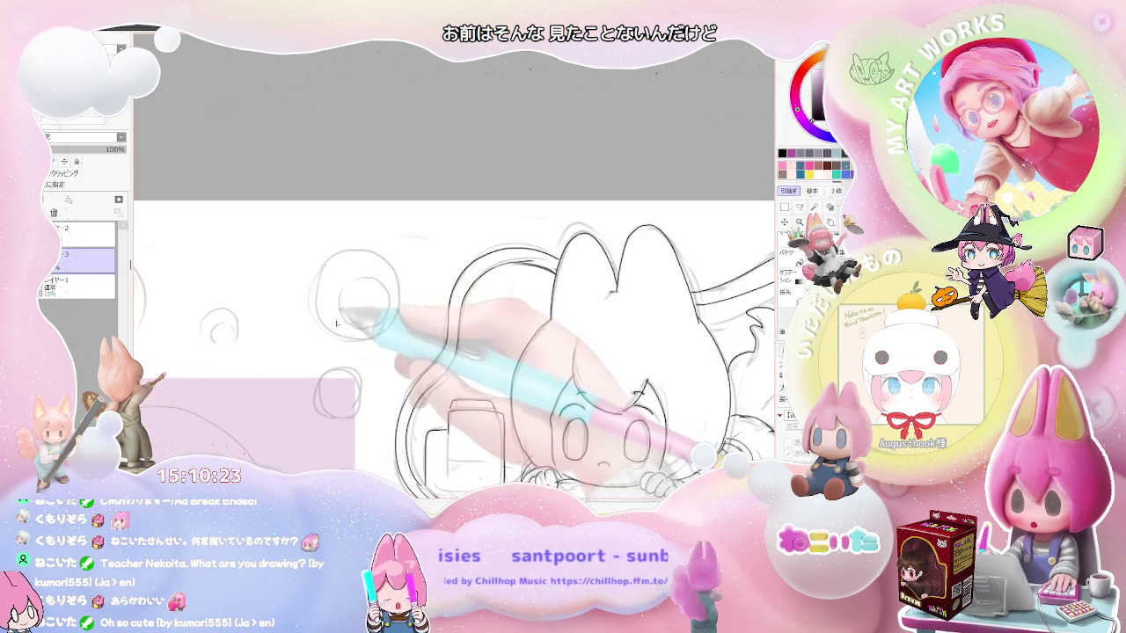
pyautogui.moveTo(315, 304)
pyautogui.mouseDown()
pyautogui.moveTo(318, 290)
pyautogui.moveTo(384, 299)
pyautogui.mouseUp()
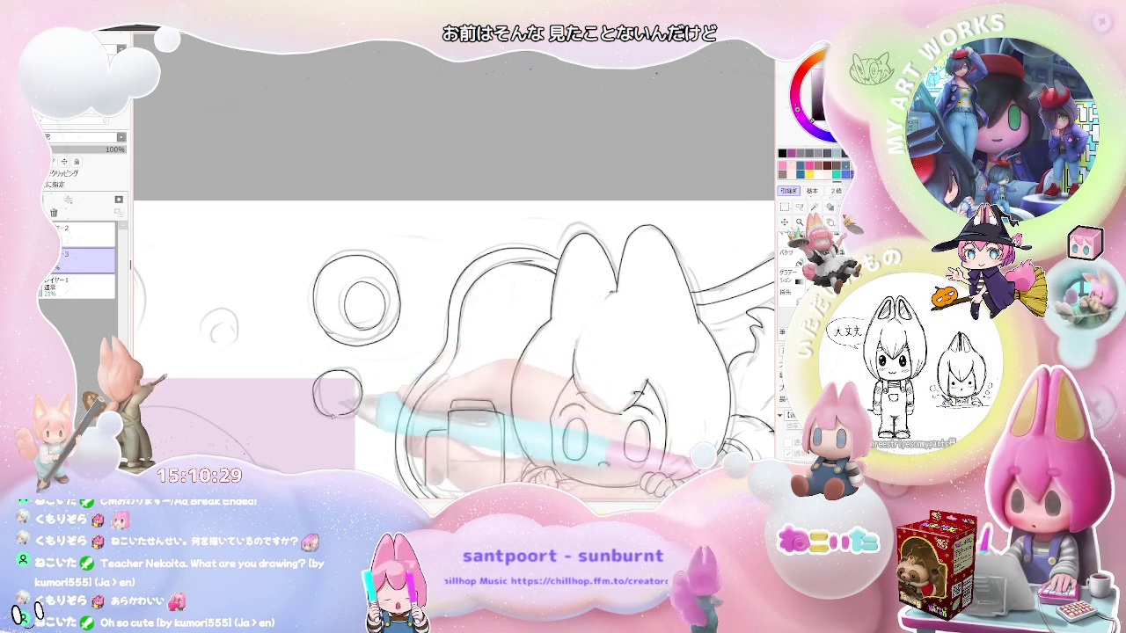
pyautogui.moveTo(219, 310); pyautogui.dragTo(227, 336)
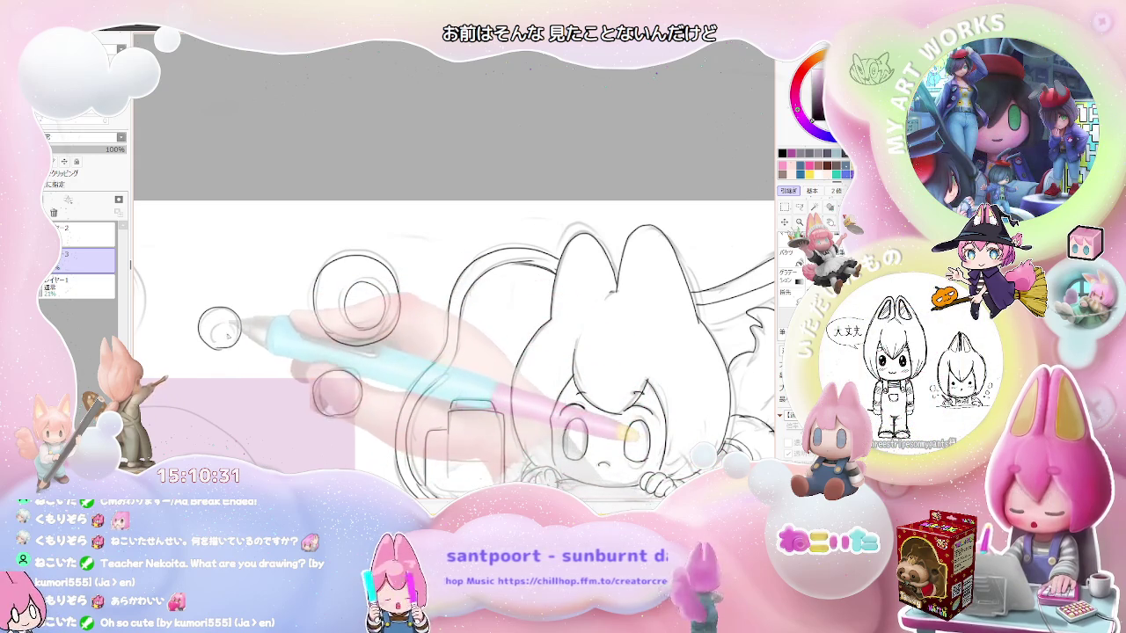
pyautogui.scroll(-1, 372, 332)
pyautogui.scroll(-1, 373, 332)
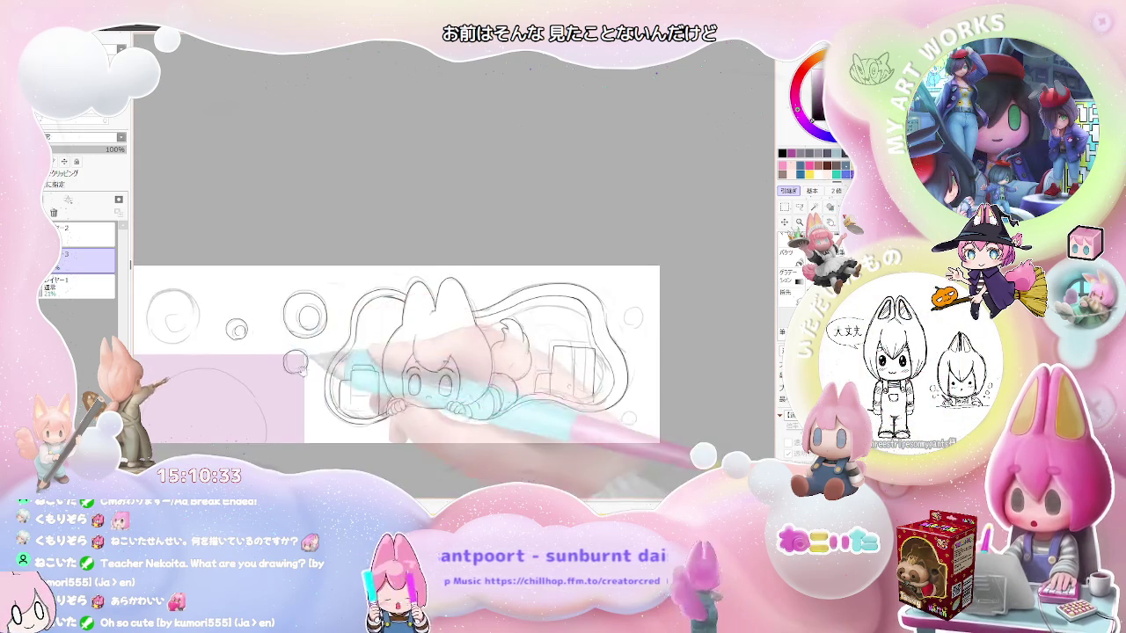
pyautogui.scroll(-1, 372, 332)
pyautogui.moveTo(227, 330); pyautogui.dragTo(255, 308)
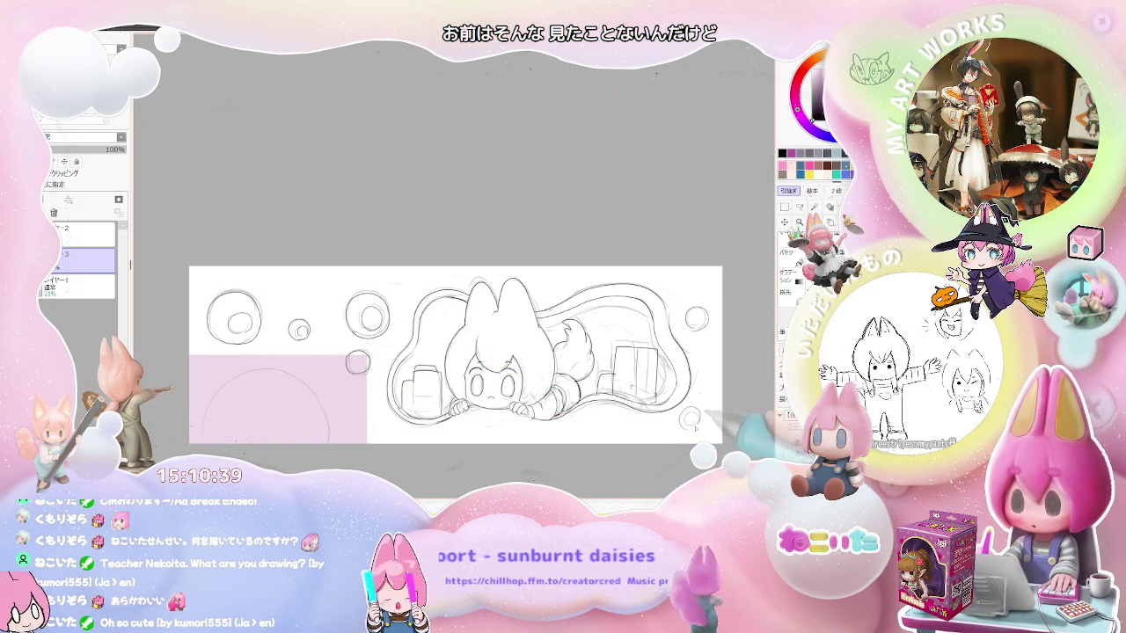
# - Review the finished line art, then begin filling the girl's hair and ears pink
pyautogui.scroll(1, 695, 422)
pyautogui.scroll(1, 695, 422)
pyautogui.scroll(1, 695, 423)
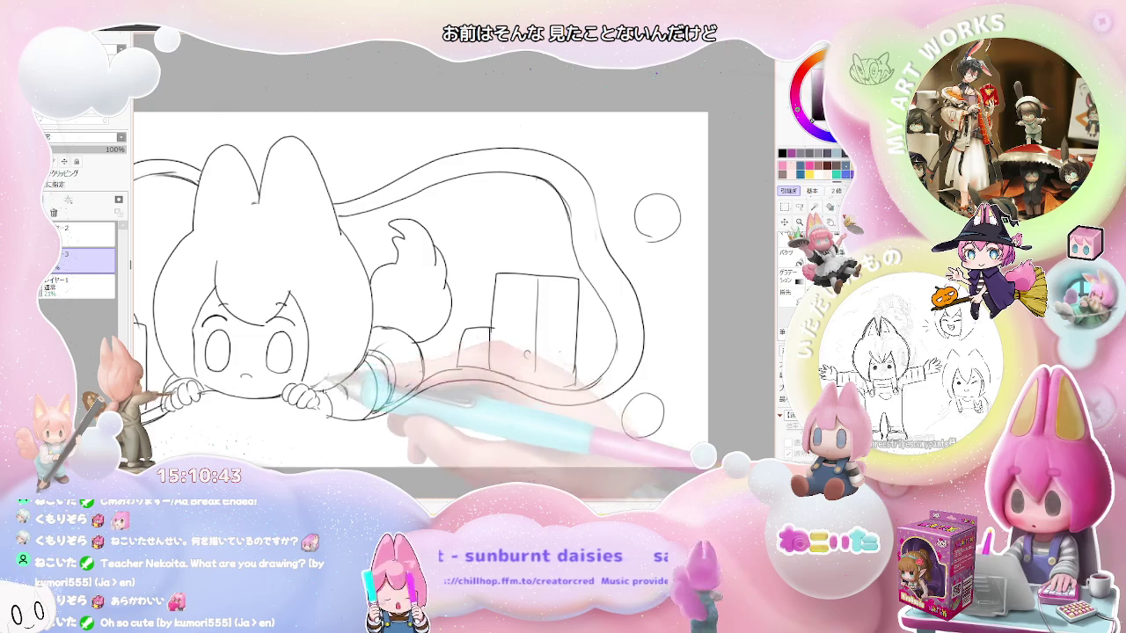
pyautogui.scroll(-2, 357, 379)
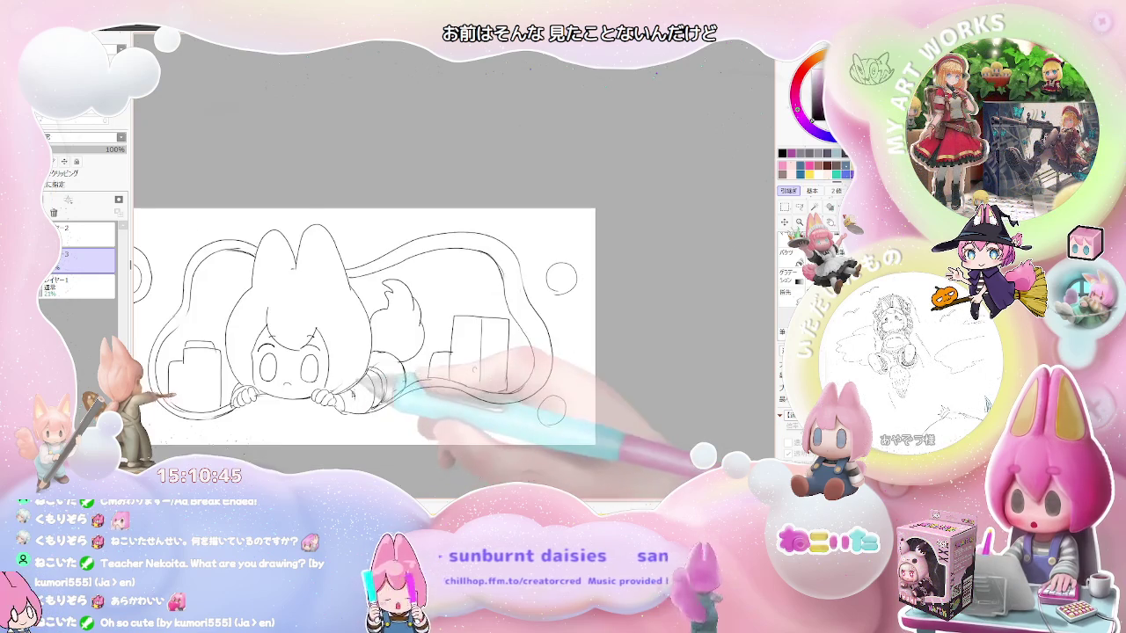
pyautogui.scroll(-1, 405, 392)
pyautogui.scroll(-1, 405, 392)
pyautogui.scroll(1, 405, 392)
pyautogui.scroll(1, 405, 392)
pyautogui.click(786, 253)
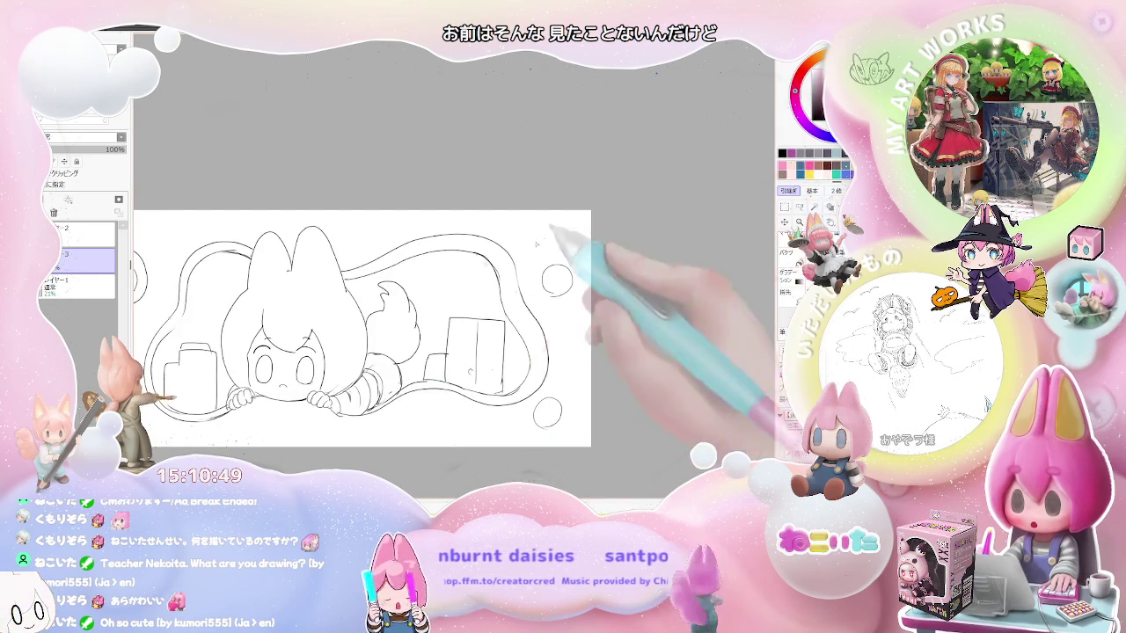
# - Fill the rest of the hair, ears and the flame-shaped tail with pink
pyautogui.click(330, 290)
pyautogui.click(396, 313)
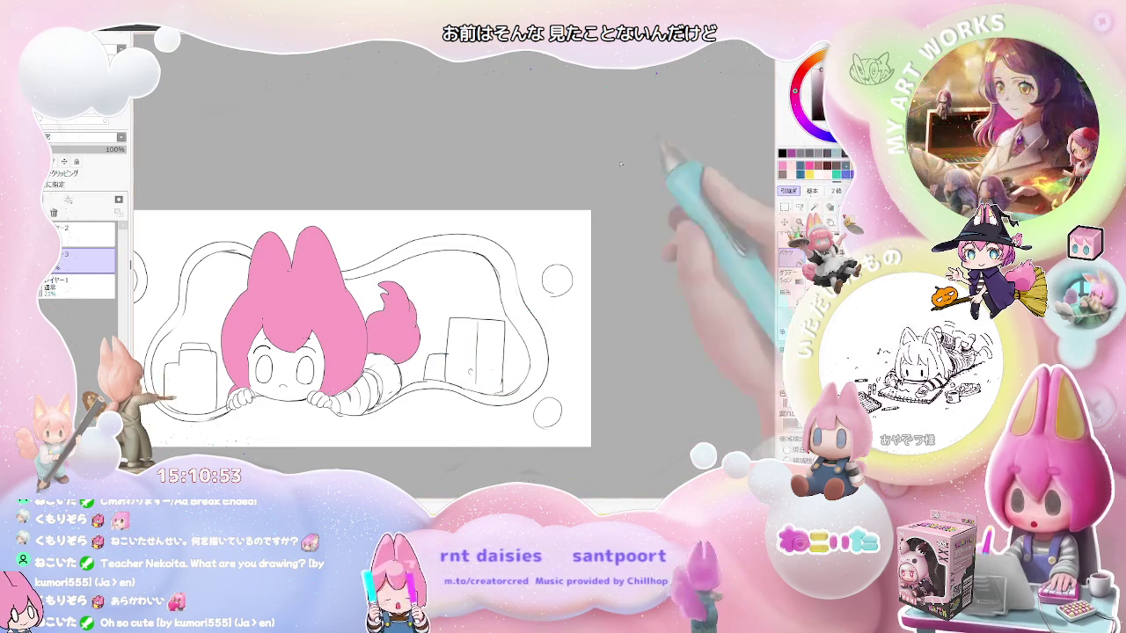
pyautogui.hotkey('ctrl', '-')
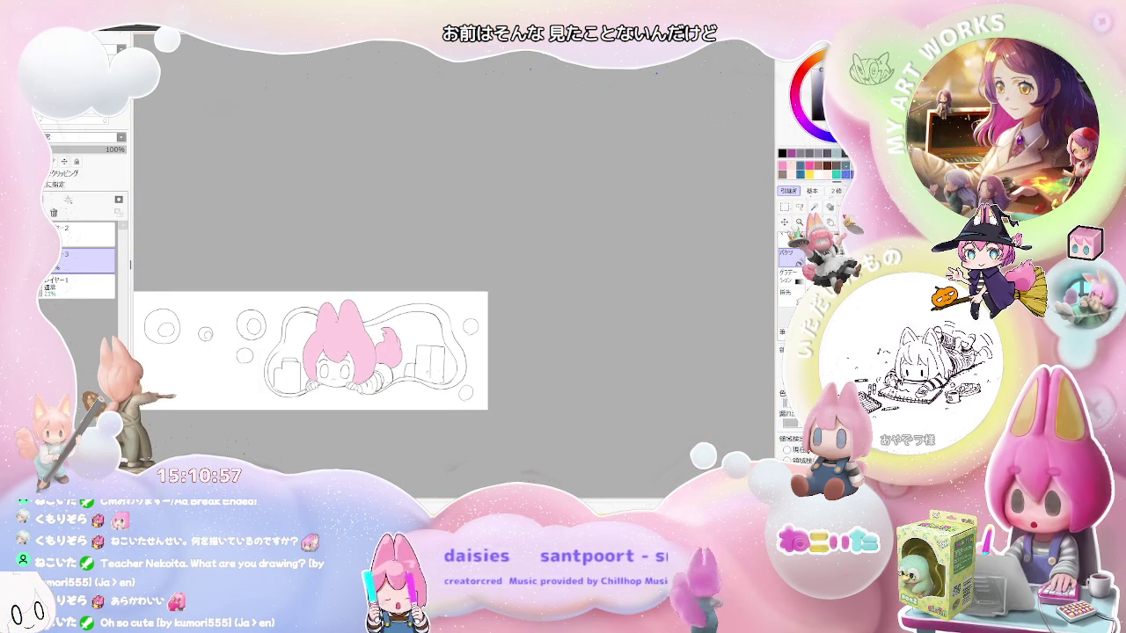
pyautogui.hotkey('ctrl', '+')
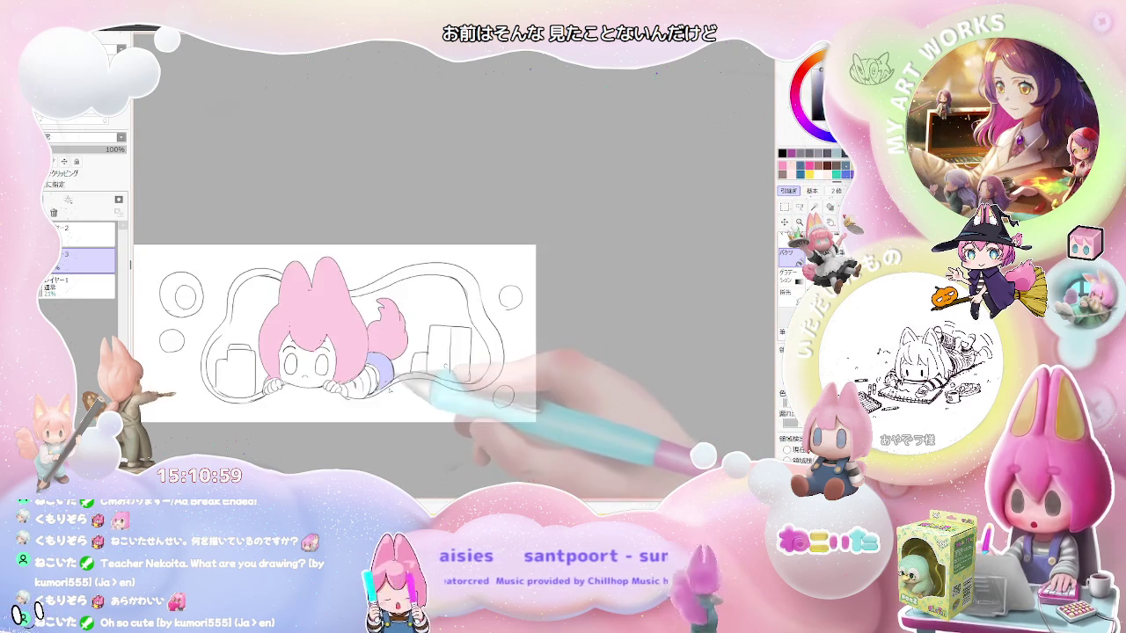
pyautogui.hotkey('ctrl', '+')
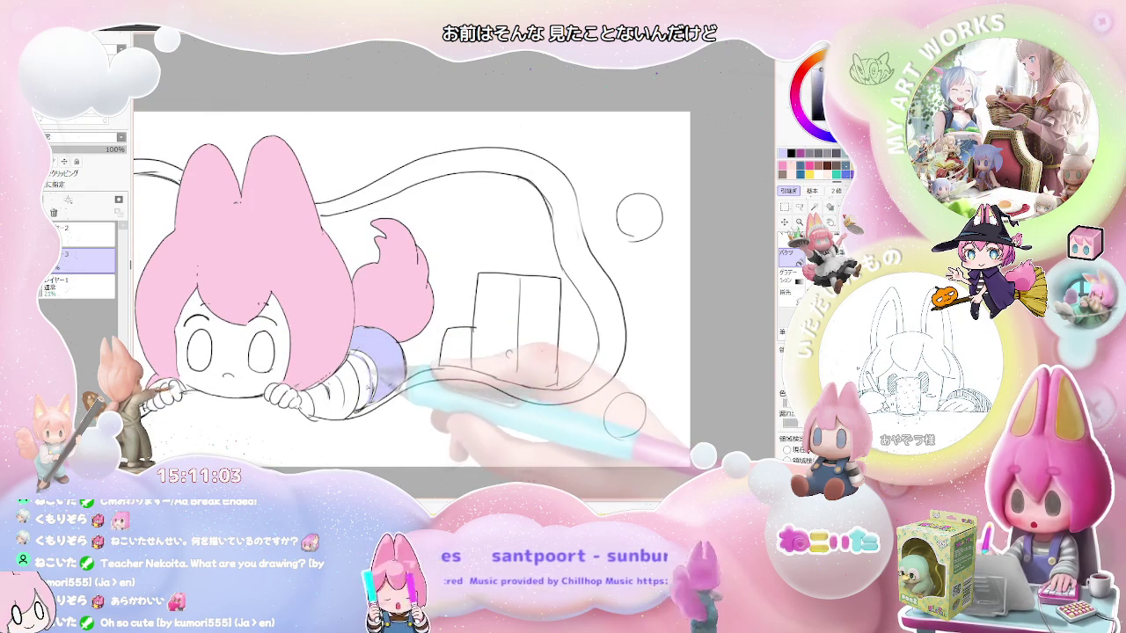
pyautogui.hotkey('ctrl', '-')
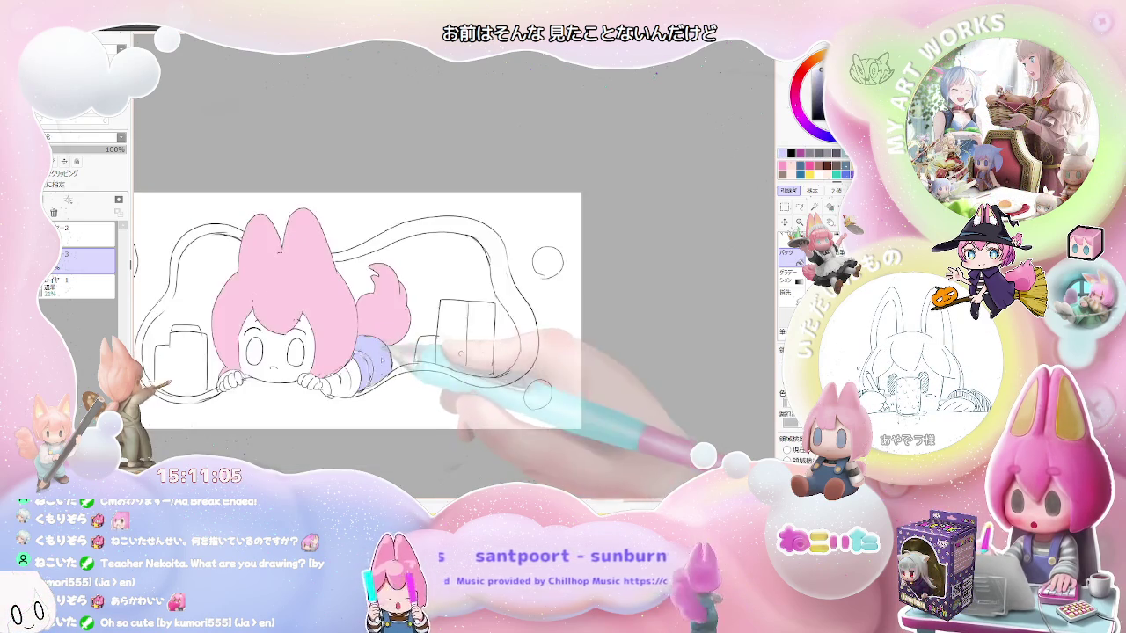
pyautogui.hotkey('ctrl', '-')
pyautogui.hotkey('ctrl', '-')
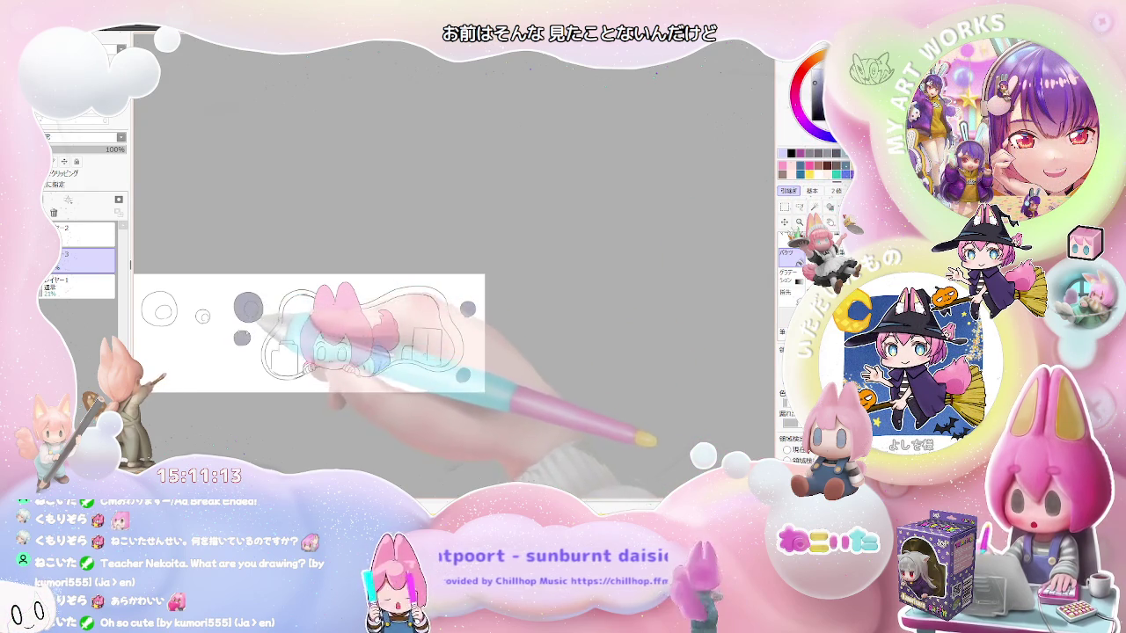
# - Fill the bubble's inner circle with grey and check the whole drawing
pyautogui.click(163, 312)
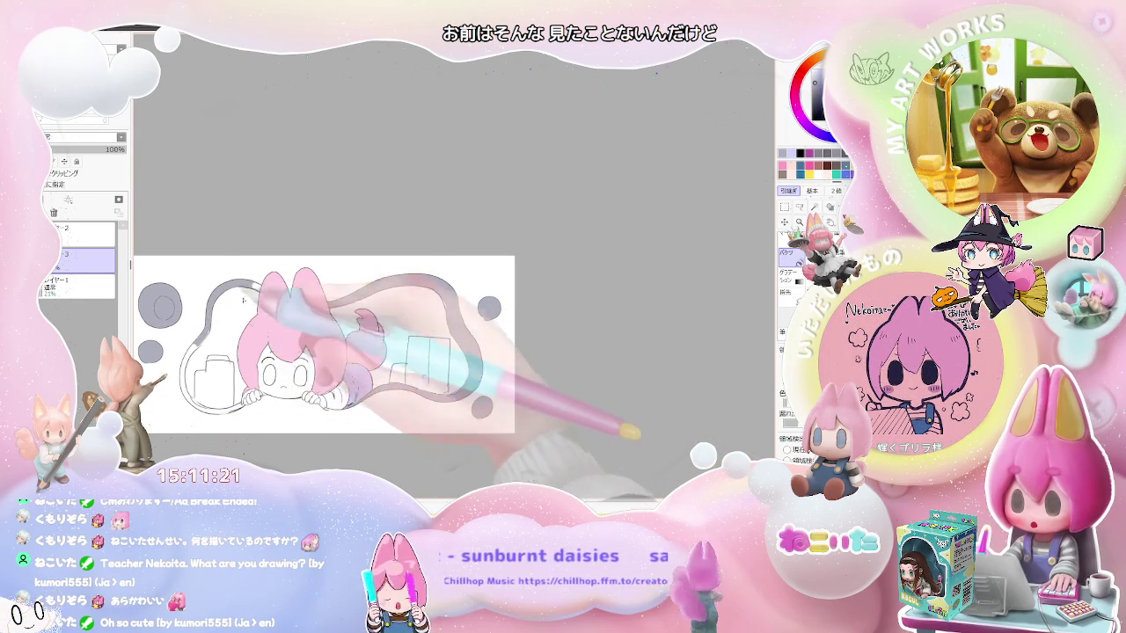
pyautogui.press('-')
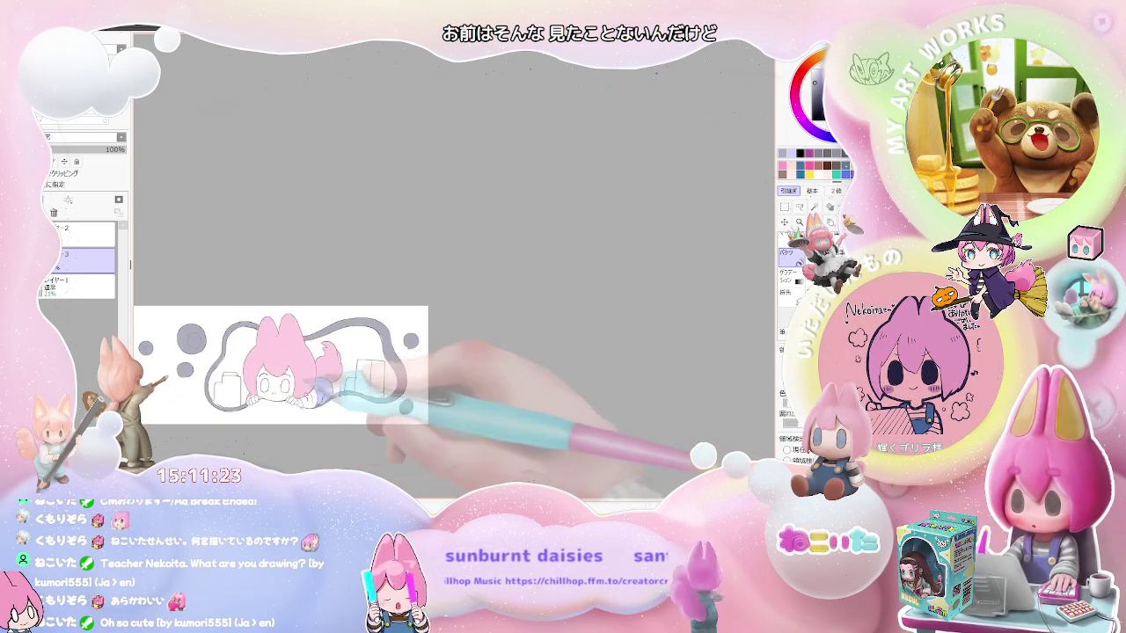
pyautogui.press('-')
pyautogui.press('+')
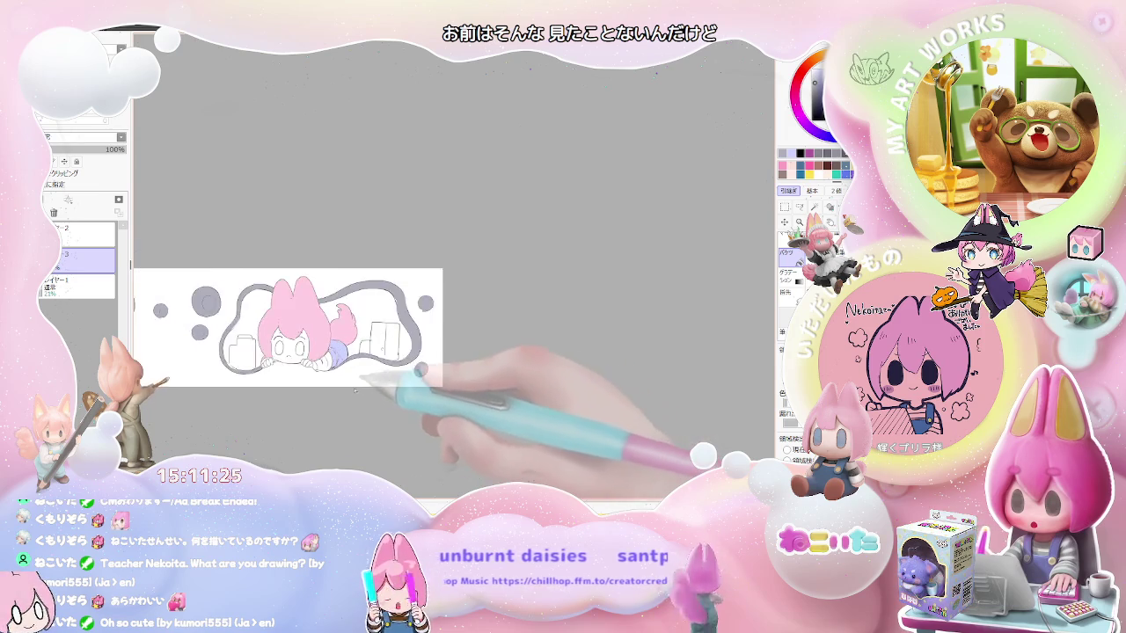
pyautogui.press('+')
pyautogui.press('+')
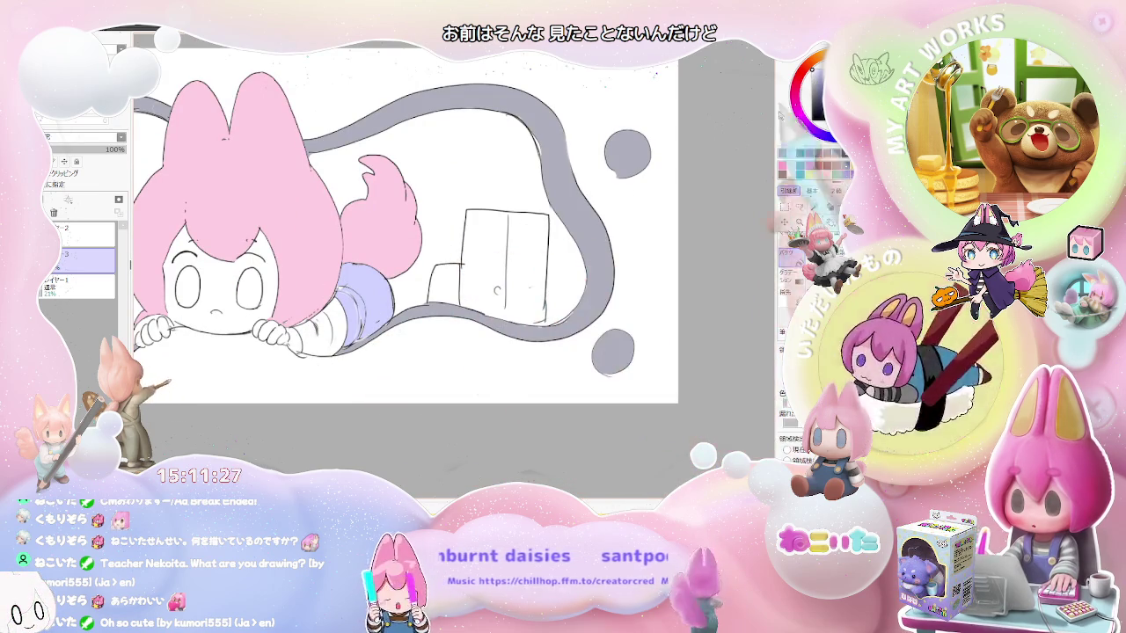
# - Fill the inside of the bed outline with pale yellow and zoom out to check
pyautogui.click(546, 273)
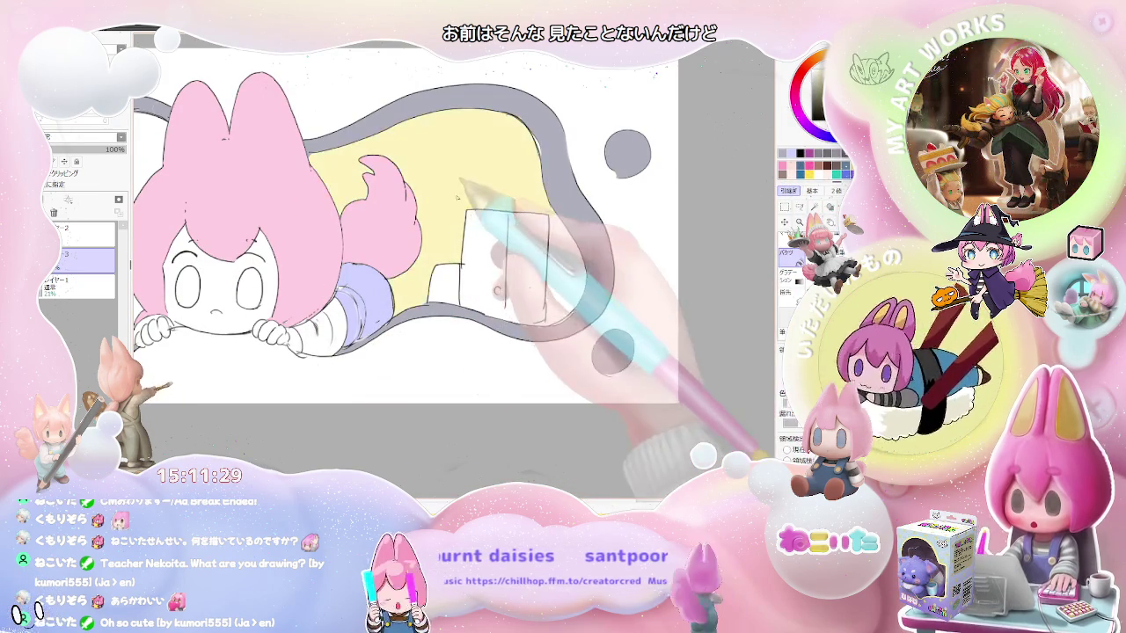
pyautogui.press('-')
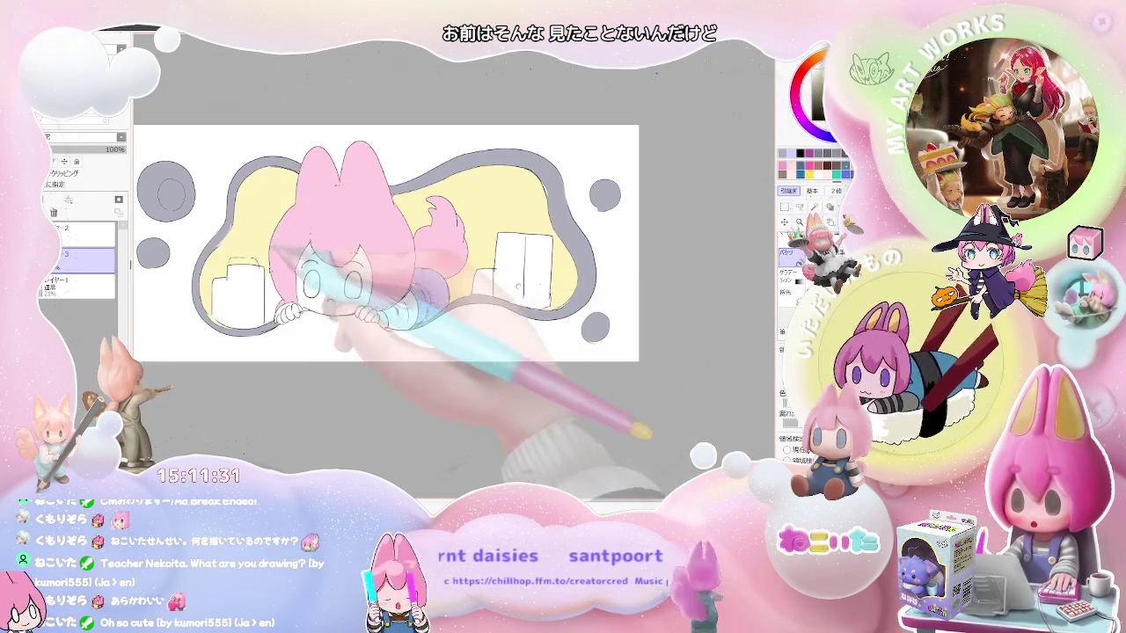
pyautogui.press('-')
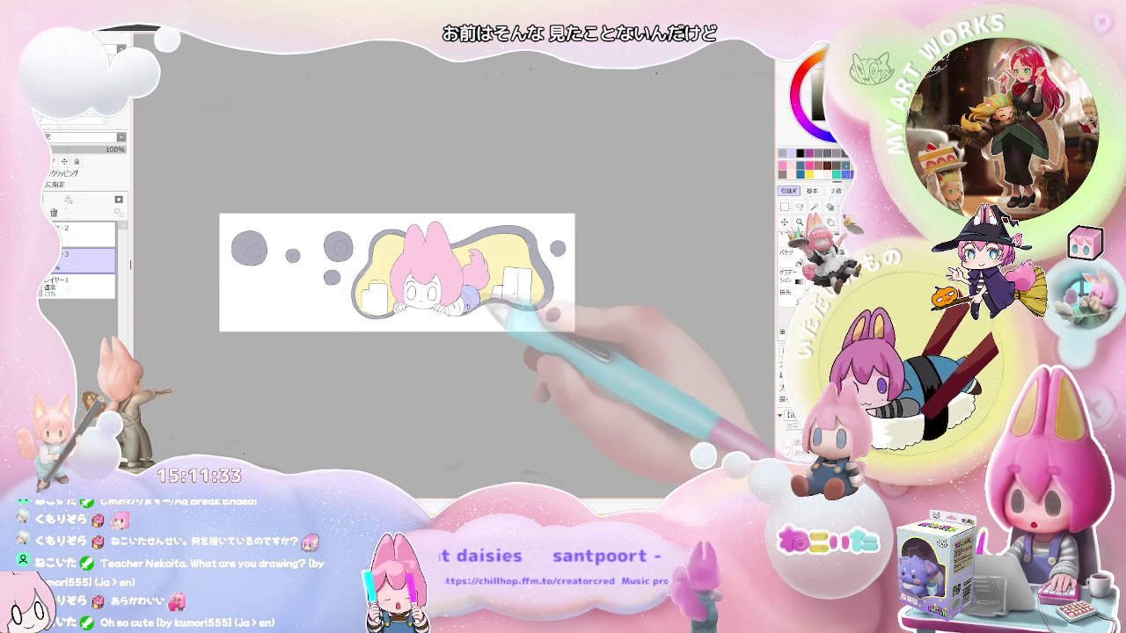
pyautogui.press('+')
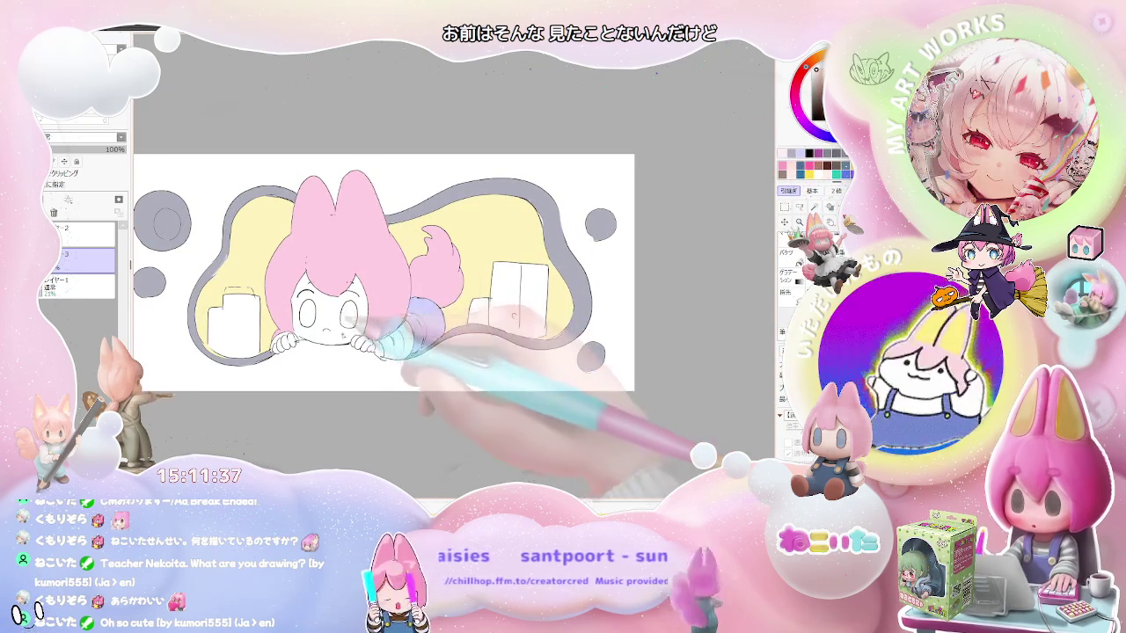
# - Bucket-fill the white sleeve area and the area near the left paw grey
pyautogui.press('g')
pyautogui.press('+')
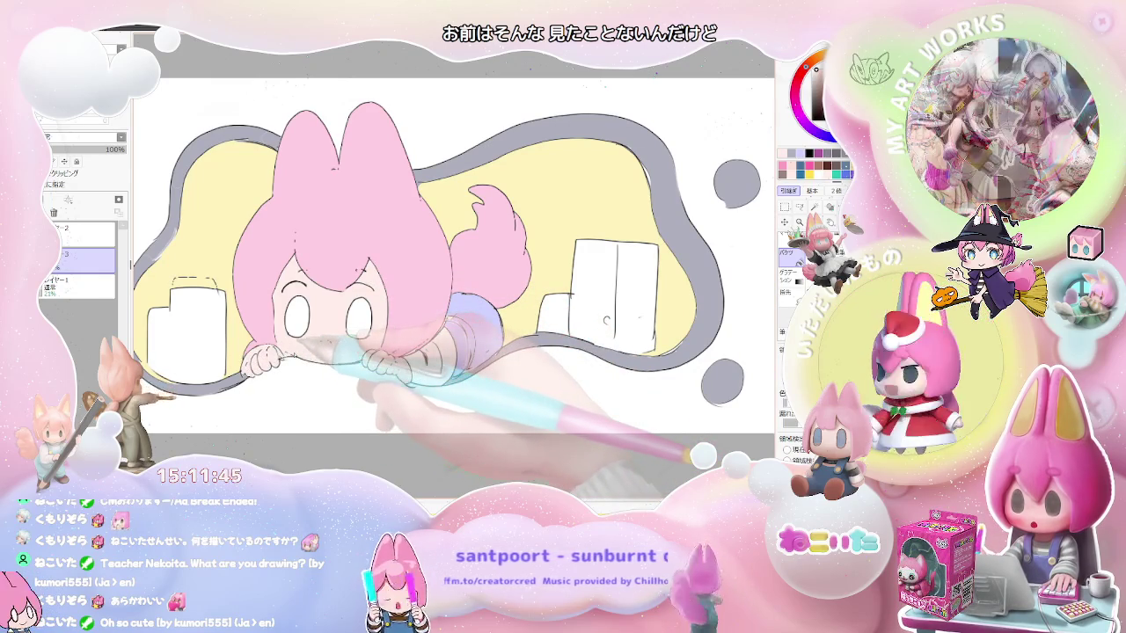
pyautogui.press('-')
pyautogui.press('-')
pyautogui.press('+')
pyautogui.press('+')
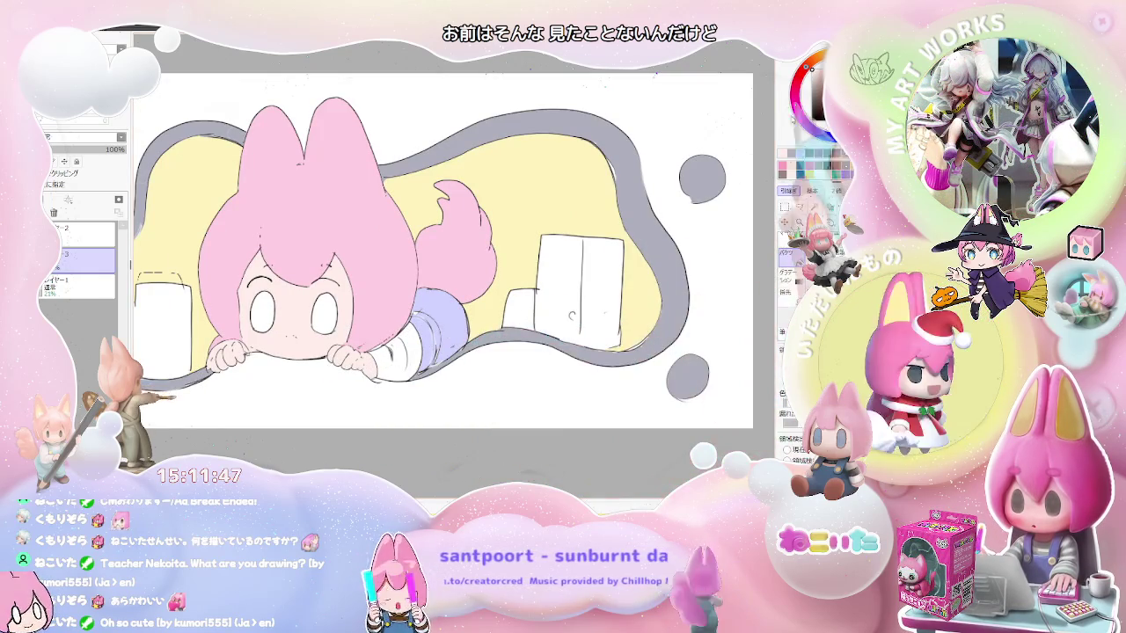
pyautogui.click(422, 361)
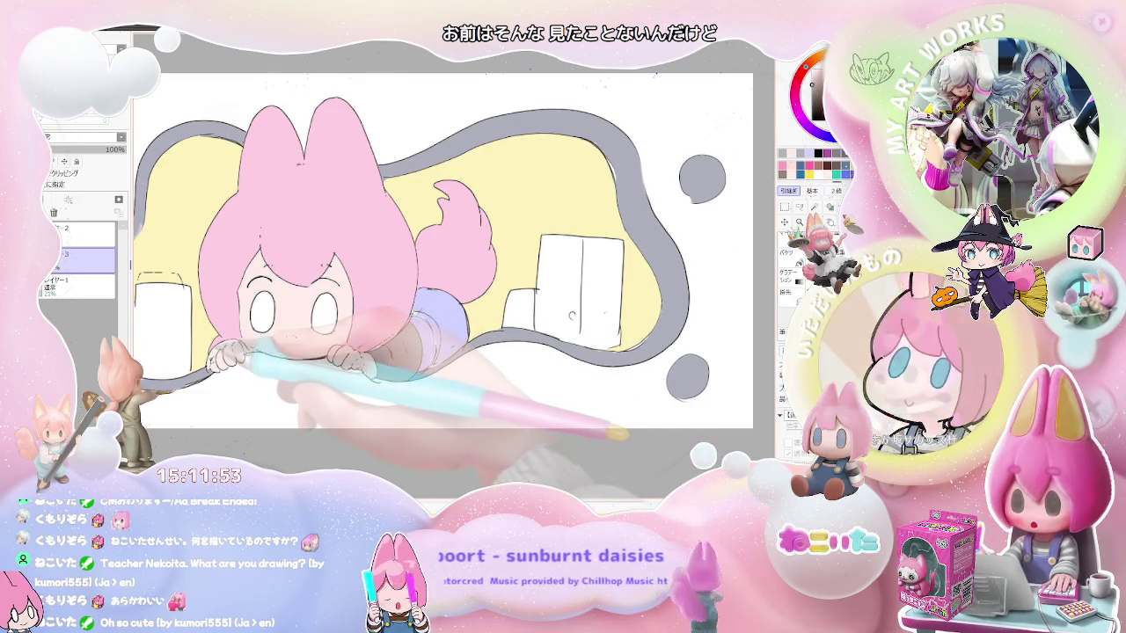
pyautogui.click(227, 355)
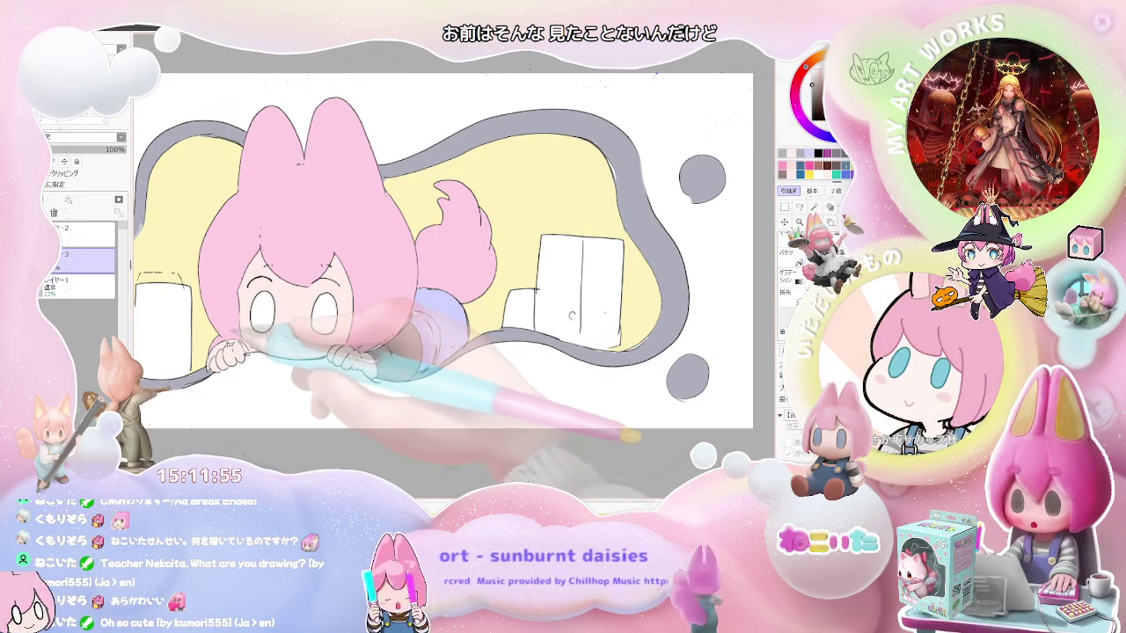
pyautogui.scroll(1, 229, 352)
pyautogui.scroll(1, 229, 352)
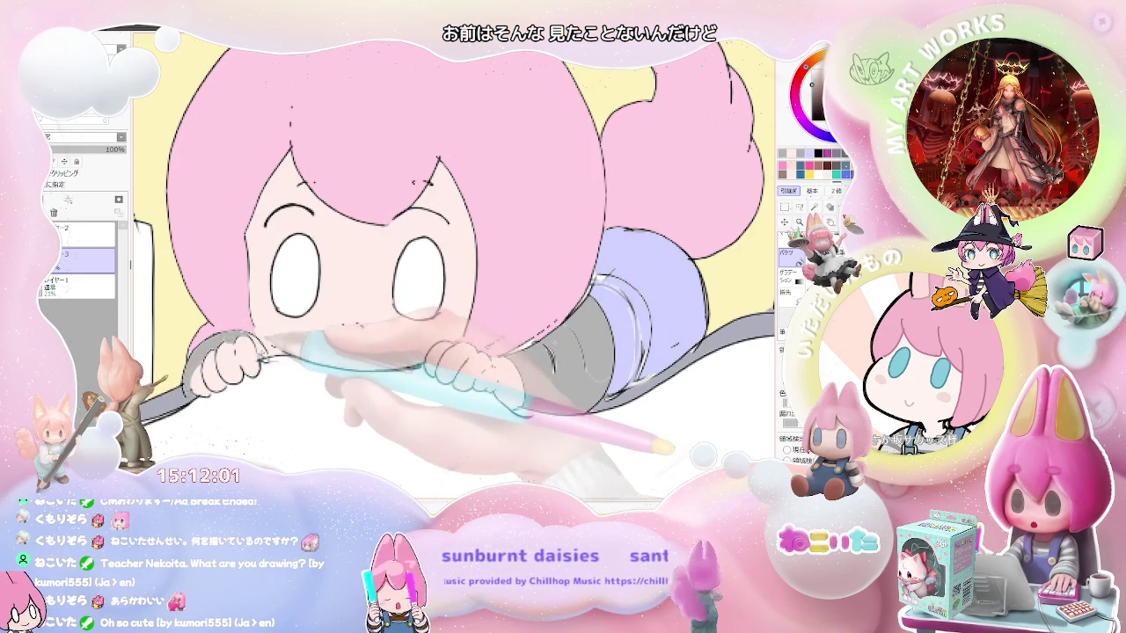
pyautogui.scroll(-1, 321, 347)
pyautogui.scroll(-1, 360, 317)
pyautogui.scroll(-1, 360, 317)
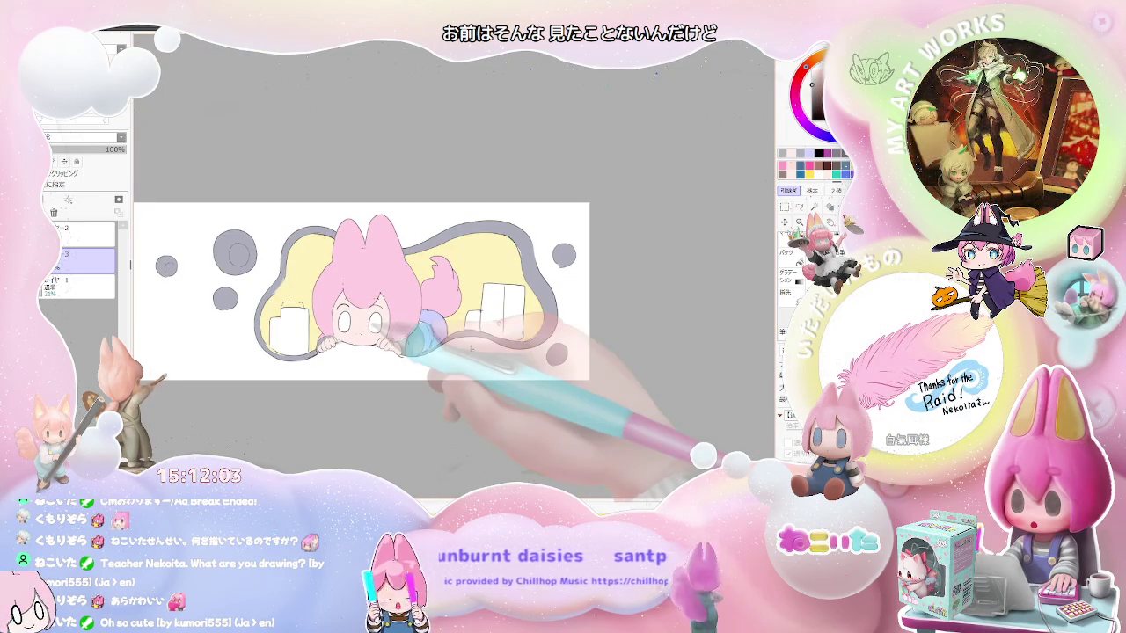
# - Zoom in and out around the sleeve to check the grey and white stripe bands
pyautogui.scroll(2, 504, 317)
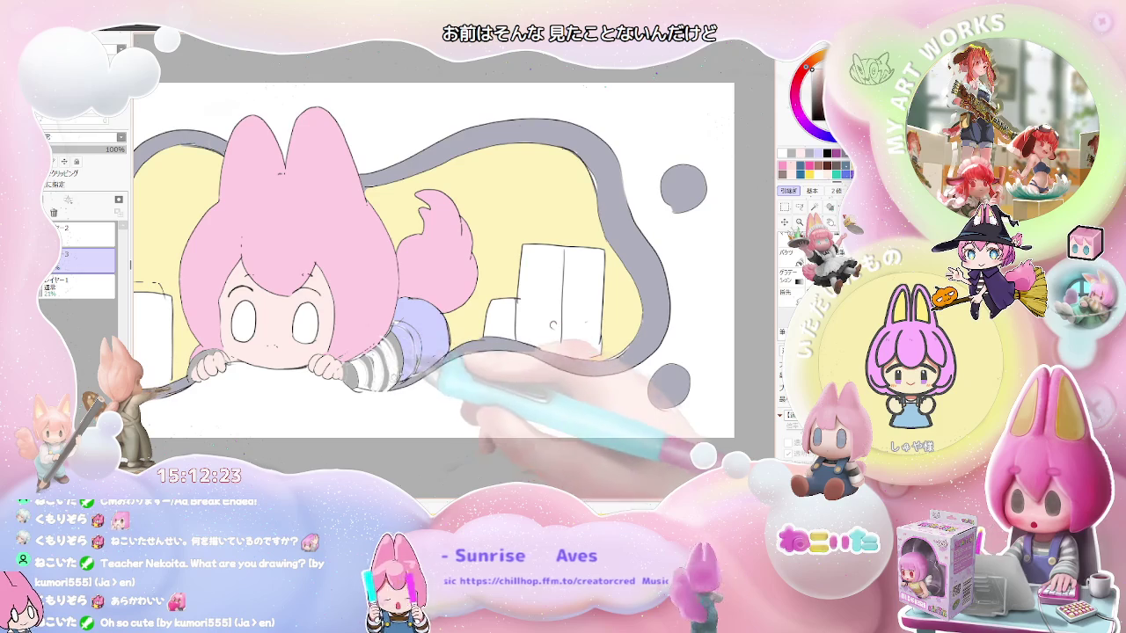
pyautogui.scroll(-2, 404, 360)
pyautogui.scroll(-2, 413, 359)
pyautogui.scroll(-1, 428, 357)
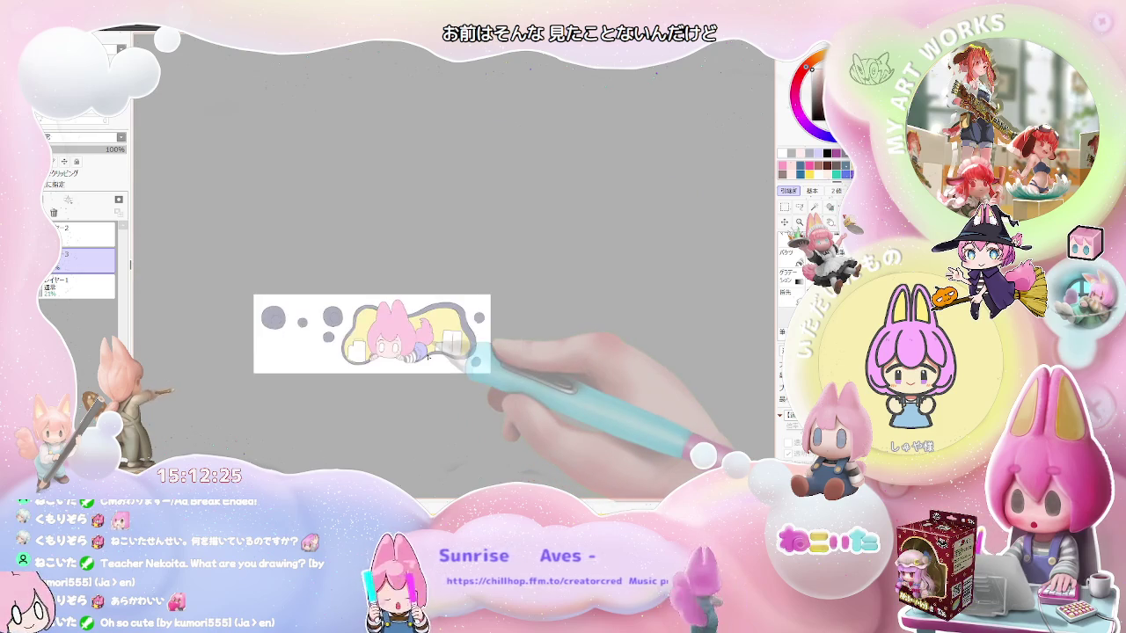
pyautogui.scroll(1, 427, 356)
pyautogui.scroll(1, 427, 356)
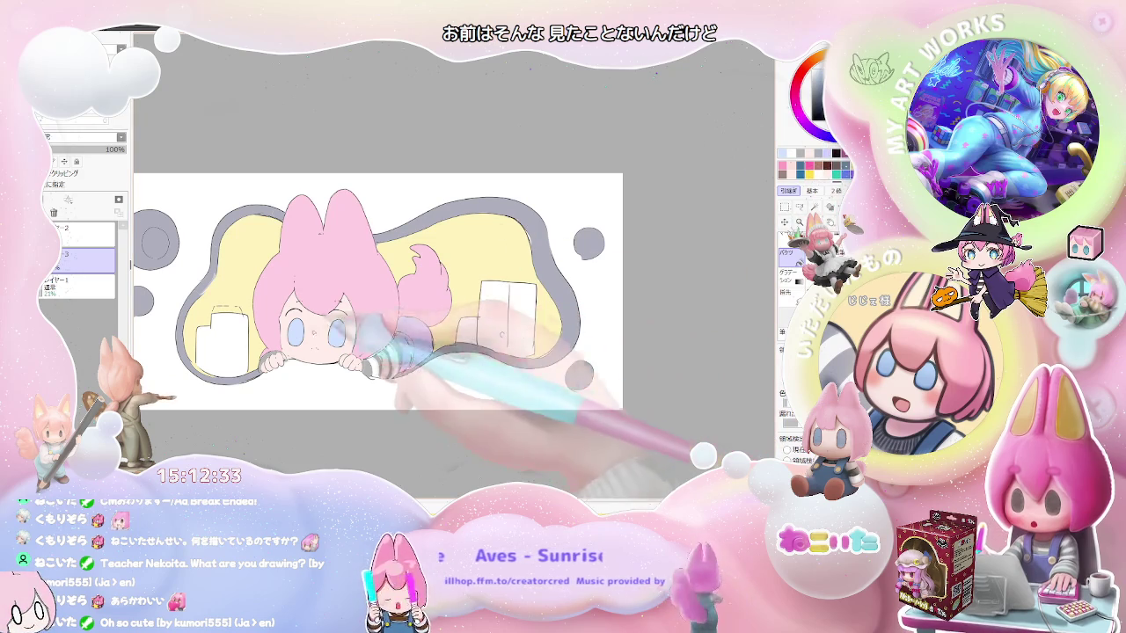
pyautogui.scroll(-1, 385, 331)
pyautogui.scroll(-1, 384, 331)
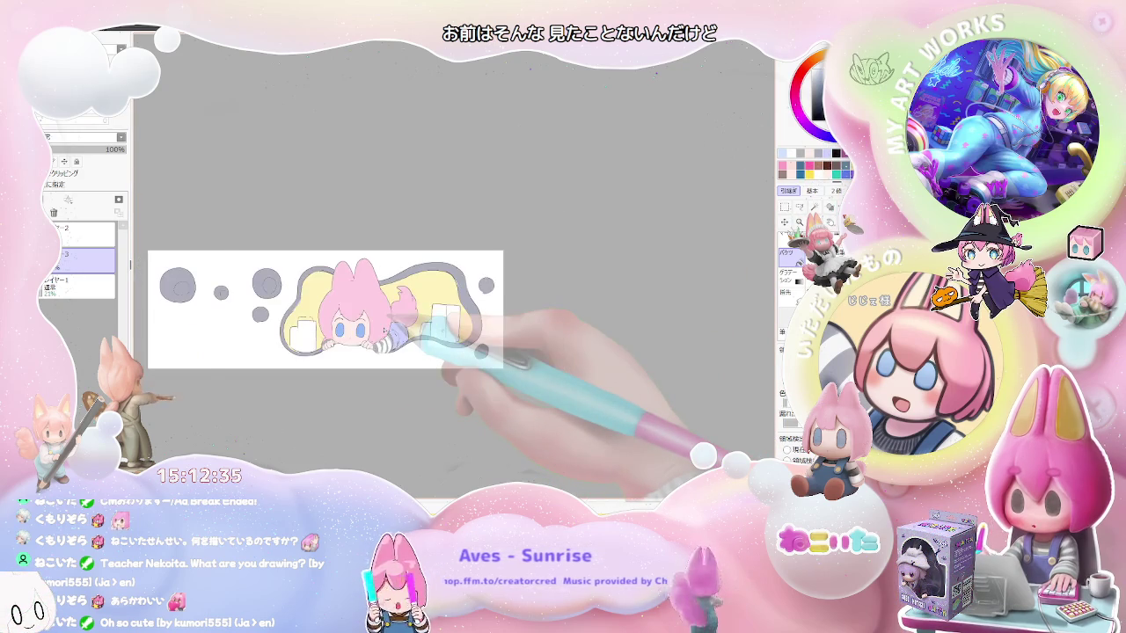
pyautogui.scroll(-1, 382, 331)
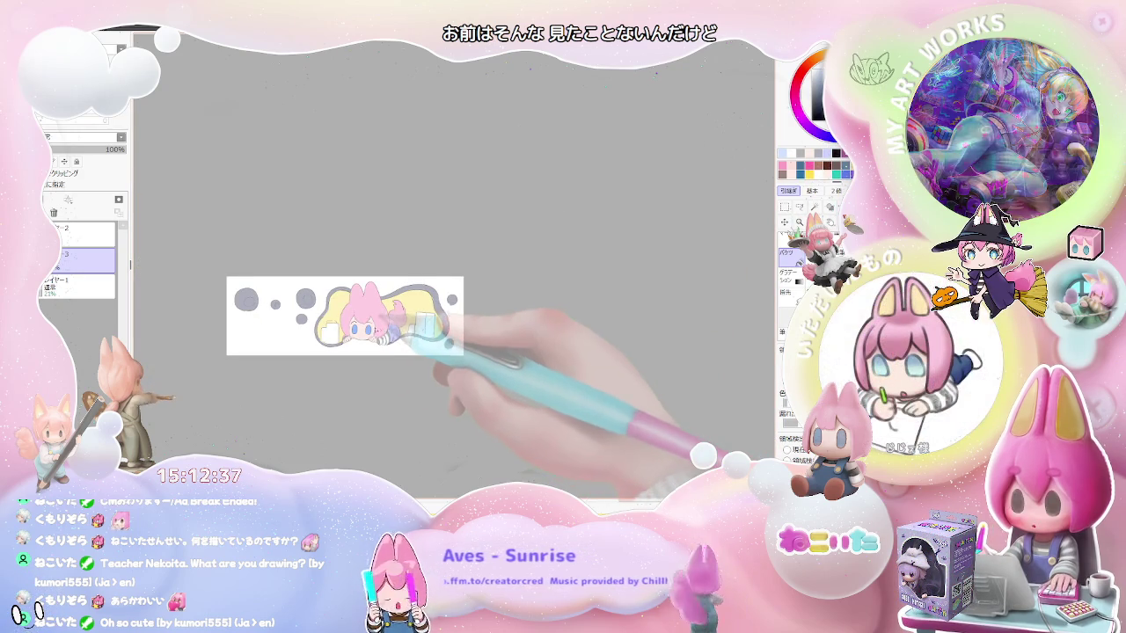
pyautogui.scroll(1, 356, 321)
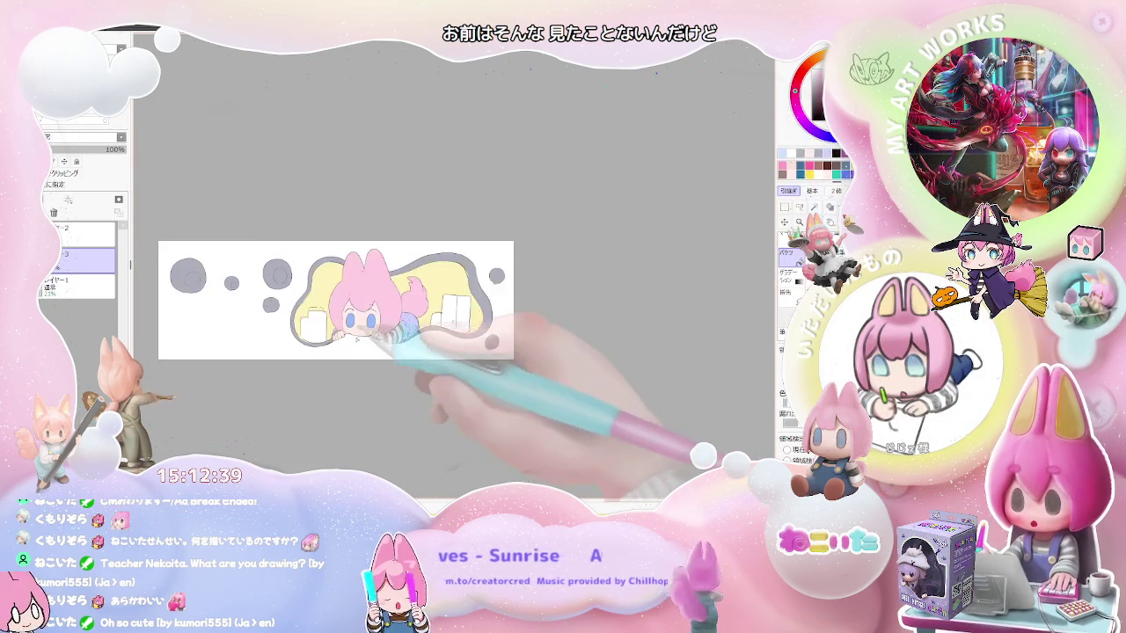
pyautogui.scroll(3, 356, 321)
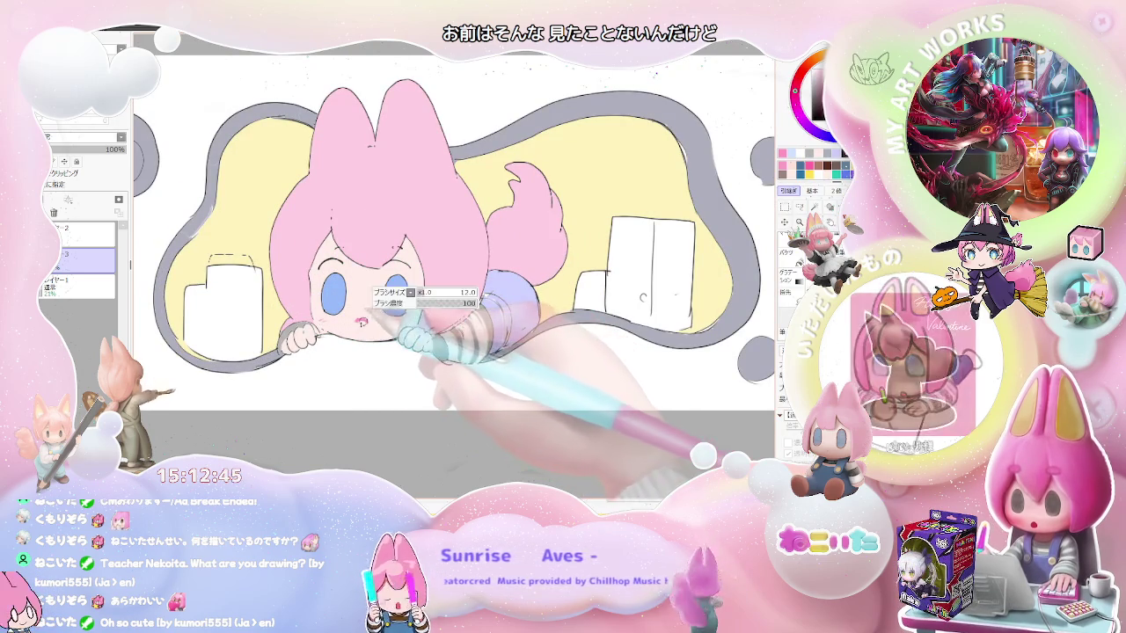
pyautogui.scroll(-4, 392, 323)
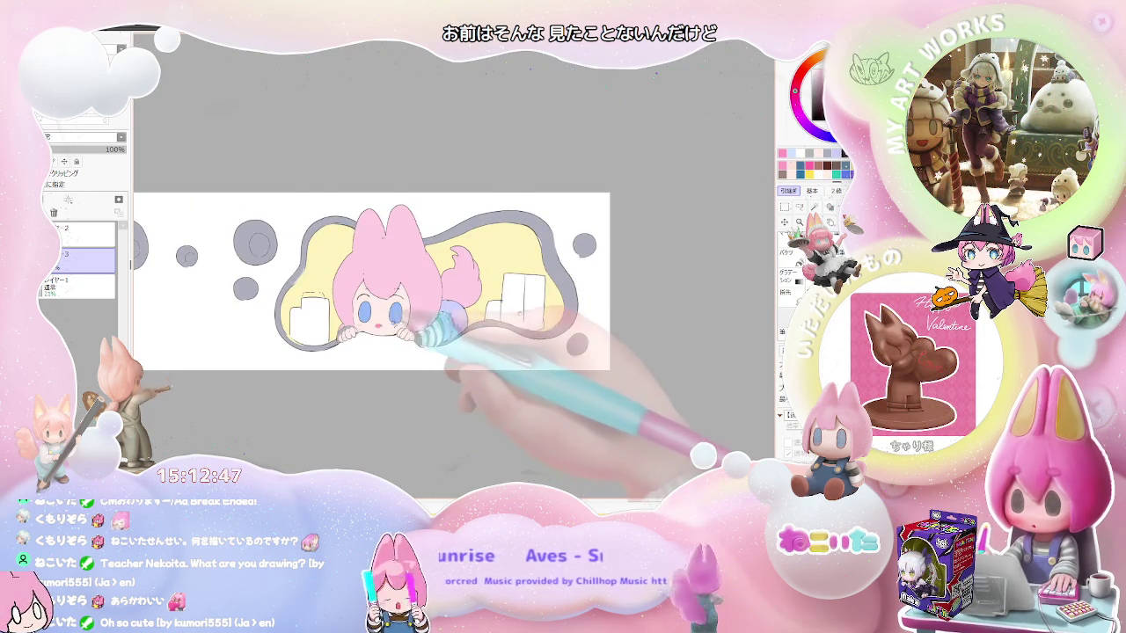
pyautogui.scroll(2, 375, 331)
pyautogui.scroll(2, 375, 331)
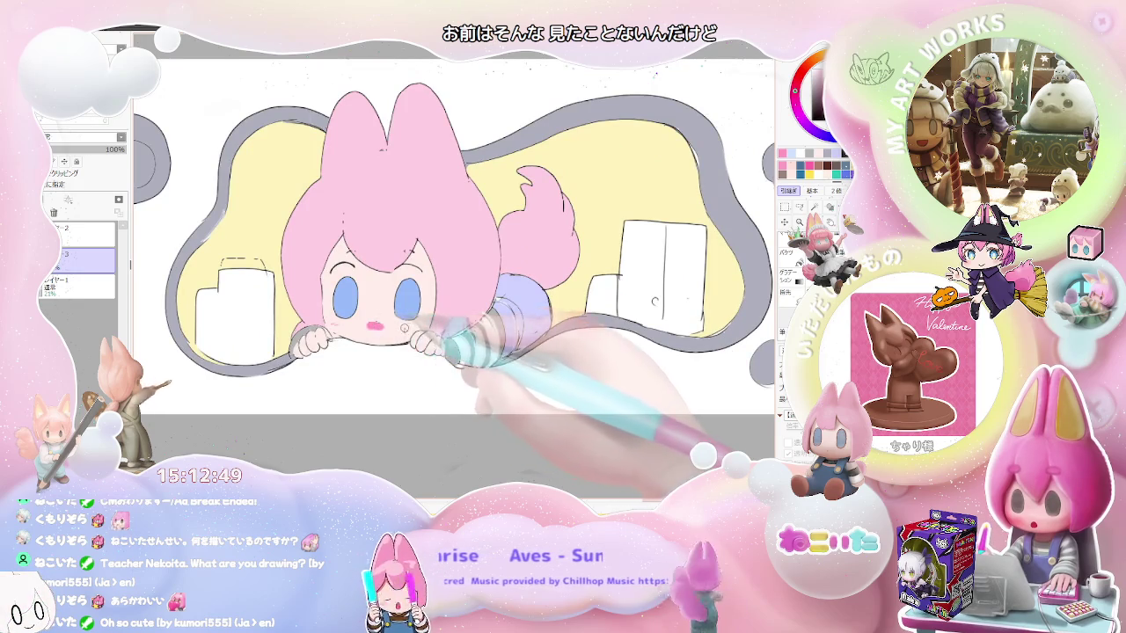
pyautogui.scroll(-2, 396, 308)
pyautogui.scroll(-1, 396, 308)
pyautogui.scroll(-1, 396, 308)
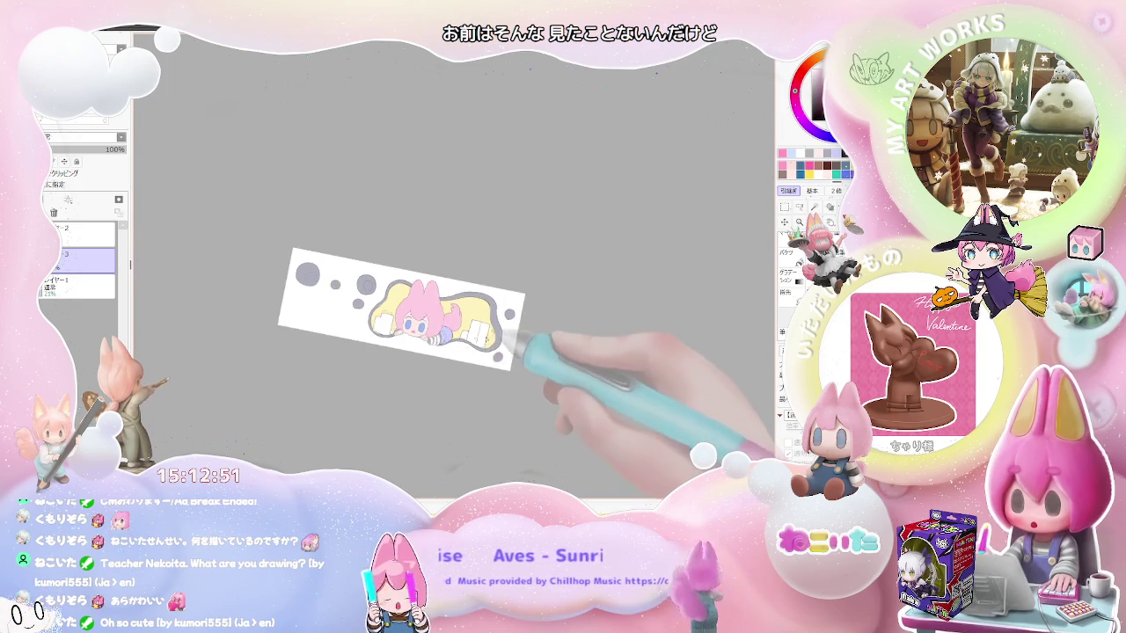
pyautogui.scroll(2, 521, 352)
pyautogui.scroll(1, 521, 352)
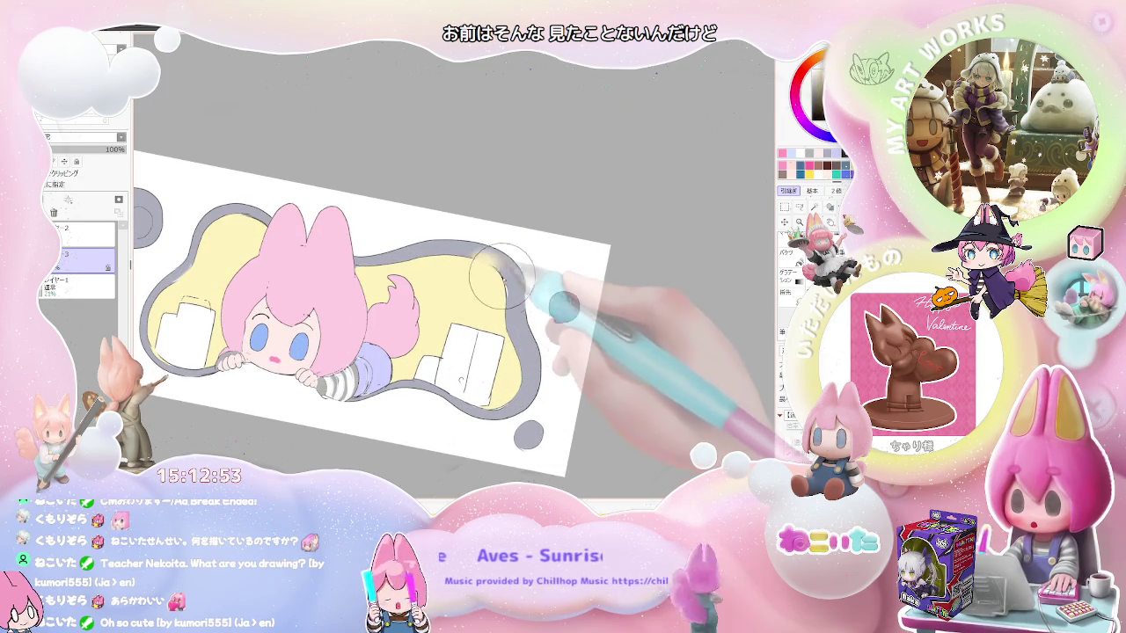
# - Fill the blob outline tan, undoing an accidental pale yellow fill on its right part
pyautogui.press('f')
pyautogui.click(528, 304)
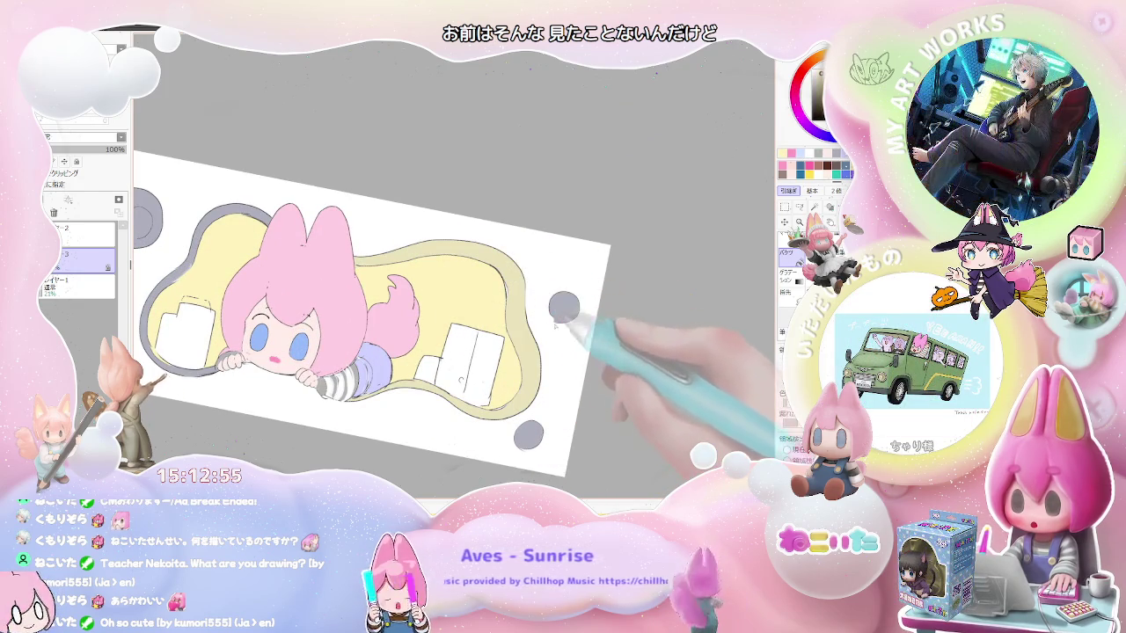
pyautogui.hotkey('ctrl', 'z')
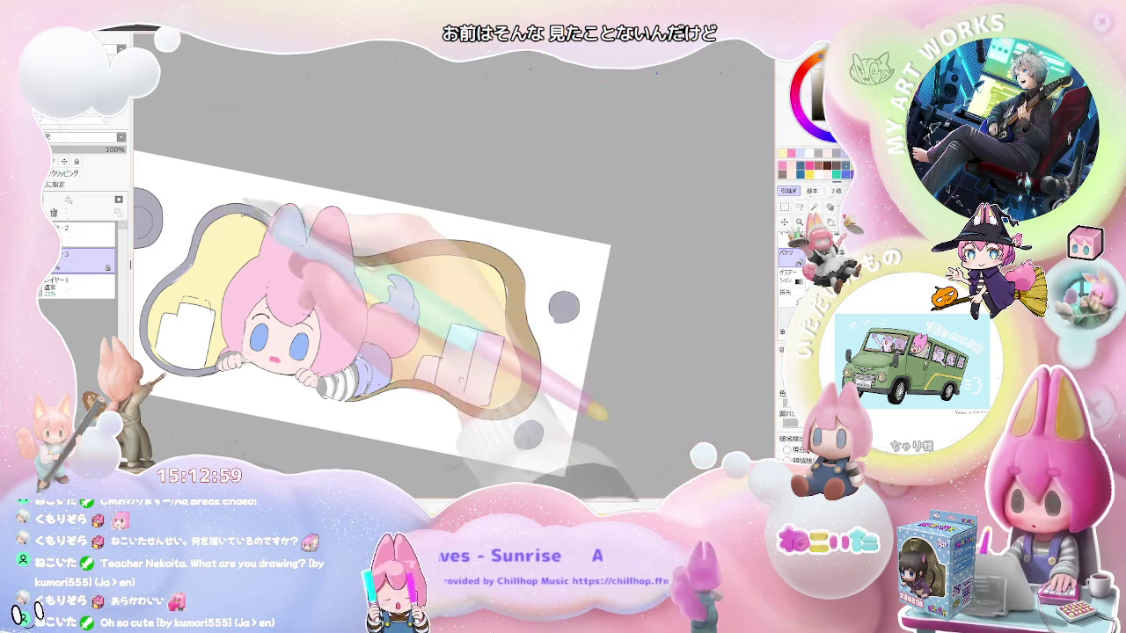
pyautogui.click(152, 334)
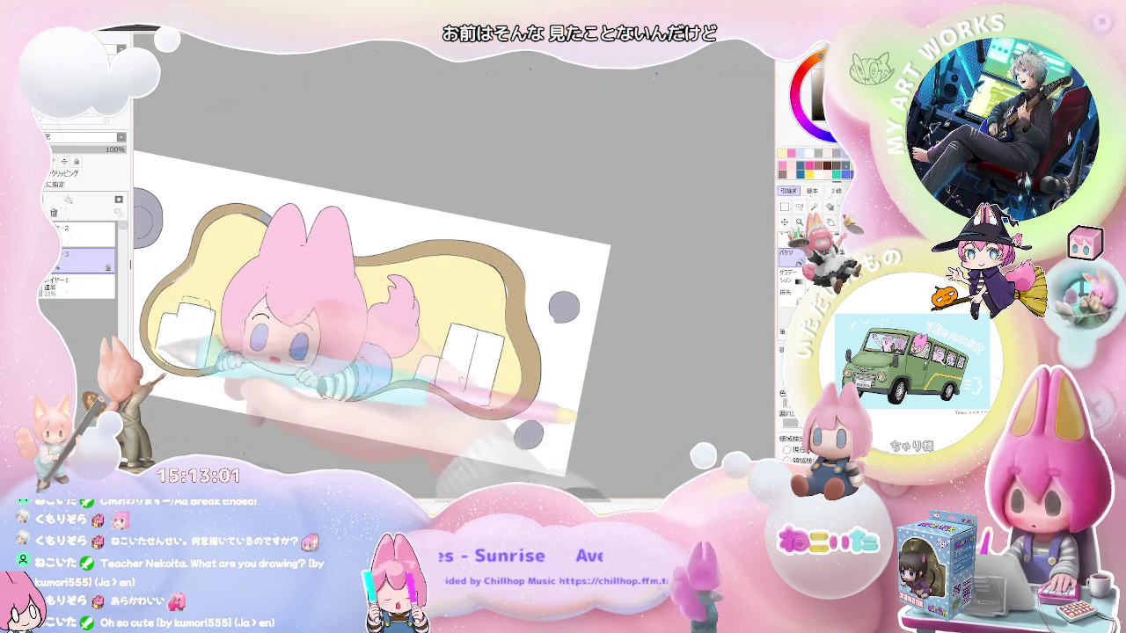
pyautogui.scroll(-2, 370, 317)
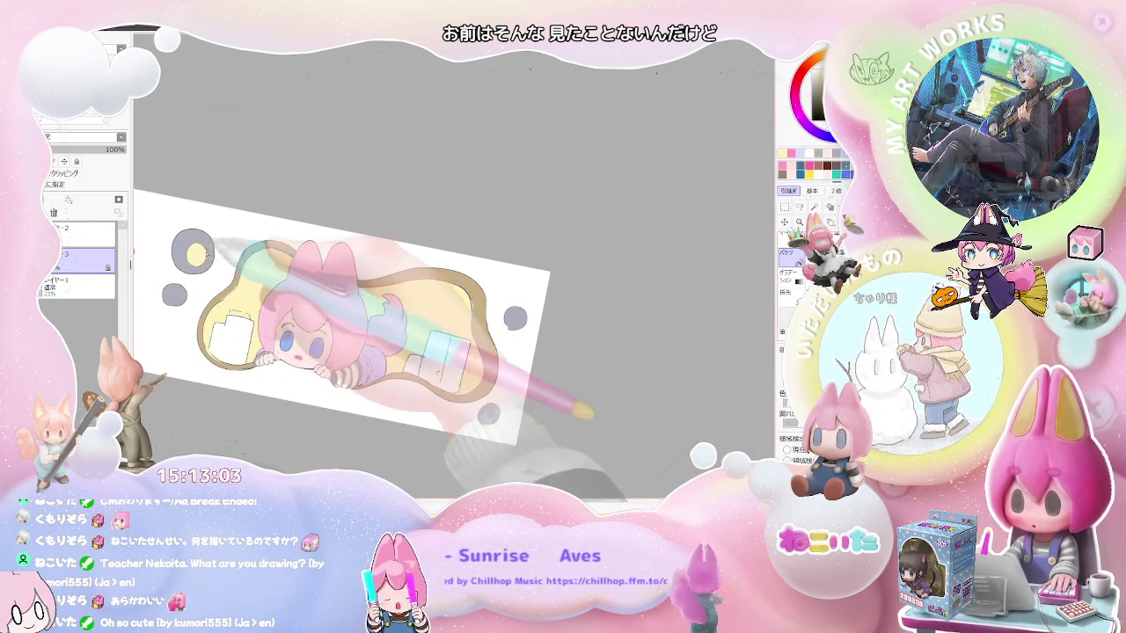
# - Colour the three circle rings tan and fill the top-left circle's centre yellow
pyautogui.click(181, 244)
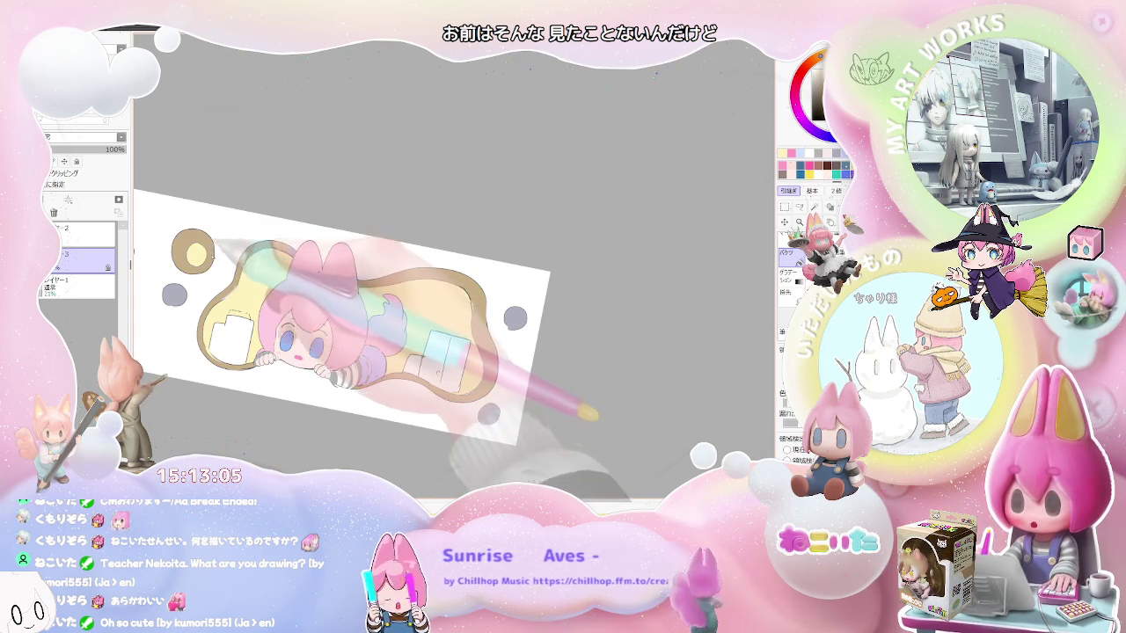
pyautogui.scroll(2, 422, 325)
pyautogui.click(272, 267)
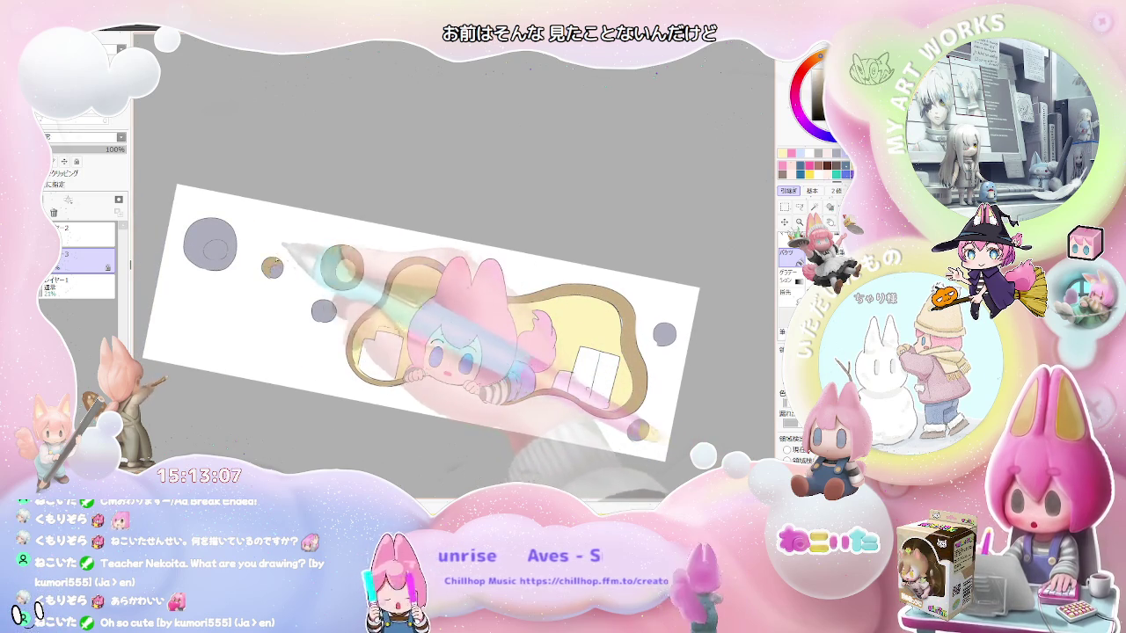
pyautogui.click(199, 232)
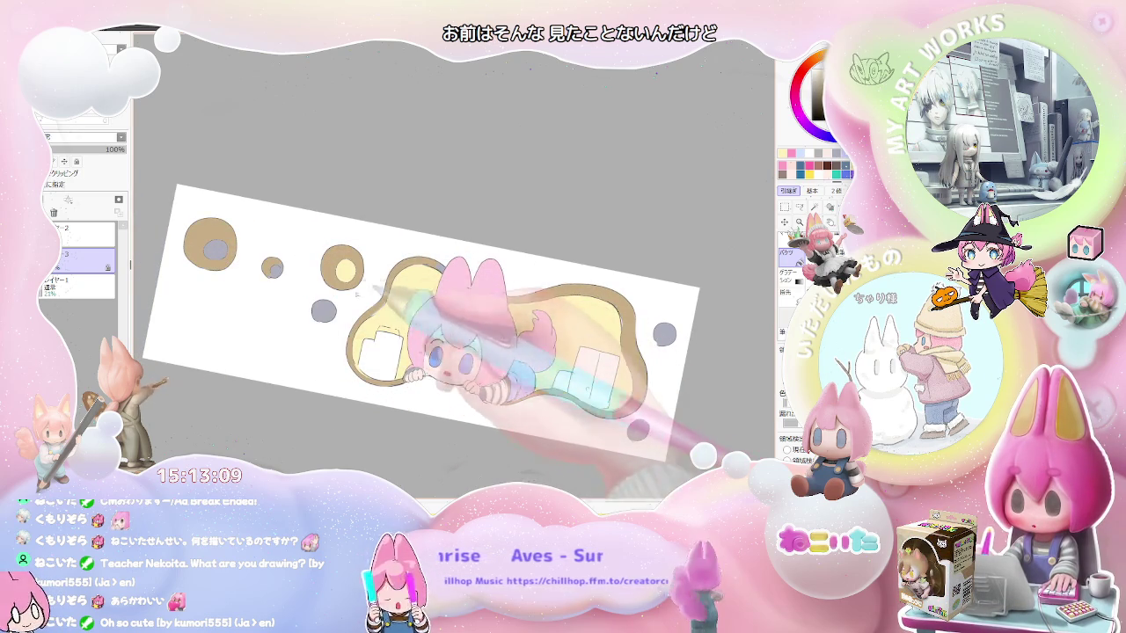
pyautogui.click(215, 250)
pyautogui.scroll(-2, 245, 253)
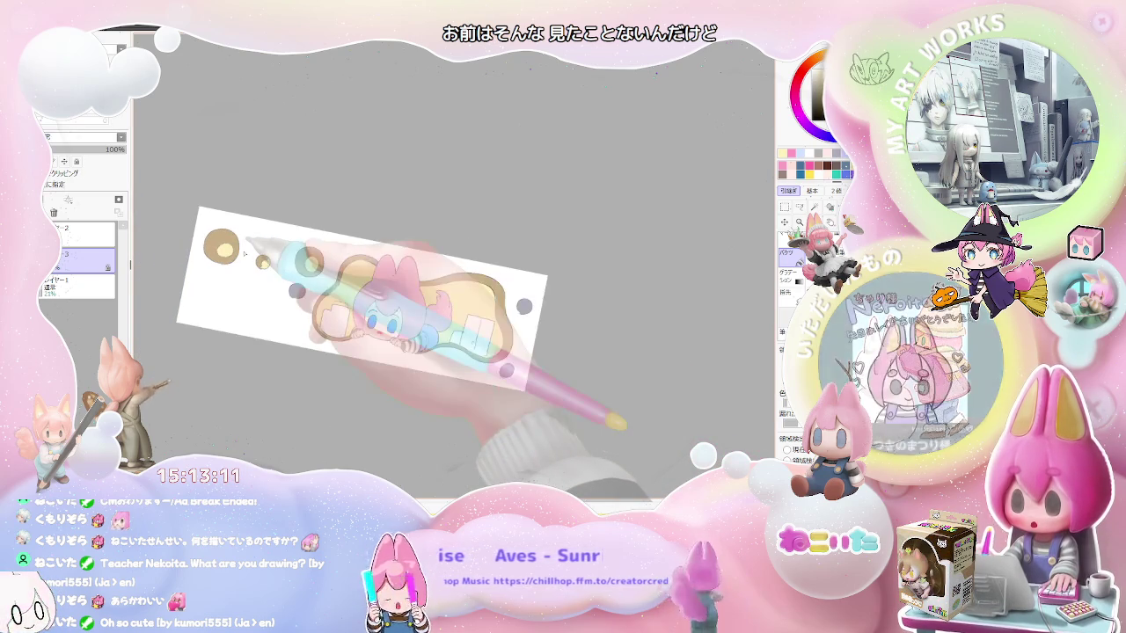
pyautogui.press('Home')
pyautogui.scroll(-2, 245, 254)
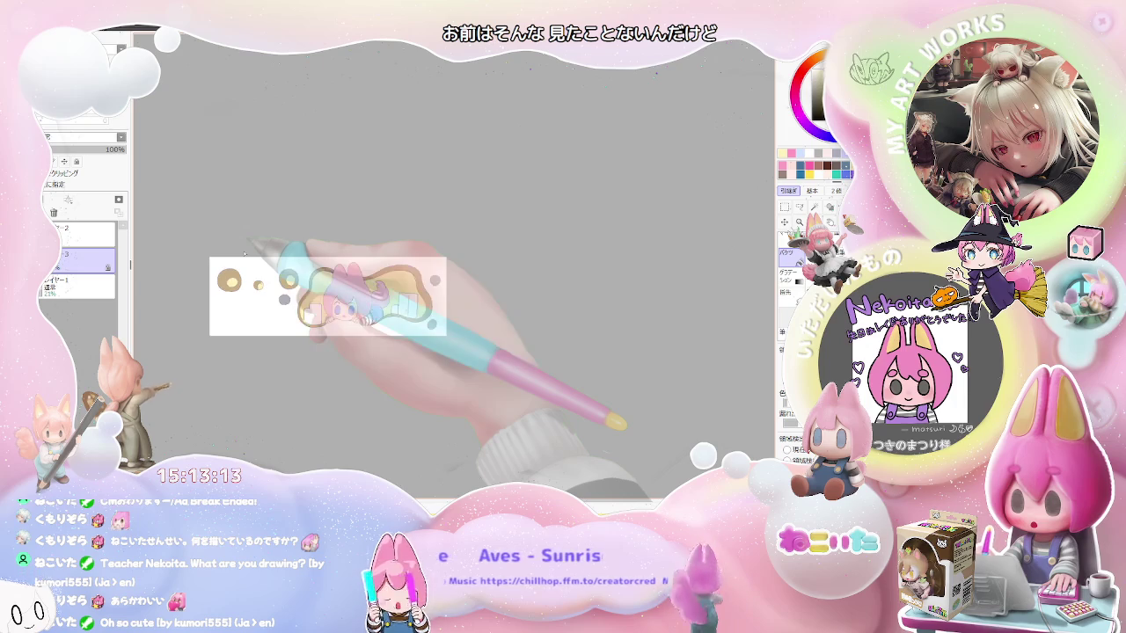
pyautogui.scroll(2, 245, 254)
pyautogui.scroll(2, 245, 254)
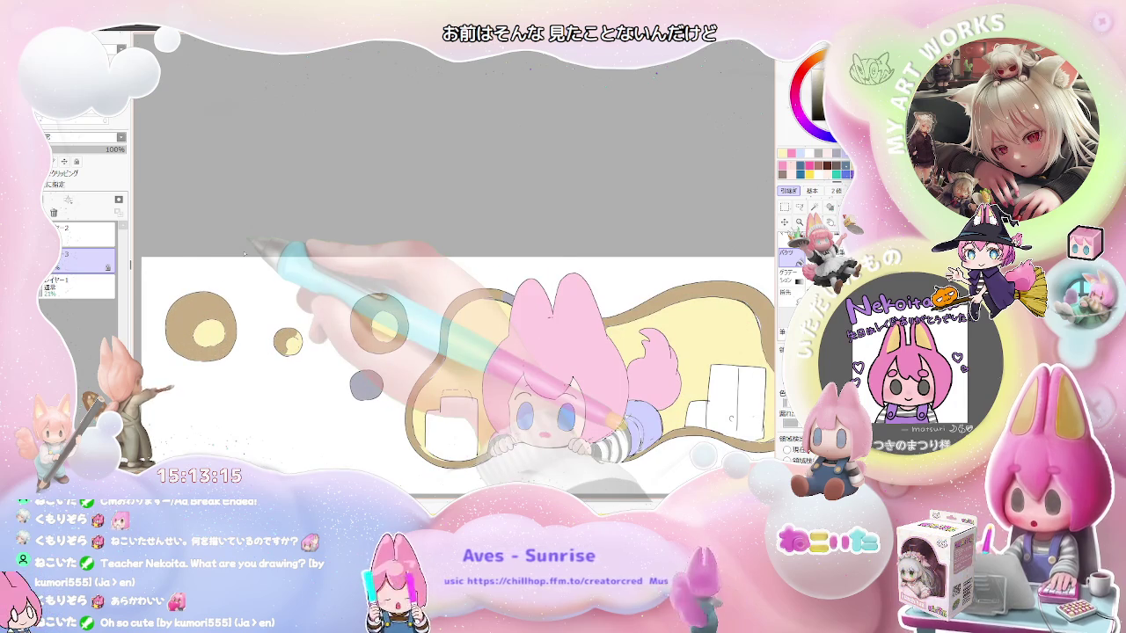
pyautogui.moveTo(396, 352); pyautogui.dragTo(245, 278)
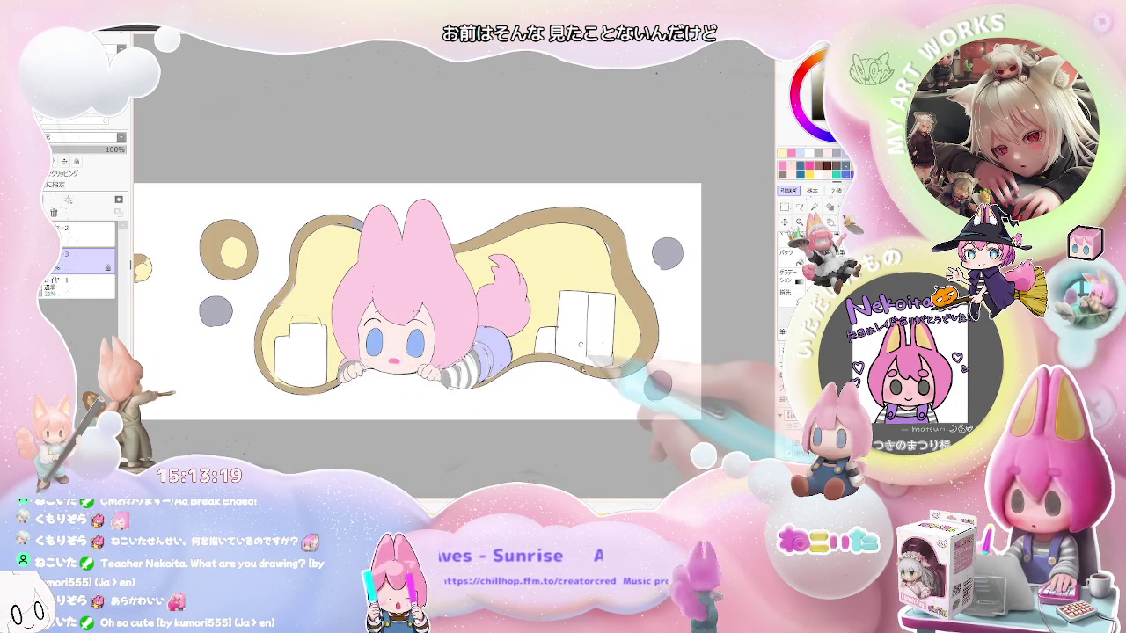
pyautogui.moveTo(568, 340); pyautogui.dragTo(575, 346)
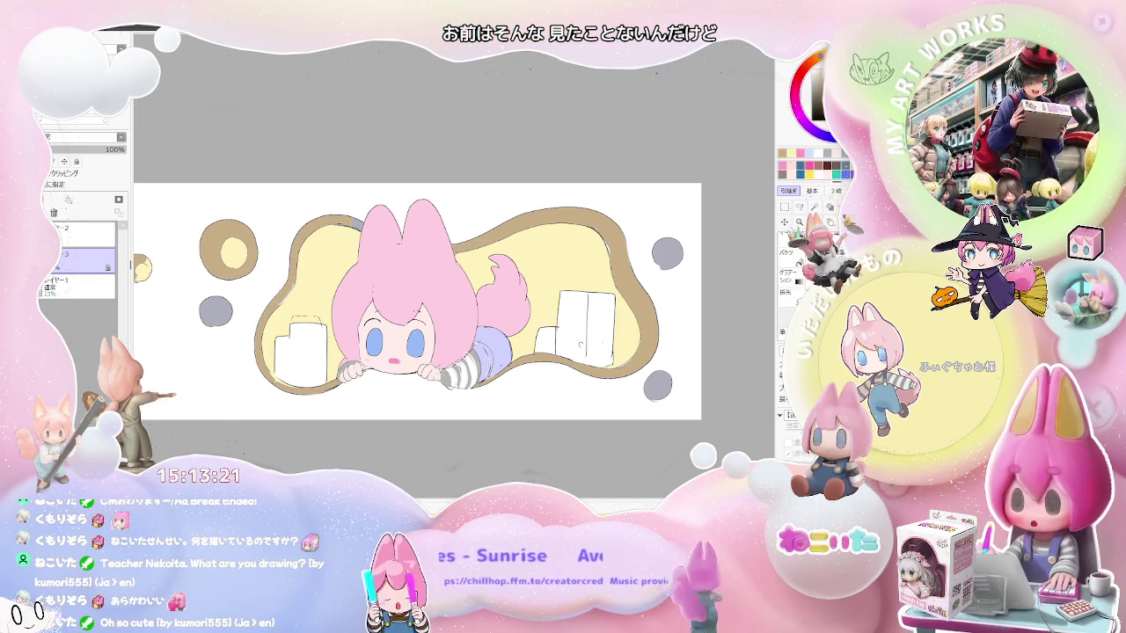
# - Bucket-fill the large right box and the small left box teal
pyautogui.press('g')
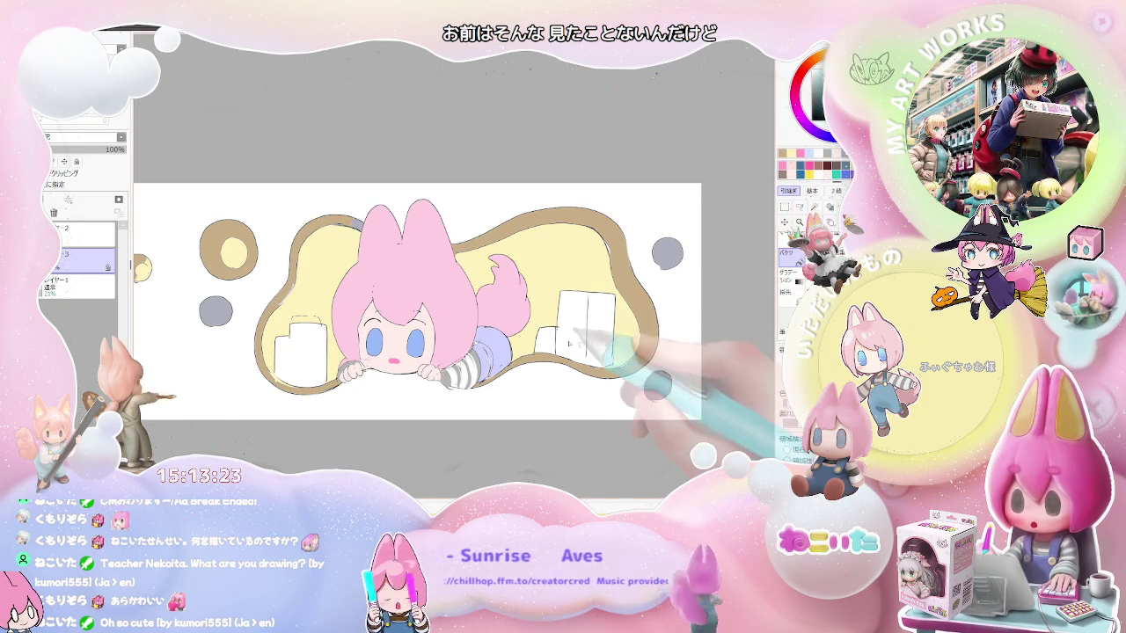
pyautogui.click(601, 321)
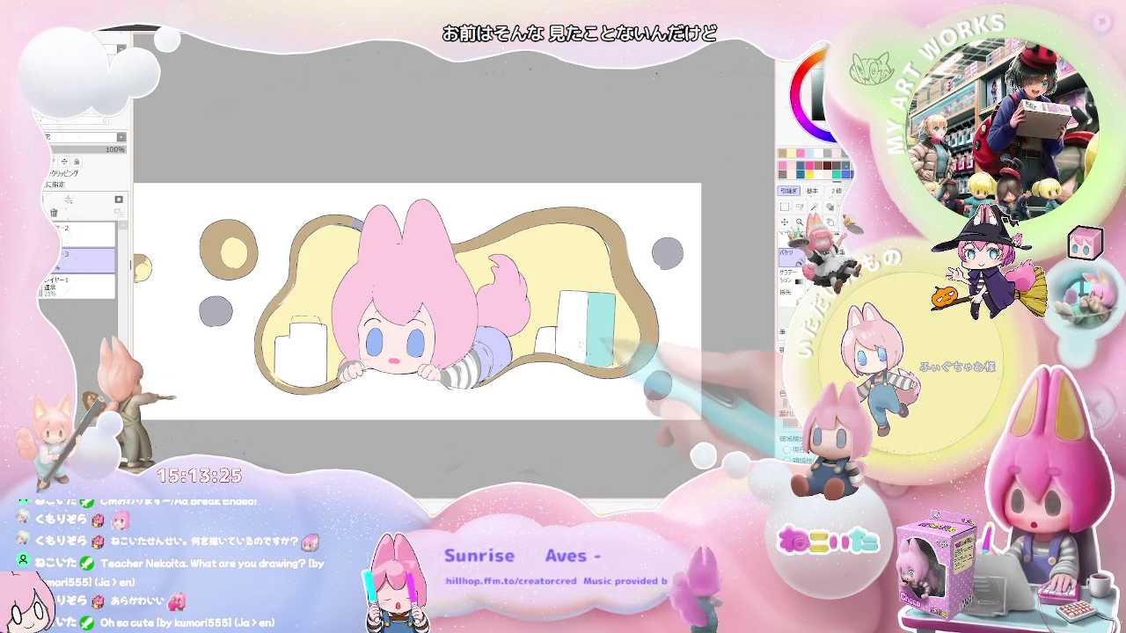
pyautogui.click(571, 317)
pyautogui.click(301, 350)
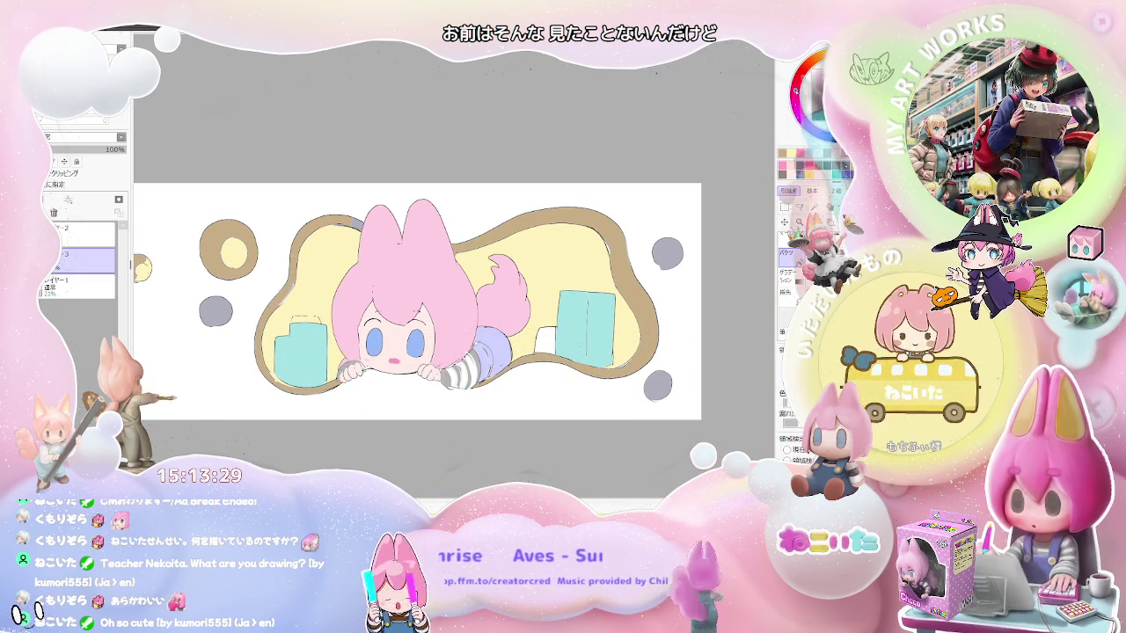
# - Fill both boxes' left faces pink and zoom out to review the artwork
pyautogui.click(572, 334)
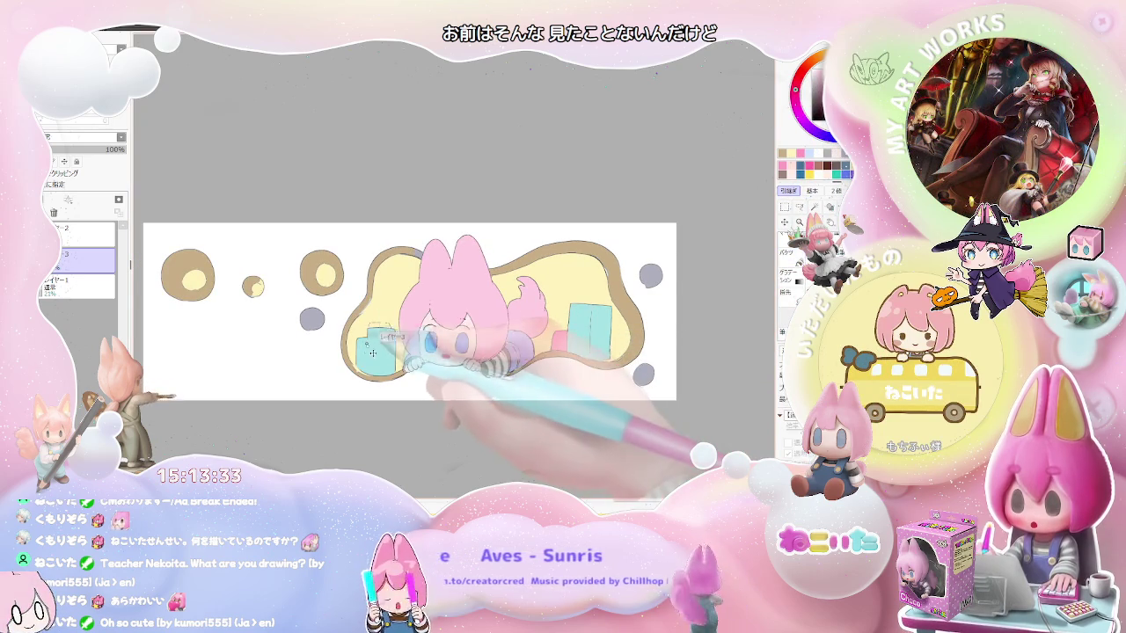
pyautogui.click(362, 354)
pyautogui.hotkey('ctrl', '-')
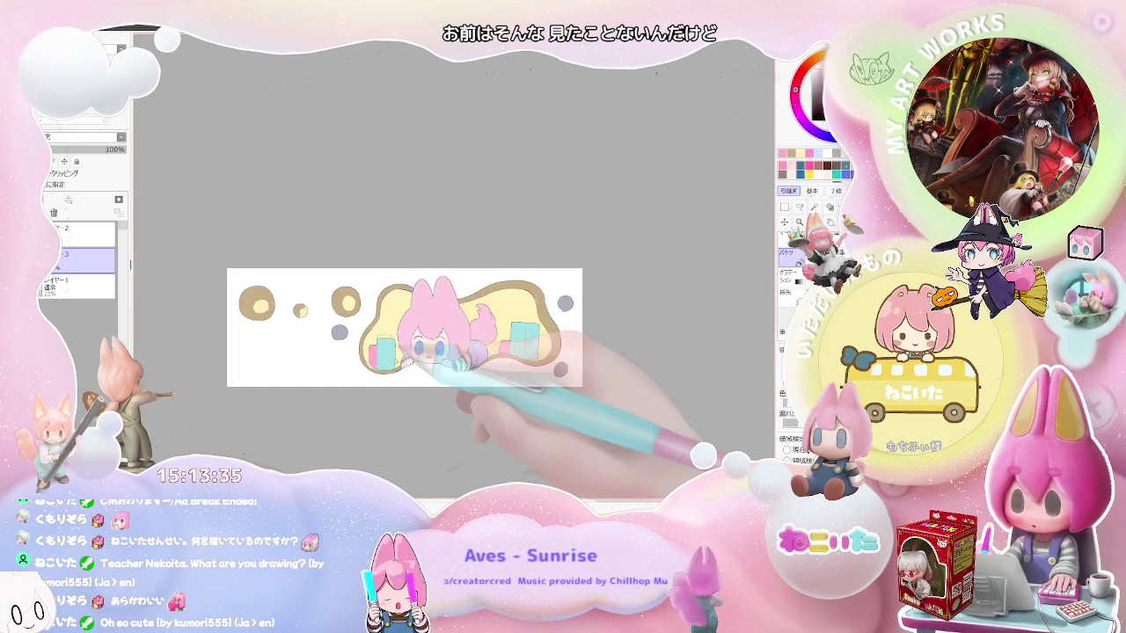
pyautogui.hotkey('ctrl', '-')
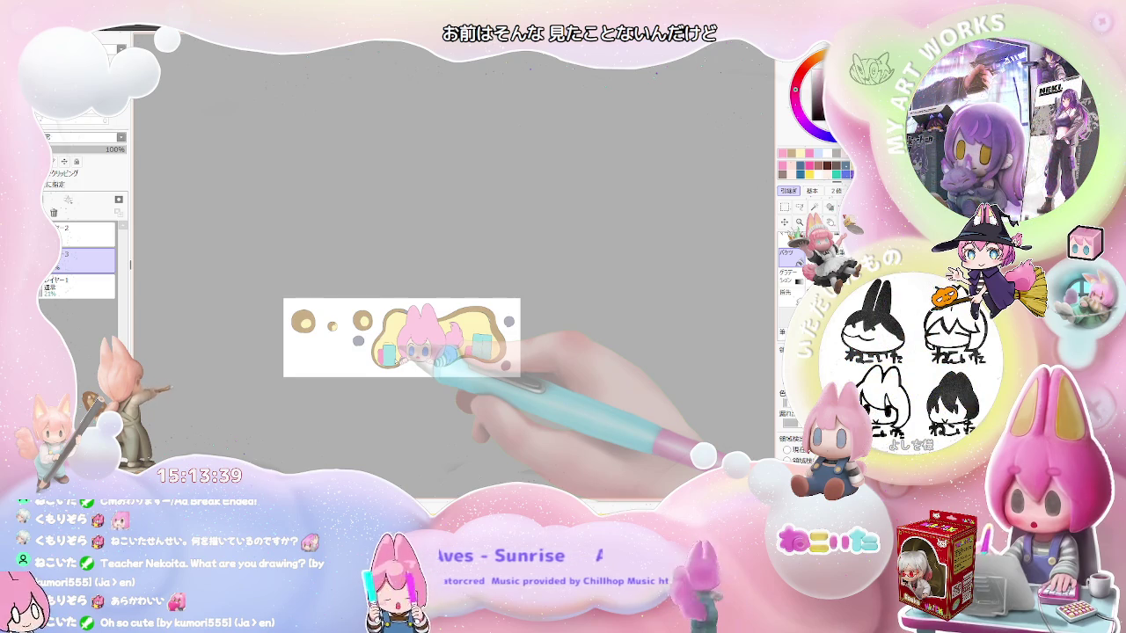
pyautogui.hotkey('ctrl', '+')
pyautogui.hotkey('ctrl', '+')
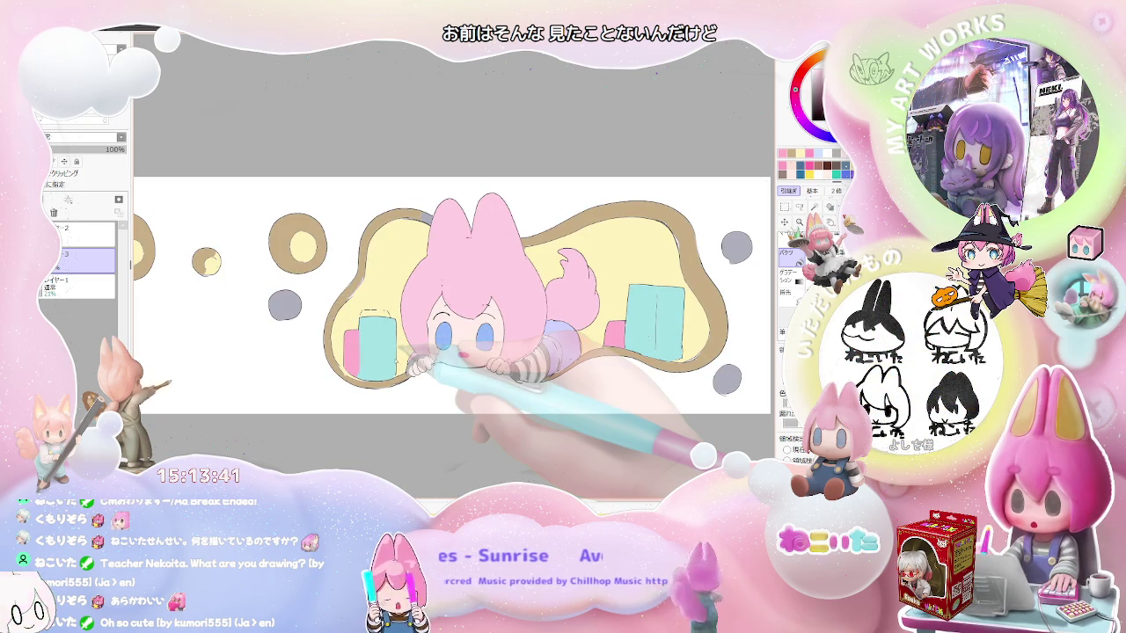
pyautogui.hotkey('ctrl', '+')
pyautogui.hotkey('ctrl', '+')
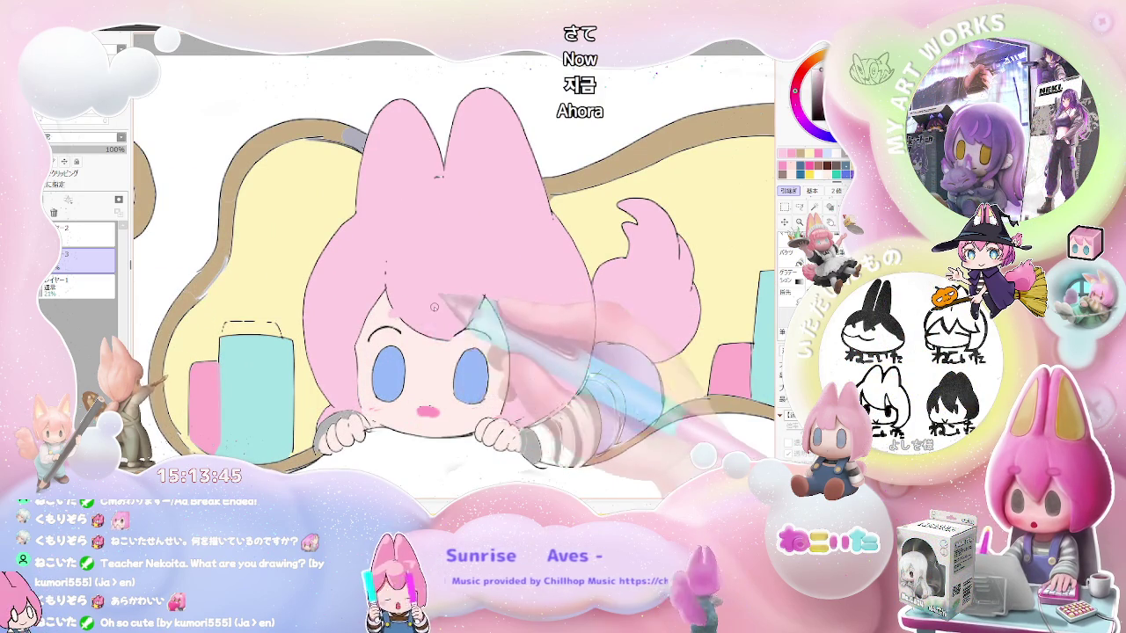
pyautogui.hotkey('ctrl', '-')
pyautogui.hotkey('ctrl', '-')
pyautogui.hotkey('ctrl', '-')
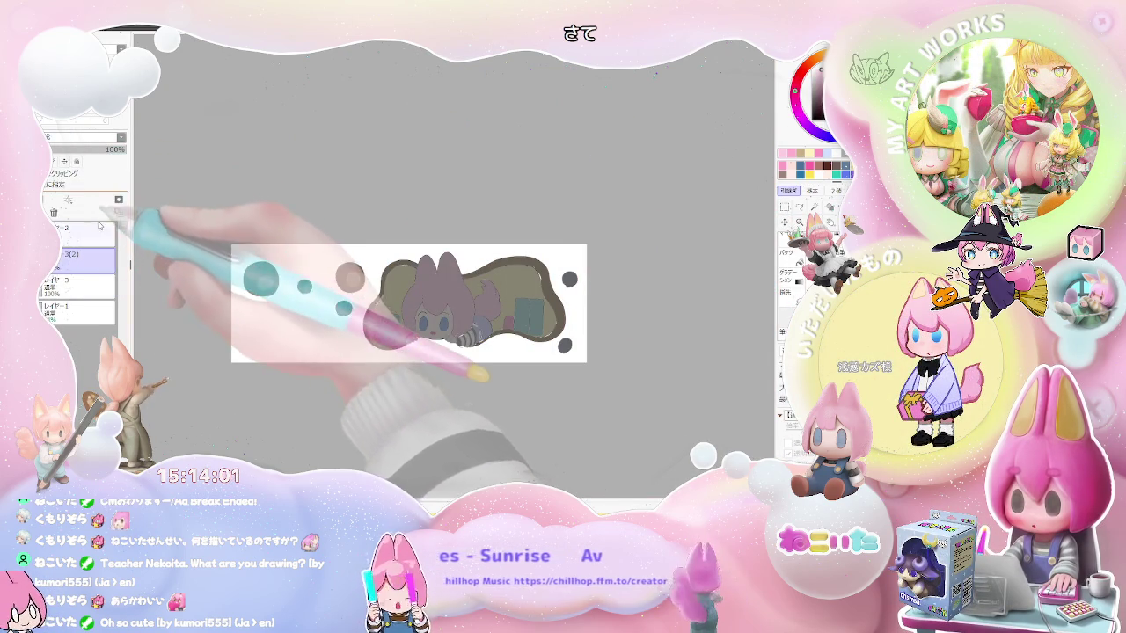
# - On another layer, mirror the view and airbrush soft pink shading on the face and forehead
pyautogui.click(118, 200)
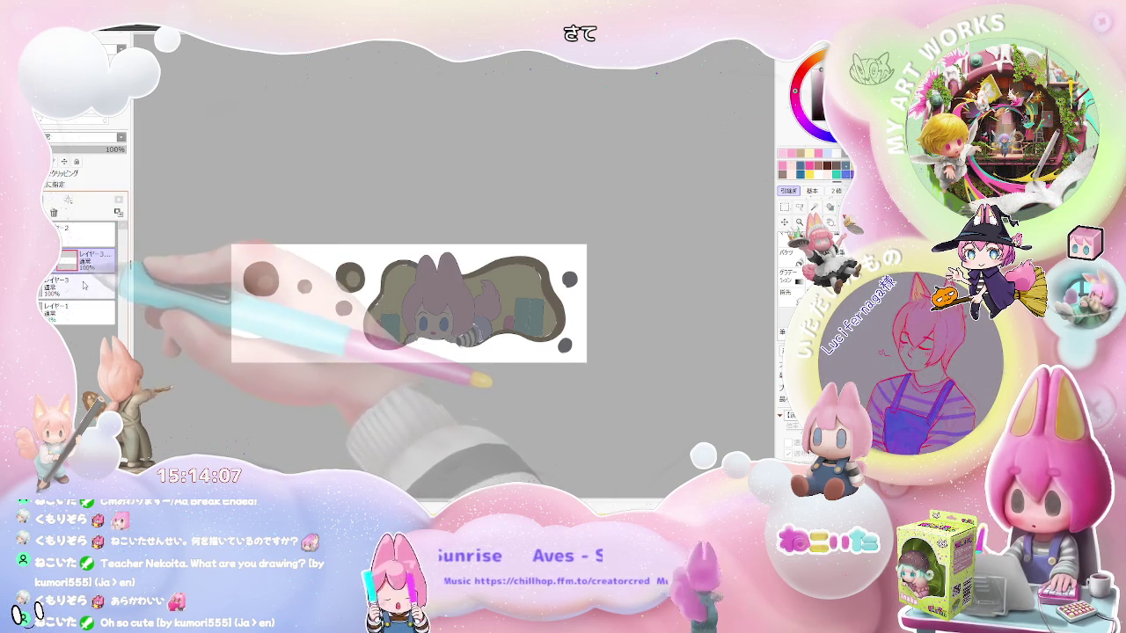
pyautogui.hotkey('ctrl', '+')
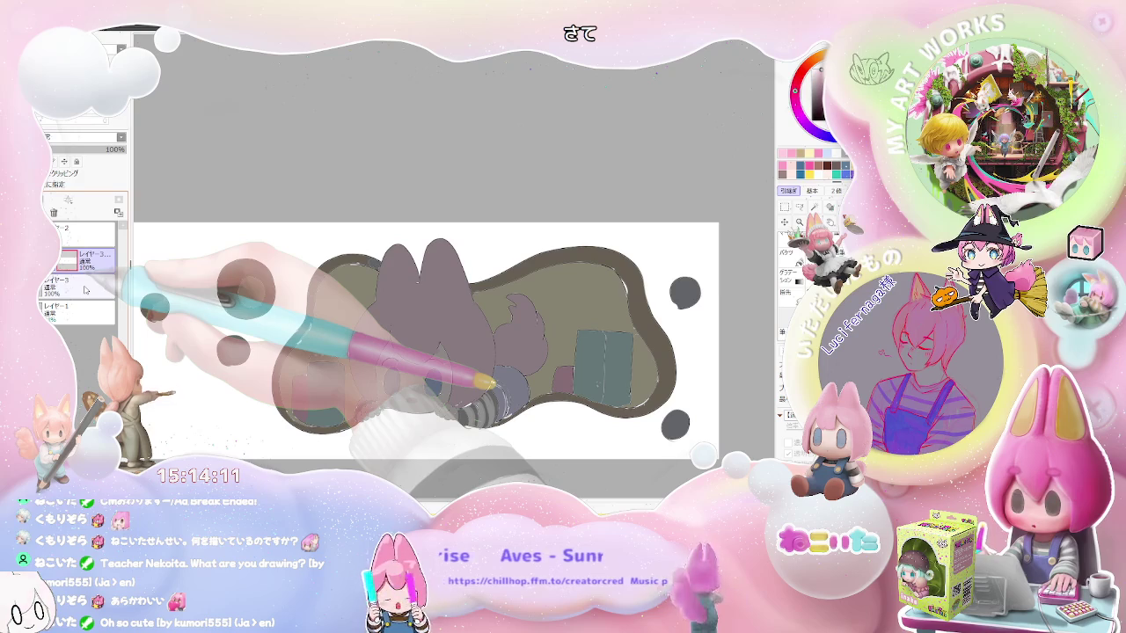
pyautogui.press('h')
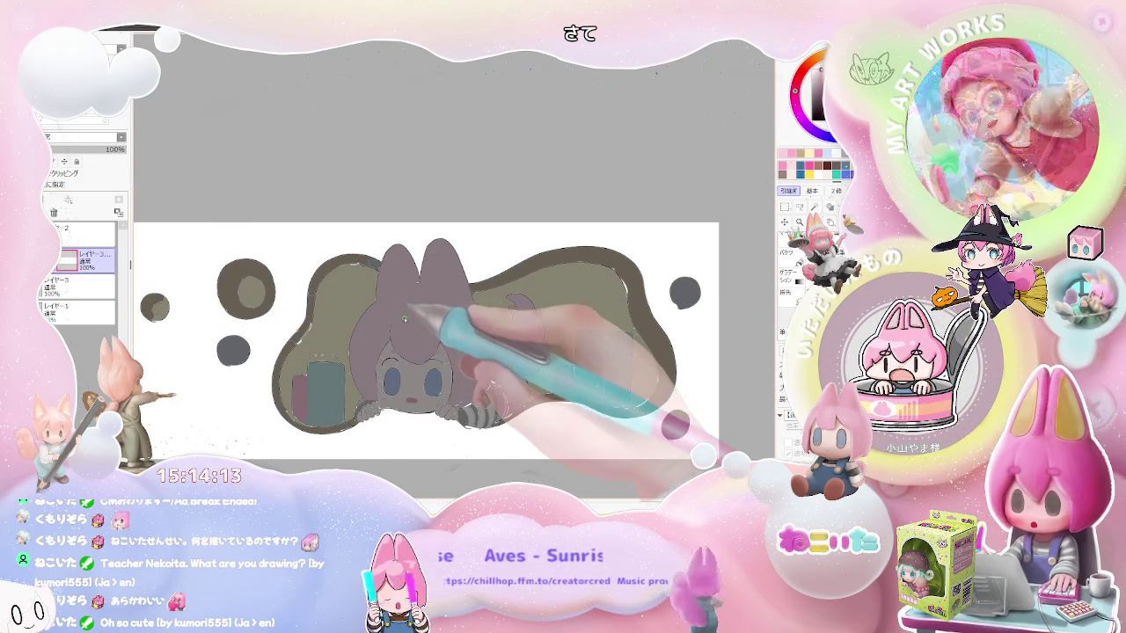
pyautogui.moveTo(493, 361)
pyautogui.mouseDown()
pyautogui.moveTo(400, 339)
pyautogui.moveTo(442, 345)
pyautogui.mouseUp()
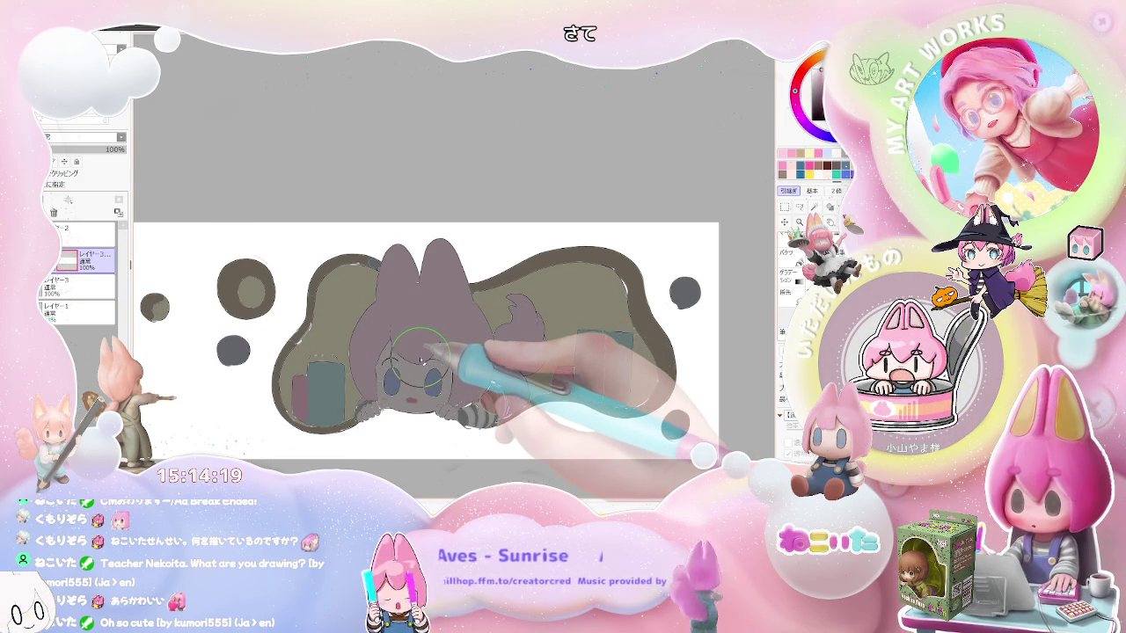
pyautogui.moveTo(420, 351); pyautogui.dragTo(442, 327)
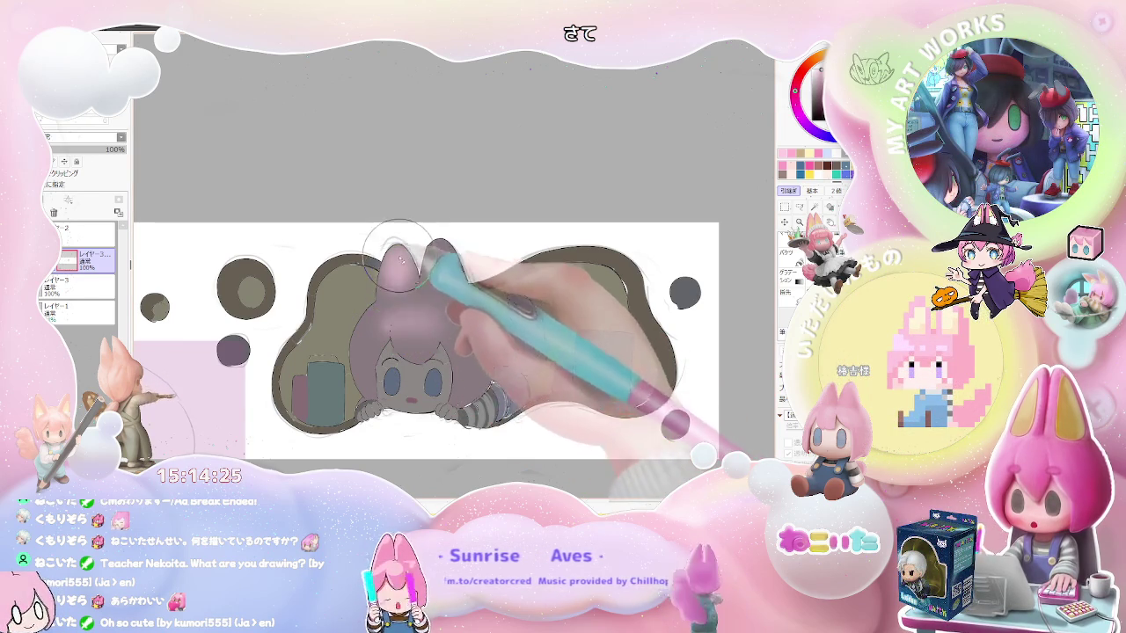
# - Deepen the pink shading on the hair, then fill the bed's dark interior pale yellow
pyautogui.moveTo(397, 255); pyautogui.dragTo(343, 258)
pyautogui.moveTo(383, 322)
pyautogui.mouseDown()
pyautogui.moveTo(271, 327)
pyautogui.moveTo(334, 351)
pyautogui.mouseUp()
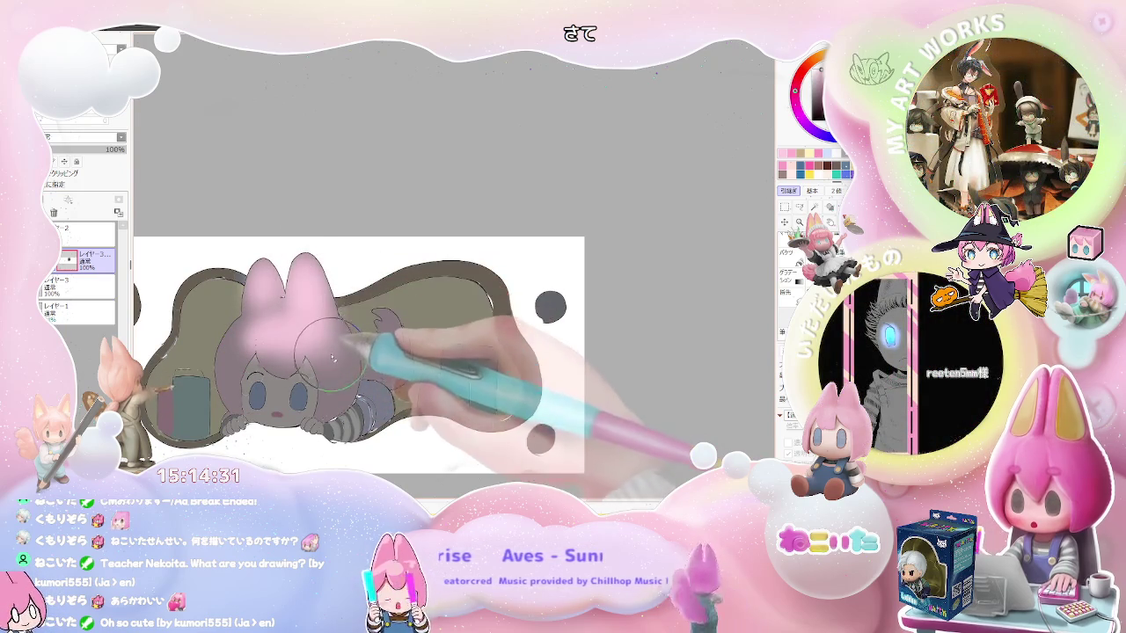
pyautogui.scroll(-2, 334, 351)
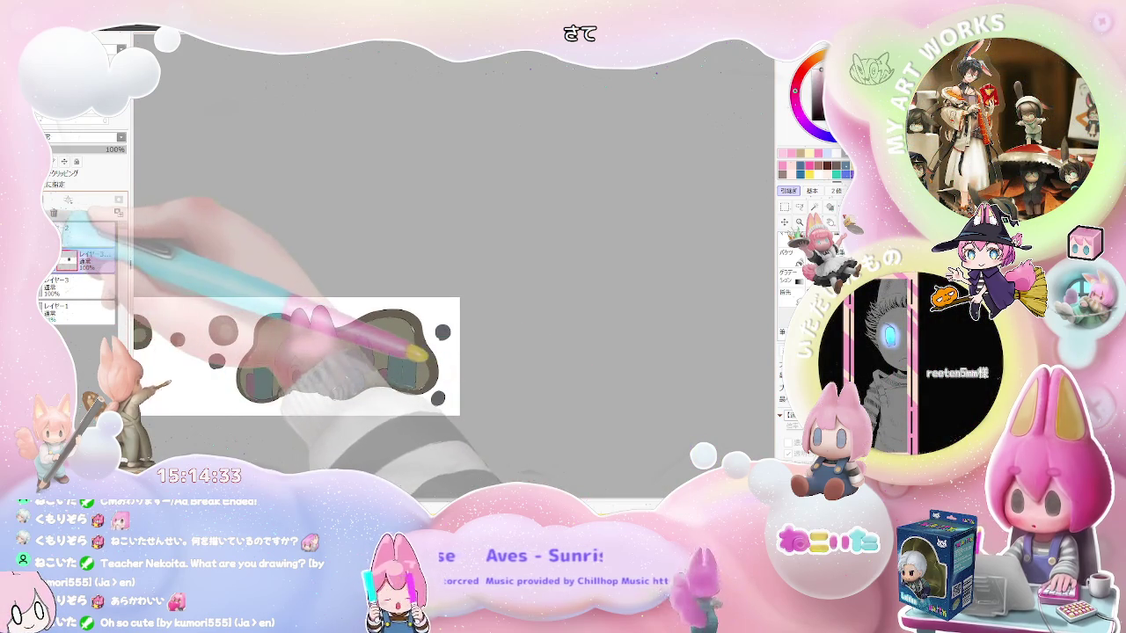
pyautogui.scroll(2, 326, 357)
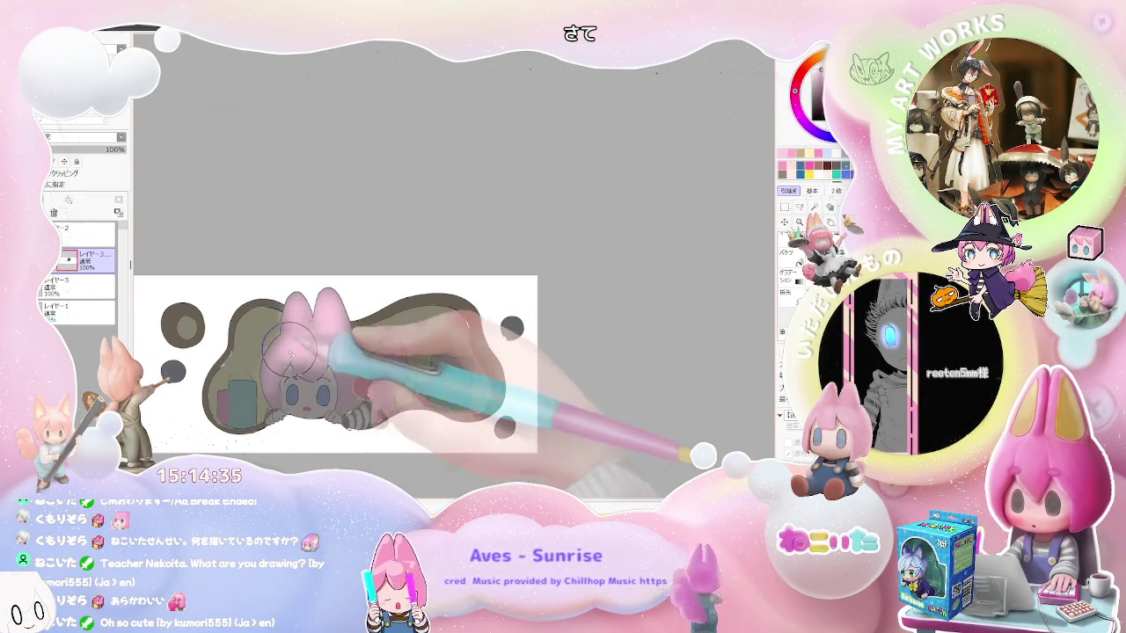
pyautogui.moveTo(290, 351); pyautogui.dragTo(318, 343)
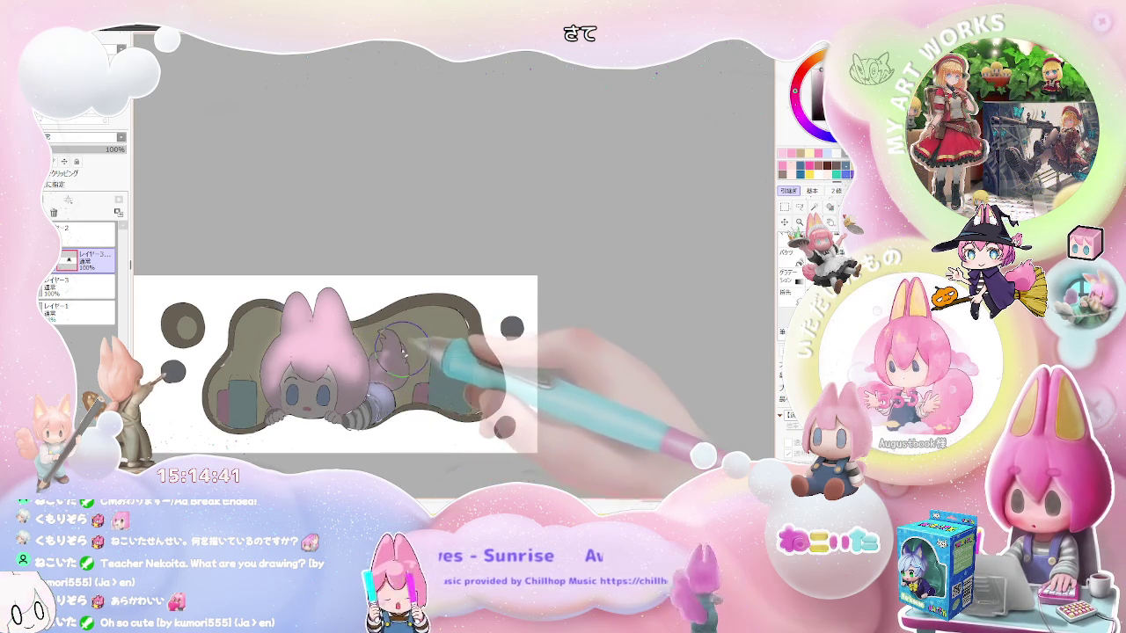
pyautogui.press('g')
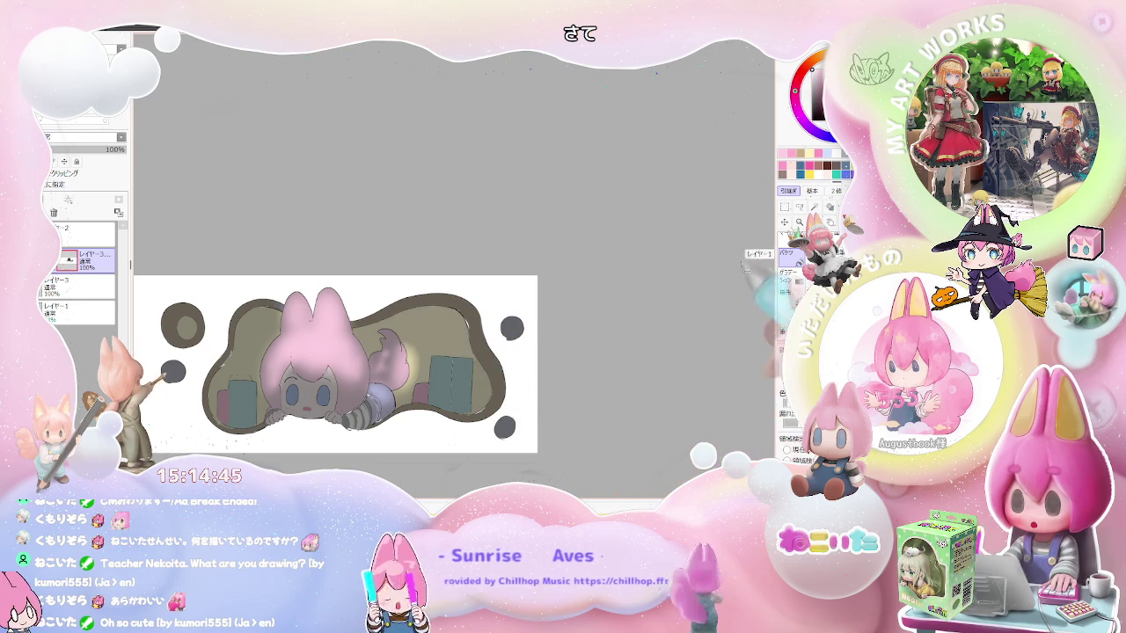
pyautogui.click(413, 333)
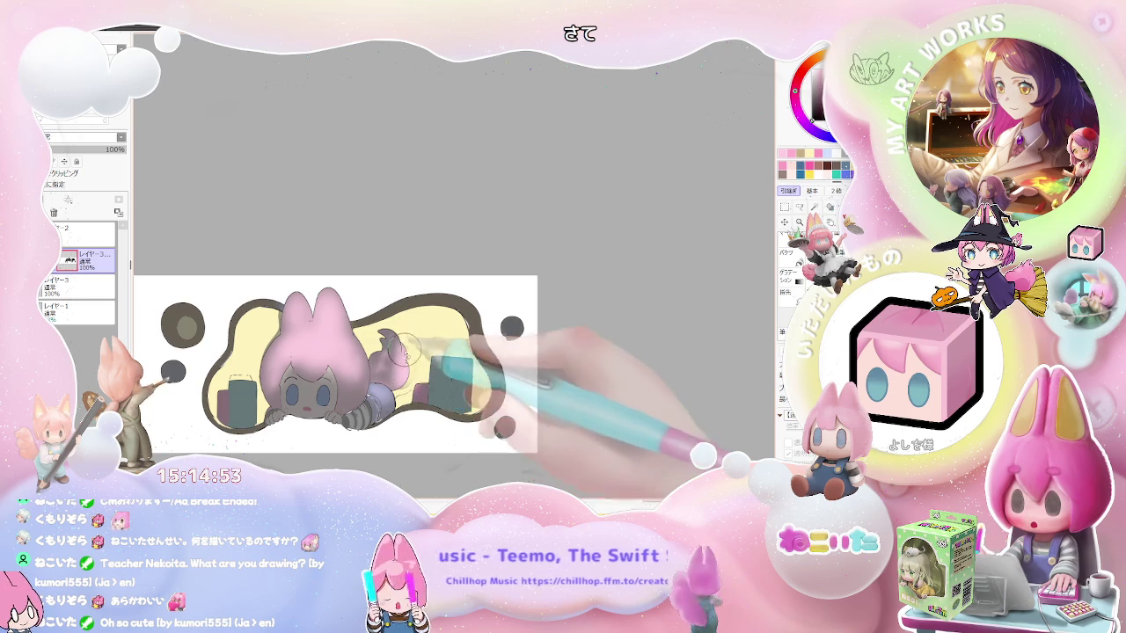
# - Select the レイヤー3 layer and zoom in on the teal boxes and circles
pyautogui.keyDown('ctrl'); pyautogui.click(401, 337); pyautogui.keyUp('ctrl')
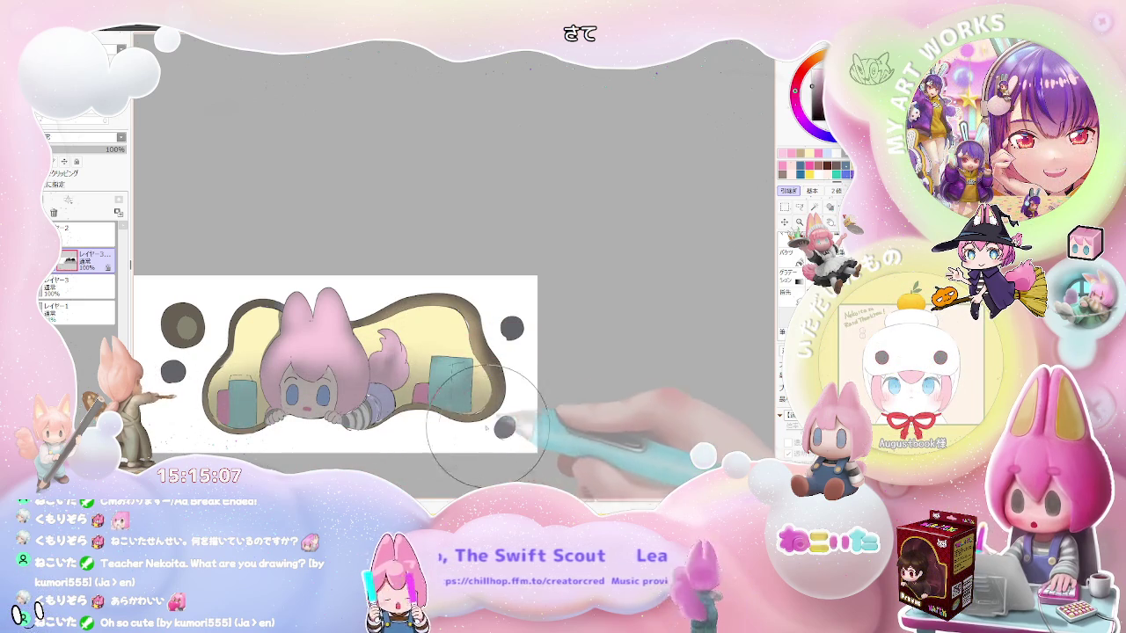
pyautogui.scroll(-2, 492, 440)
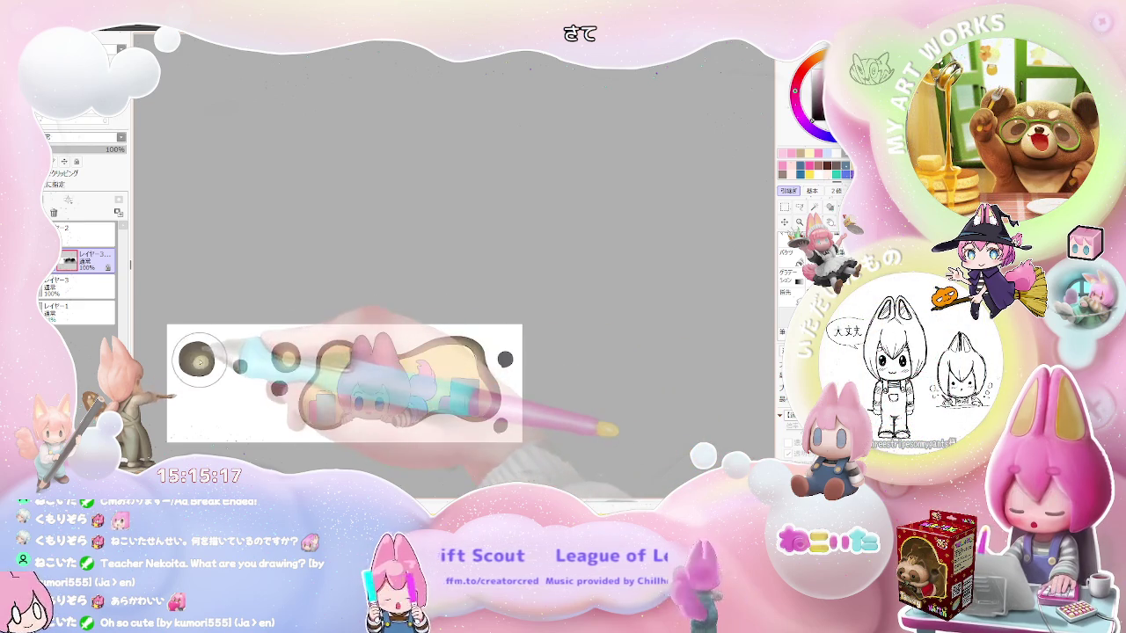
pyautogui.scroll(-2, 227, 358)
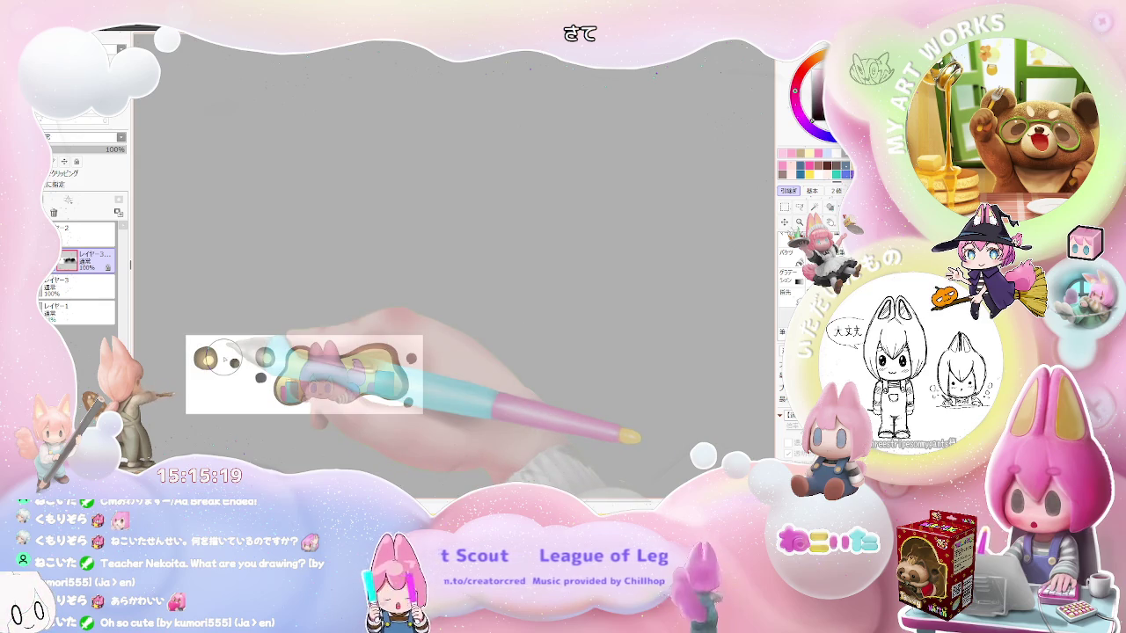
pyautogui.scroll(1, 222, 360)
pyautogui.scroll(4, 374, 359)
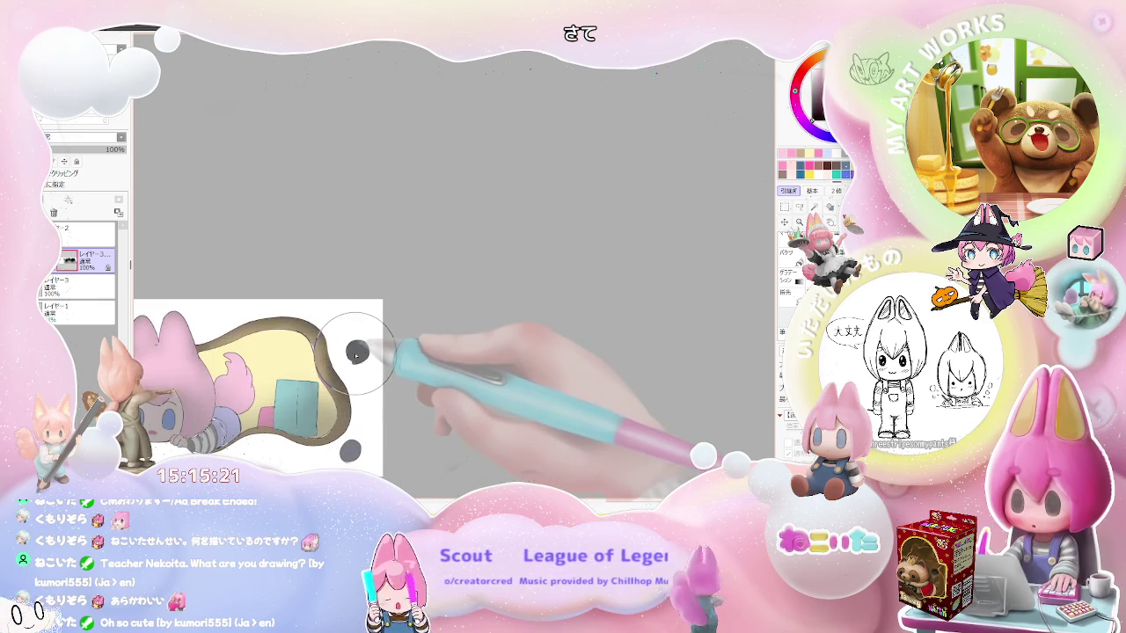
pyautogui.scroll(-2, 373, 356)
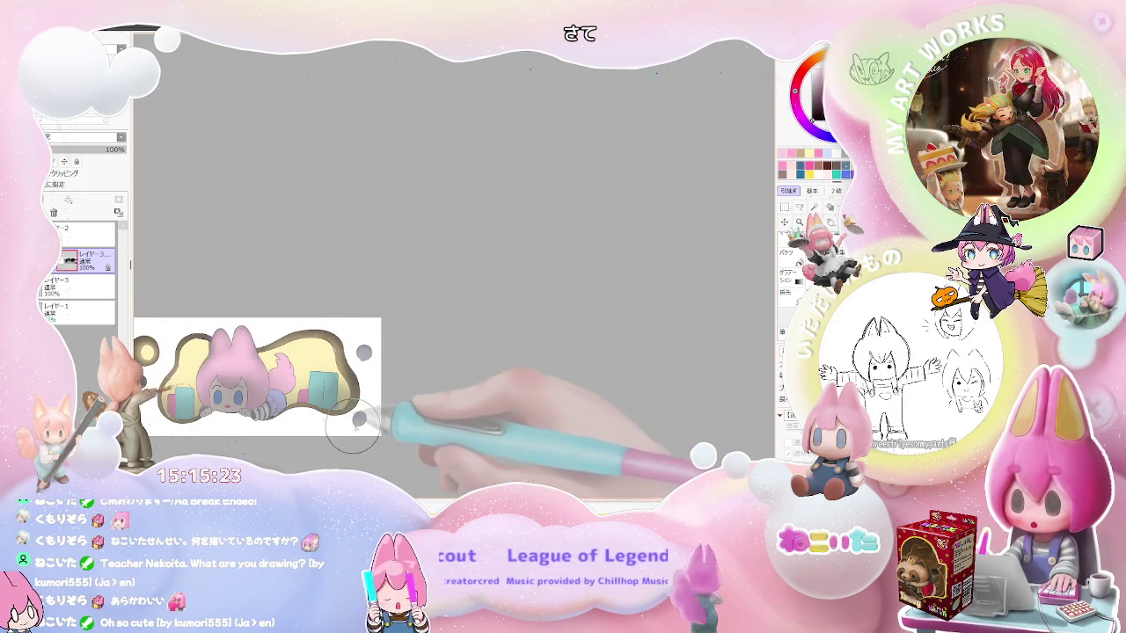
pyautogui.scroll(2, 396, 415)
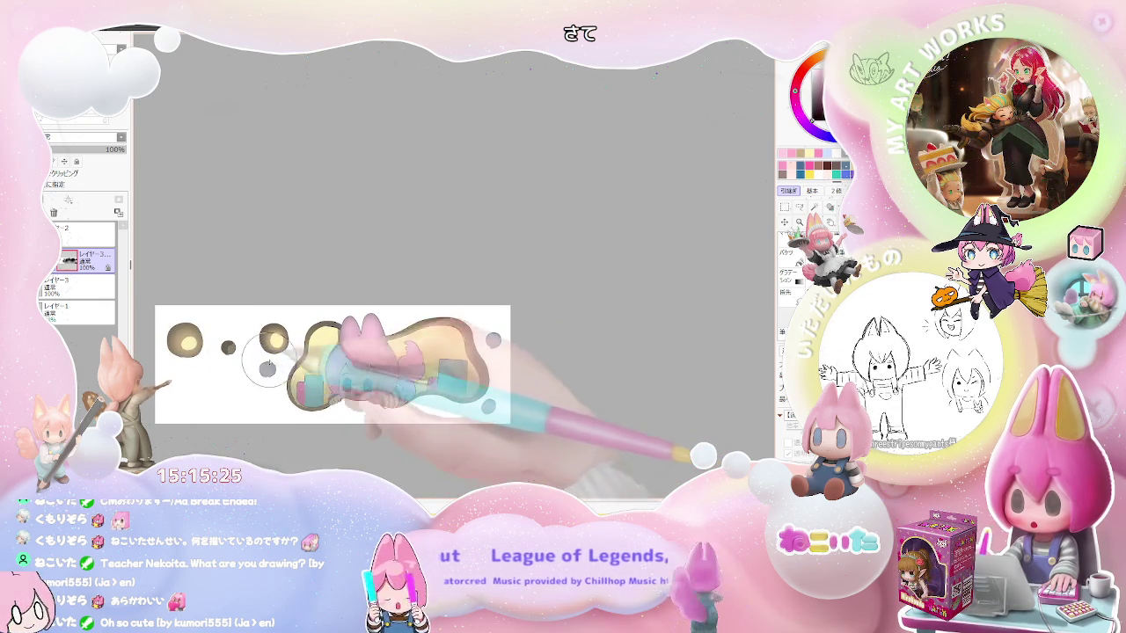
# - Shrink the brush for fine light shading on the boxes and circles
pyautogui.press('[')
pyautogui.press('[')
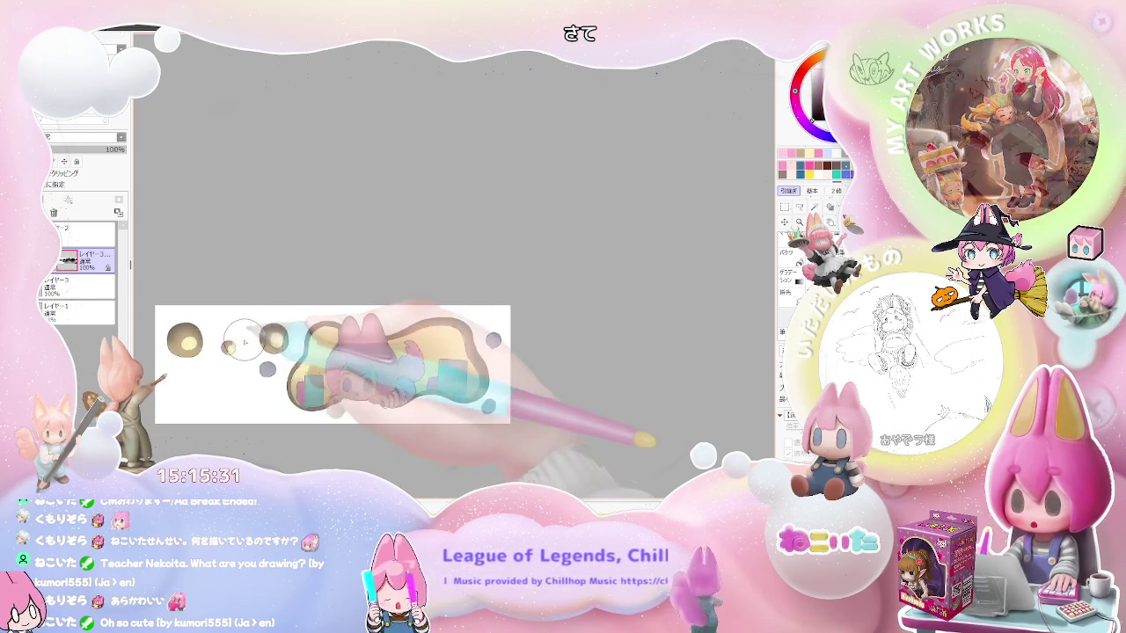
pyautogui.scroll(-2, 245, 343)
pyautogui.scroll(-1, 244, 343)
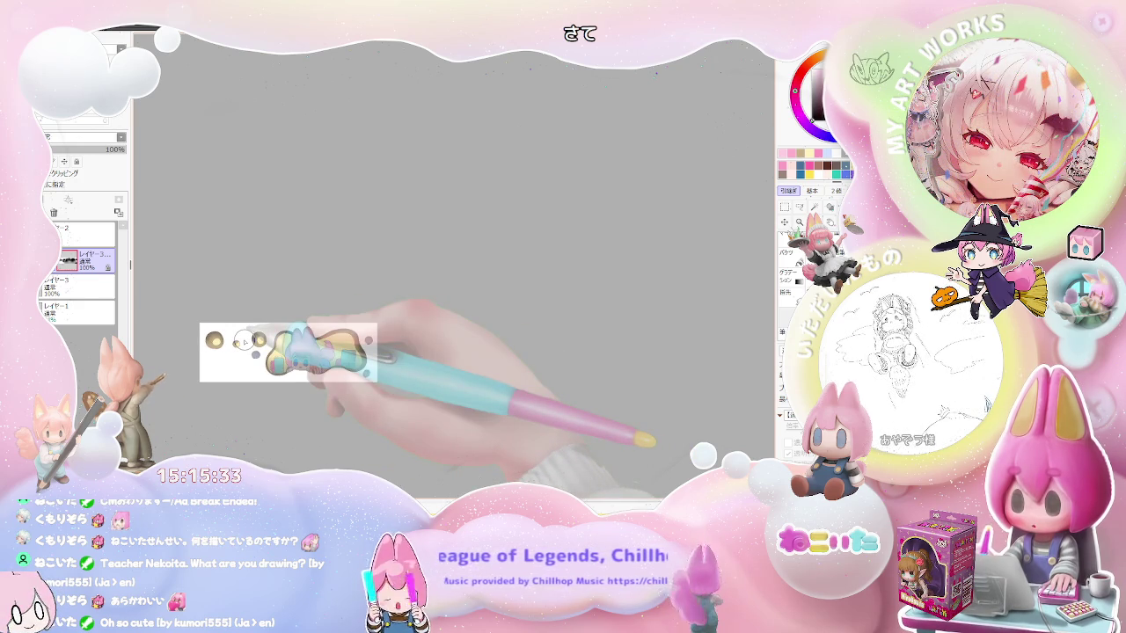
pyautogui.scroll(1, 245, 343)
pyautogui.scroll(2, 243, 342)
pyautogui.scroll(1, 286, 400)
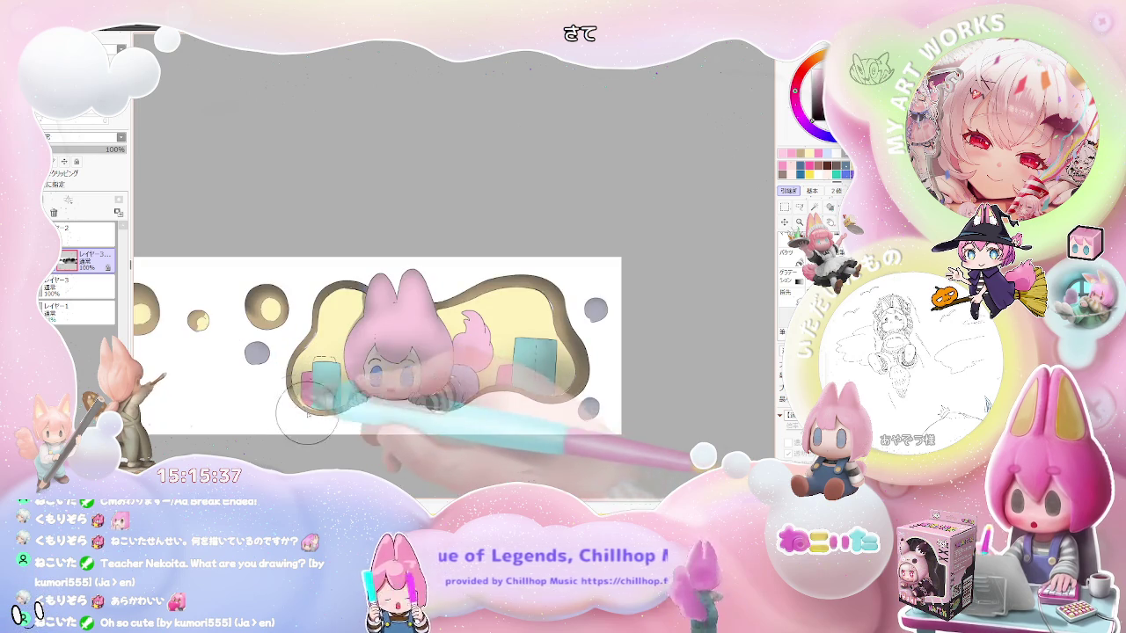
# - Adjust the brush size from about 59 to 34, then 1, for shading the face and boxes
pyautogui.moveTo(336, 420); pyautogui.dragTo(293, 405)
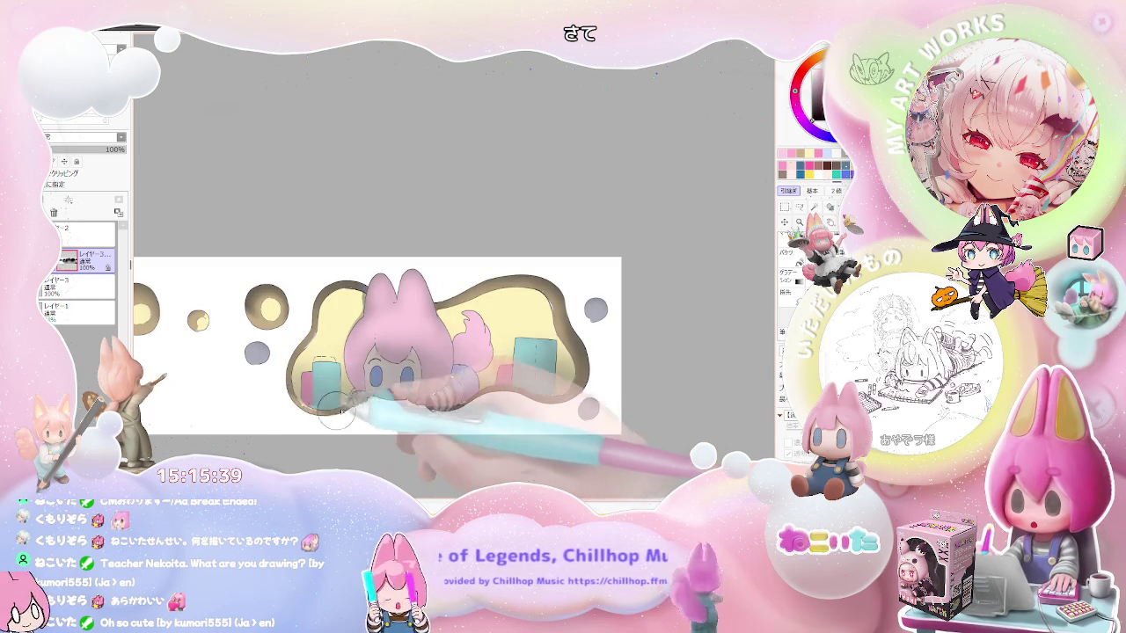
pyautogui.moveTo(501, 409); pyautogui.dragTo(373, 397)
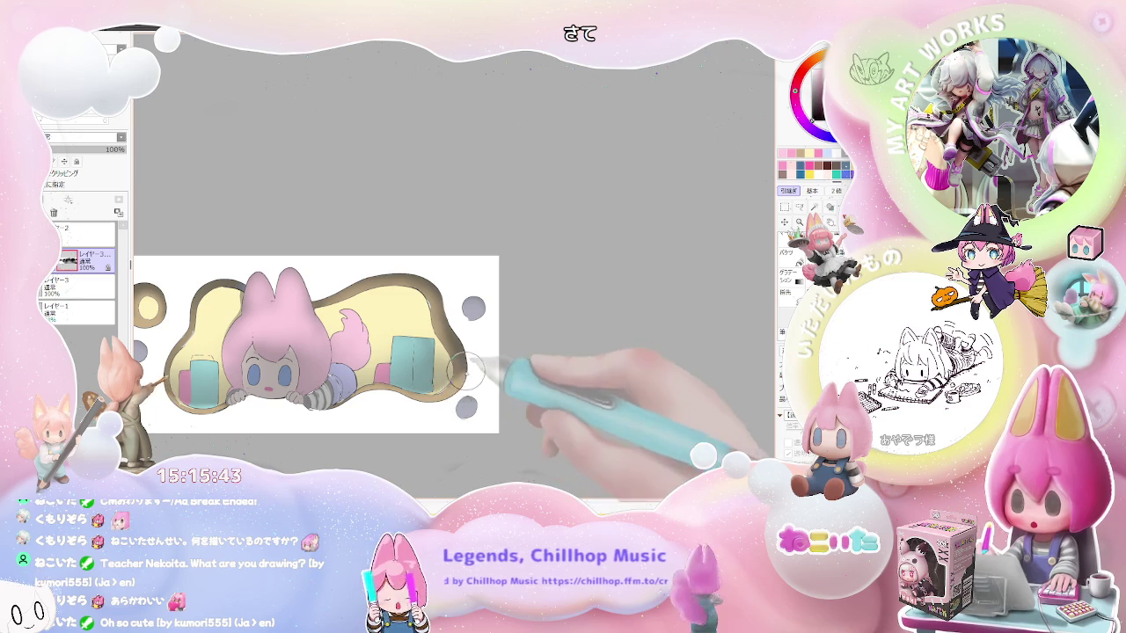
pyautogui.press('-')
pyautogui.press('+')
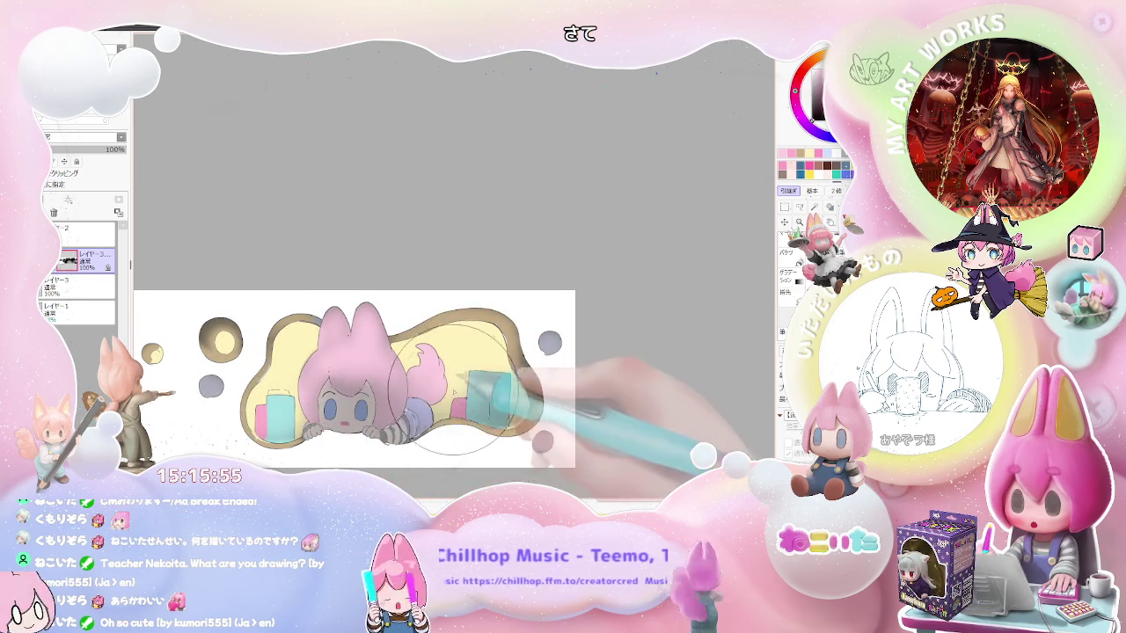
pyautogui.press('[')
pyautogui.press('[')
pyautogui.press('[')
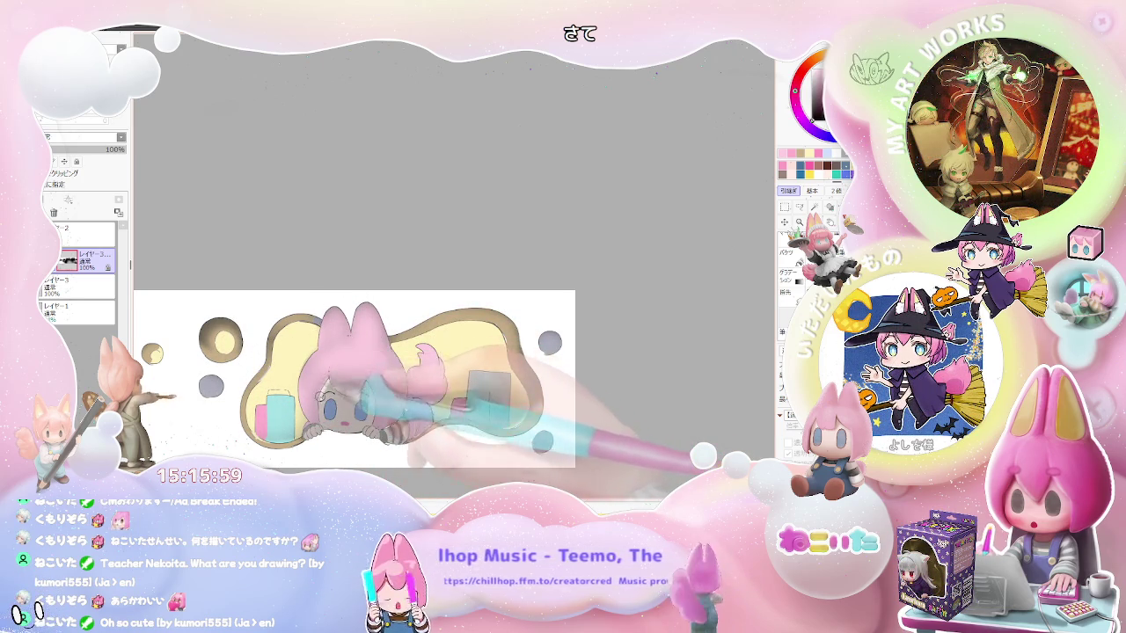
pyautogui.press(']')
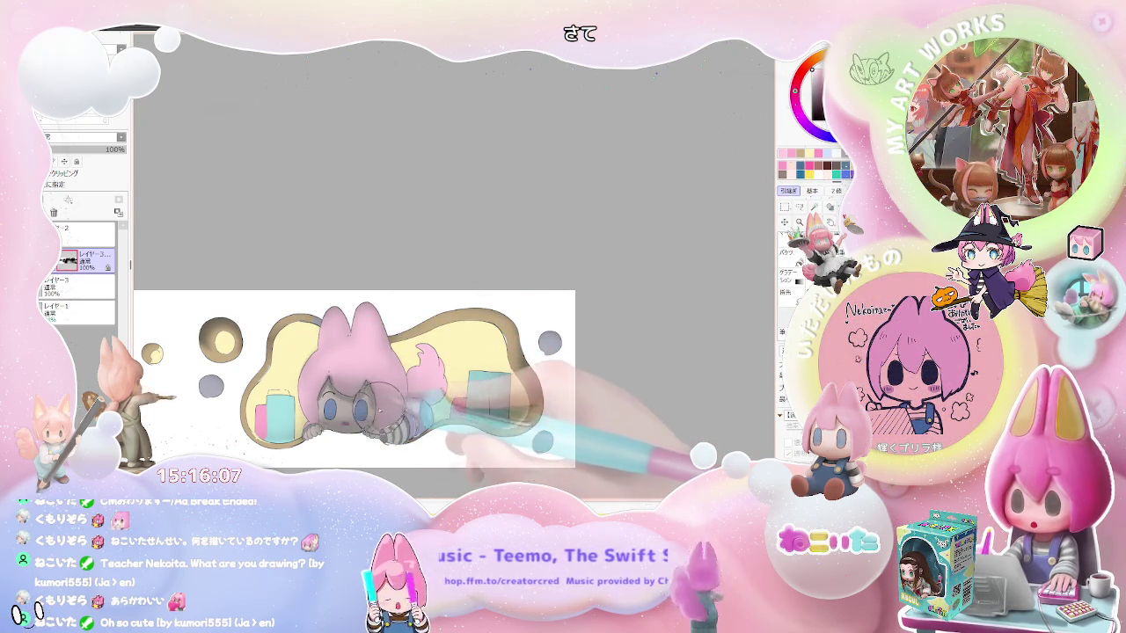
pyautogui.press('[')
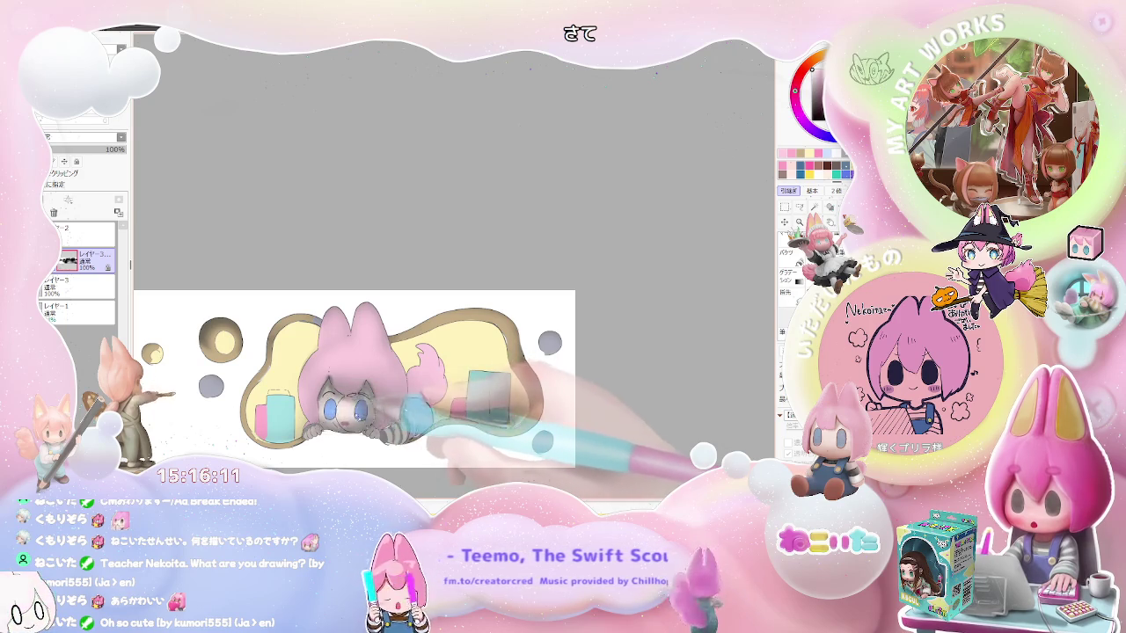
pyautogui.press('-')
pyautogui.press('-')
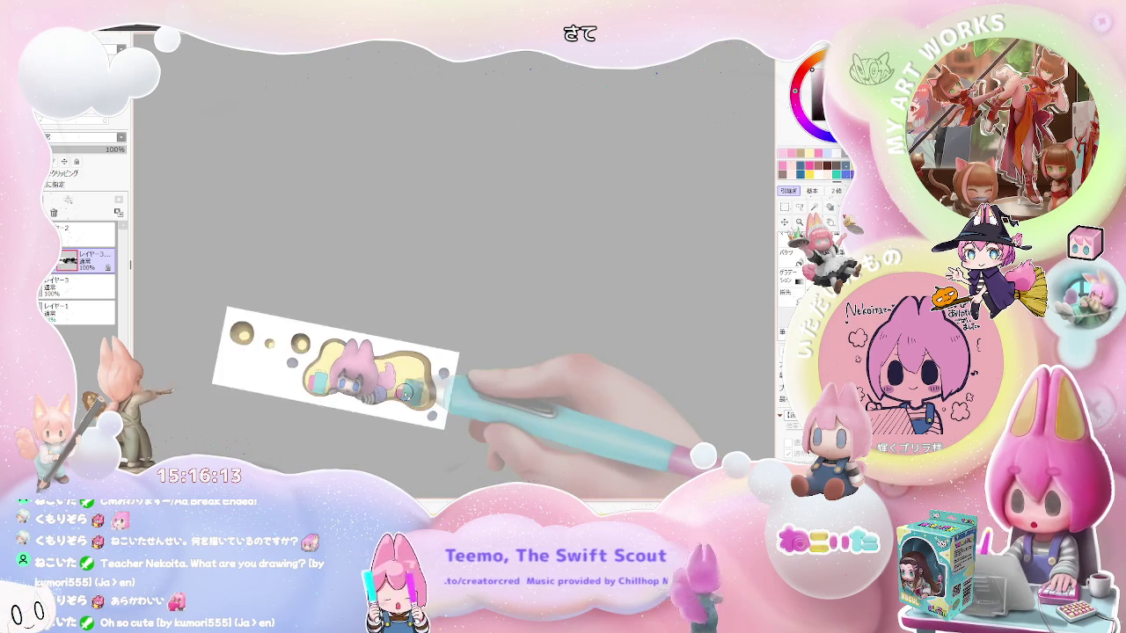
# - Rotate the view clockwise and enlarge the brush while framing the sleeve
pyautogui.press('End')
pyautogui.press('End')
pyautogui.scroll(2, 343, 366)
pyautogui.scroll(2, 343, 366)
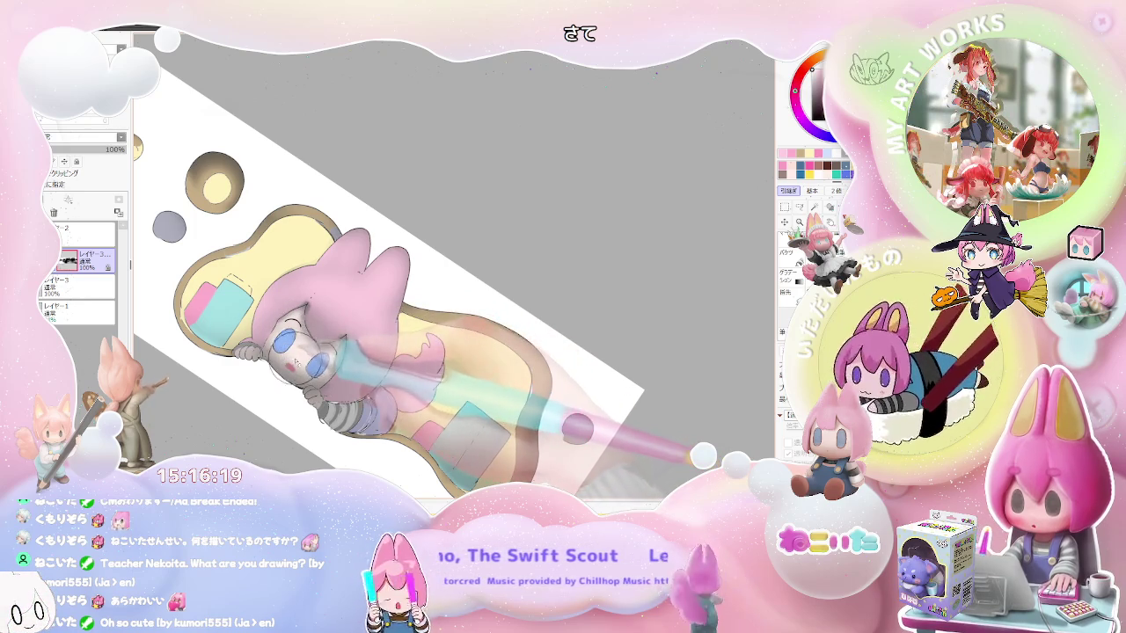
pyautogui.moveTo(270, 372); pyautogui.dragTo(266, 341)
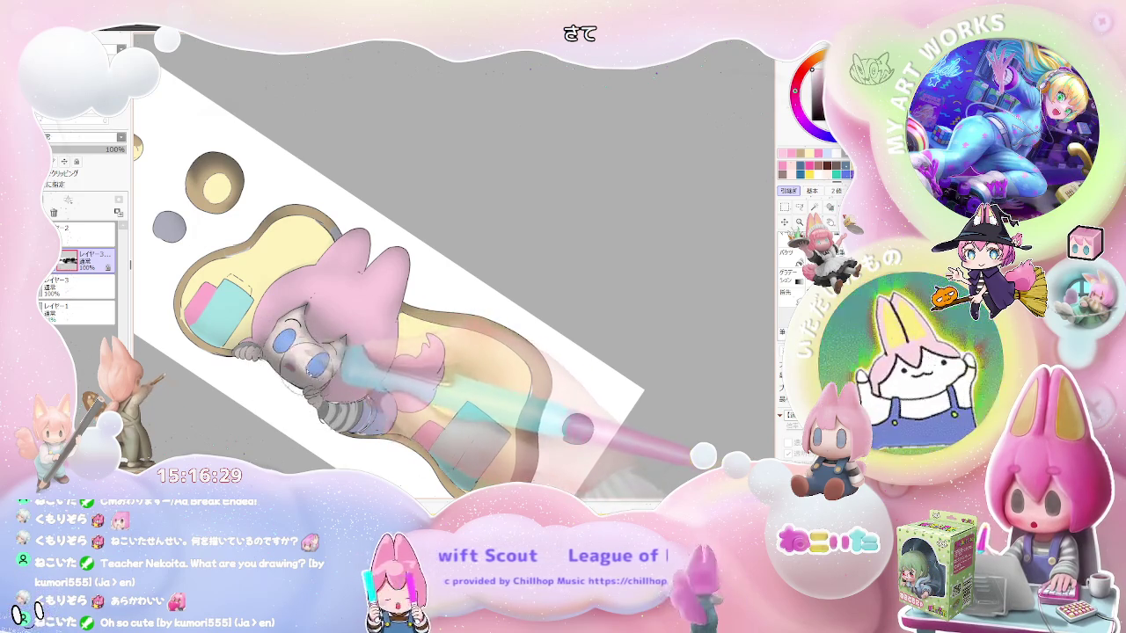
pyautogui.scroll(-3, 332, 371)
pyautogui.moveTo(390, 341); pyautogui.dragTo(349, 363)
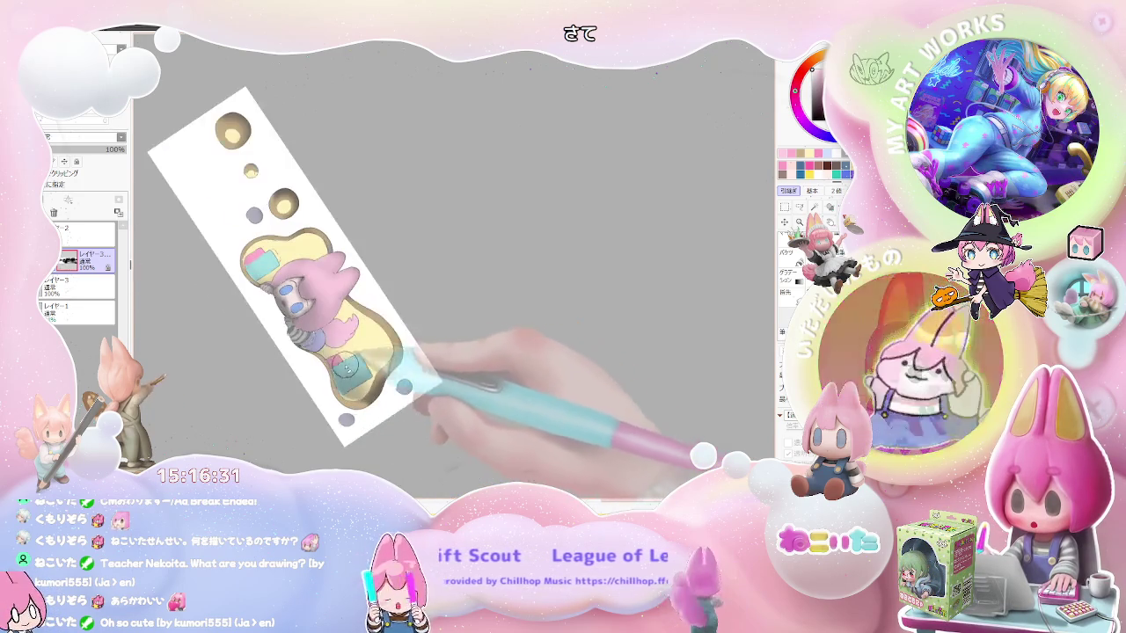
pyautogui.scroll(2, 283, 324)
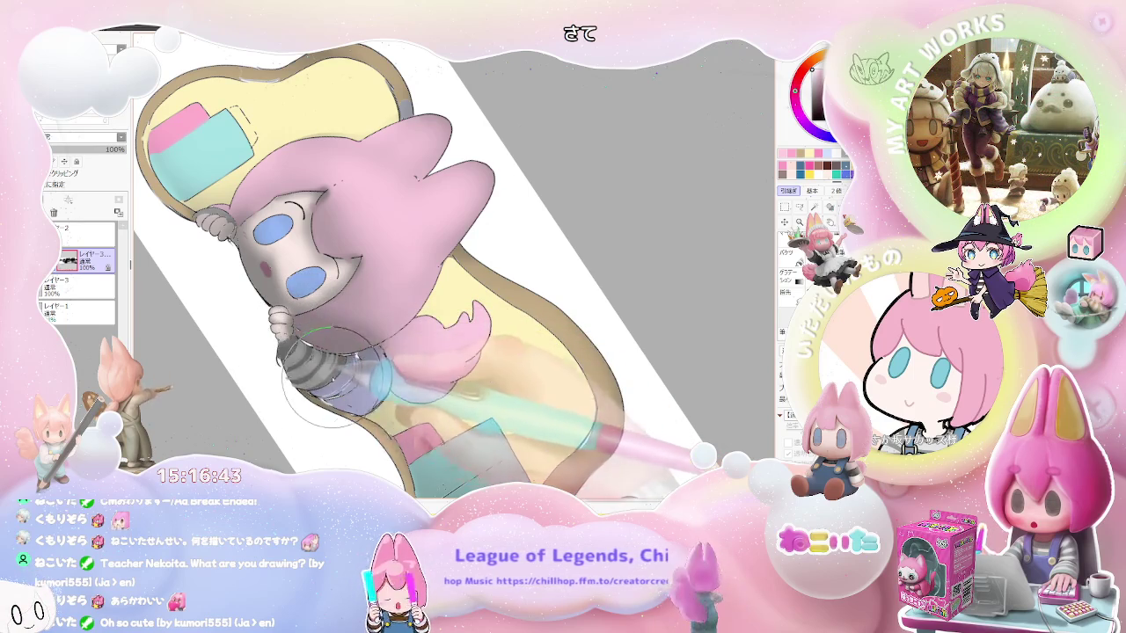
pyautogui.scroll(-2, 453, 272)
pyautogui.scroll(-2, 453, 272)
pyautogui.scroll(-2, 453, 272)
pyautogui.scroll(-1, 453, 273)
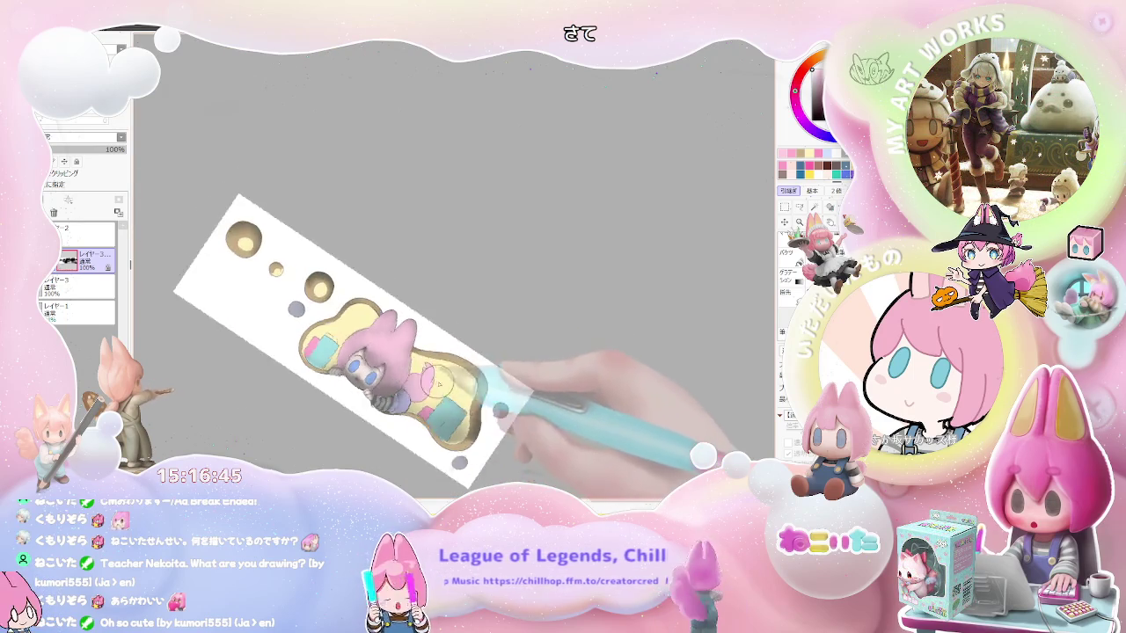
pyautogui.press('Delete')
pyautogui.press('Delete')
pyautogui.press('Delete')
# - Tilt the view about 60 degrees and zoom in close on the lavender sleeve
pyautogui.scroll(3, 498, 428)
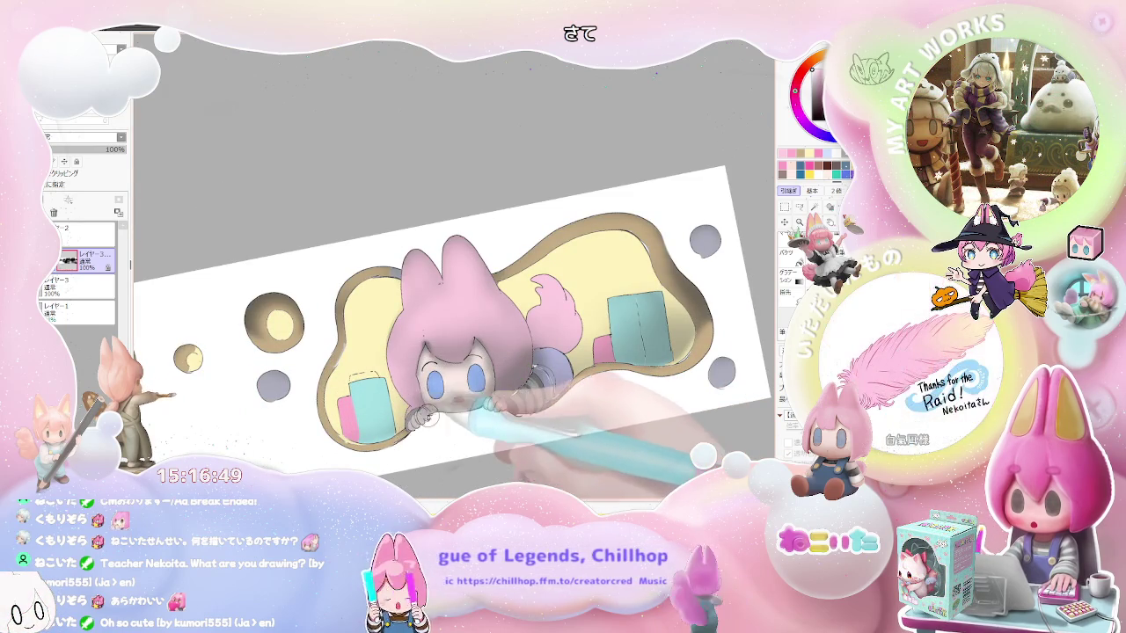
pyautogui.scroll(2, 464, 429)
pyautogui.scroll(1, 463, 429)
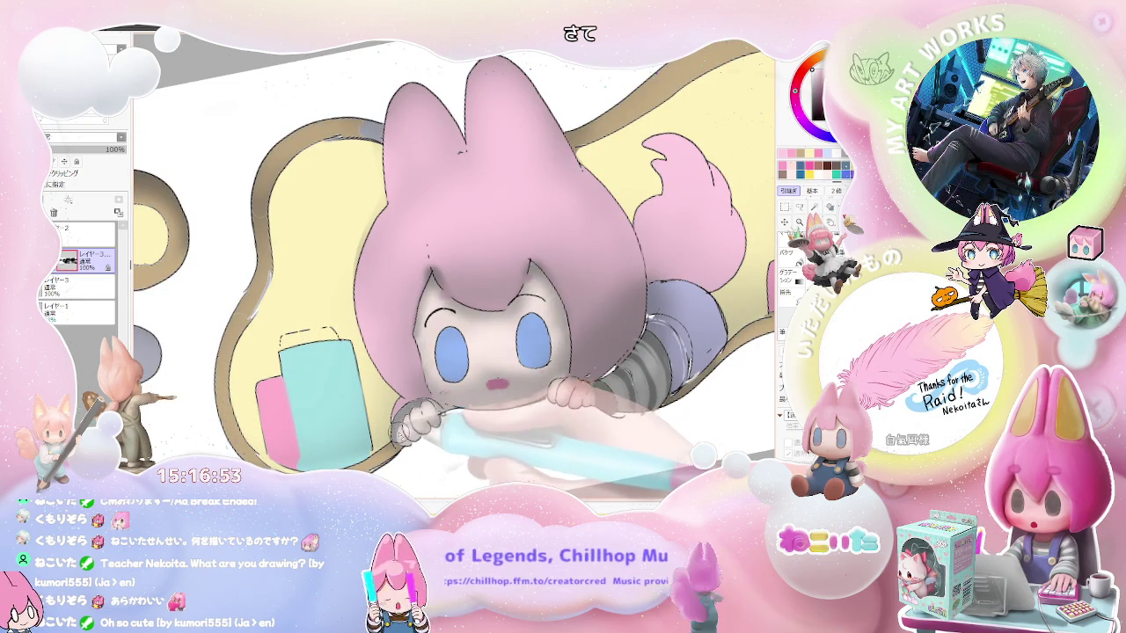
pyautogui.scroll(-2, 440, 413)
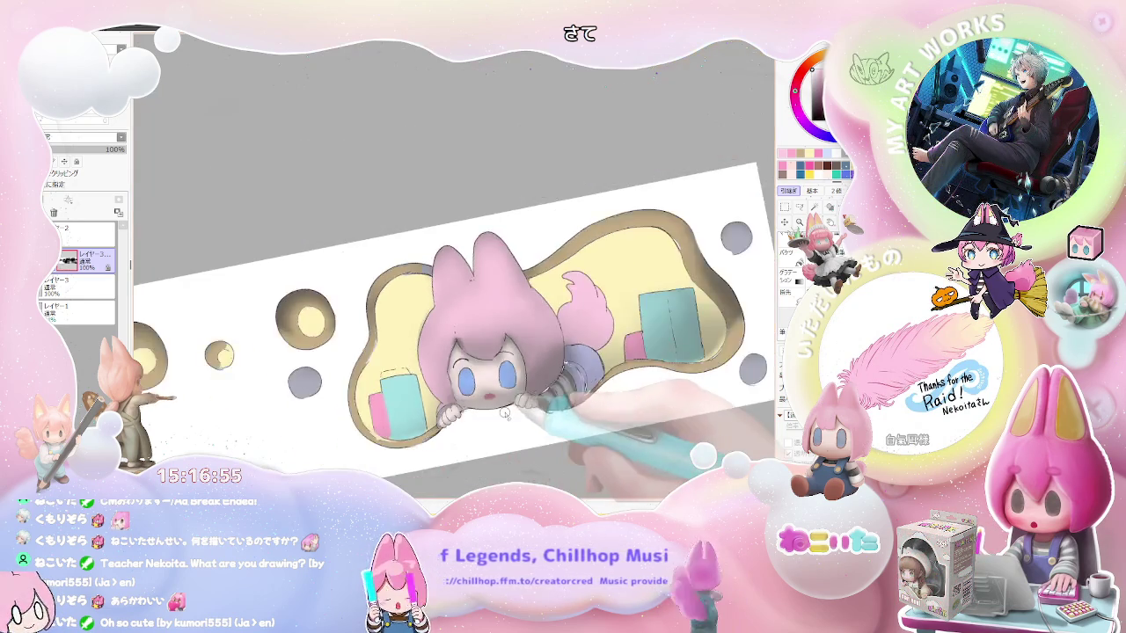
pyautogui.scroll(-2, 457, 422)
pyautogui.moveTo(502, 465); pyautogui.dragTo(502, 412)
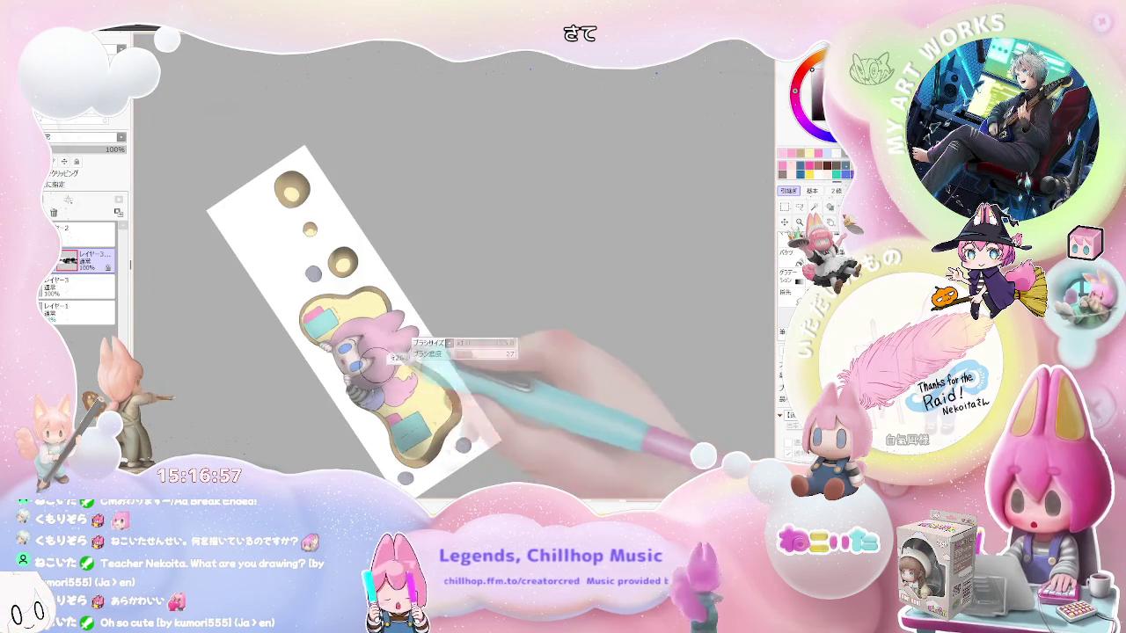
pyautogui.scroll(2, 378, 345)
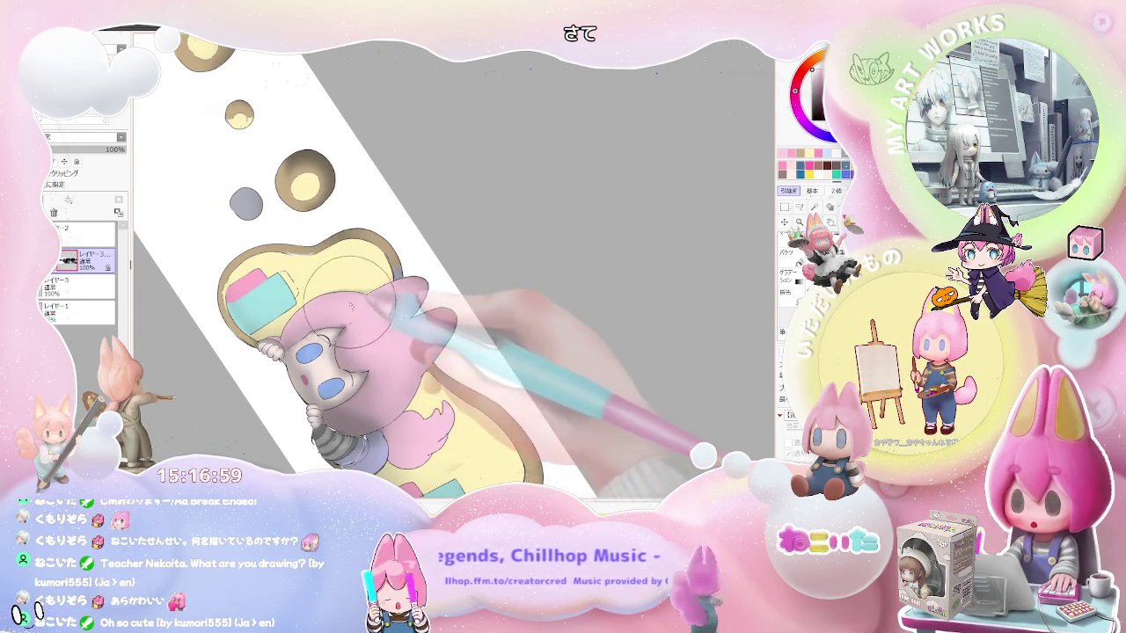
pyautogui.scroll(-1, 323, 312)
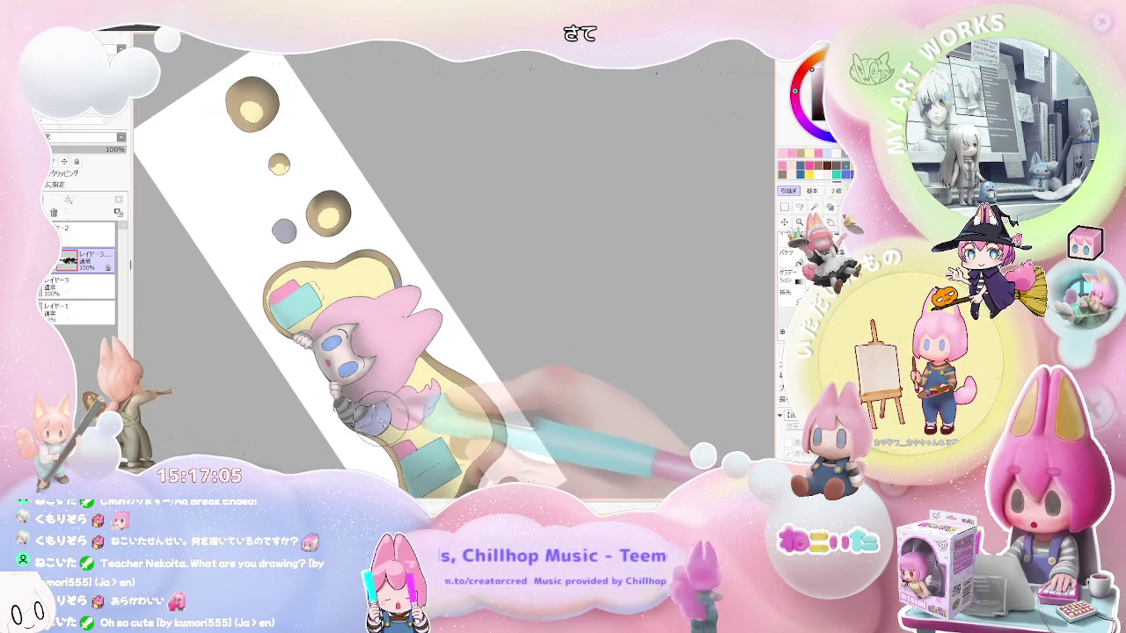
pyautogui.scroll(-1, 405, 409)
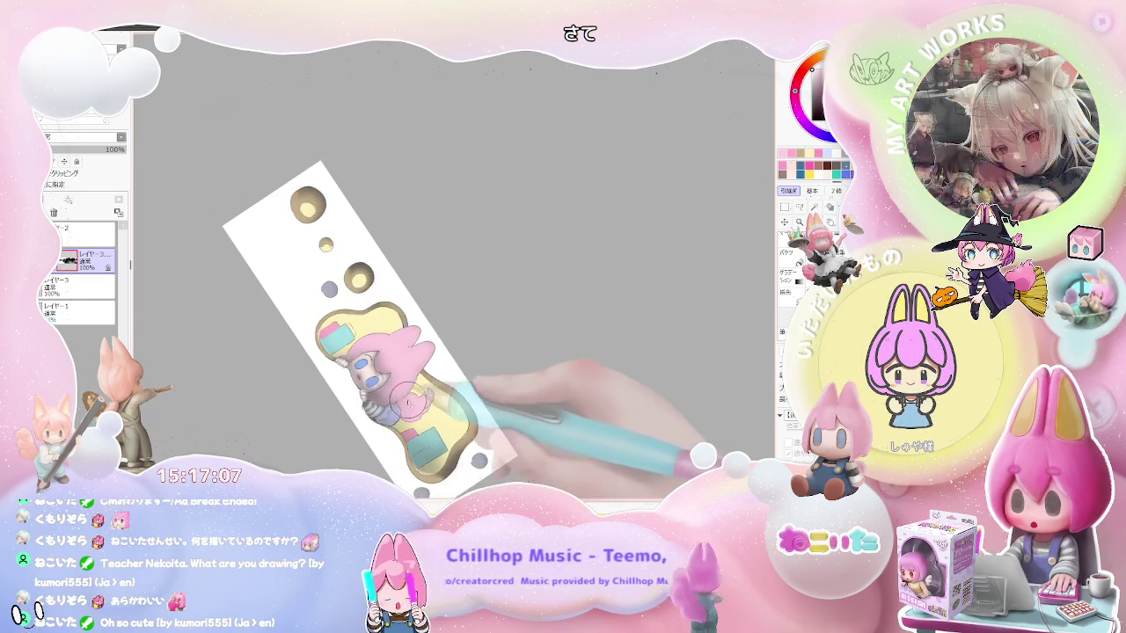
pyautogui.scroll(-2, 464, 387)
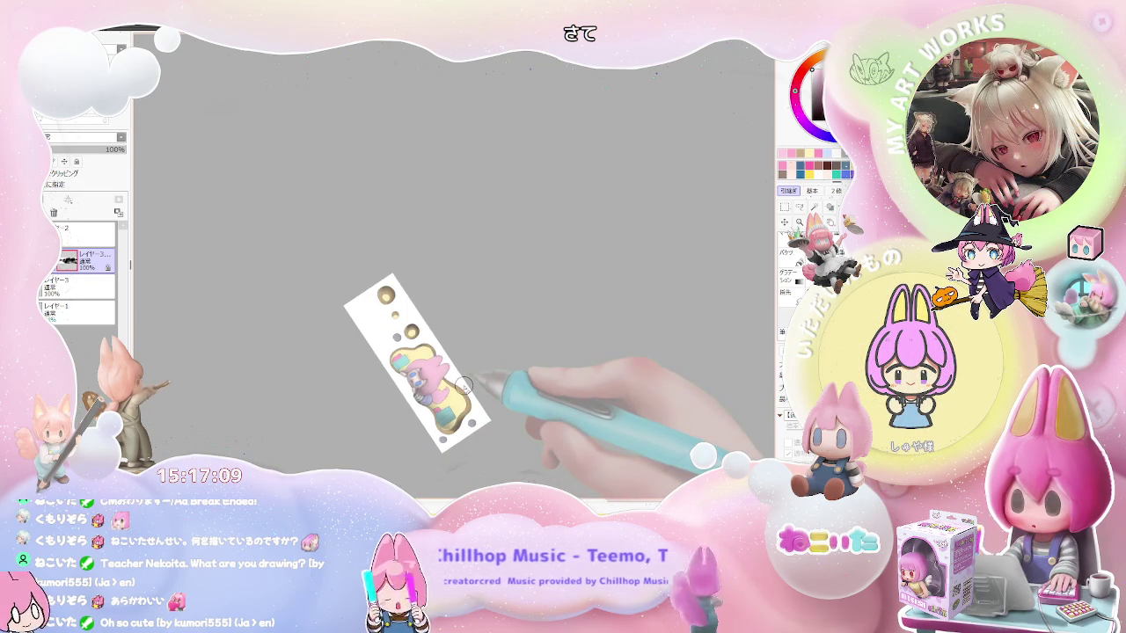
pyautogui.scroll(1, 463, 387)
pyautogui.scroll(1, 440, 370)
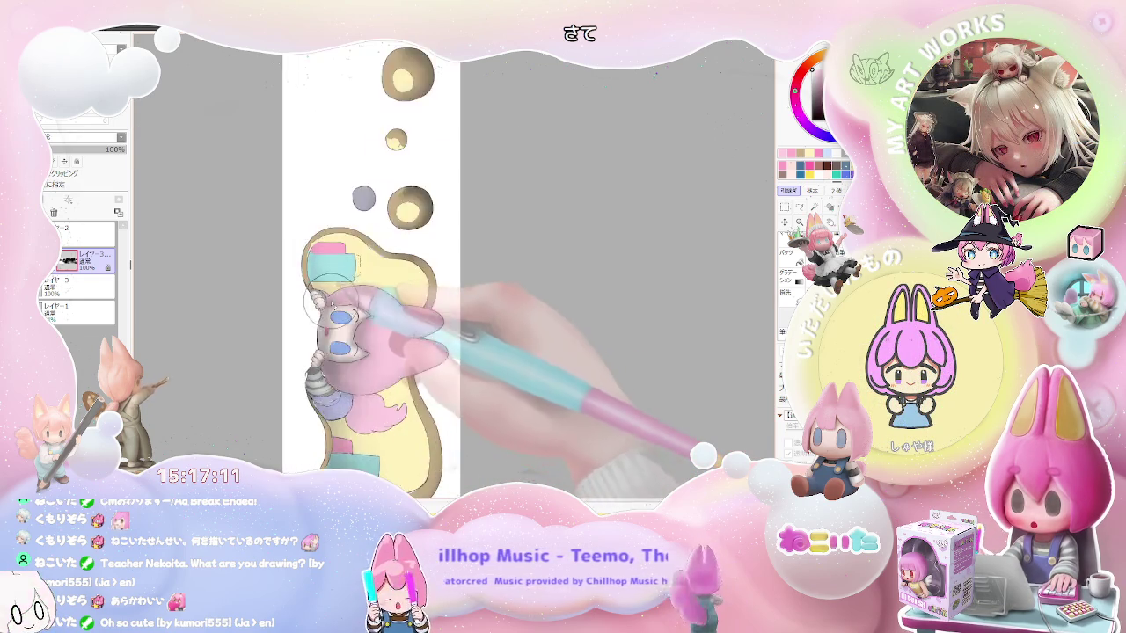
pyautogui.scroll(1, 396, 351)
pyautogui.scroll(2, 334, 325)
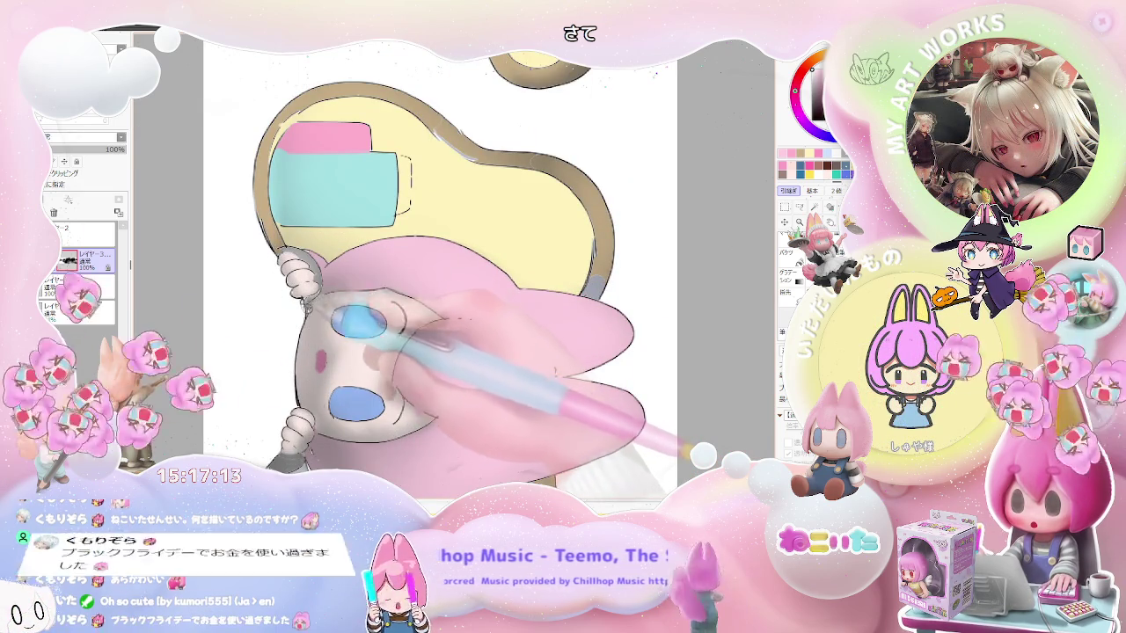
pyautogui.scroll(-1, 369, 290)
pyautogui.scroll(-2, 370, 290)
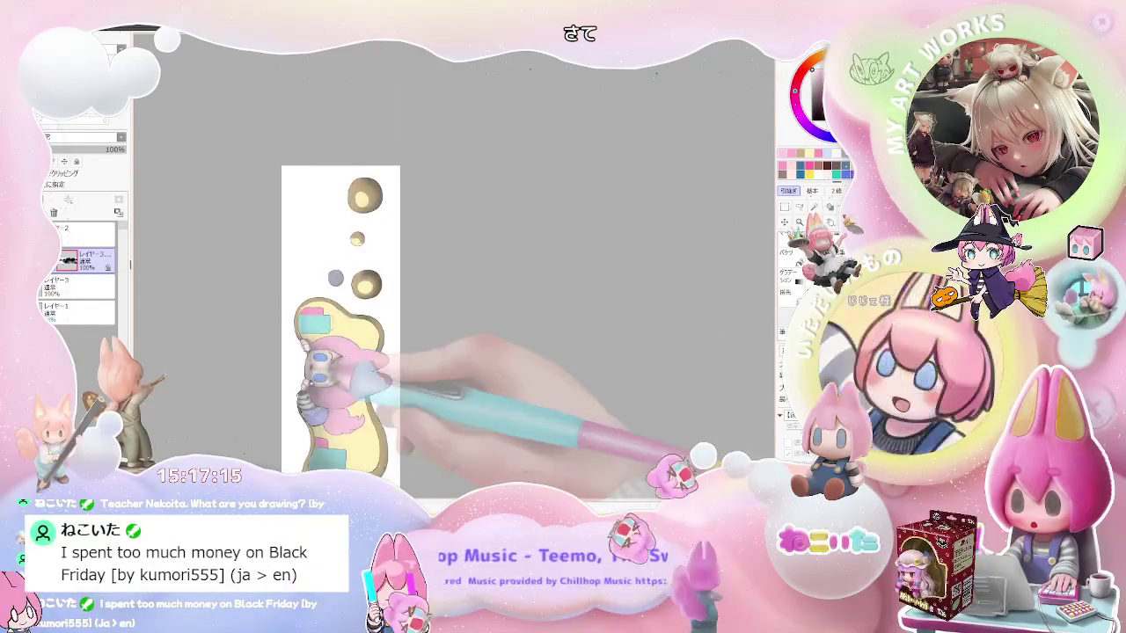
pyautogui.press('End')
pyautogui.press('End')
pyautogui.scroll(1, 280, 277)
pyautogui.scroll(1, 280, 278)
pyautogui.scroll(1, 279, 277)
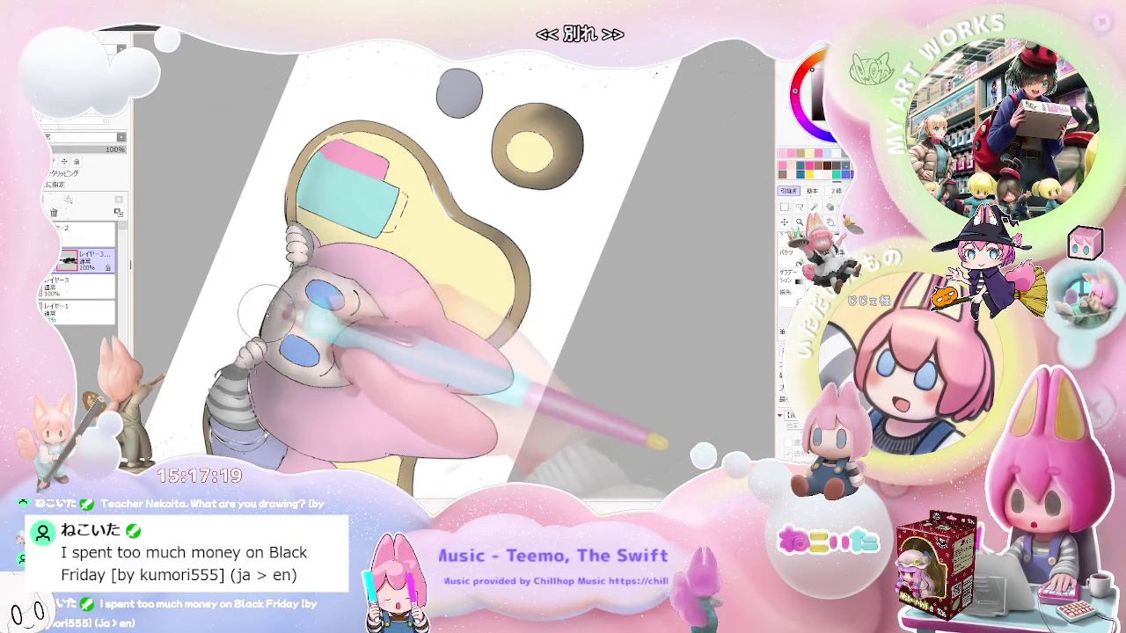
pyautogui.scroll(-2, 468, 343)
pyautogui.scroll(-1, 467, 343)
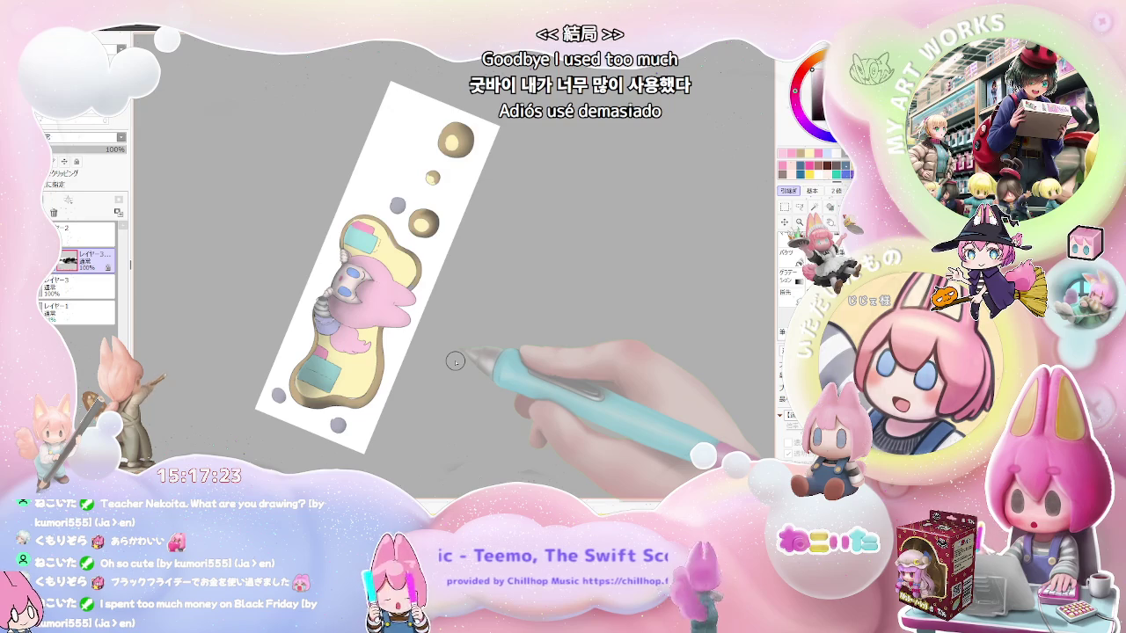
pyautogui.scroll(-1, 455, 361)
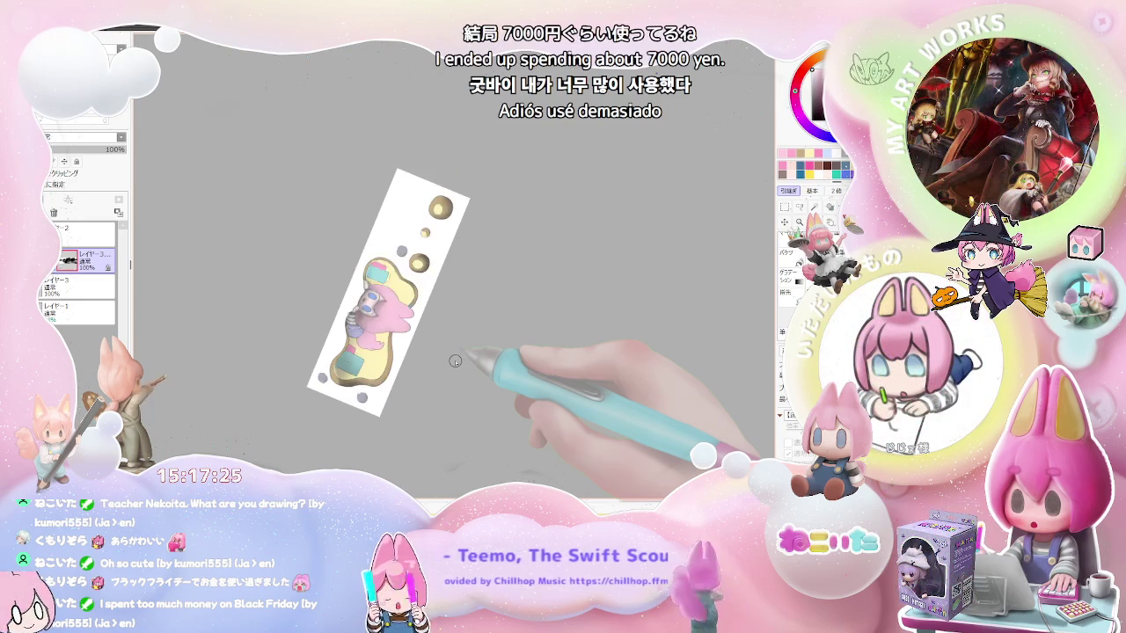
pyautogui.scroll(2, 455, 362)
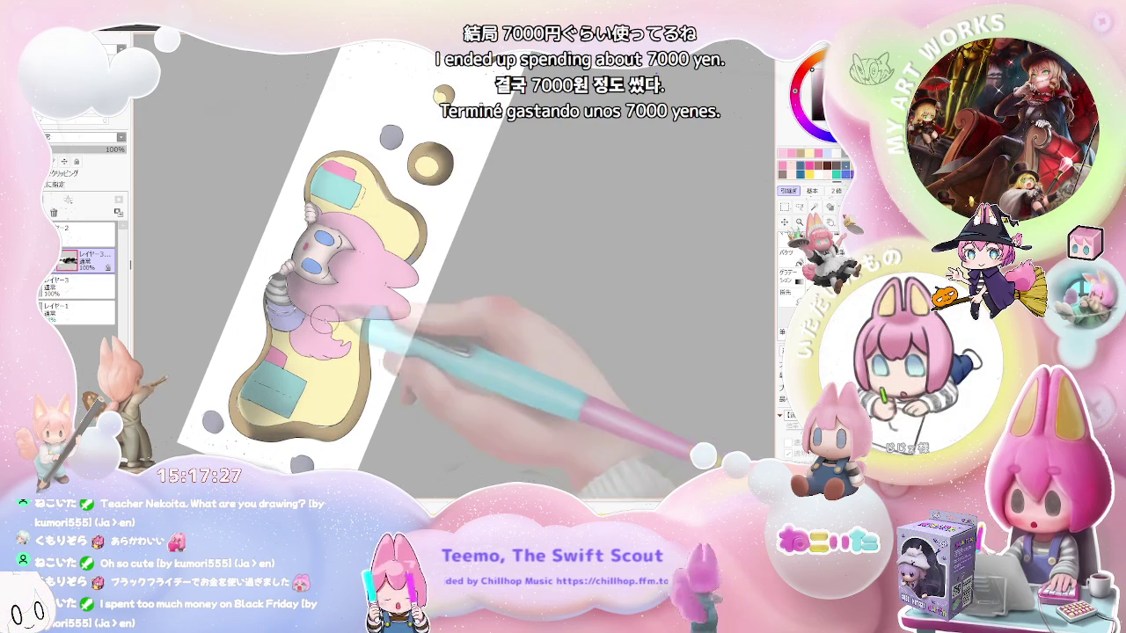
pyautogui.scroll(2, 299, 321)
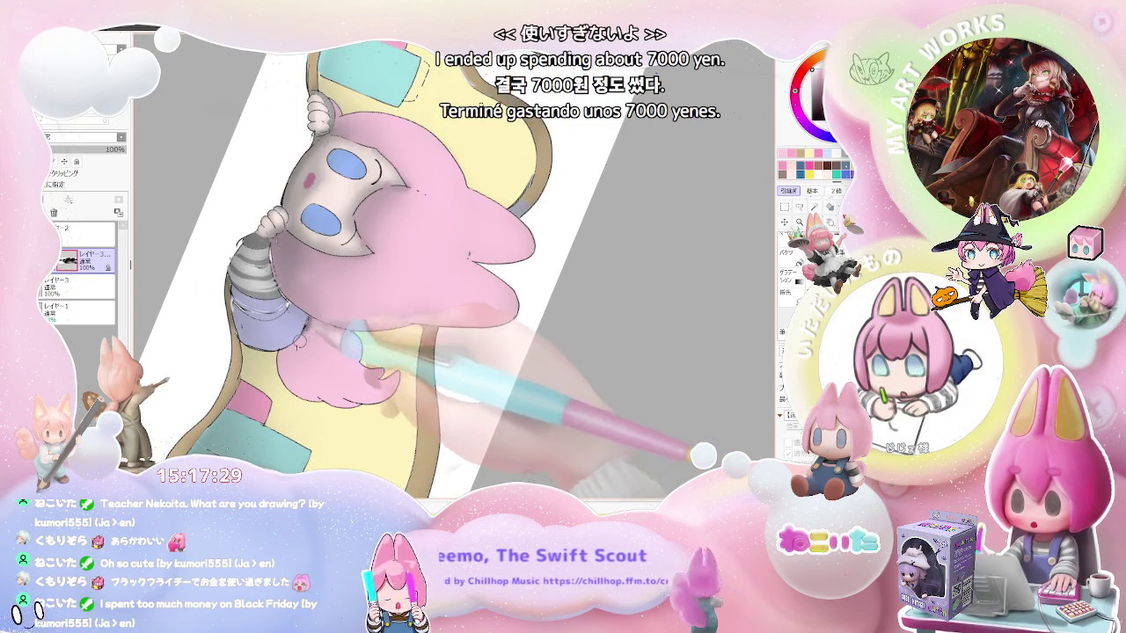
pyautogui.scroll(-2, 286, 351)
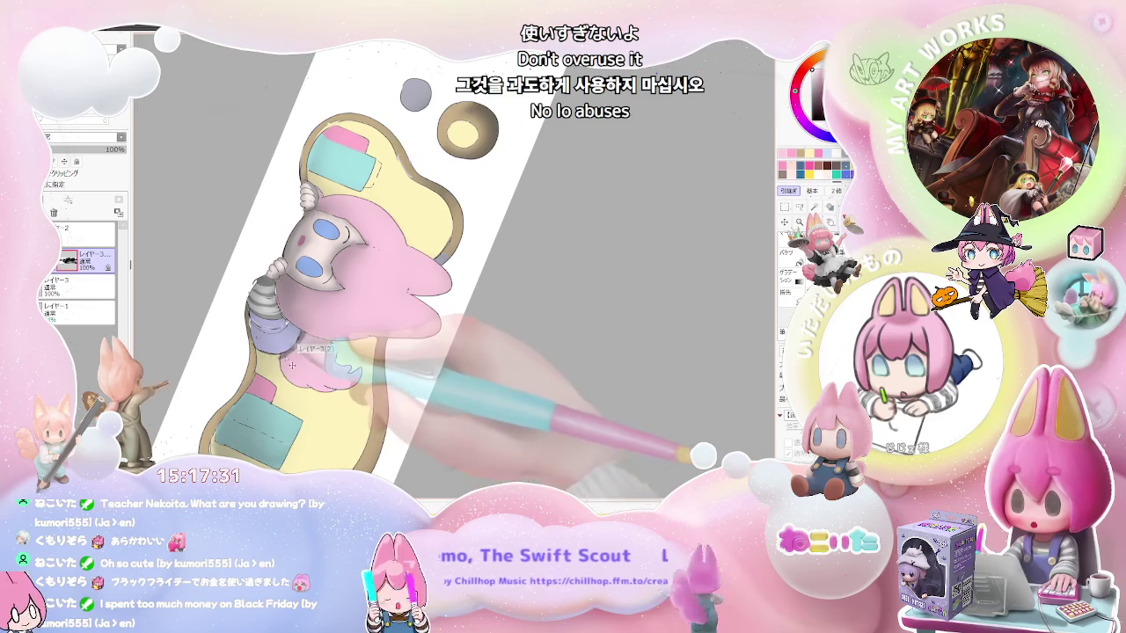
pyautogui.scroll(-1, 317, 357)
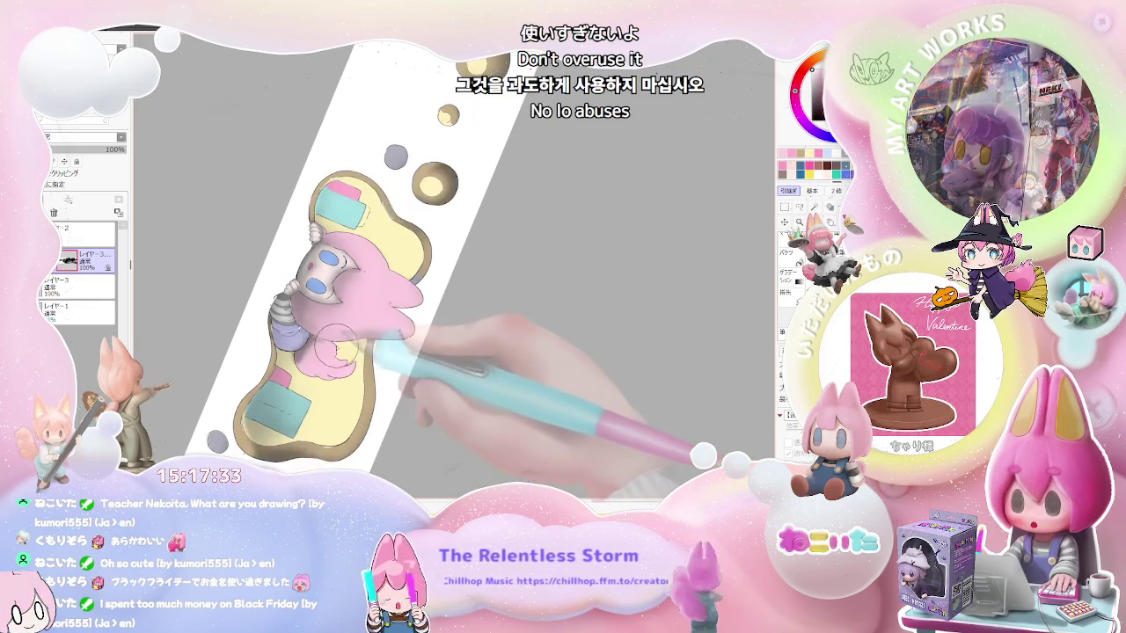
pyautogui.scroll(2, 329, 357)
pyautogui.scroll(1, 299, 362)
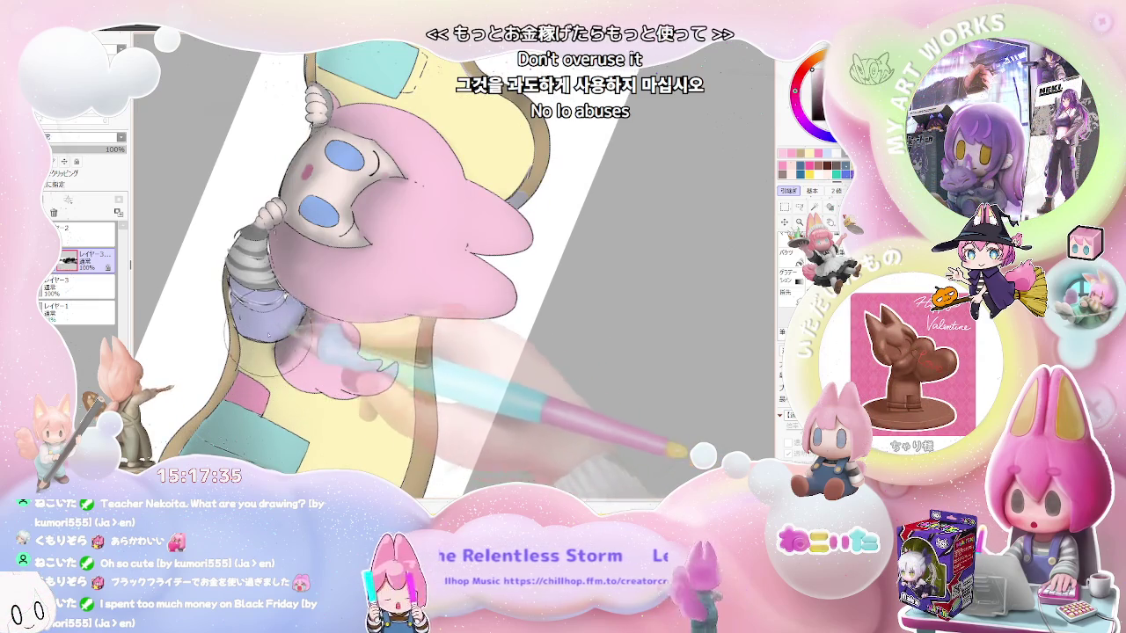
# - Brush darker, wider lavender shading onto the sleeve
pyautogui.moveTo(230, 313); pyautogui.dragTo(242, 302)
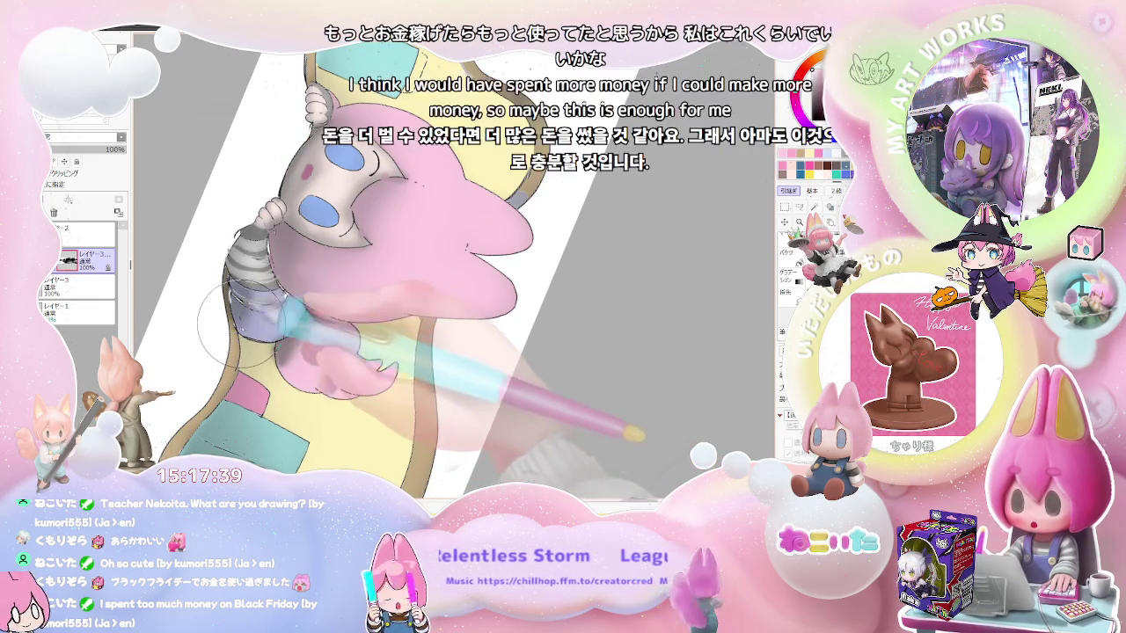
pyautogui.scroll(-2, 242, 291)
pyautogui.scroll(-1, 356, 328)
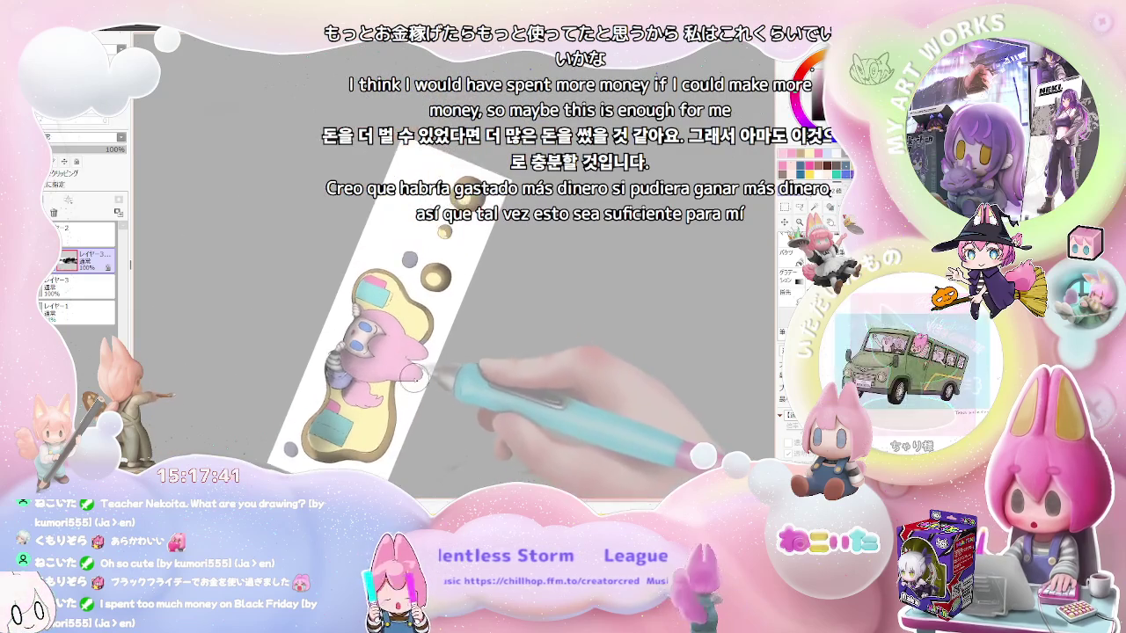
pyautogui.scroll(3, 356, 328)
pyautogui.scroll(2, 369, 229)
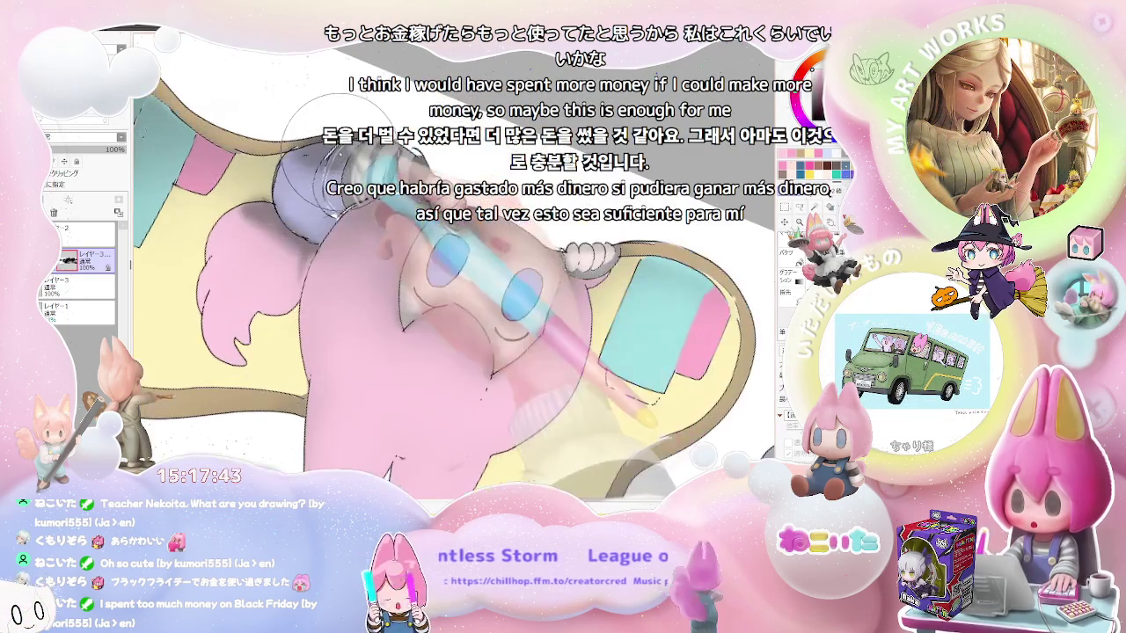
pyautogui.scroll(-2, 370, 229)
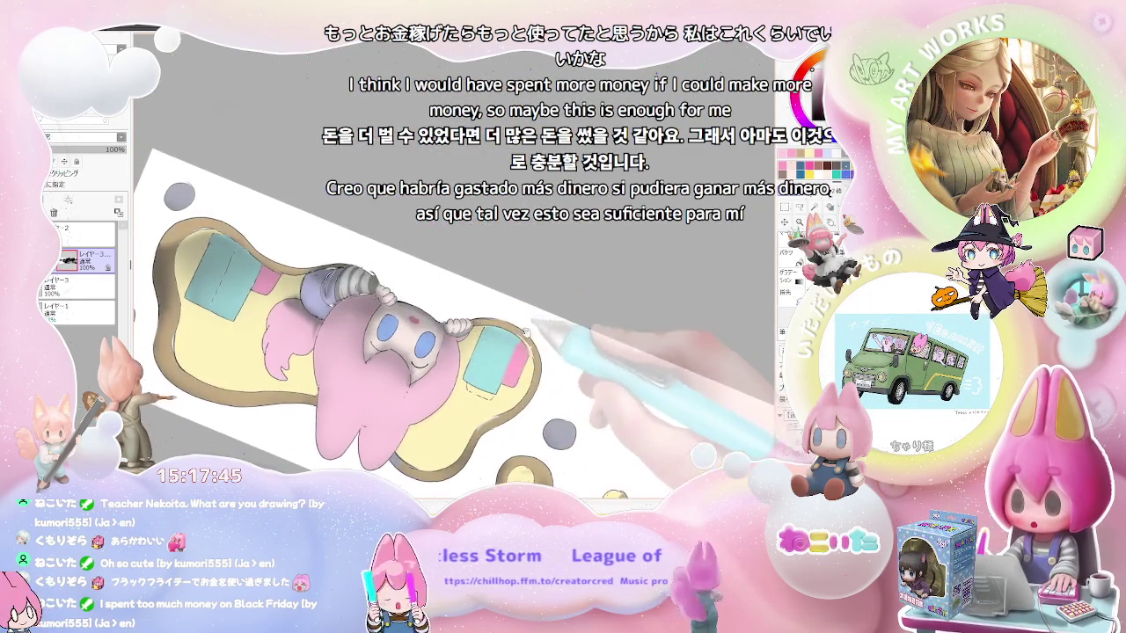
pyautogui.moveTo(528, 281); pyautogui.dragTo(167, 299)
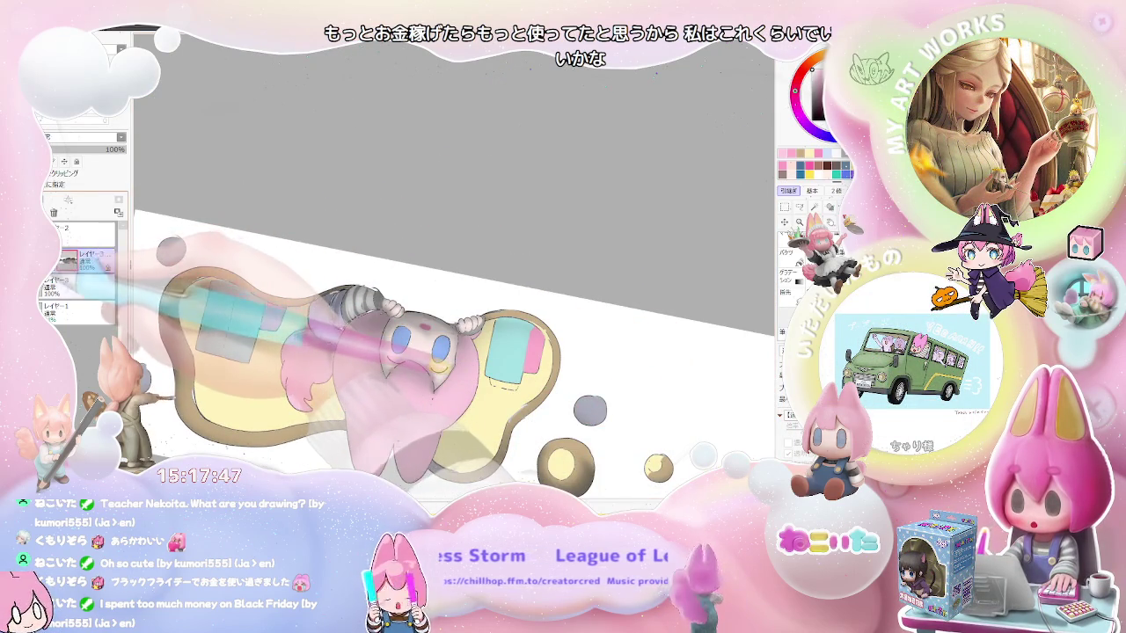
pyautogui.scroll(3, 330, 295)
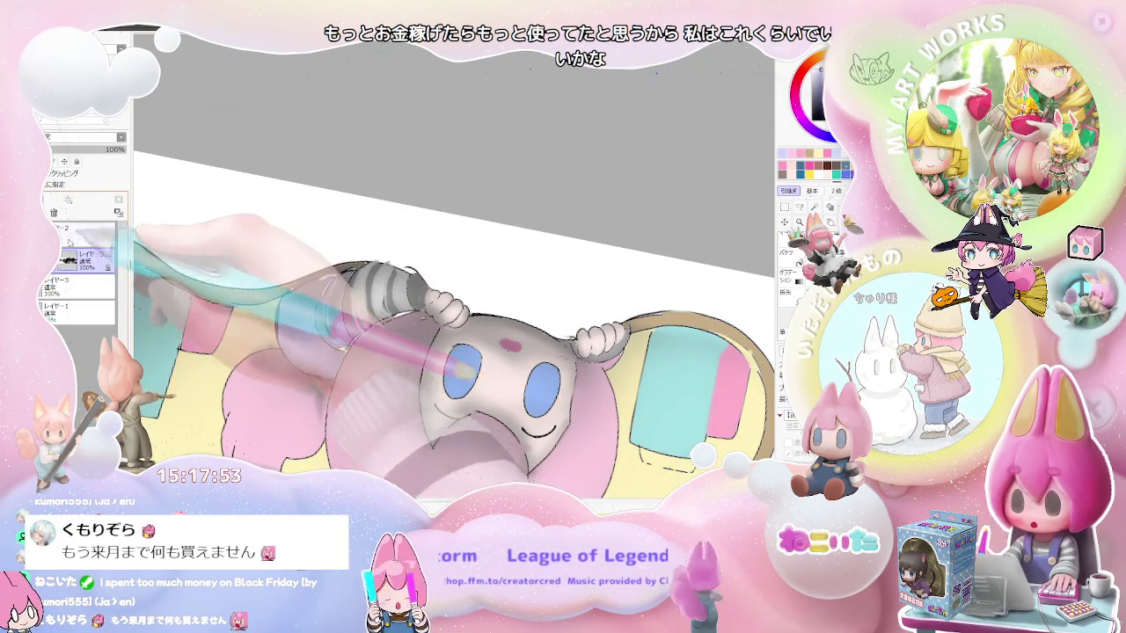
# - Add a new layer above レイヤー3, then rotate the view and zoom out to fit the artwork strip
pyautogui.click(55, 200)
pyautogui.scroll(-3, 428, 326)
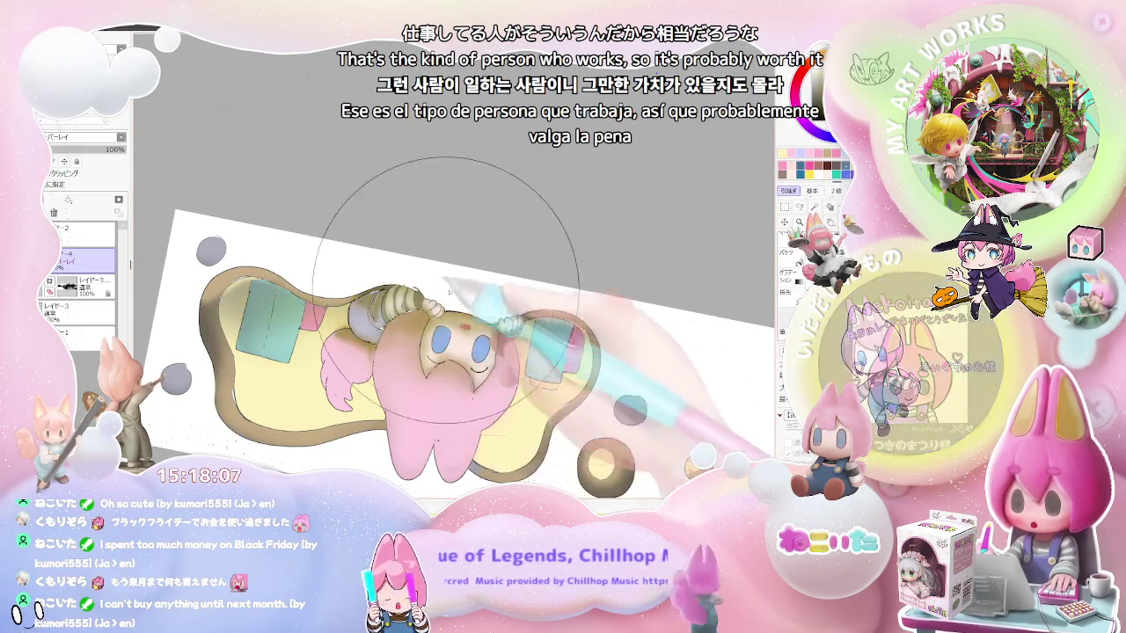
pyautogui.press('End')
pyautogui.press('End')
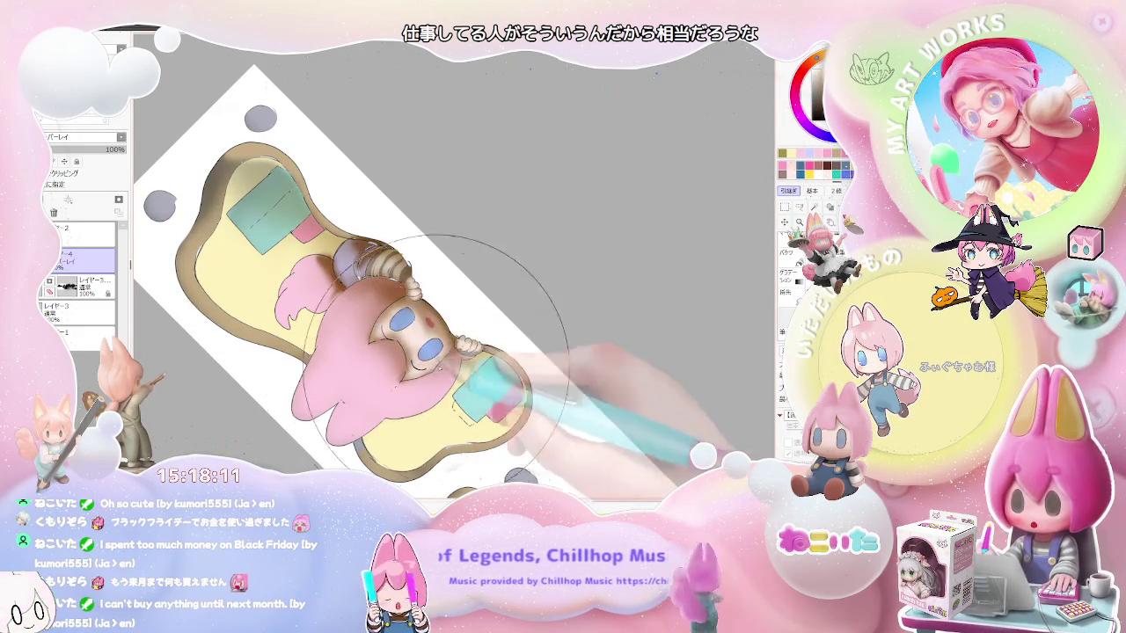
pyautogui.press('End')
pyautogui.press('End')
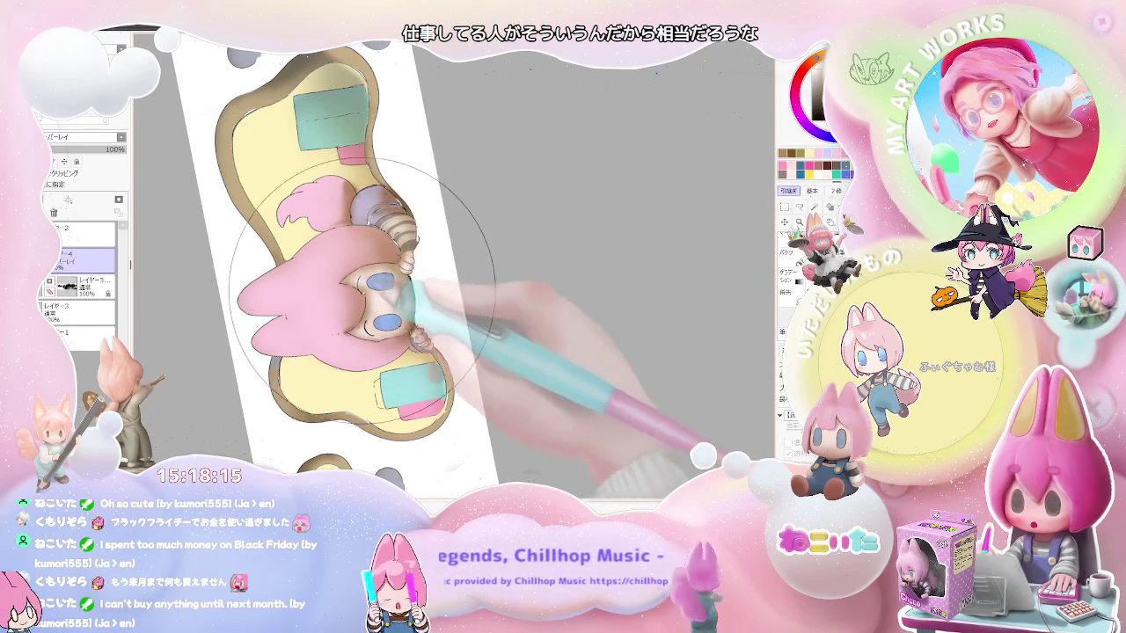
pyautogui.press('-')
pyautogui.press('-')
pyautogui.press('-')
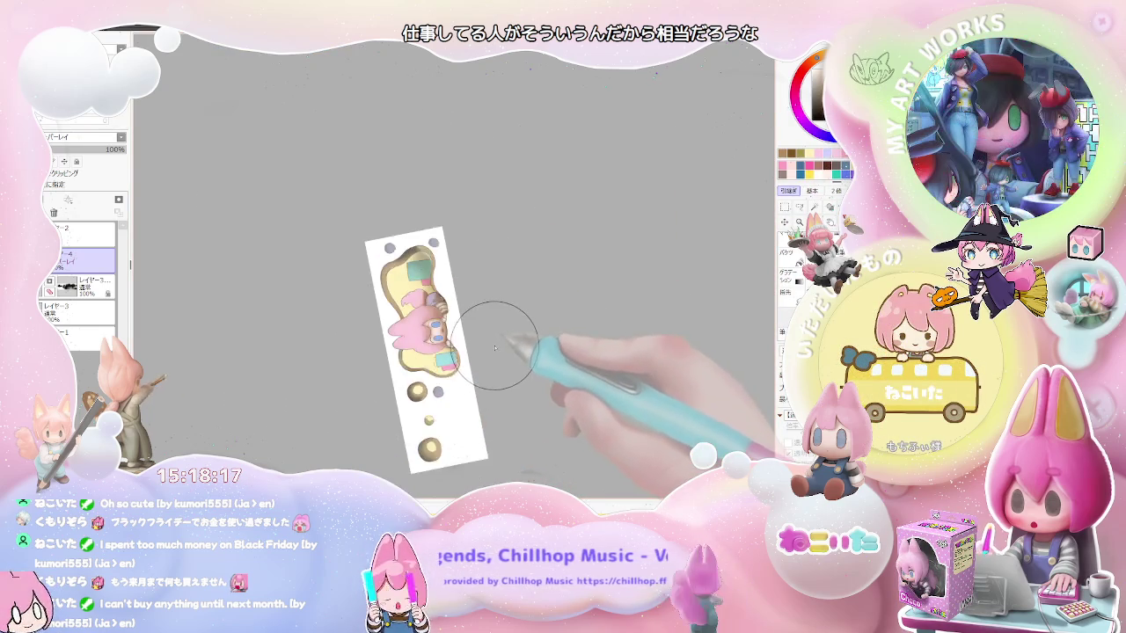
pyautogui.press('End')
pyautogui.press('End')
pyautogui.press('End')
# - Pan down to the drawing and zoom between the whole strip and the character's face
pyautogui.moveTo(444, 280); pyautogui.dragTo(435, 385)
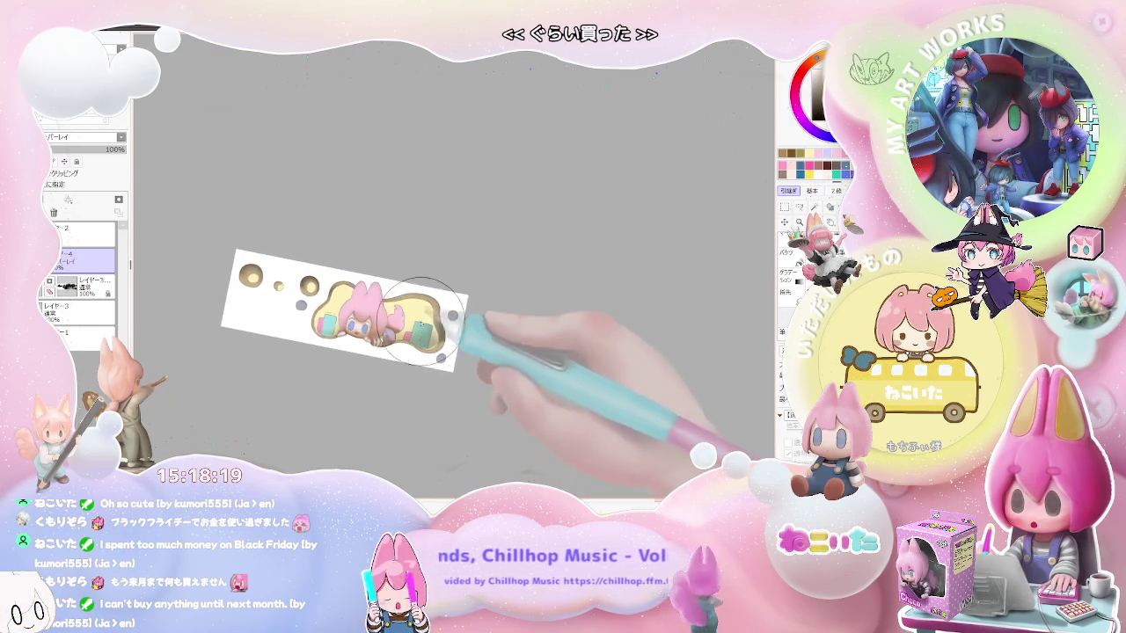
pyautogui.press('+')
pyautogui.press('+')
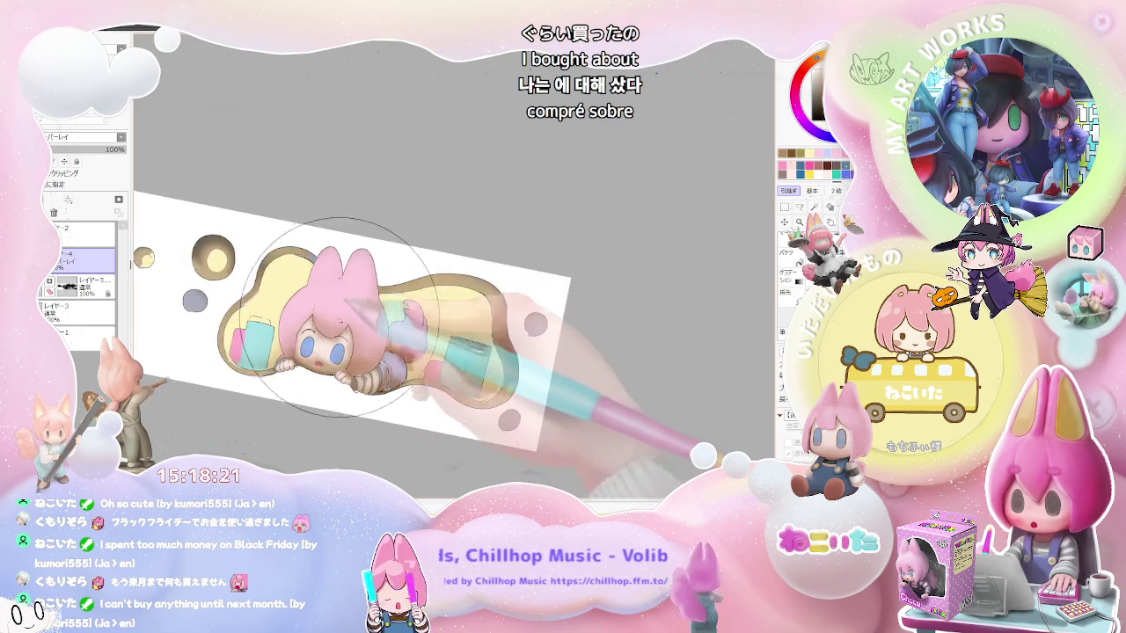
pyautogui.press('+')
pyautogui.press('-')
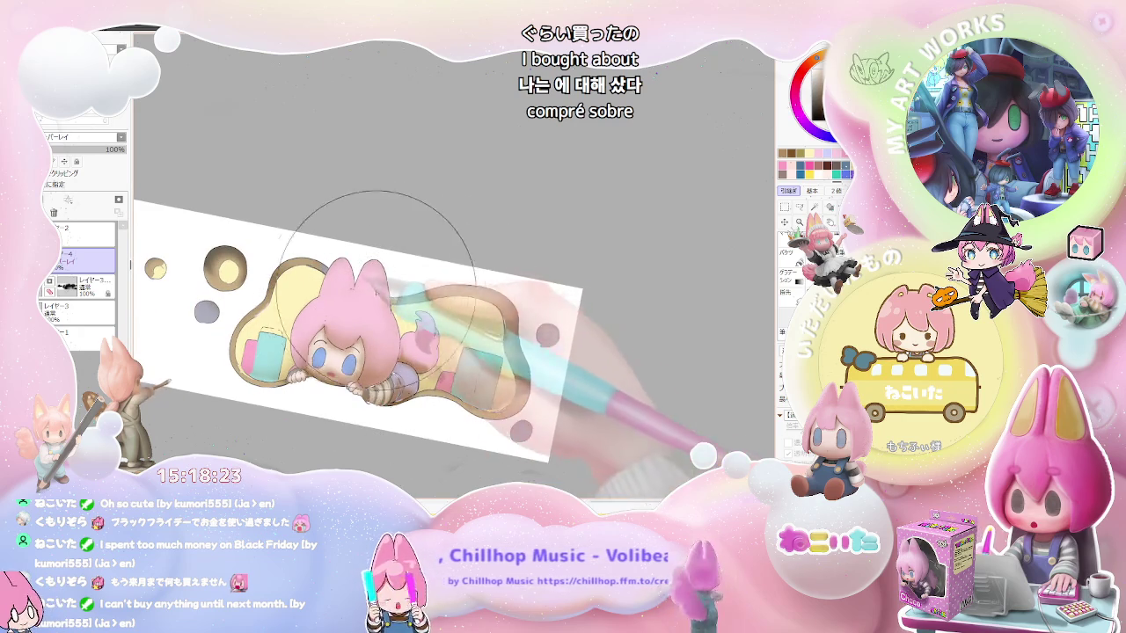
pyautogui.press('-')
pyautogui.press('-')
pyautogui.press('+')
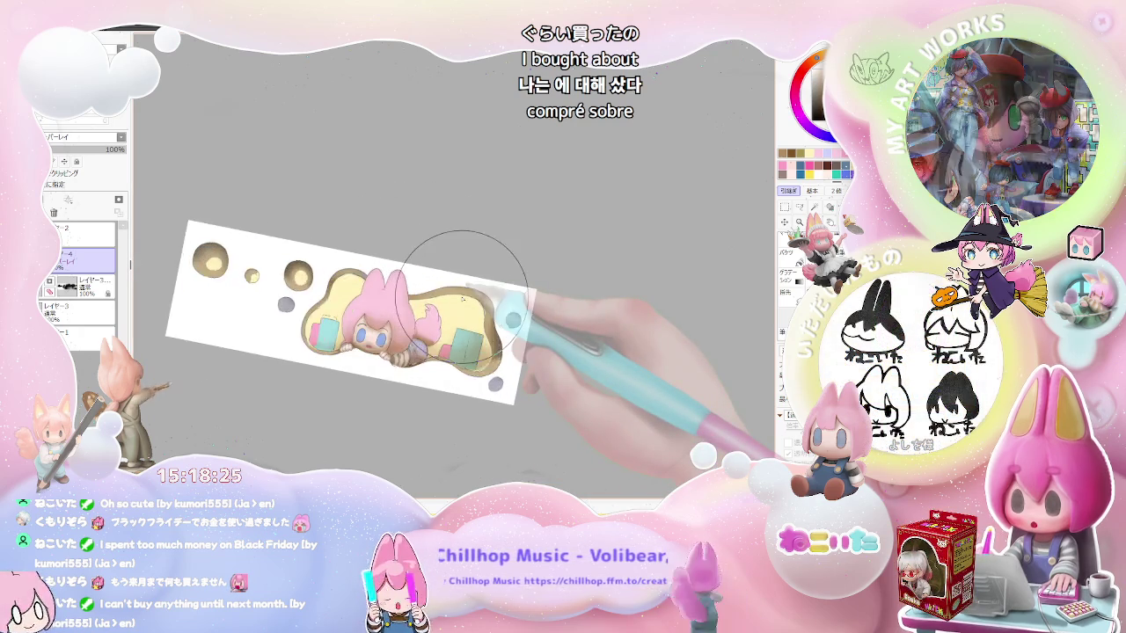
pyautogui.press('+')
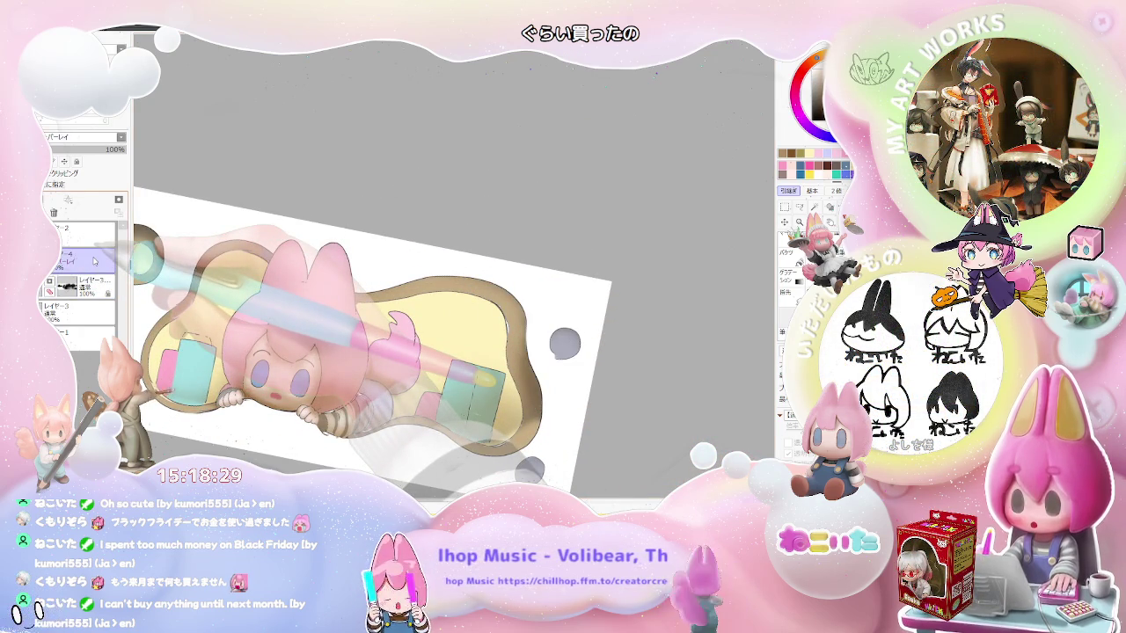
pyautogui.press('+')
pyautogui.press('+')
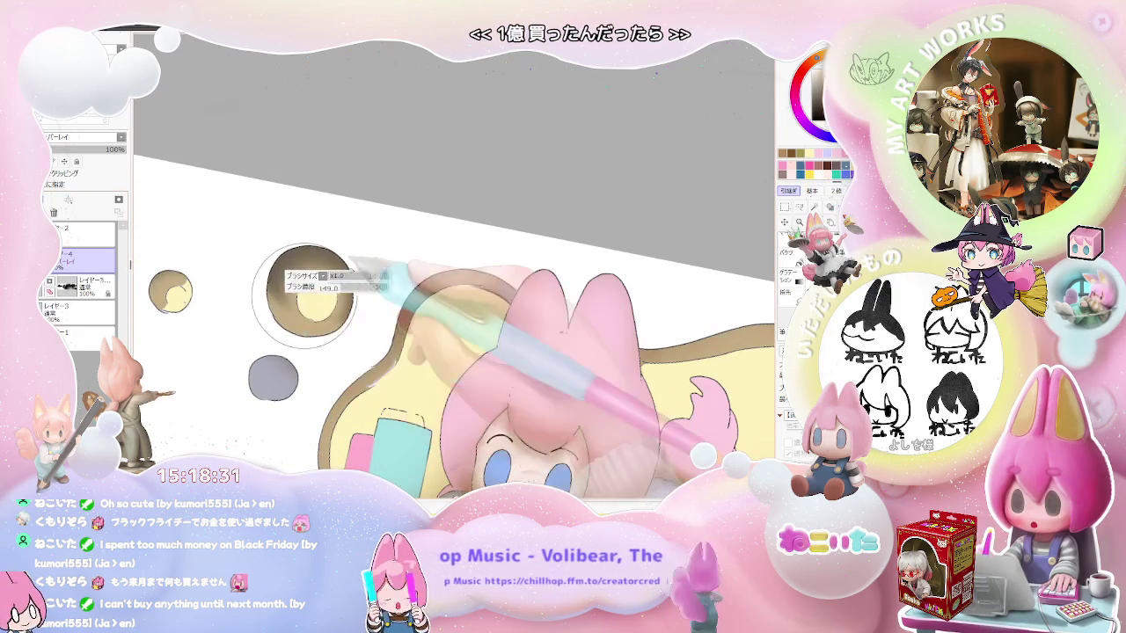
pyautogui.press('-')
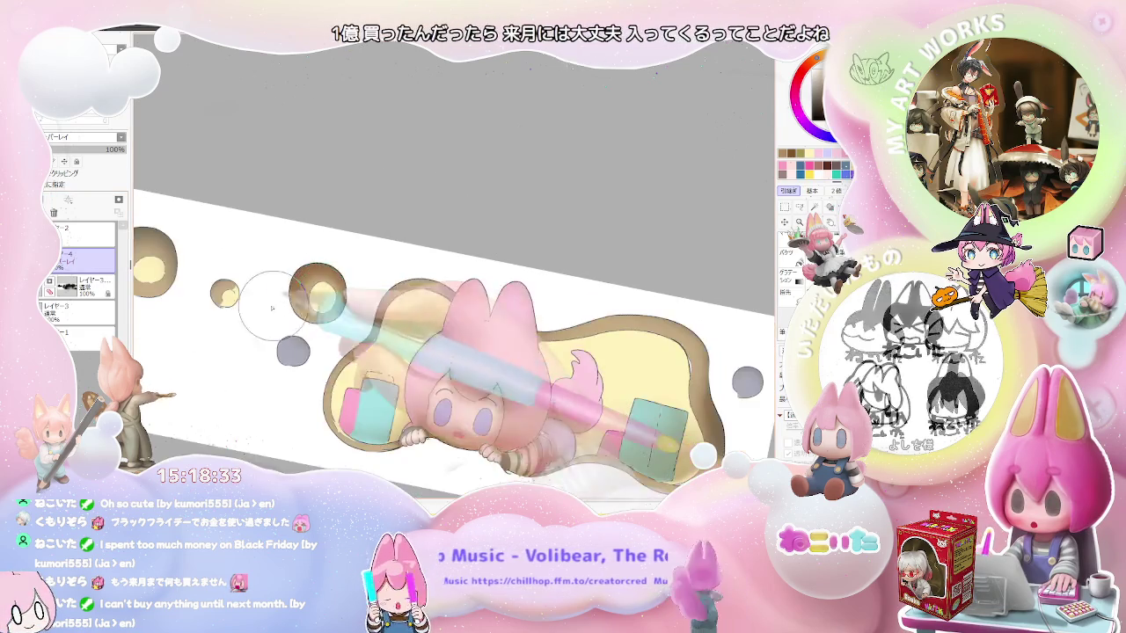
# - Shift the artwork right, zoom out to the whole sheet, and rotate it nearly upright
pyautogui.moveTo(162, 240); pyautogui.dragTo(254, 244)
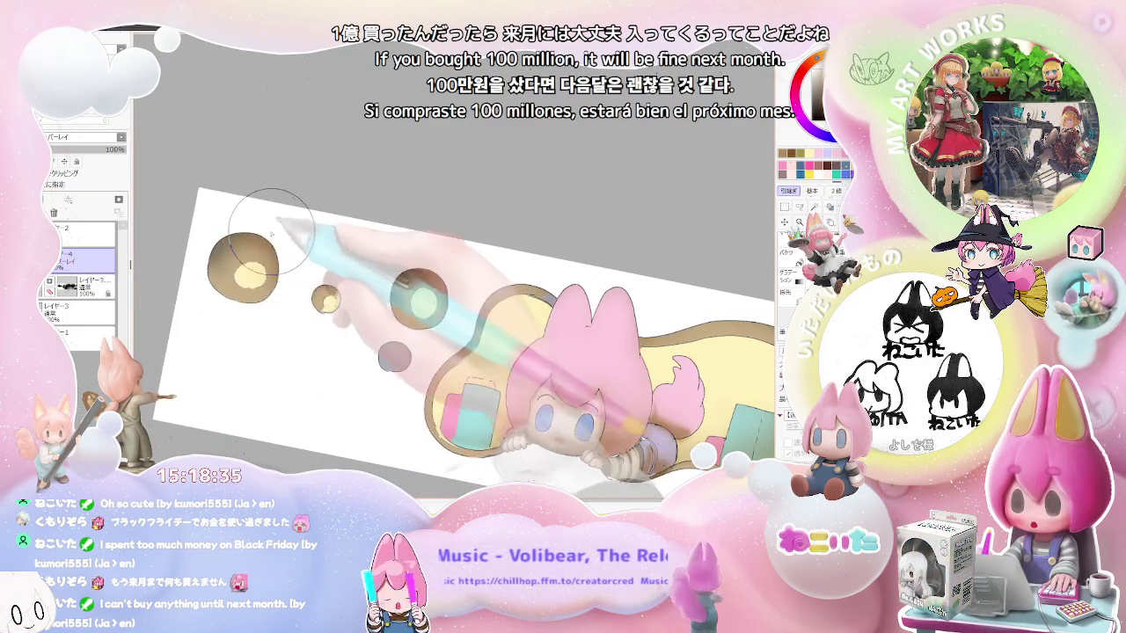
pyautogui.press('-')
pyautogui.press('+')
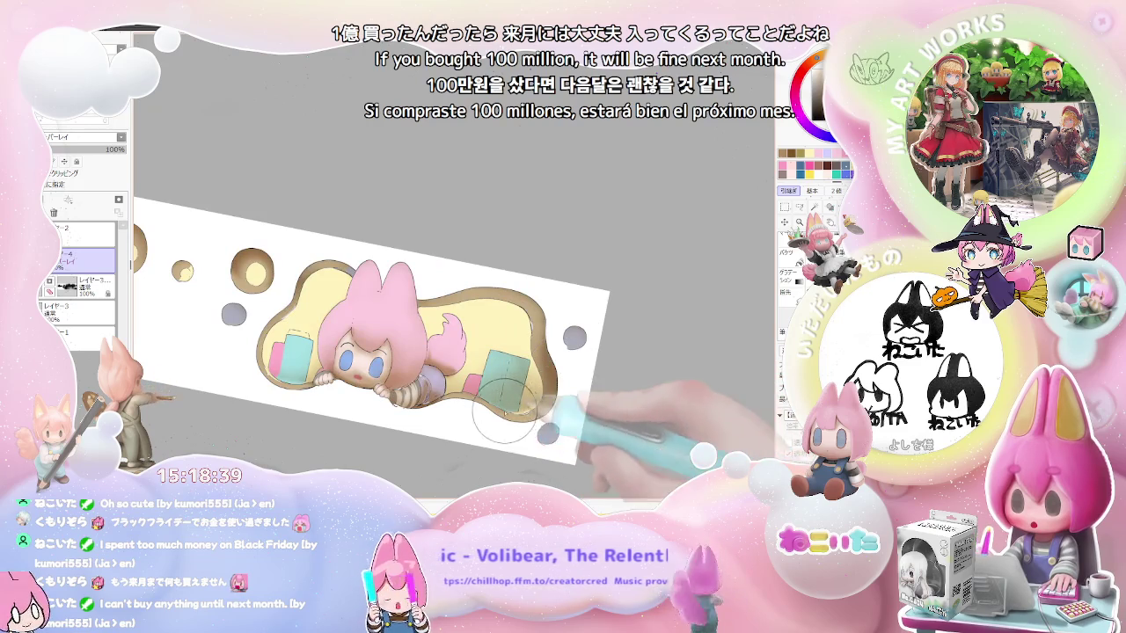
pyautogui.press('-')
pyautogui.press('-')
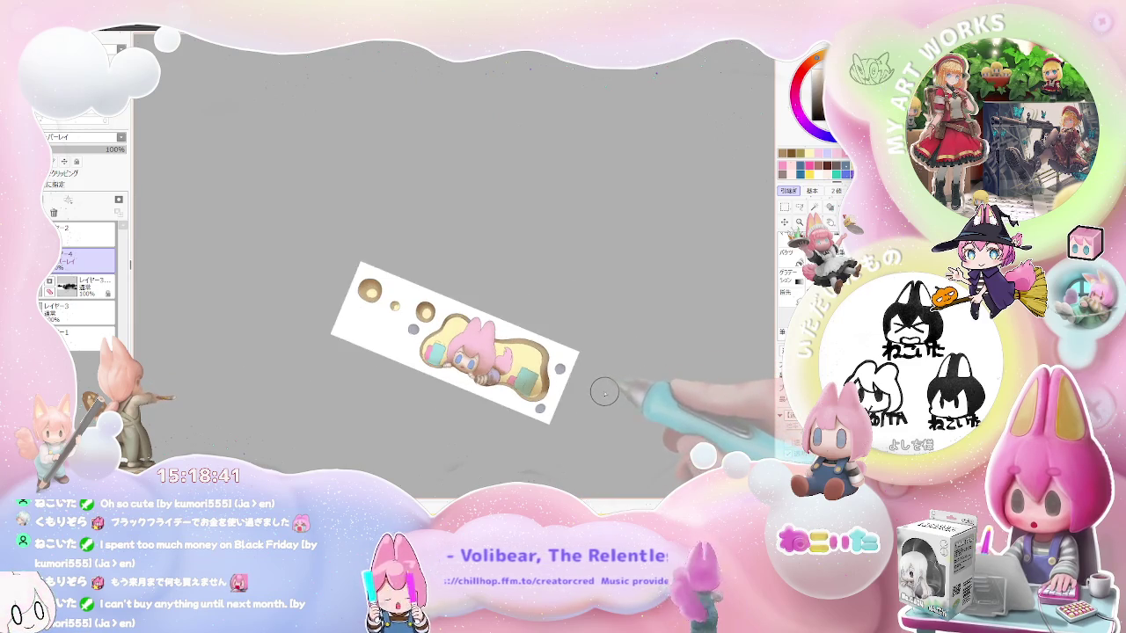
pyautogui.press('End')
pyautogui.press('End')
pyautogui.press('End')
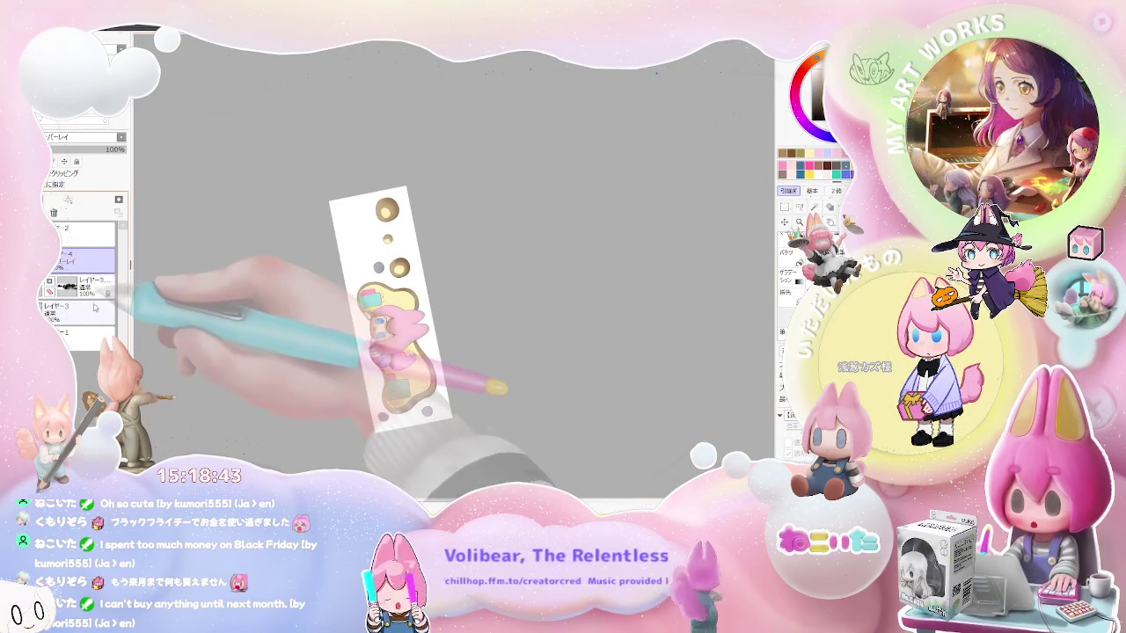
# - Merge the chosen layers into one and zoom in and out on the face
pyautogui.hotkey('ctrl', 'e')
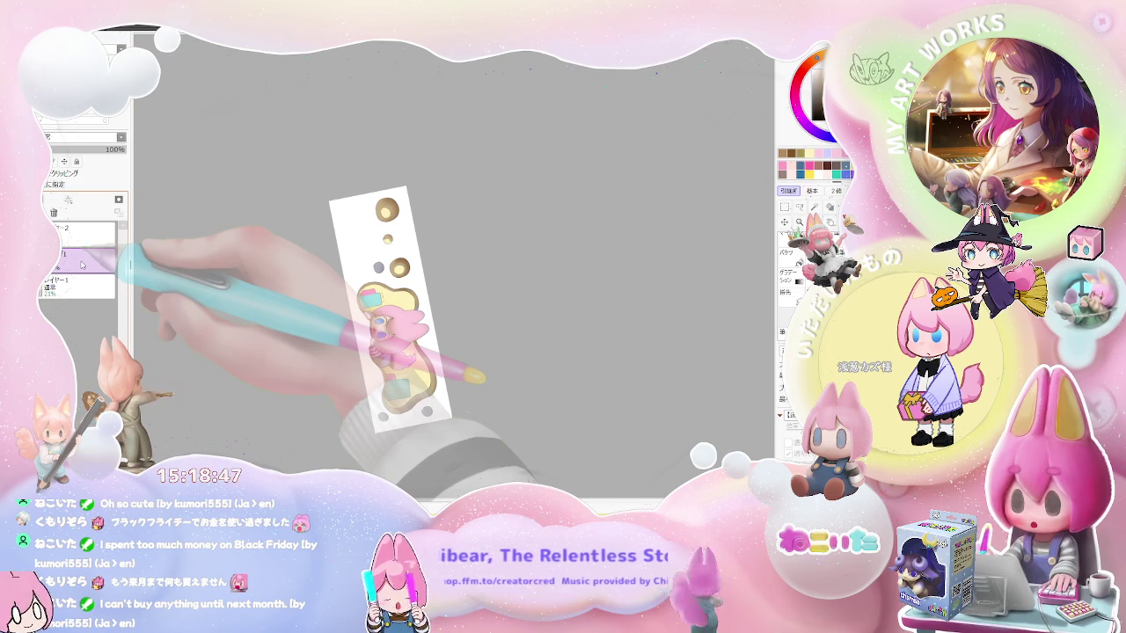
pyautogui.hotkey('ctrl', '+')
pyautogui.hotkey('ctrl', '+')
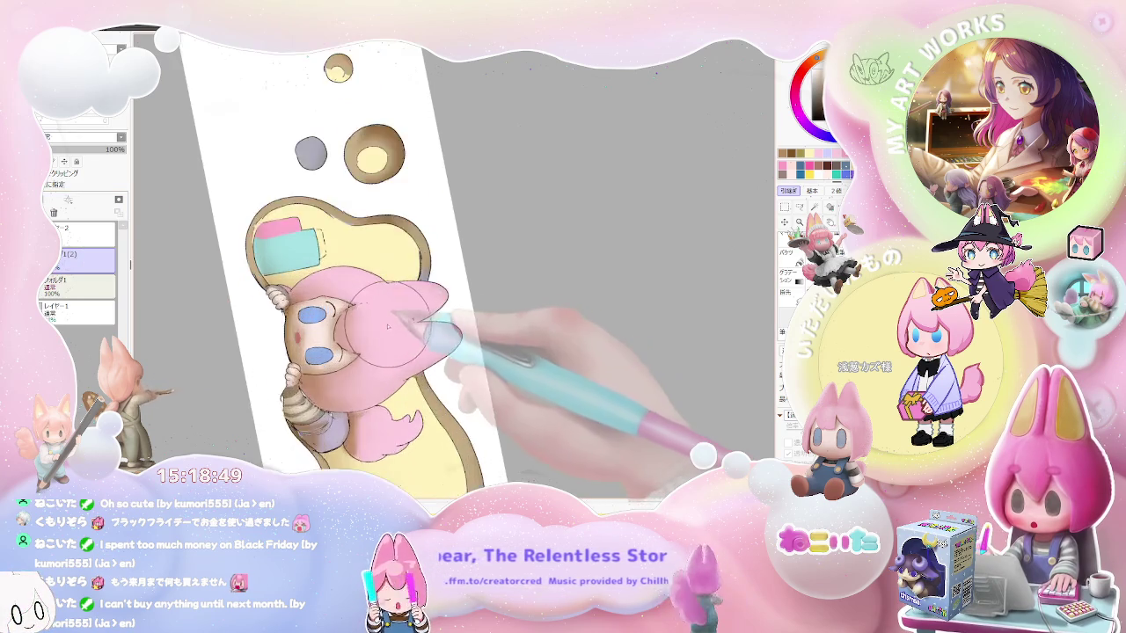
pyautogui.hotkey('ctrl', '+')
pyautogui.hotkey('ctrl', '+')
pyautogui.hotkey('ctrl', '+')
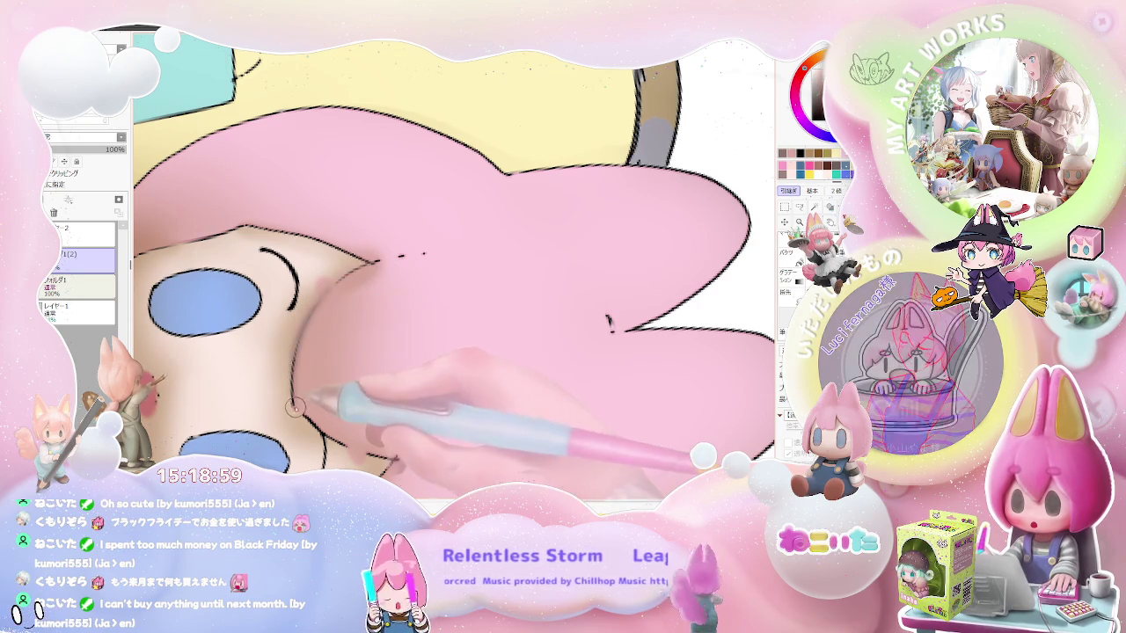
pyautogui.hotkey('ctrl', '-')
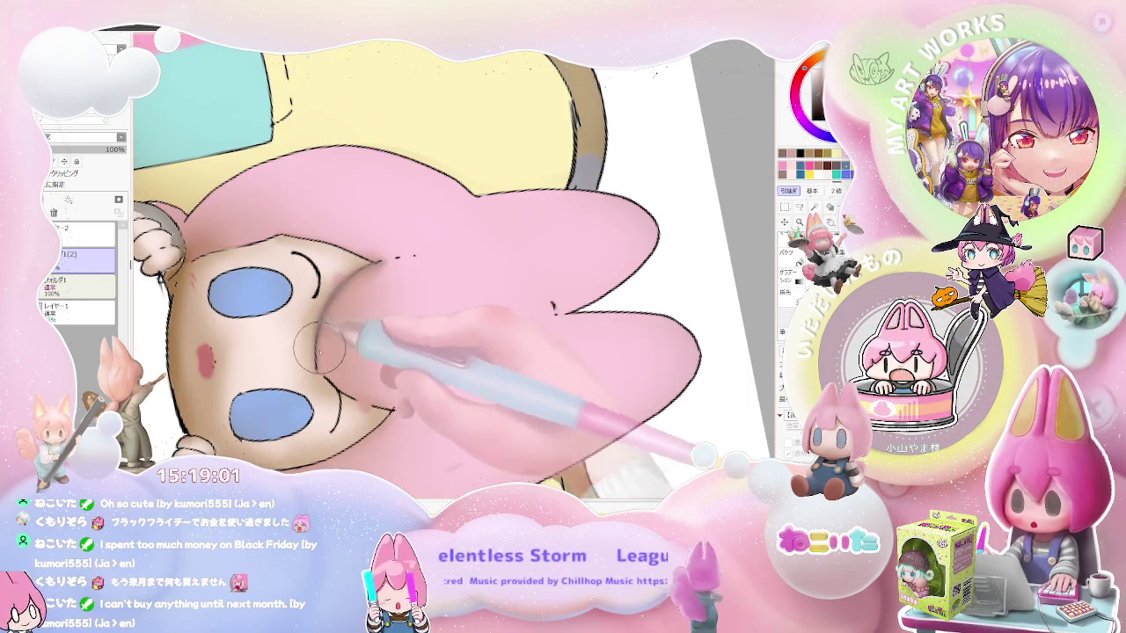
pyautogui.hotkey('ctrl', '-')
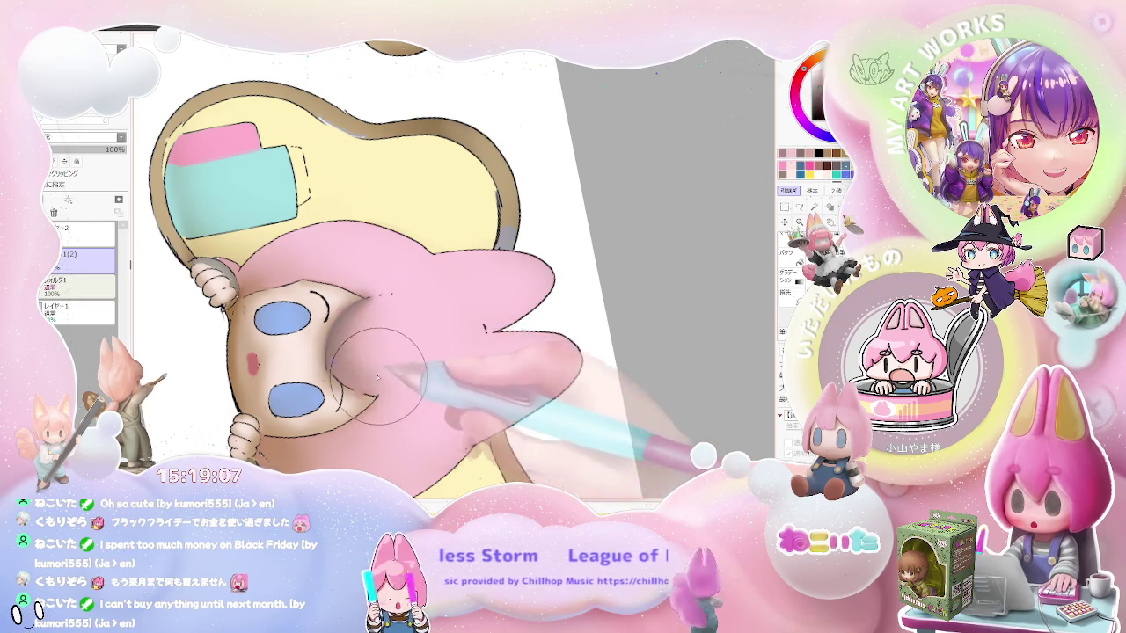
# - Enlarge the brush and check the drawing, turning the sheet nearly upright
pyautogui.press(']')
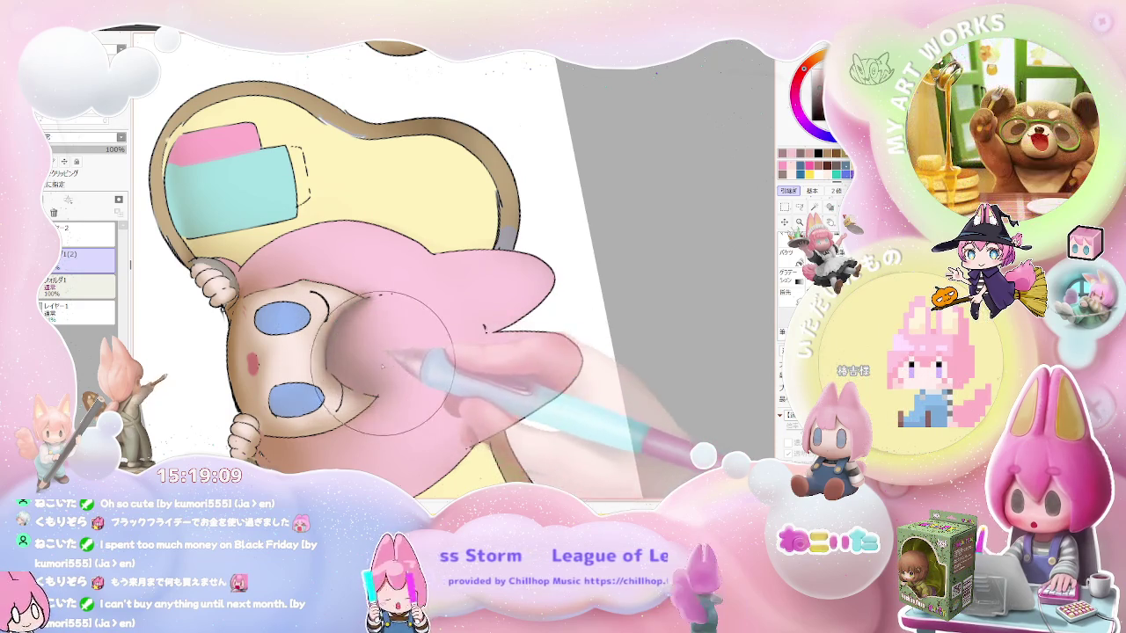
pyautogui.hotkey('ctrl', '-')
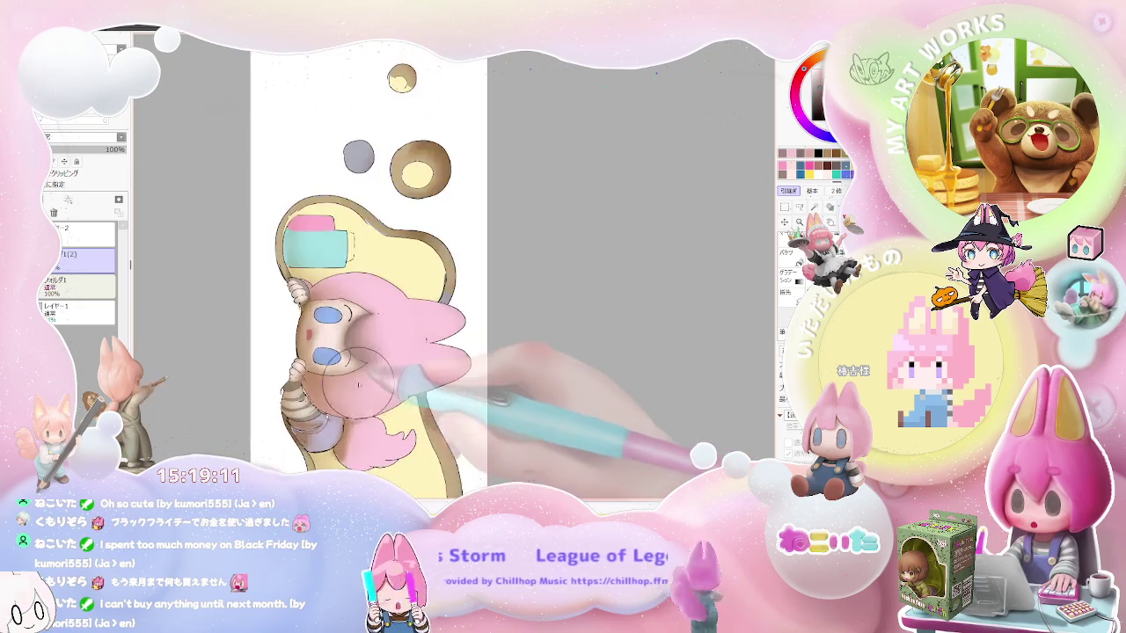
pyautogui.hotkey('ctrl', '+')
pyautogui.hotkey('ctrl', '+')
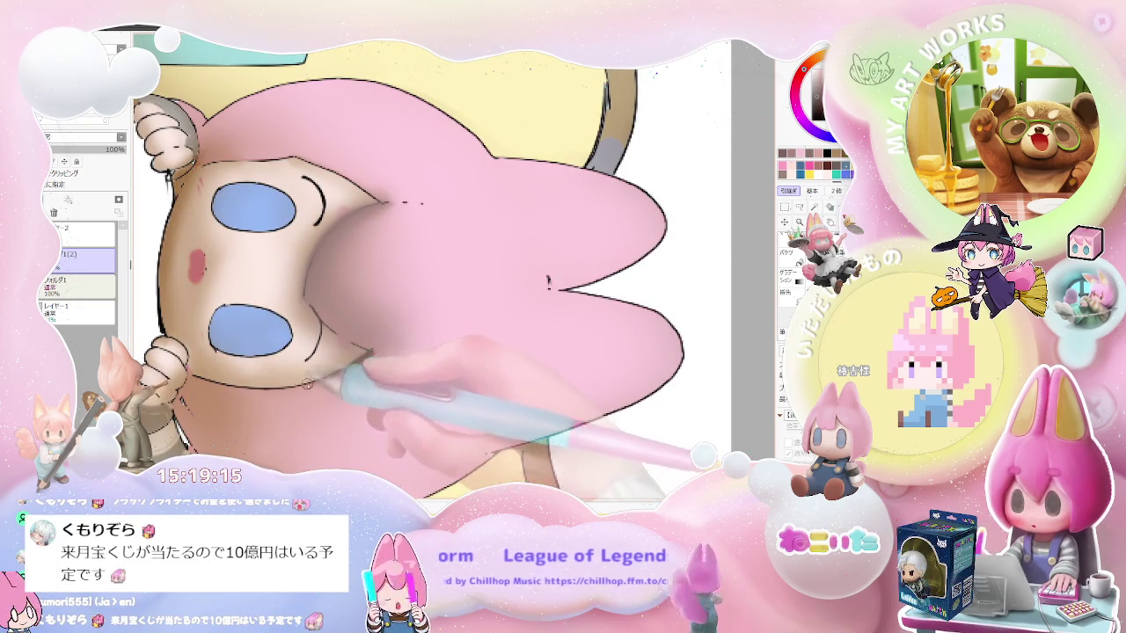
pyautogui.hotkey('ctrl', '-')
pyautogui.hotkey('ctrl', '-')
pyautogui.hotkey('ctrl', '-')
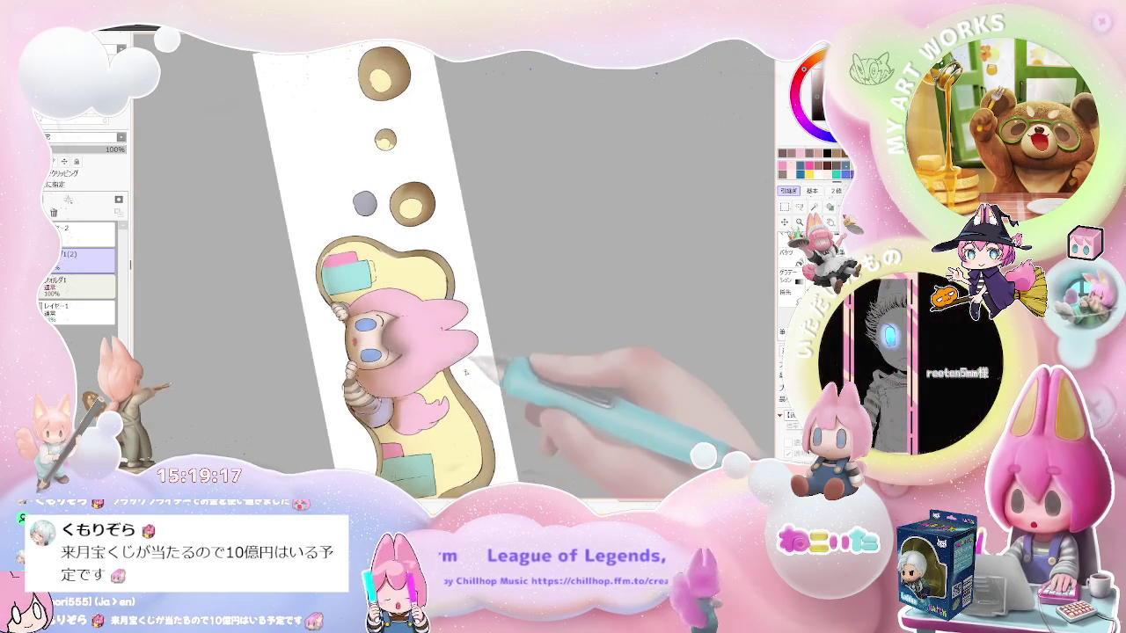
pyautogui.press('Delete')
pyautogui.hotkey('ctrl', '+')
pyautogui.hotkey('ctrl', '+')
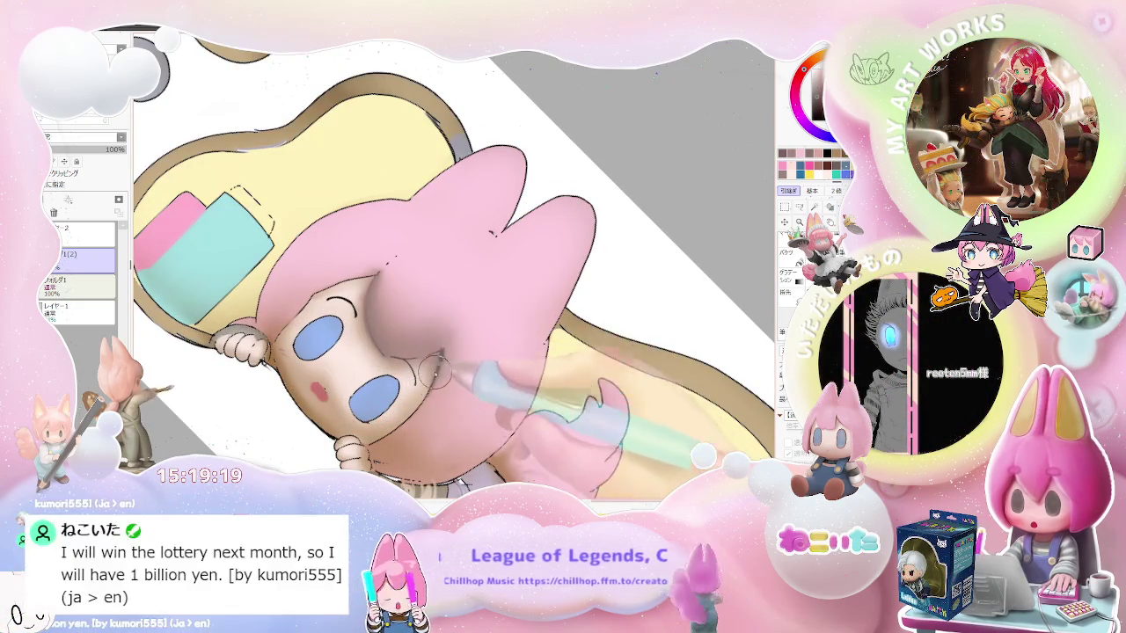
pyautogui.hotkey('ctrl', '-')
pyautogui.hotkey('ctrl', '-')
pyautogui.press('End')
pyautogui.press('End')
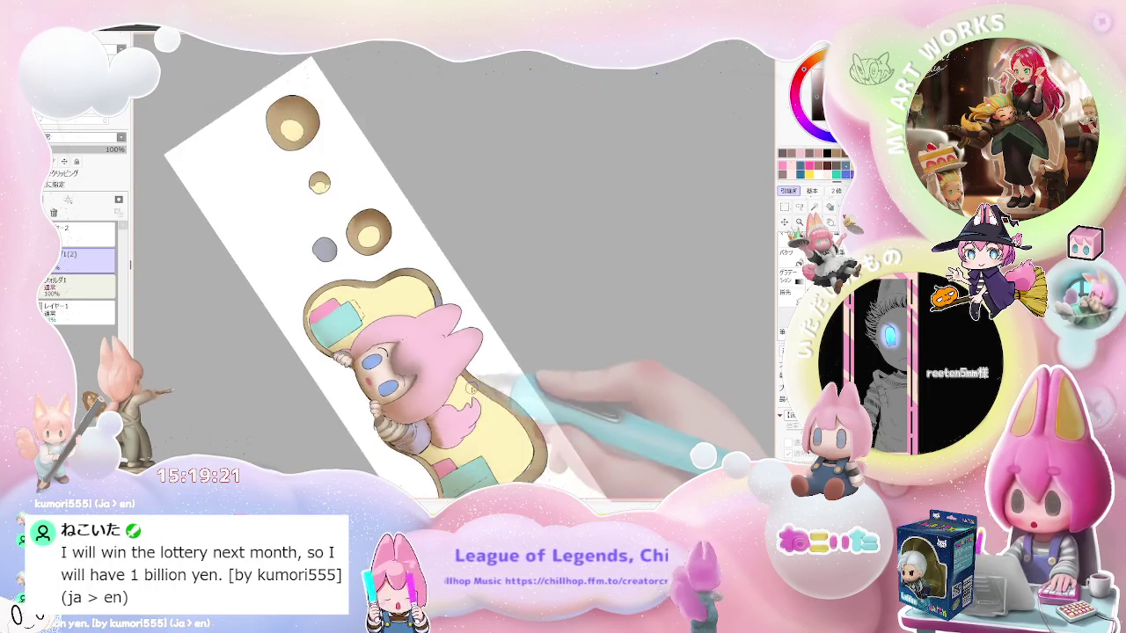
# - Tilt the sheet onto the face, then turn the view upright on the character
pyautogui.press('Delete')
pyautogui.hotkey('ctrl', '+')
pyautogui.hotkey('ctrl', '+')
pyautogui.hotkey('ctrl', '+')
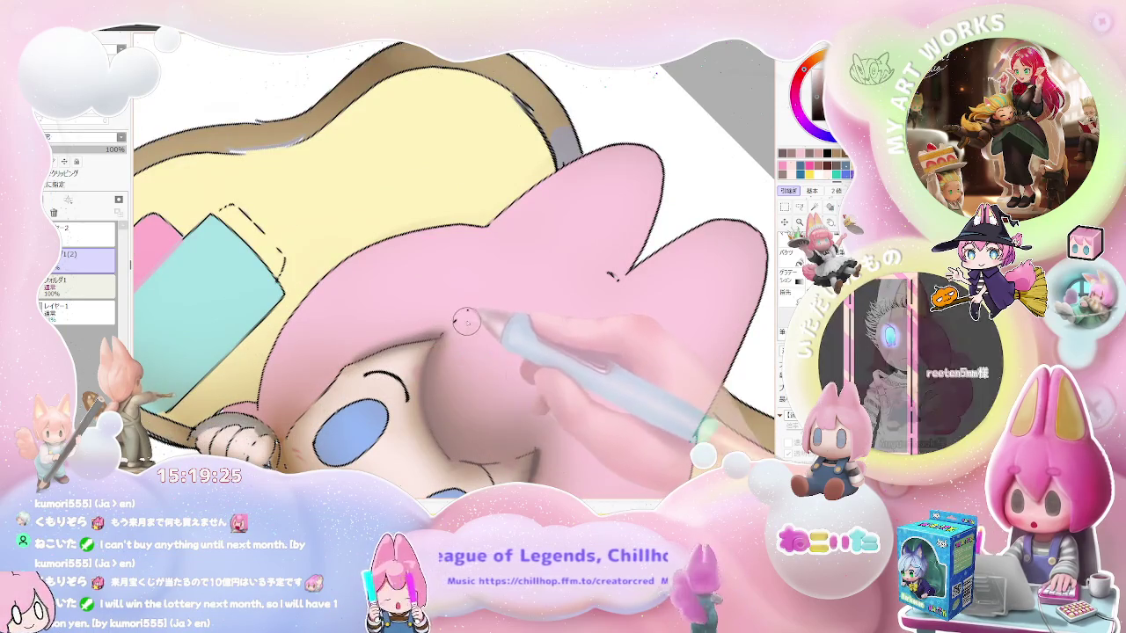
pyautogui.hotkey('ctrl', '-')
pyautogui.hotkey('ctrl', '-')
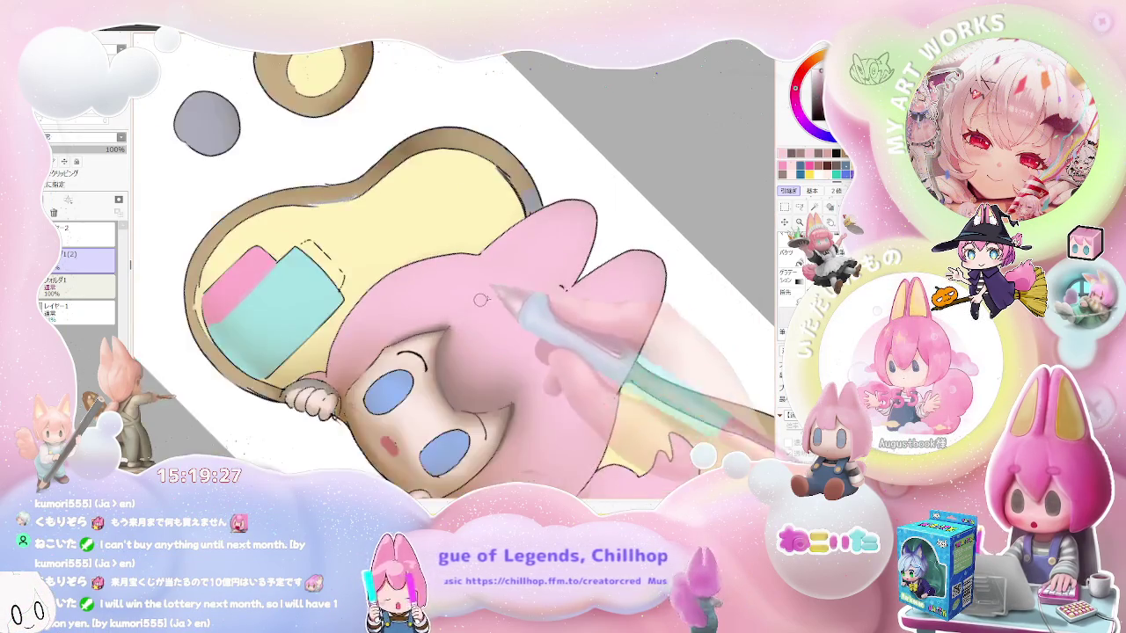
pyautogui.hotkey('ctrl', '-')
pyautogui.hotkey('ctrl', '-')
pyautogui.hotkey('ctrl', '-')
pyautogui.hotkey('ctrl', '-')
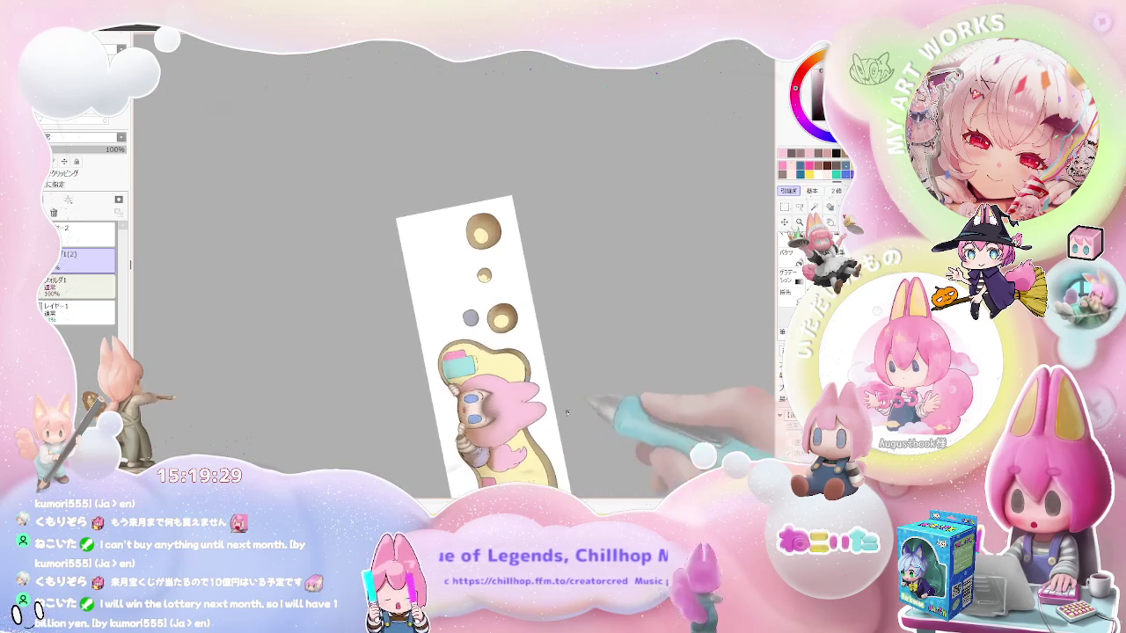
pyautogui.hotkey('ctrl', '+')
pyautogui.hotkey('ctrl', '+')
pyautogui.hotkey('ctrl', '+')
pyautogui.hotkey('ctrl', '+')
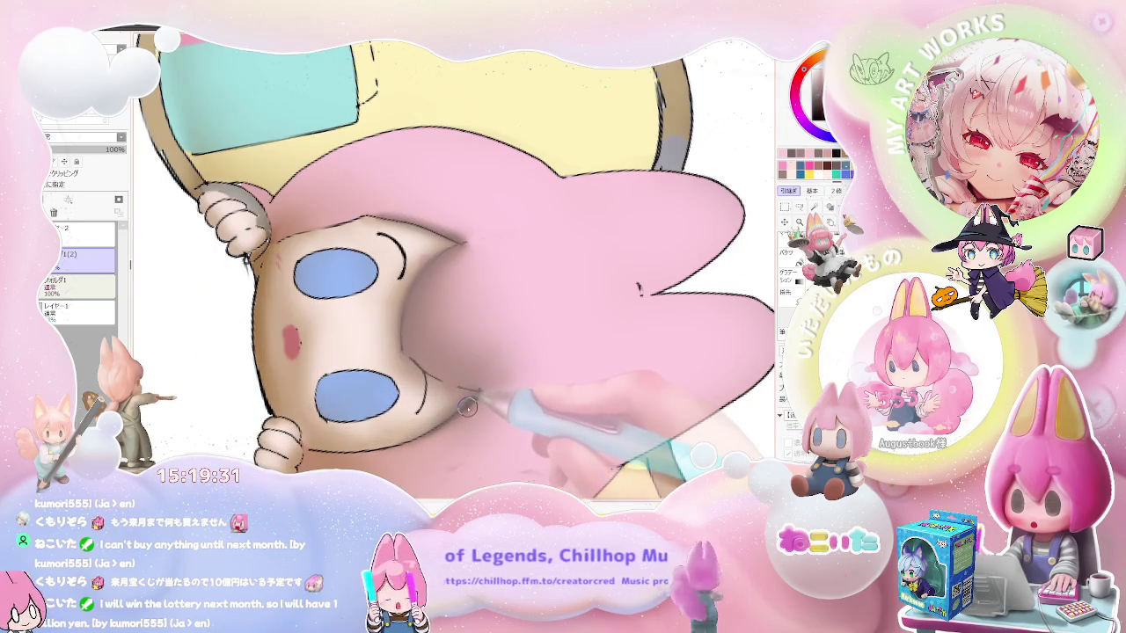
pyautogui.press('Delete')
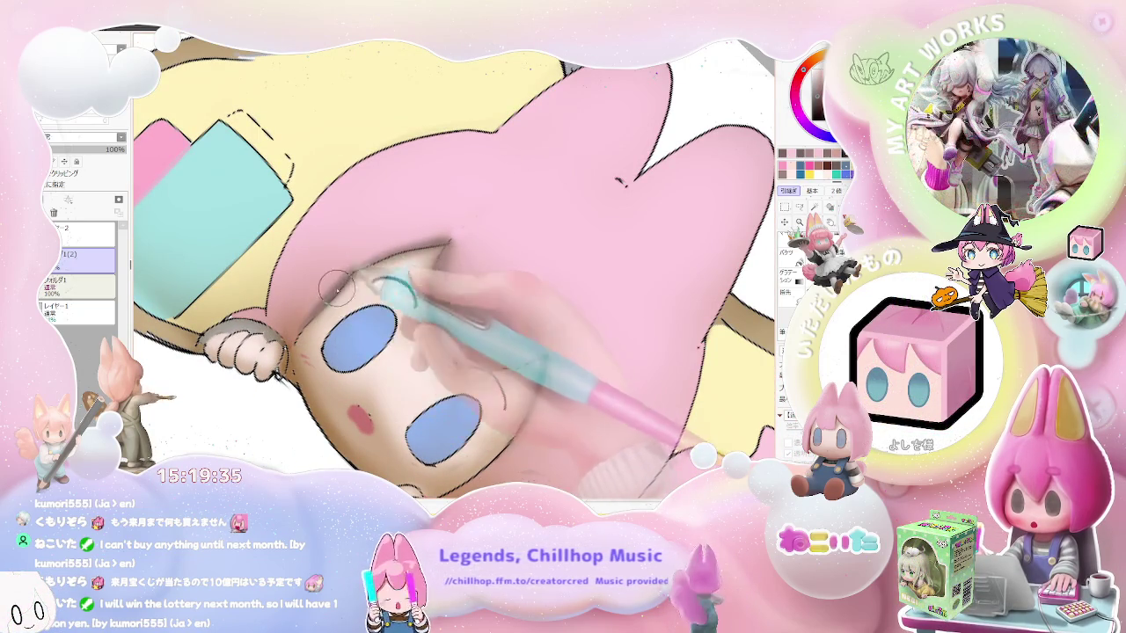
pyautogui.hotkey('ctrl', '-')
pyautogui.hotkey('ctrl', '-')
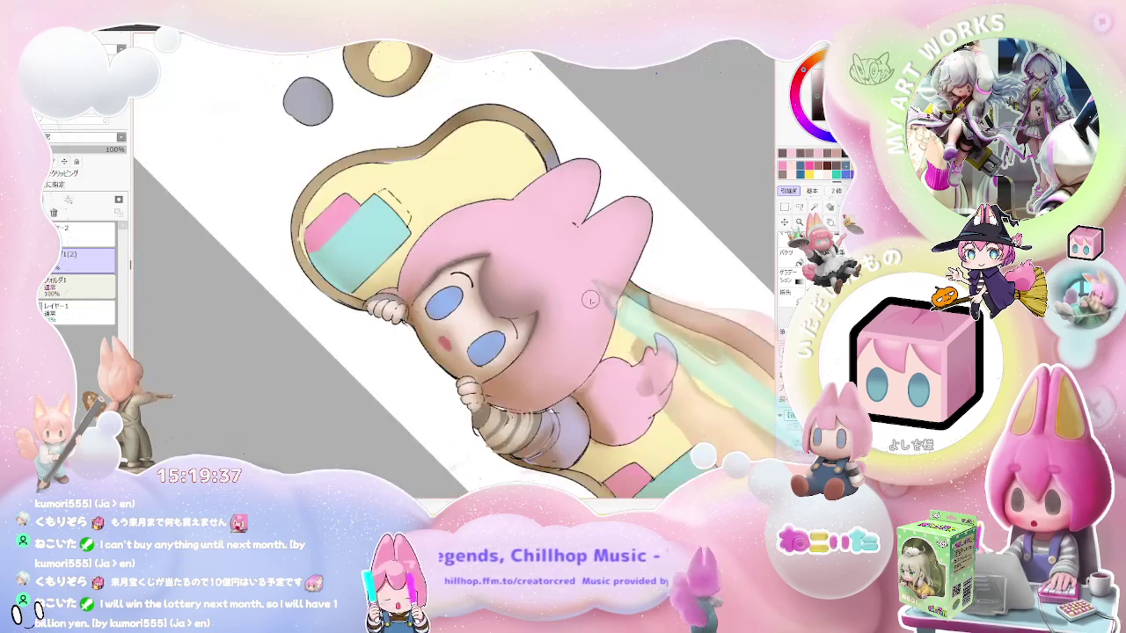
pyautogui.hotkey('ctrl', '-')
pyautogui.press('Home')
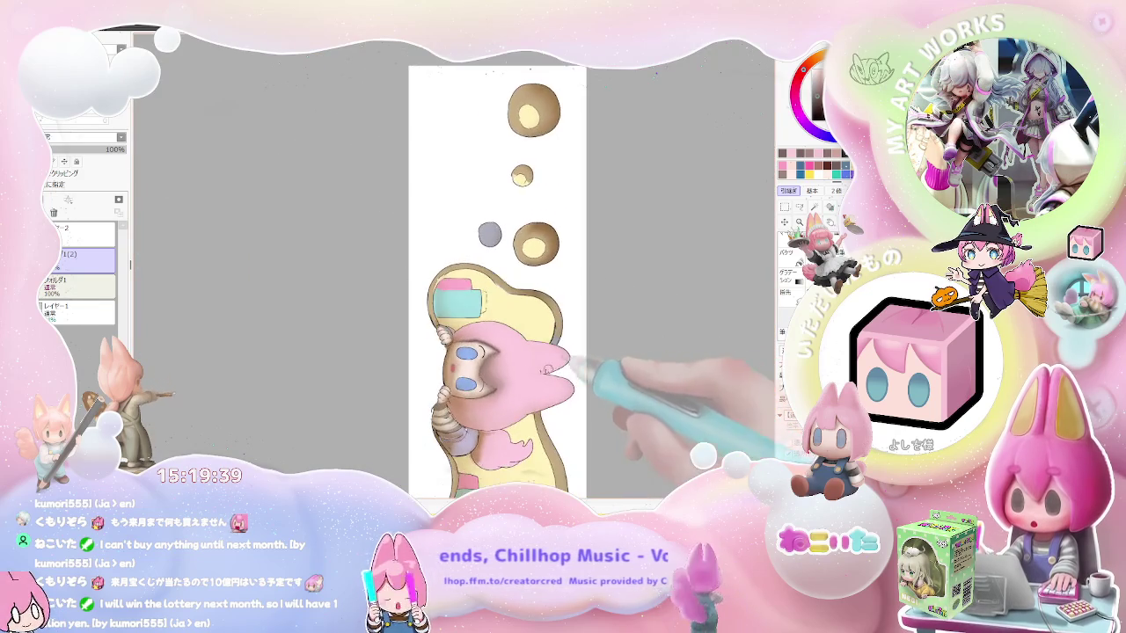
pyautogui.hotkey('ctrl', '+')
pyautogui.hotkey('ctrl', '+')
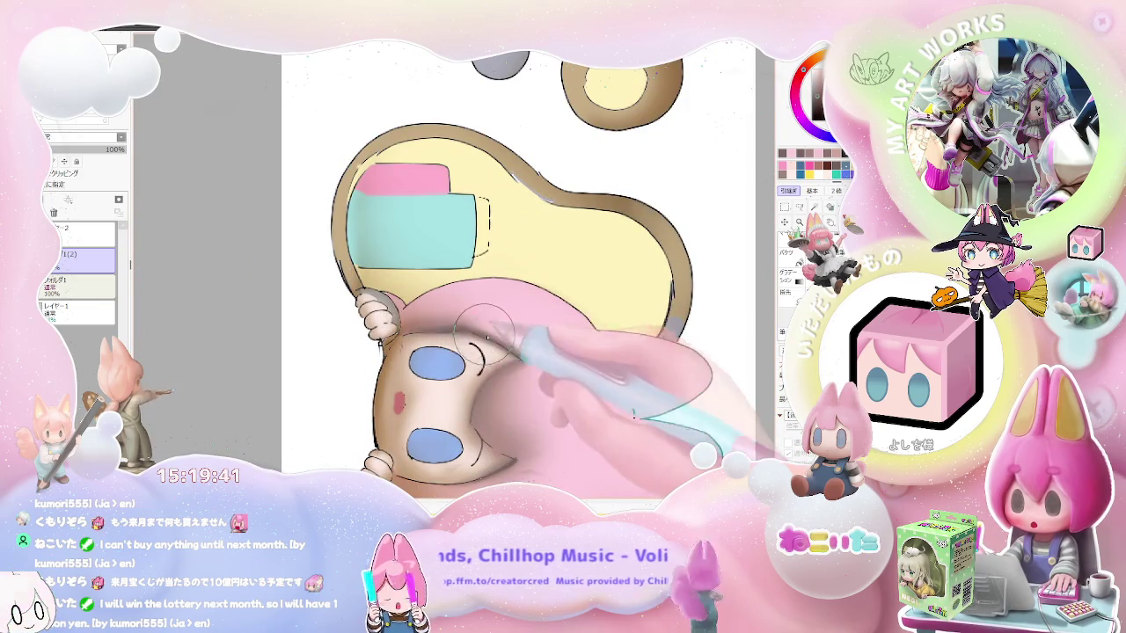
# - Rotate the sheet almost horizontal and zoom back in on the character's face
pyautogui.hotkey('ctrl', '-')
pyautogui.hotkey('ctrl', '-')
pyautogui.press('End')
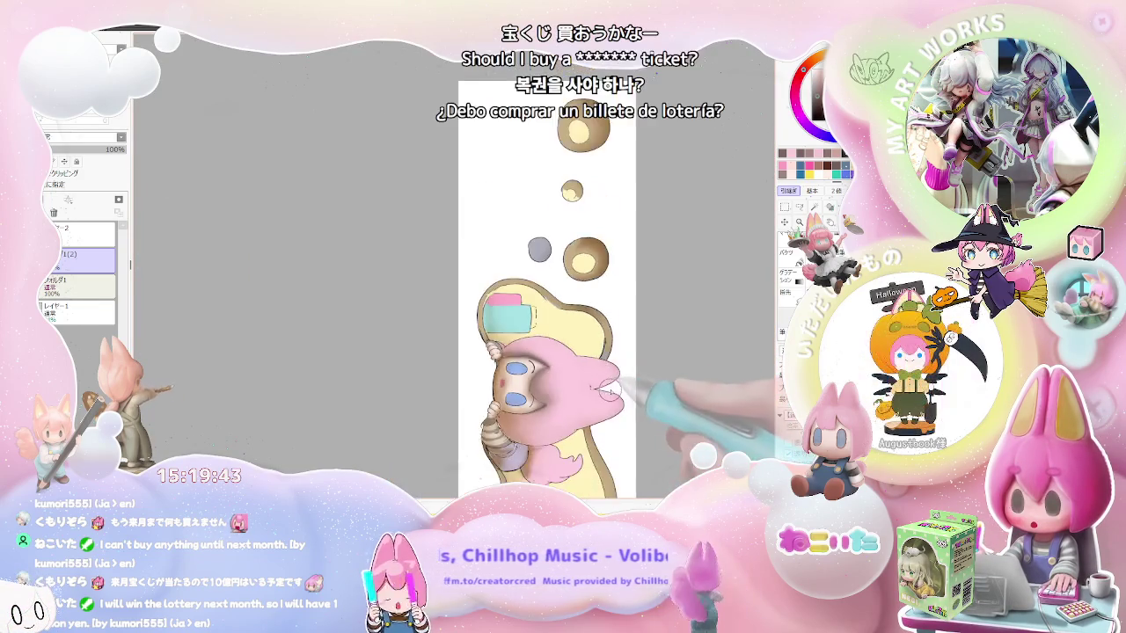
pyautogui.hotkey('ctrl', '-')
pyautogui.press('End')
pyautogui.press('End')
pyautogui.press('End')
pyautogui.hotkey('ctrl', '+')
pyautogui.hotkey('ctrl', '+')
pyautogui.hotkey('ctrl', '+')
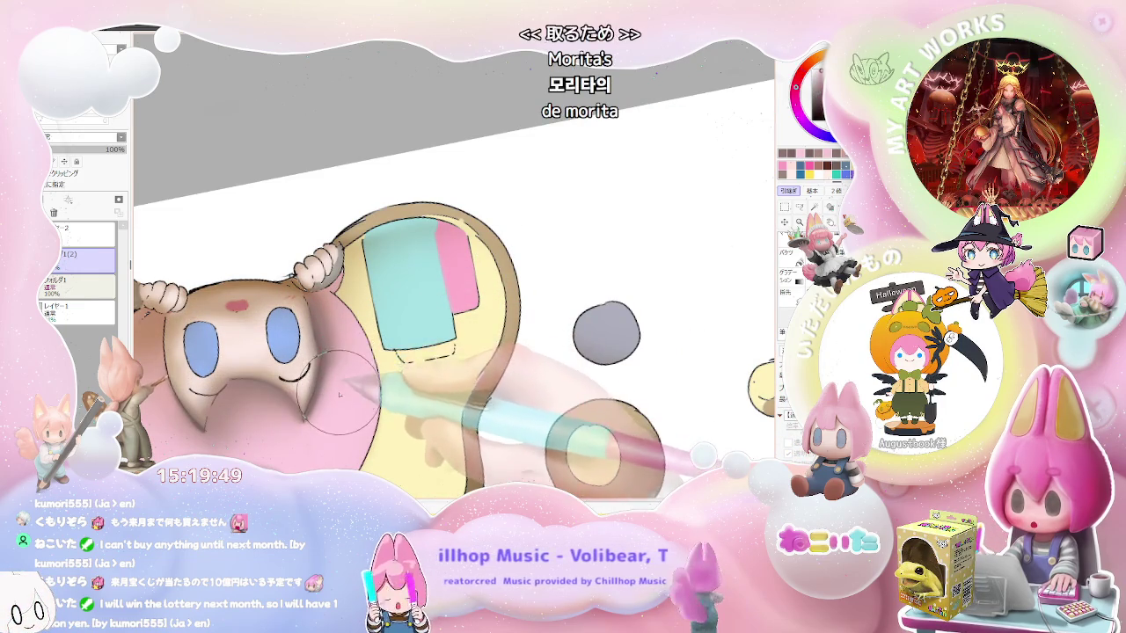
pyautogui.hotkey('ctrl', '-')
pyautogui.hotkey('ctrl', '-')
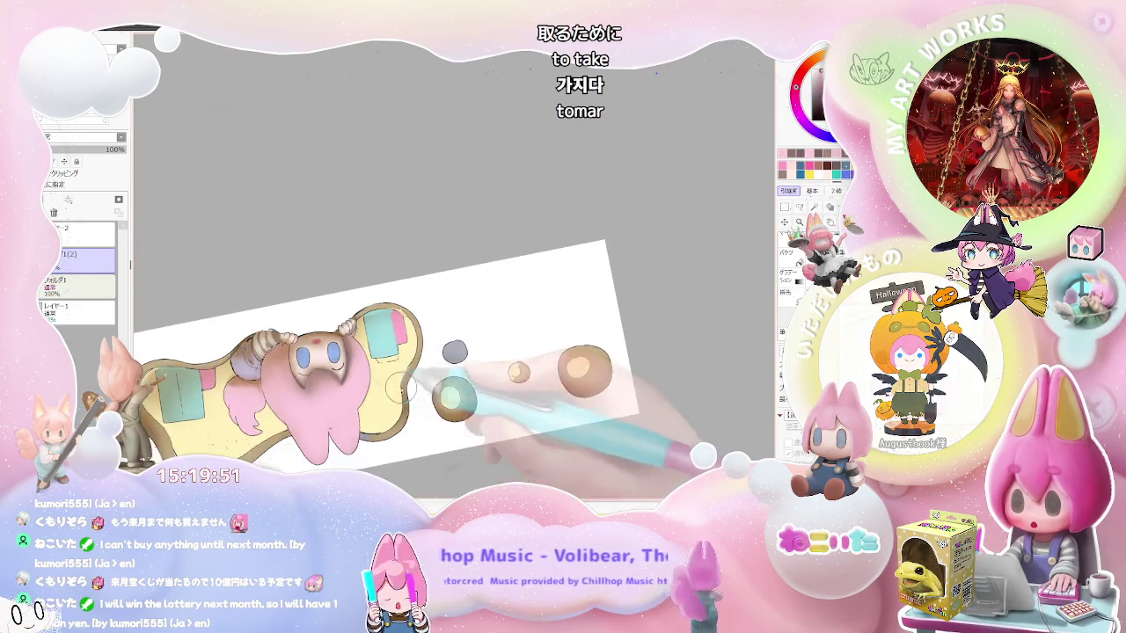
pyautogui.press('End')
pyautogui.hotkey('ctrl', '+')
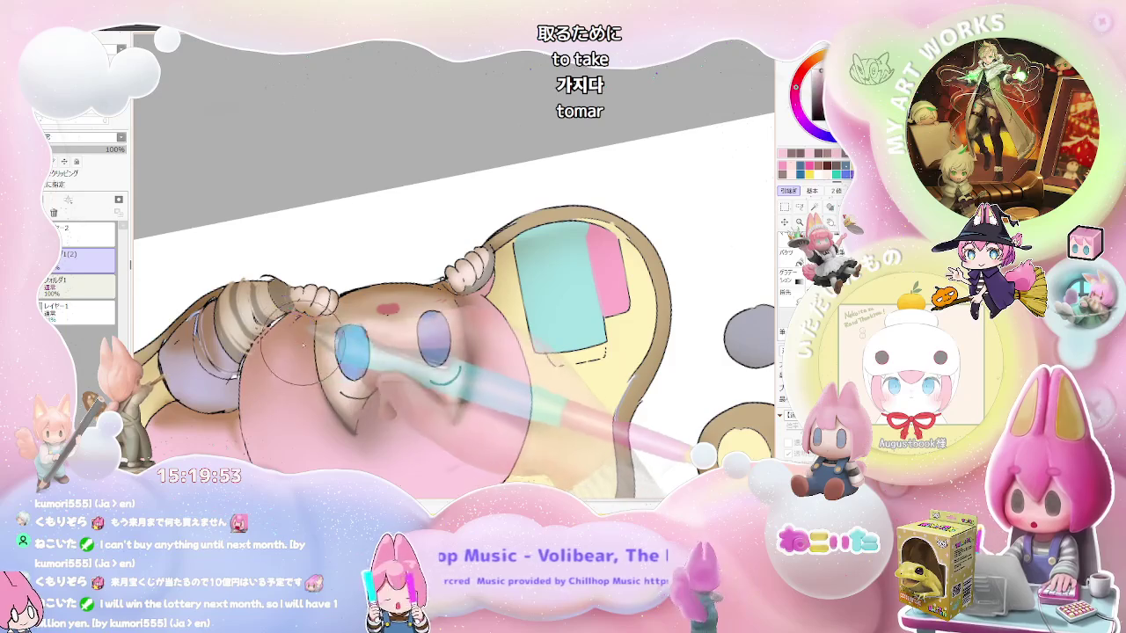
pyautogui.scroll(2, 264, 336)
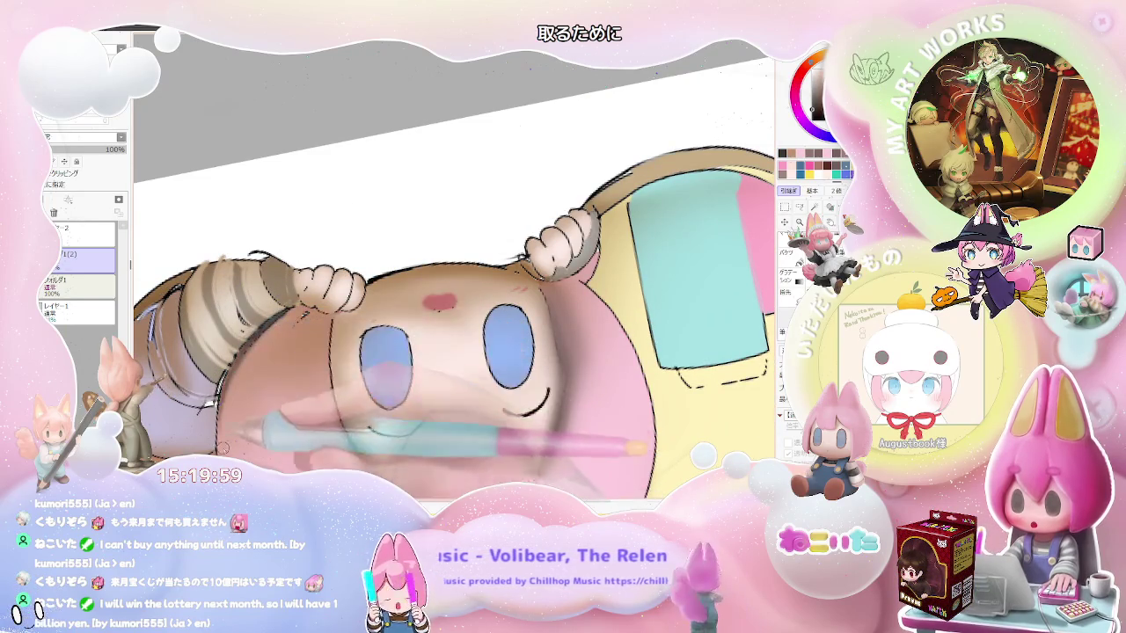
# - Tilt the canvas about 30° clockwise and zoom in on the girl's eyes
pyautogui.scroll(-3, 238, 374)
pyautogui.scroll(-2, 238, 374)
pyautogui.scroll(3, 370, 404)
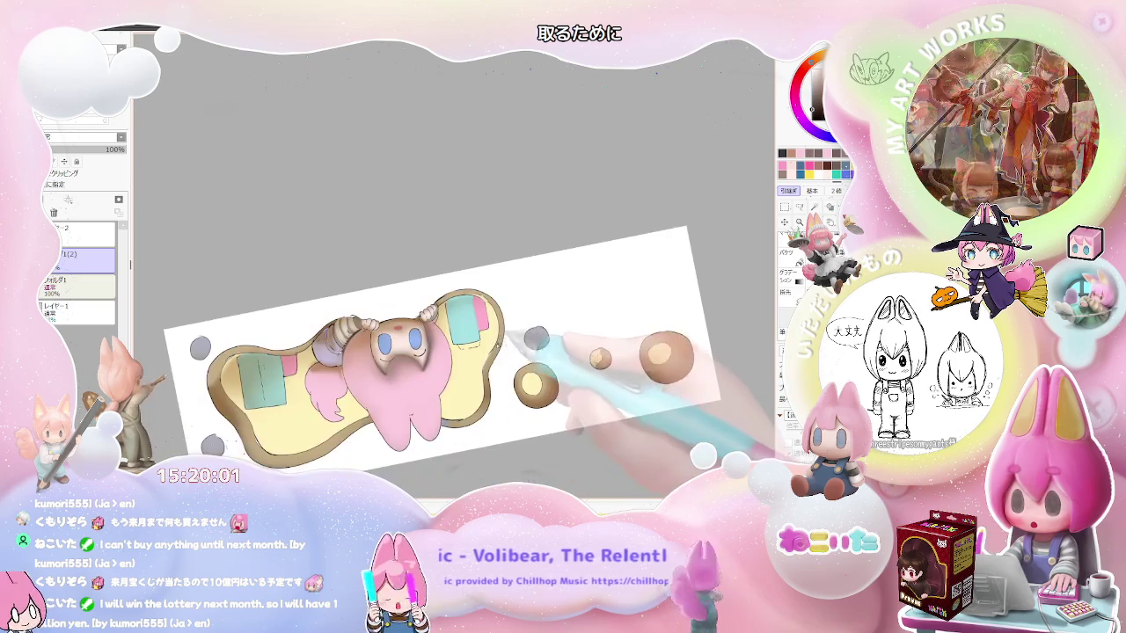
pyautogui.press('End')
pyautogui.press('End')
pyautogui.press('End')
pyautogui.scroll(1, 458, 298)
pyautogui.scroll(2, 440, 292)
pyautogui.scroll(2, 413, 286)
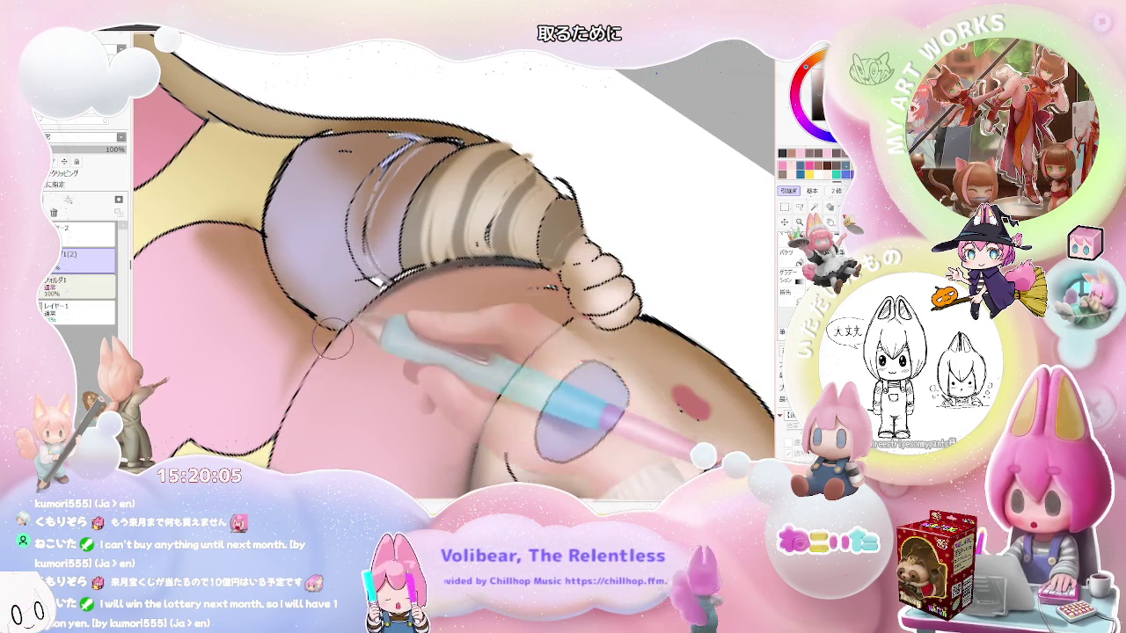
pyautogui.scroll(-1, 370, 300)
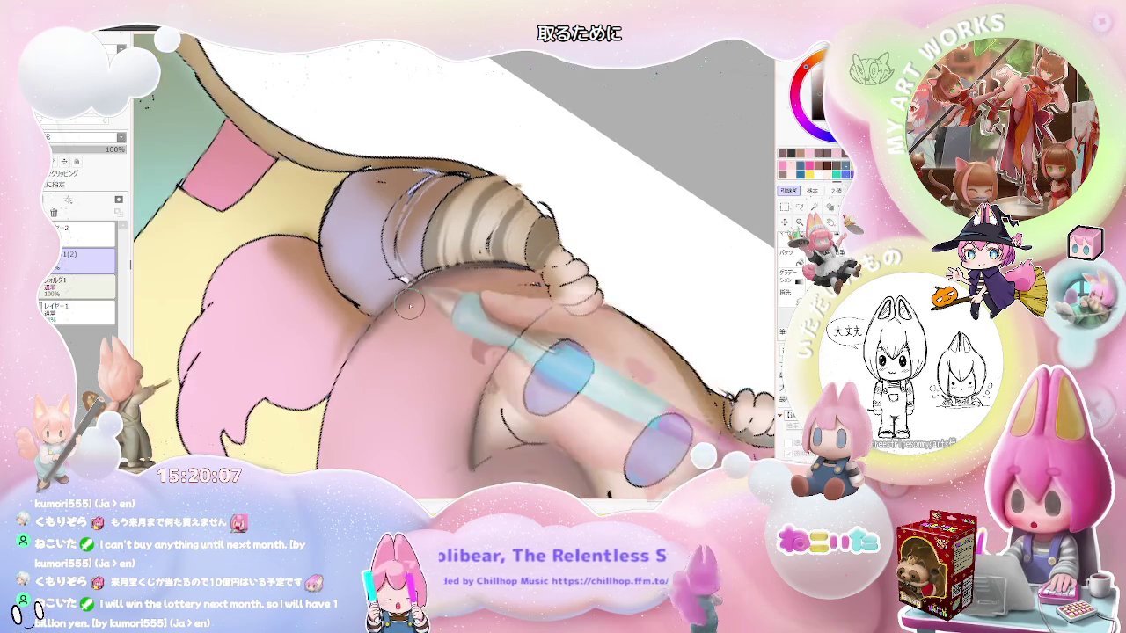
pyautogui.scroll(-2, 483, 278)
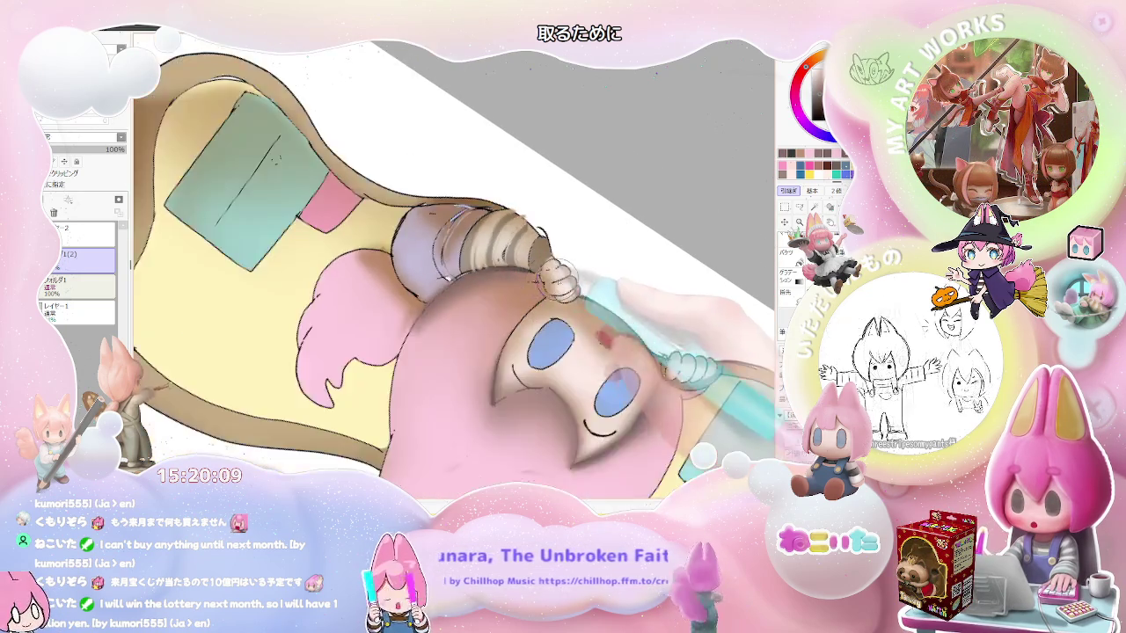
pyautogui.scroll(-3, 528, 325)
pyautogui.scroll(2, 604, 377)
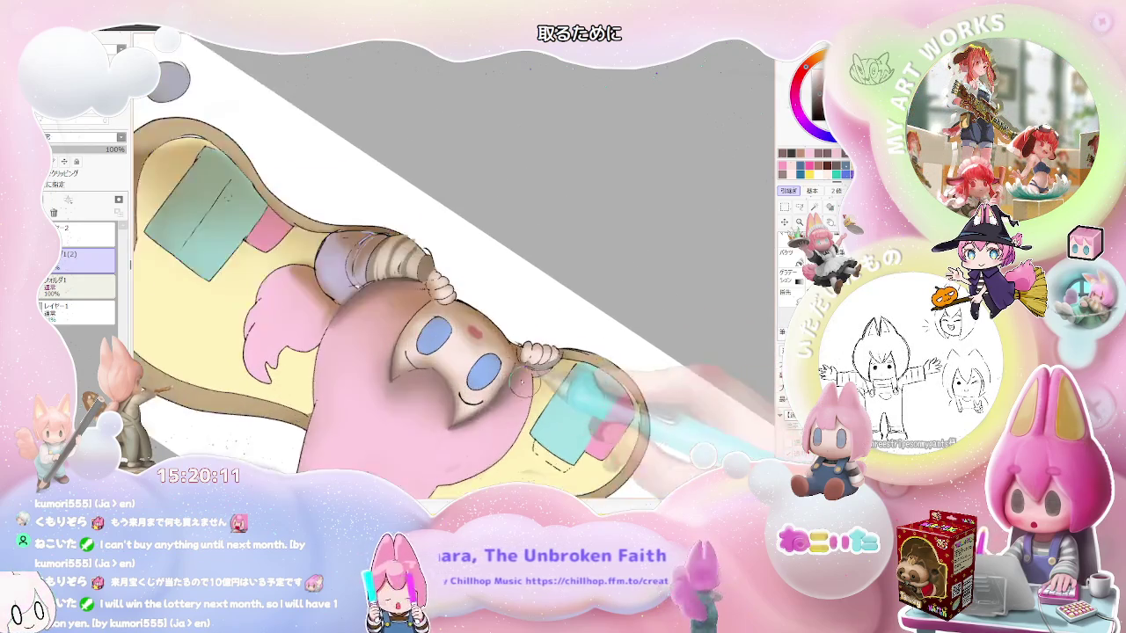
pyautogui.scroll(2, 398, 311)
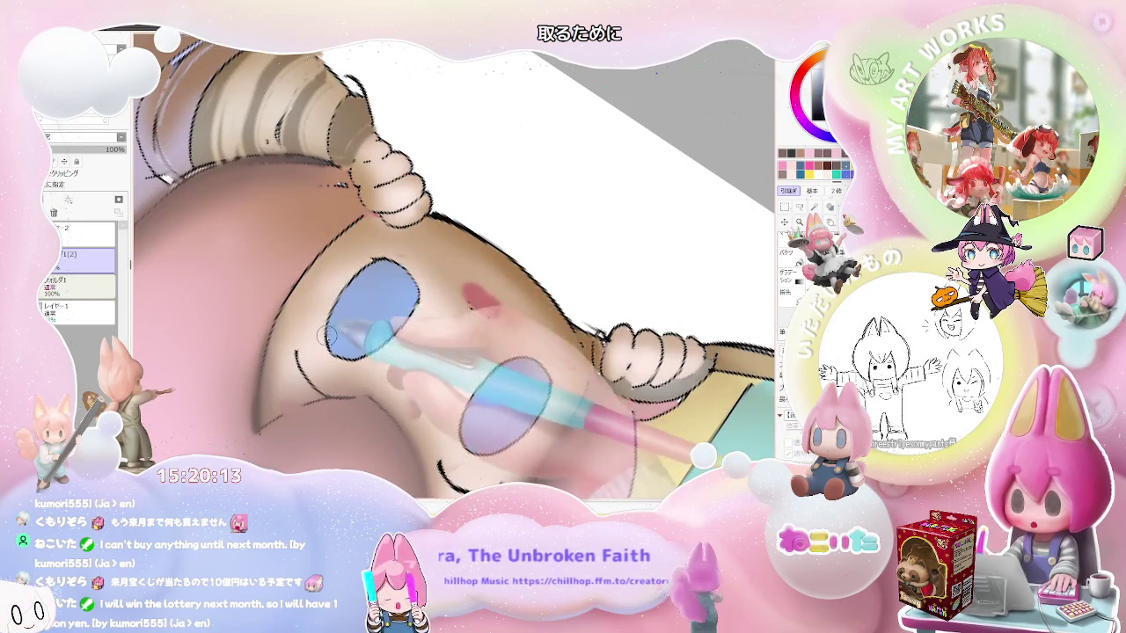
# - Set the brush to size 10, density 47, and start soft shading inside the eyes
pyautogui.moveTo(350, 280); pyautogui.dragTo(327, 313)
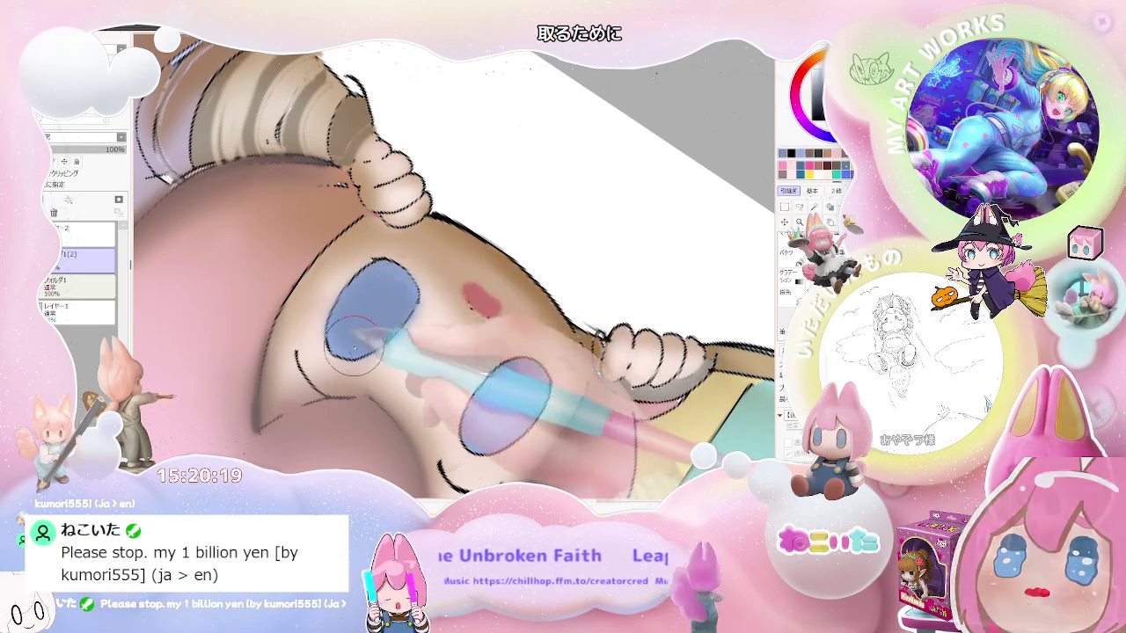
pyautogui.scroll(-3, 398, 285)
pyautogui.scroll(-3, 440, 290)
pyautogui.scroll(-2, 492, 325)
pyautogui.scroll(2, 537, 353)
pyautogui.scroll(2, 528, 365)
pyautogui.scroll(3, 516, 378)
pyautogui.scroll(3, 490, 377)
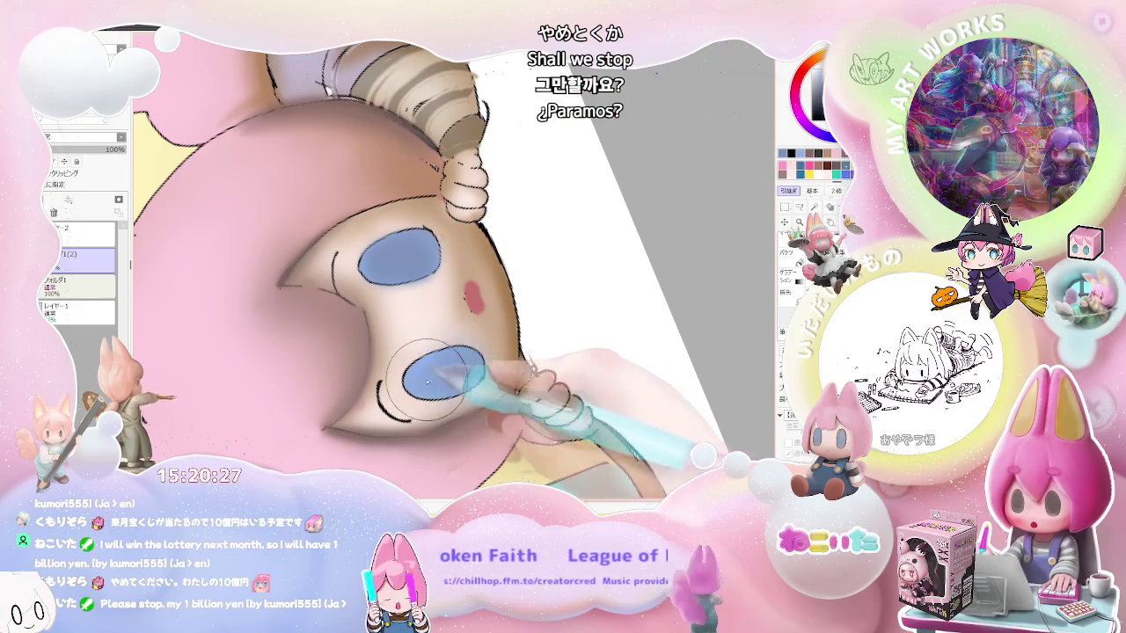
pyautogui.scroll(-2, 448, 387)
pyautogui.scroll(-3, 466, 378)
pyautogui.scroll(-2, 493, 361)
pyautogui.scroll(2, 498, 362)
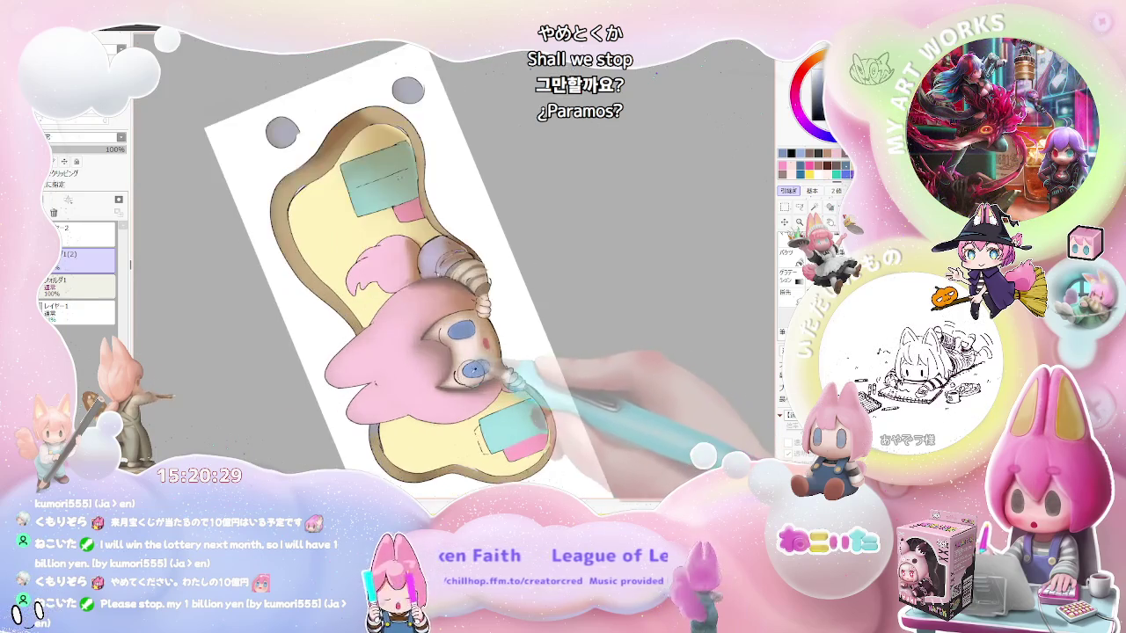
pyautogui.scroll(2, 488, 338)
pyautogui.scroll(2, 480, 321)
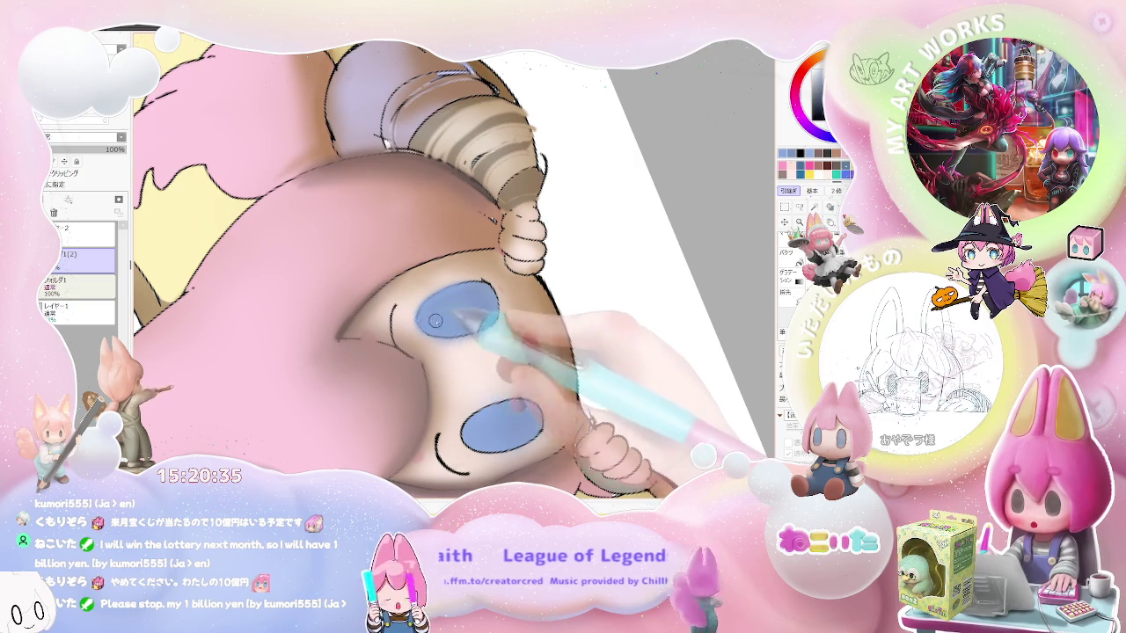
# - Continue blending lighter highlights into the blue eyes at close zoom
pyautogui.scroll(-2, 466, 343)
pyautogui.scroll(-2, 510, 352)
pyautogui.scroll(-2, 563, 365)
pyautogui.scroll(1, 586, 370)
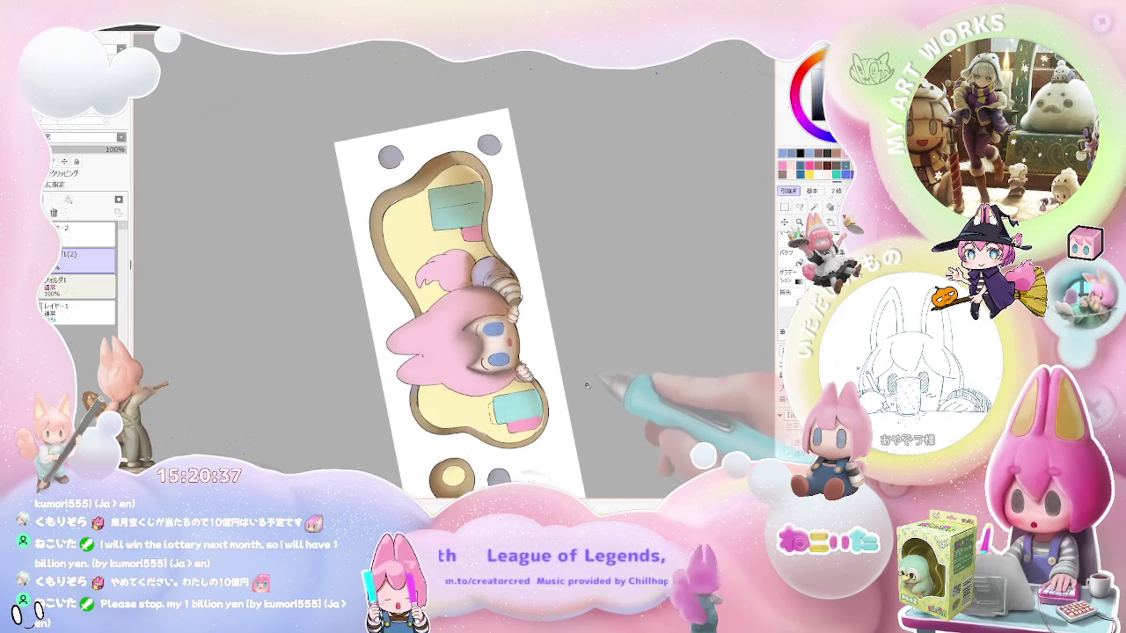
pyautogui.scroll(2, 546, 361)
pyautogui.scroll(2, 493, 352)
pyautogui.scroll(2, 410, 332)
pyautogui.scroll(1, 411, 331)
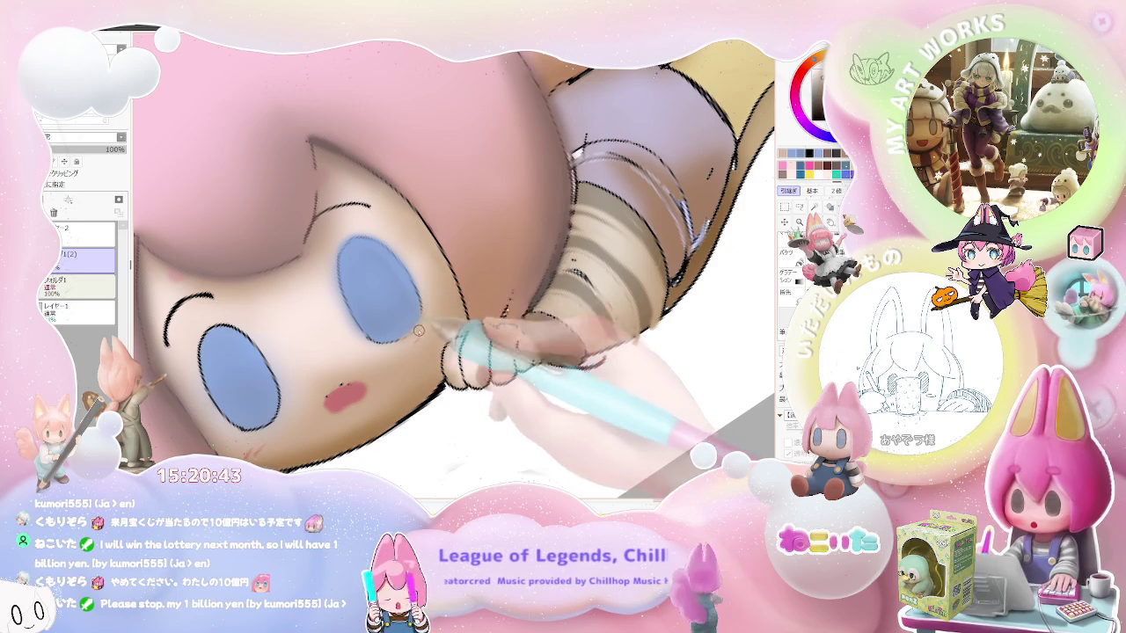
pyautogui.scroll(-2, 420, 329)
pyautogui.scroll(-2, 449, 334)
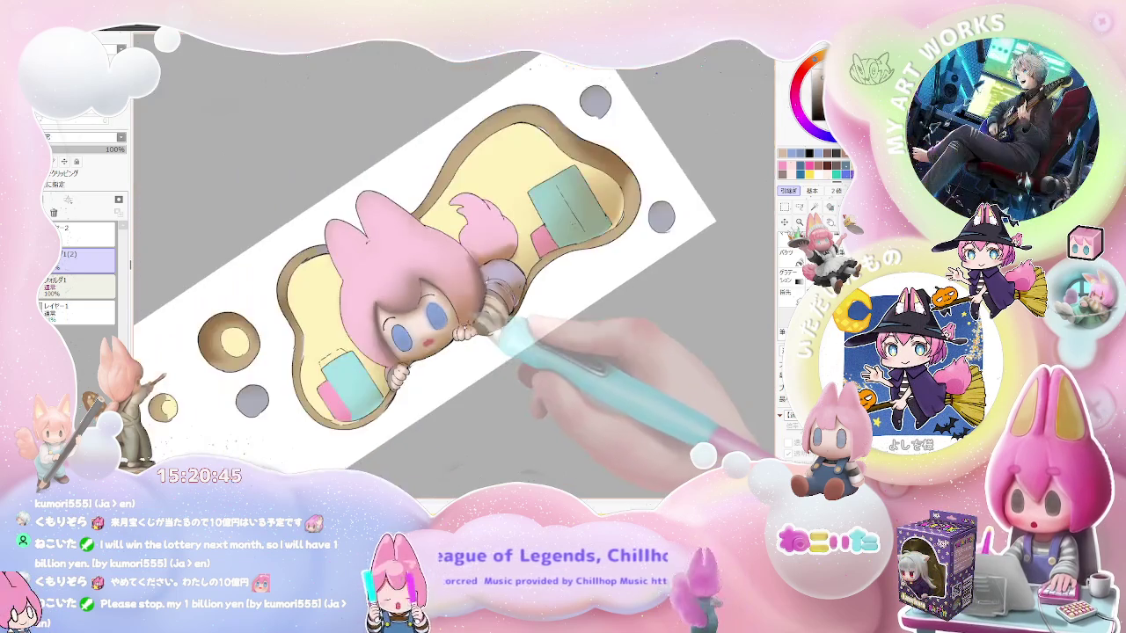
pyautogui.scroll(-1, 483, 339)
pyautogui.scroll(-1, 515, 345)
pyautogui.scroll(5, 514, 345)
pyautogui.scroll(1, 424, 329)
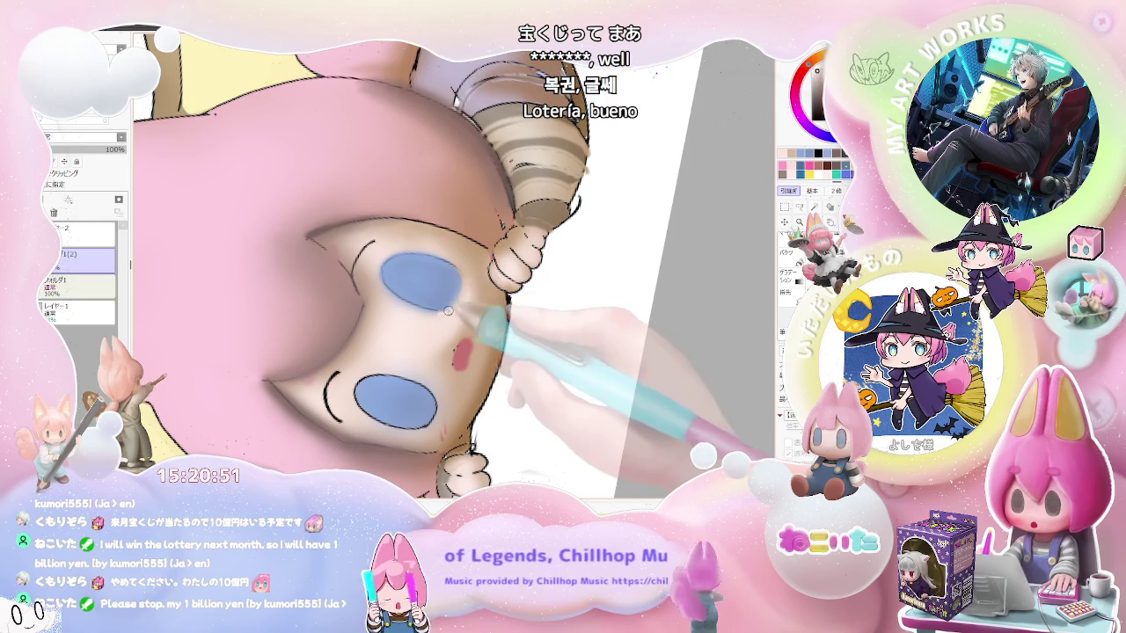
# - Tidy the blush and remaining face details, checking between close-up and overview
pyautogui.scroll(-2, 466, 304)
pyautogui.scroll(-2, 488, 306)
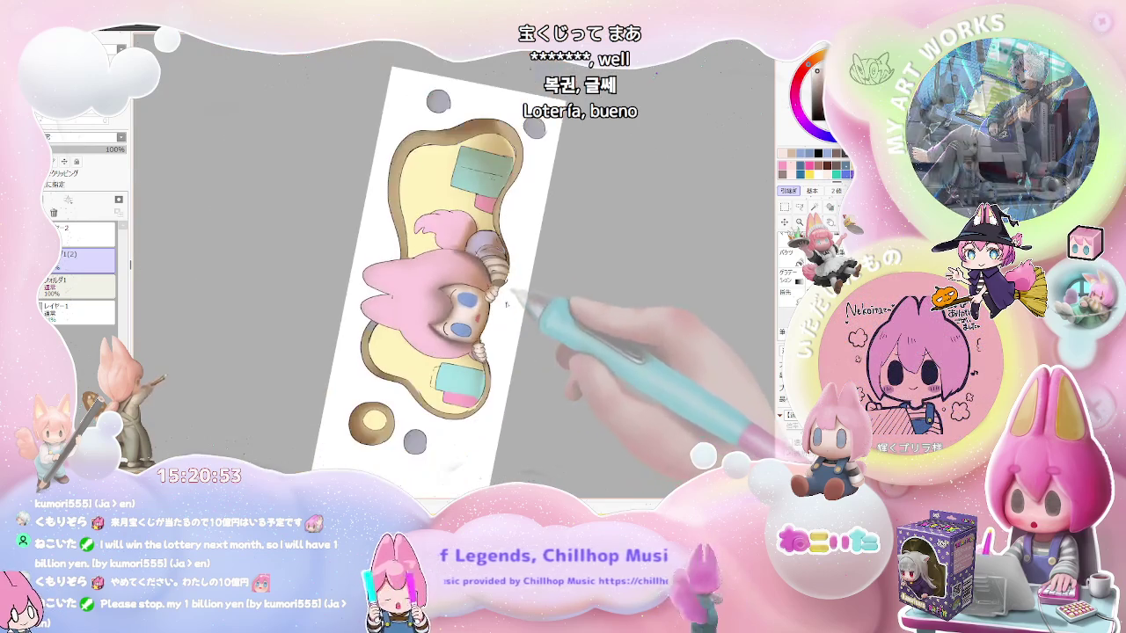
pyautogui.scroll(-1, 506, 308)
pyautogui.scroll(1, 492, 312)
pyautogui.scroll(2, 440, 321)
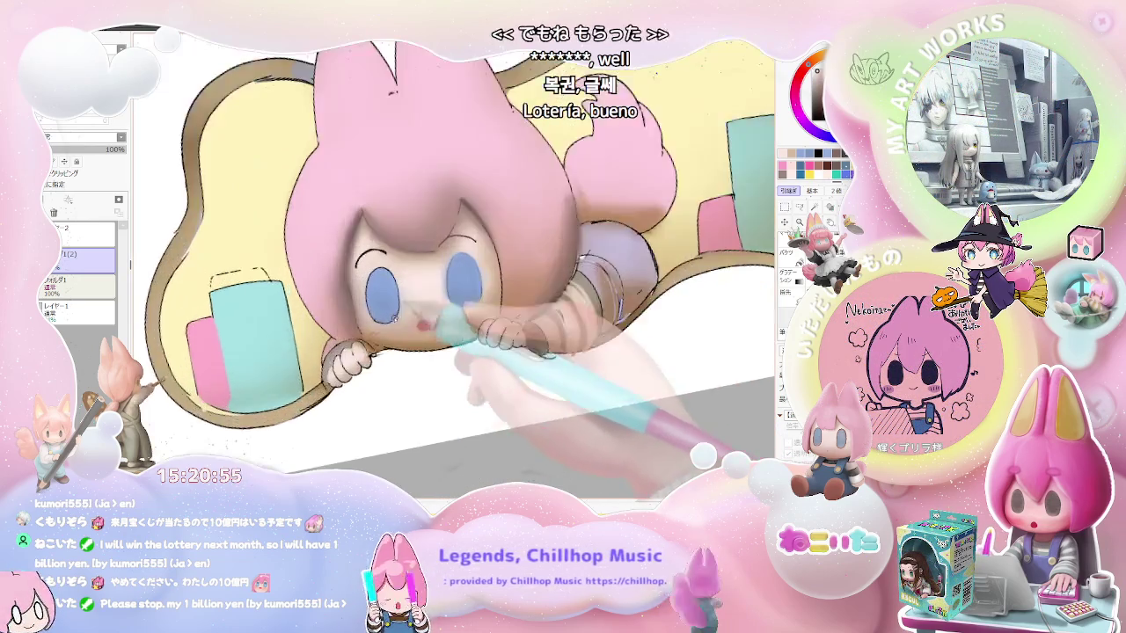
pyautogui.scroll(2, 387, 330)
pyautogui.scroll(1, 378, 331)
pyautogui.scroll(2, 439, 311)
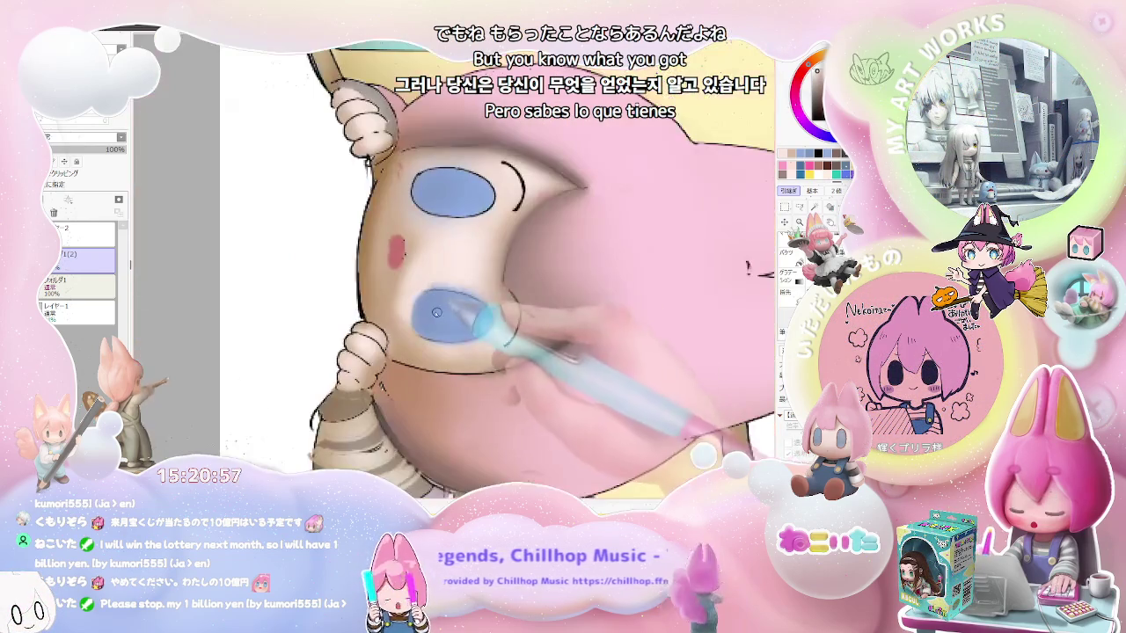
pyautogui.scroll(1, 421, 314)
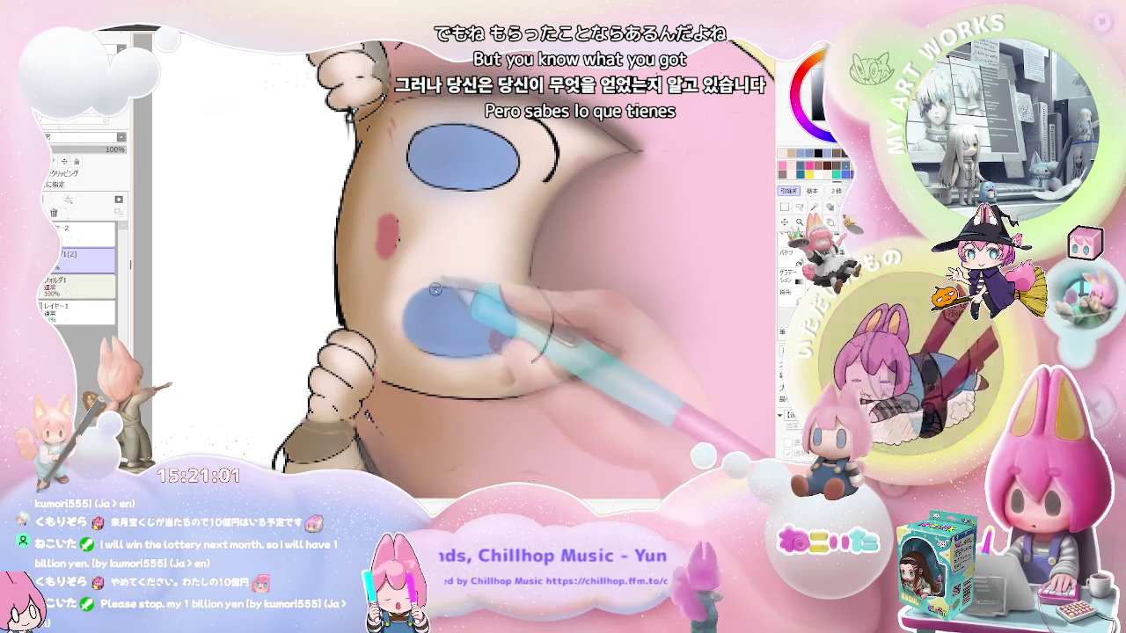
pyautogui.scroll(-2, 478, 299)
pyautogui.scroll(-2, 493, 303)
pyautogui.scroll(2, 530, 325)
pyautogui.scroll(2, 433, 329)
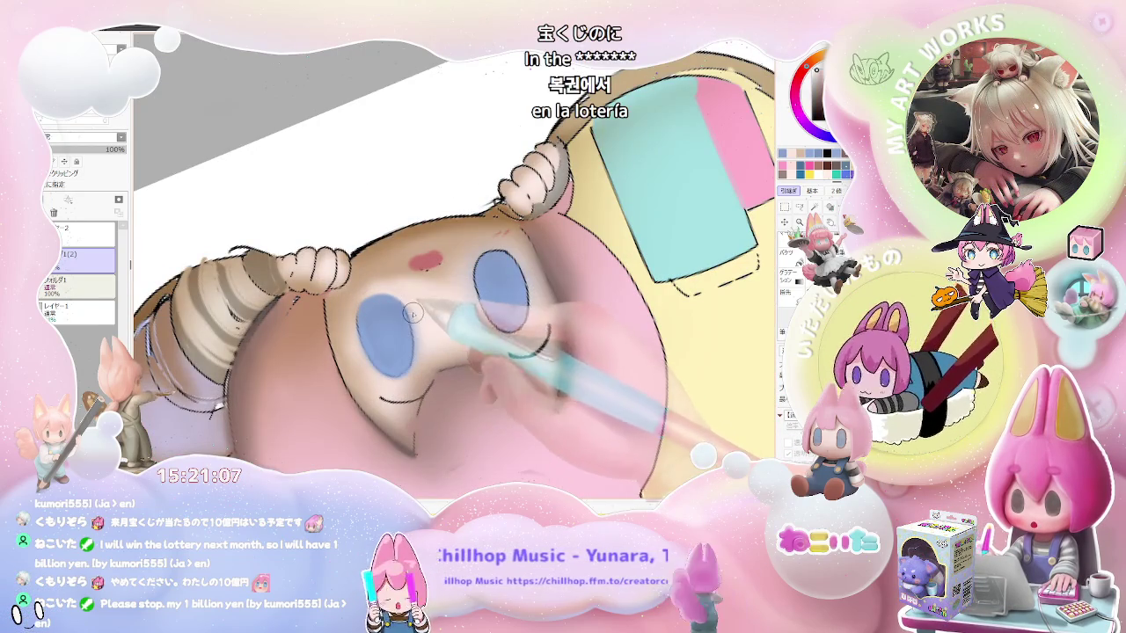
pyautogui.scroll(-2, 418, 326)
pyautogui.scroll(-2, 419, 326)
pyautogui.scroll(3, 440, 317)
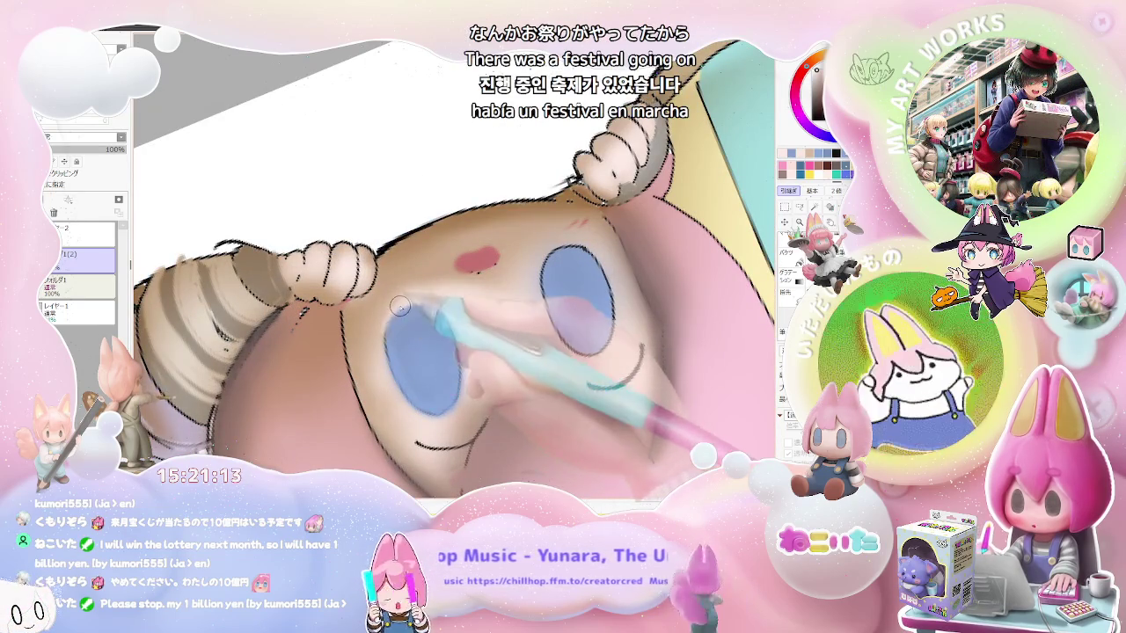
pyautogui.scroll(-5, 452, 302)
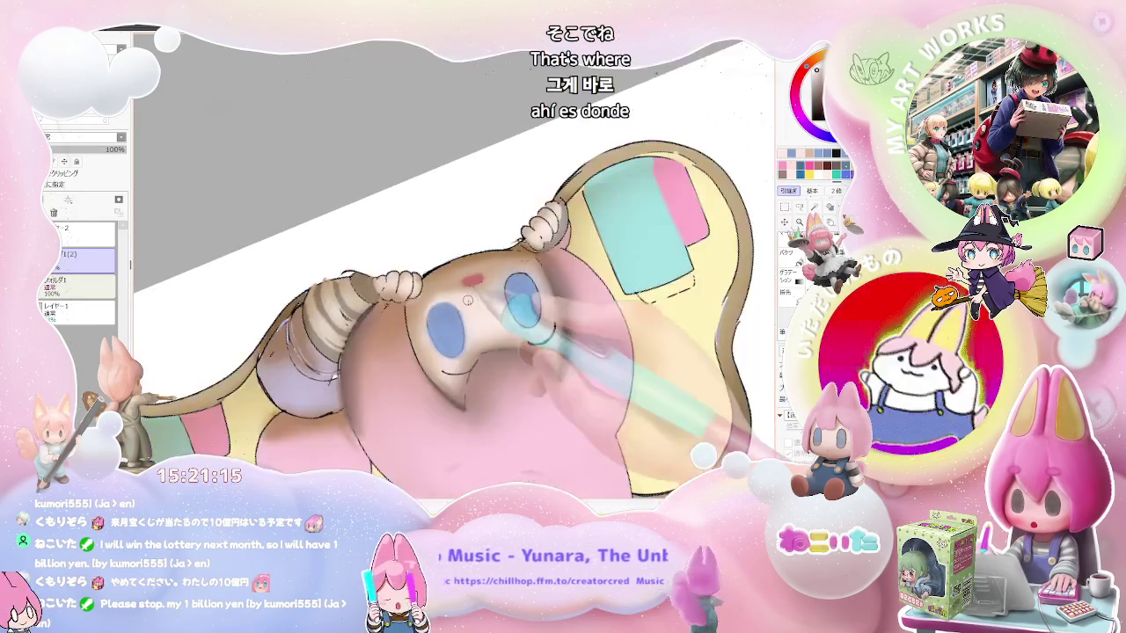
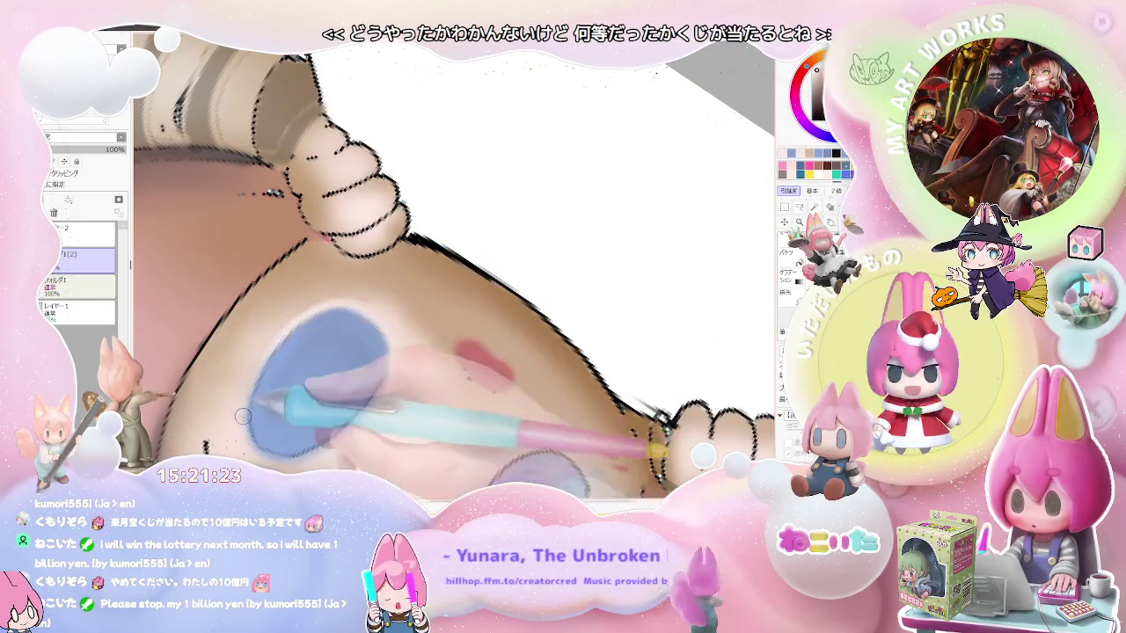
# - Blend the brown skin shading around the face and lower eye, zooming in and out
pyautogui.scroll(-2, 248, 395)
pyautogui.scroll(-2, 248, 395)
pyautogui.scroll(-2, 248, 395)
pyautogui.scroll(-1, 248, 395)
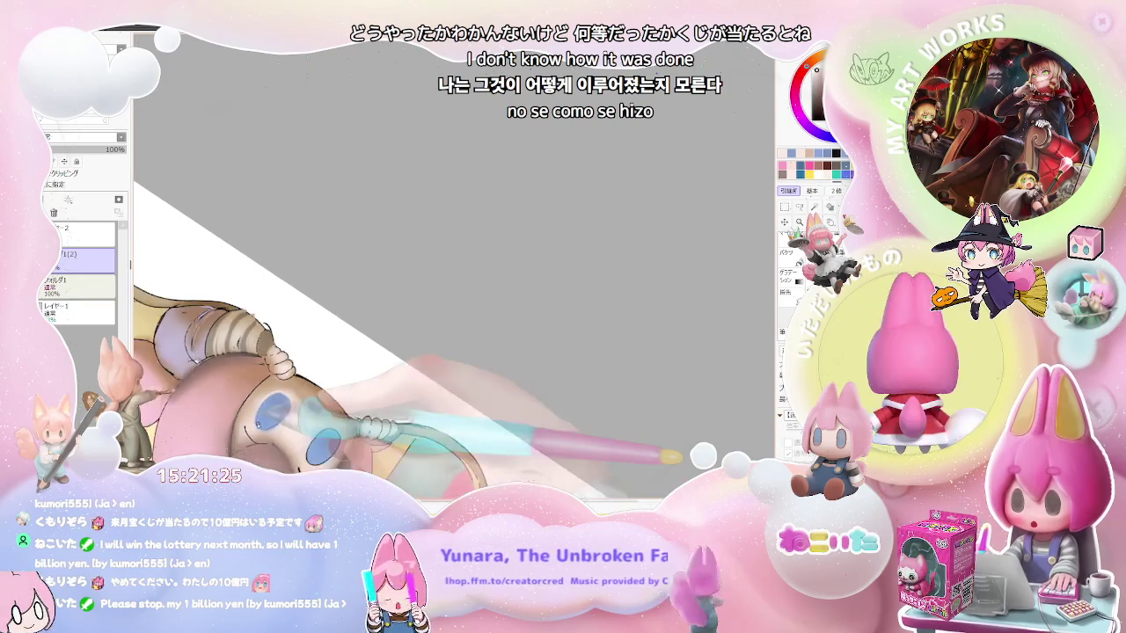
pyautogui.scroll(-2, 248, 395)
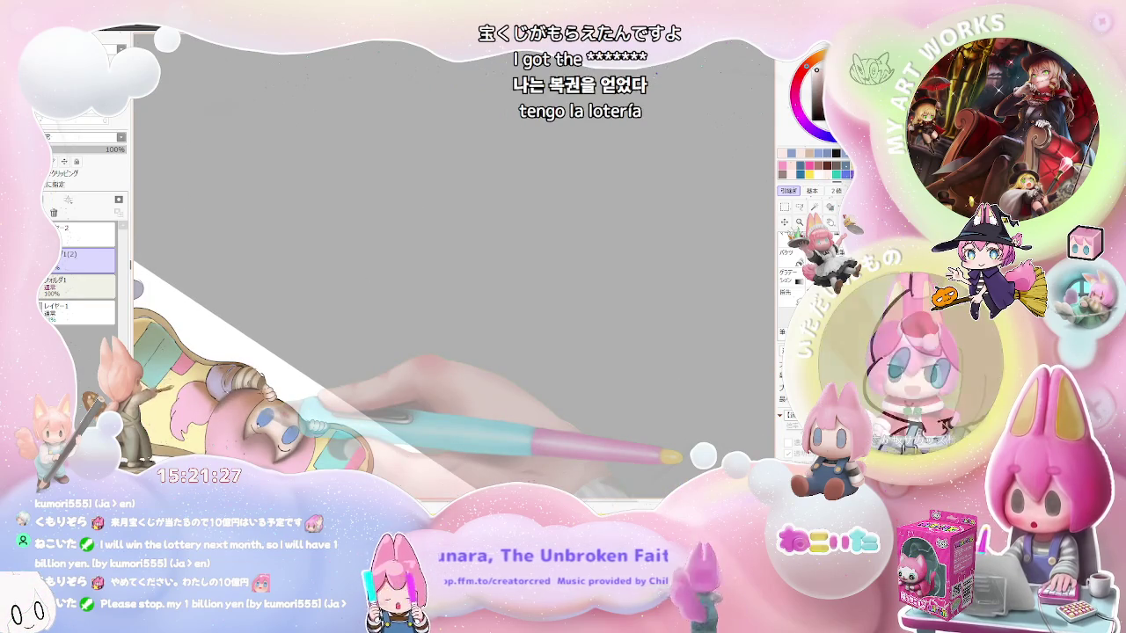
pyautogui.scroll(1, 248, 395)
pyautogui.scroll(2, 249, 395)
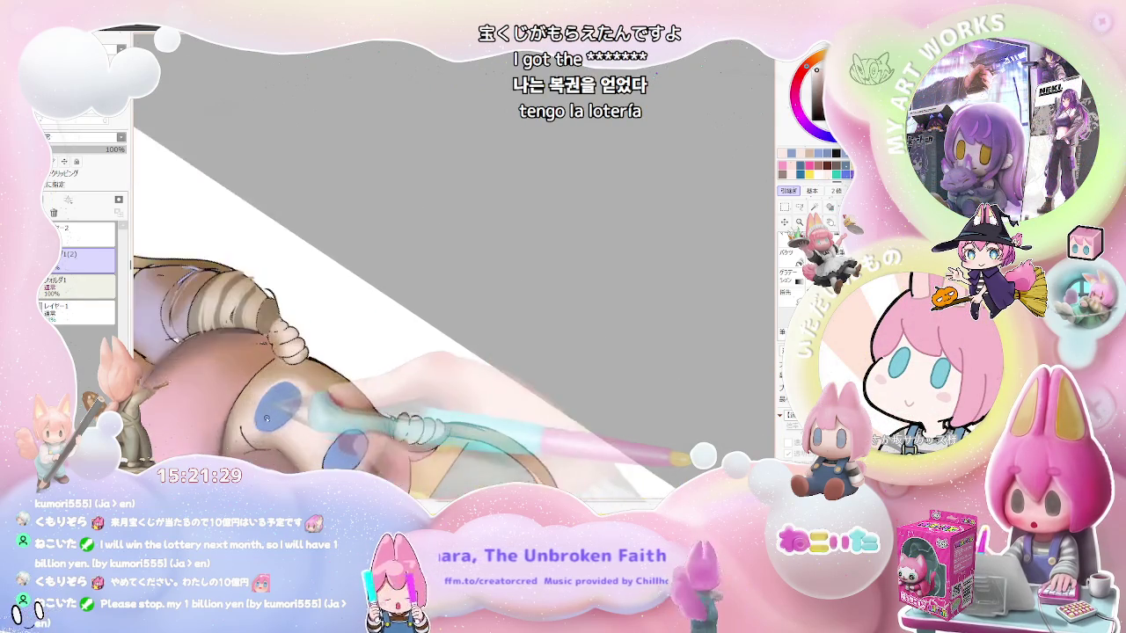
pyautogui.scroll(3, 249, 402)
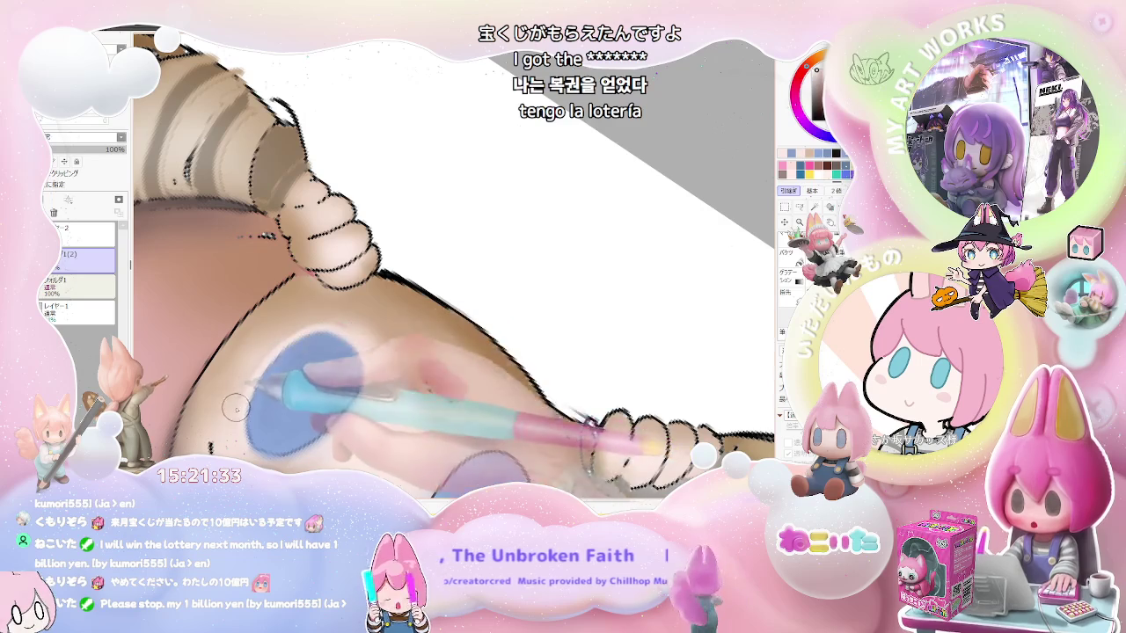
pyautogui.scroll(-1, 253, 374)
pyautogui.scroll(-2, 291, 352)
pyautogui.scroll(-2, 356, 328)
pyautogui.scroll(-1, 357, 328)
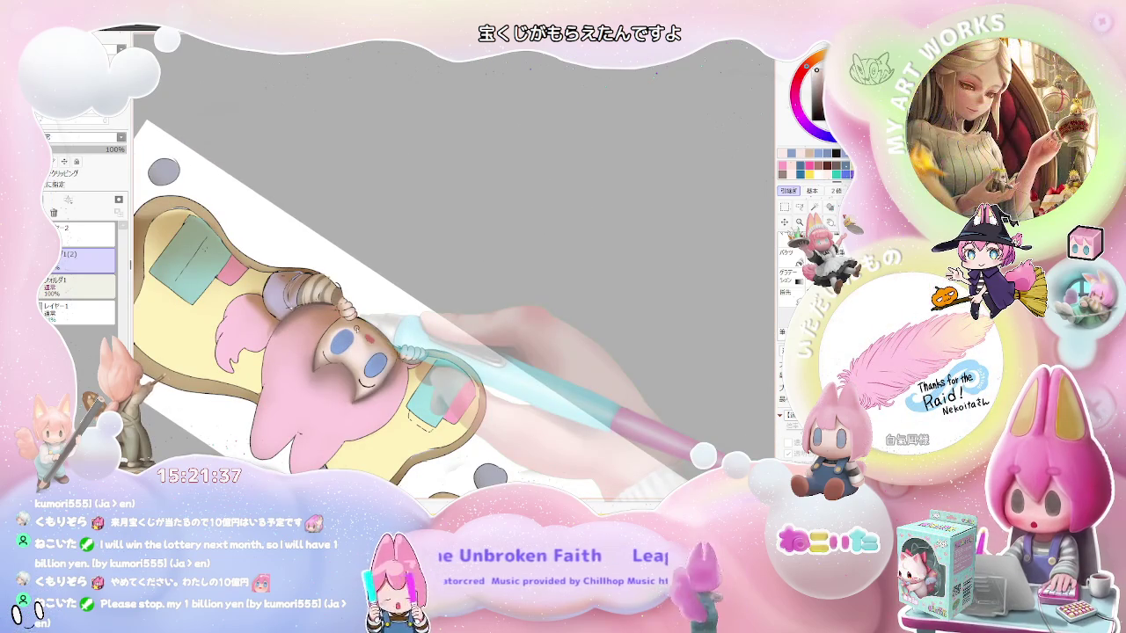
pyautogui.scroll(2, 306, 308)
pyautogui.scroll(2, 305, 308)
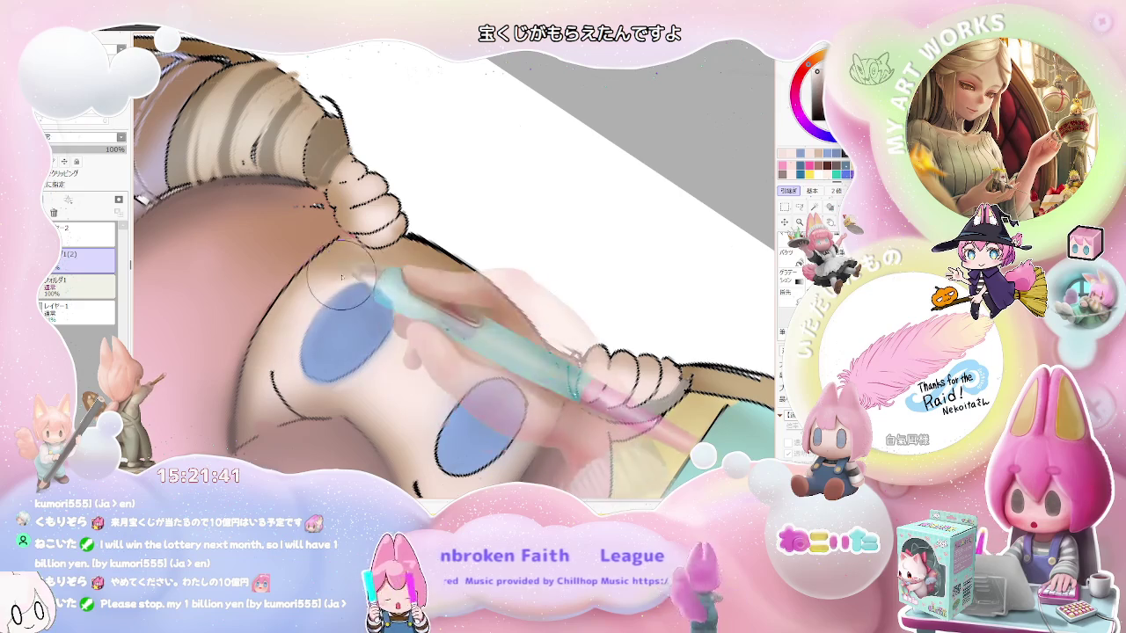
pyautogui.scroll(-2, 327, 283)
pyautogui.scroll(-2, 440, 325)
pyautogui.scroll(-2, 548, 370)
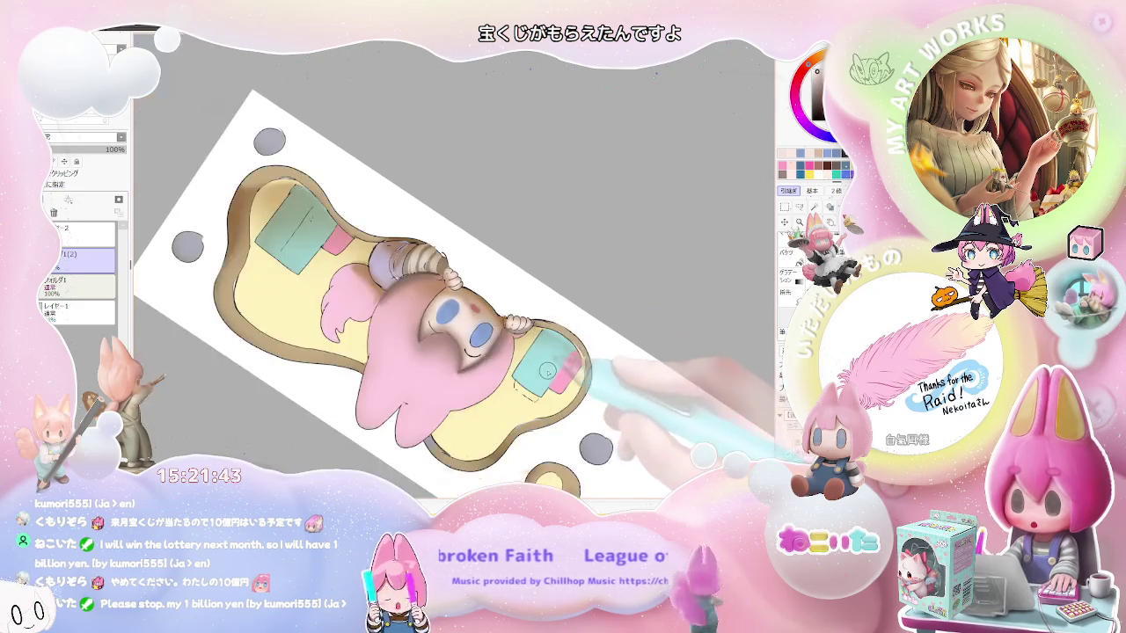
pyautogui.scroll(1, 546, 369)
pyautogui.scroll(1, 495, 390)
pyautogui.scroll(1, 492, 369)
pyautogui.scroll(1, 384, 273)
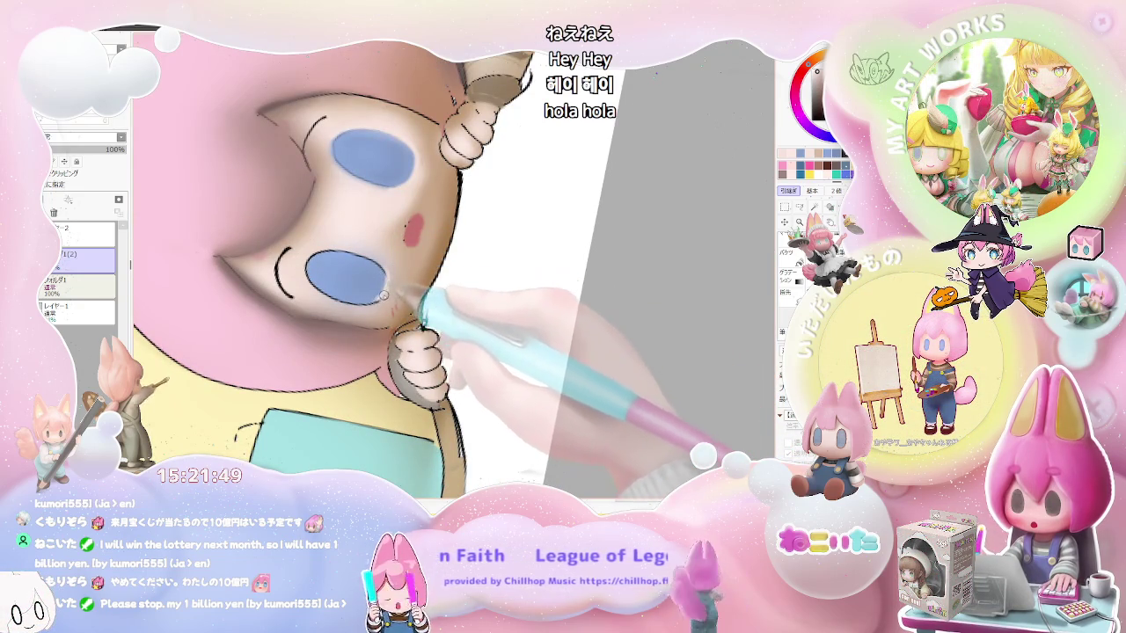
pyautogui.scroll(-1, 382, 296)
pyautogui.scroll(-1, 414, 303)
pyautogui.scroll(-1, 446, 305)
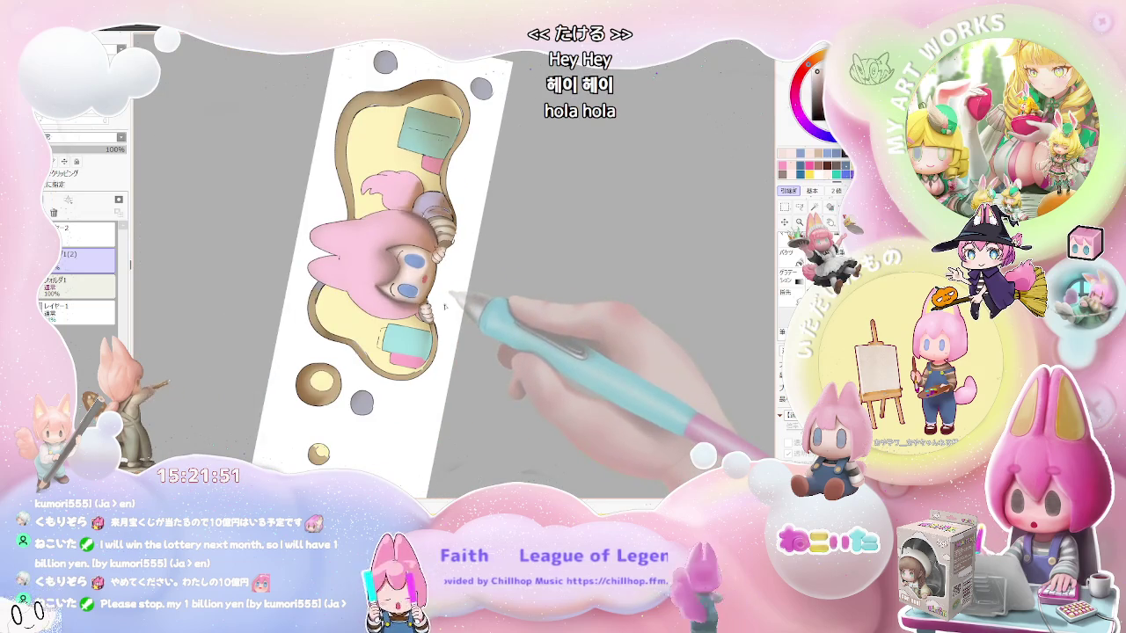
pyautogui.scroll(1, 440, 304)
pyautogui.scroll(1, 422, 302)
pyautogui.scroll(1, 405, 300)
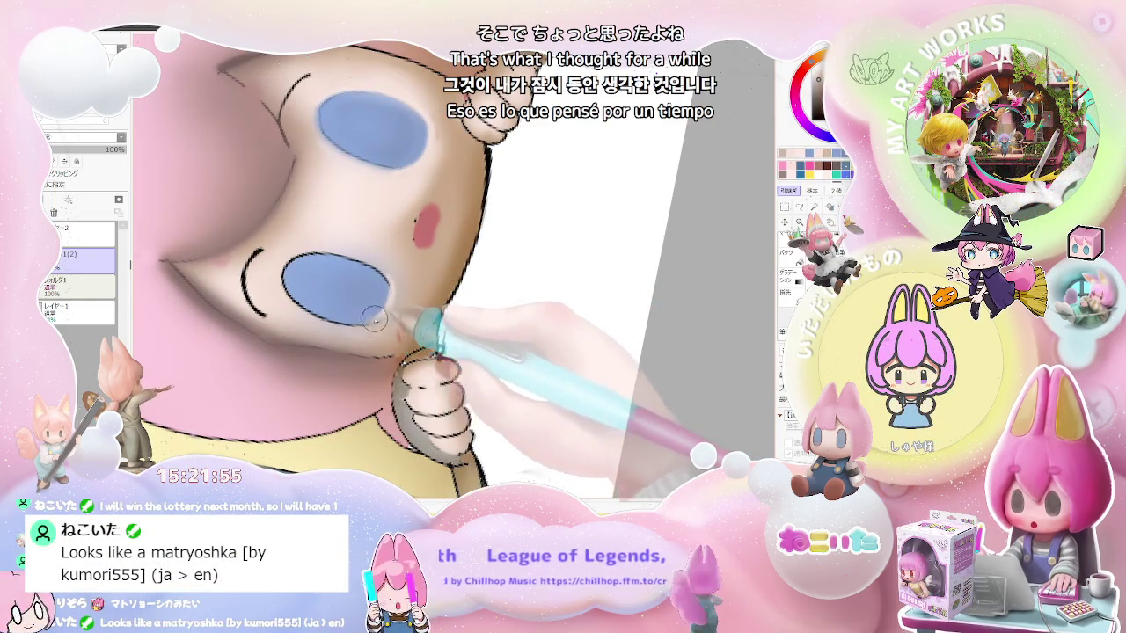
pyautogui.scroll(-1, 379, 322)
pyautogui.scroll(-1, 413, 327)
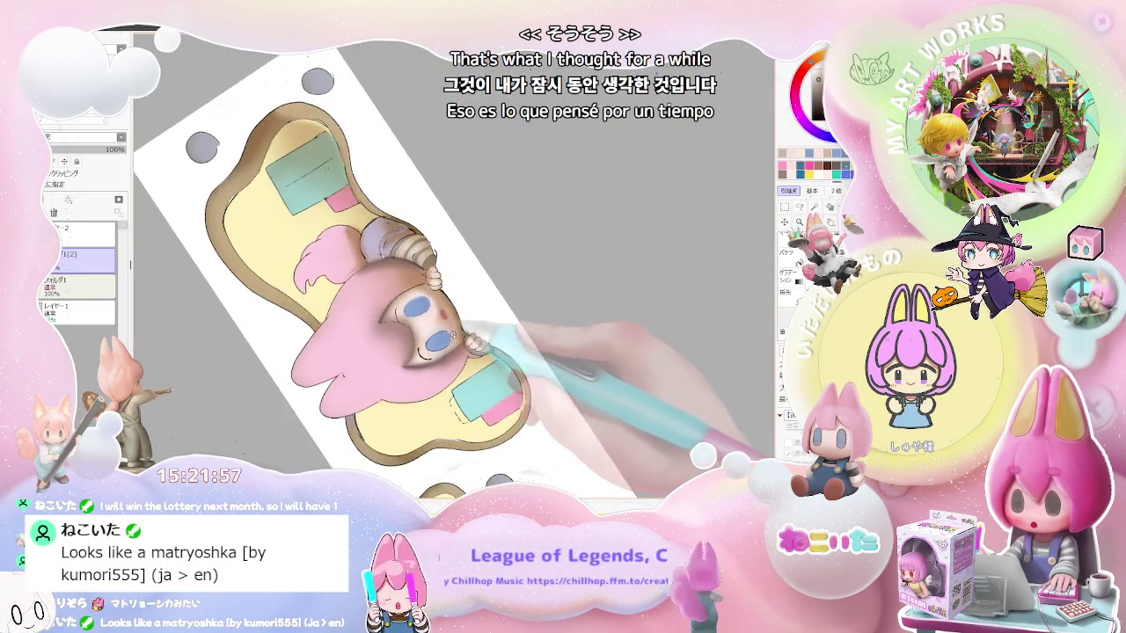
pyautogui.scroll(1, 445, 343)
pyautogui.scroll(1, 435, 351)
pyautogui.scroll(1, 431, 355)
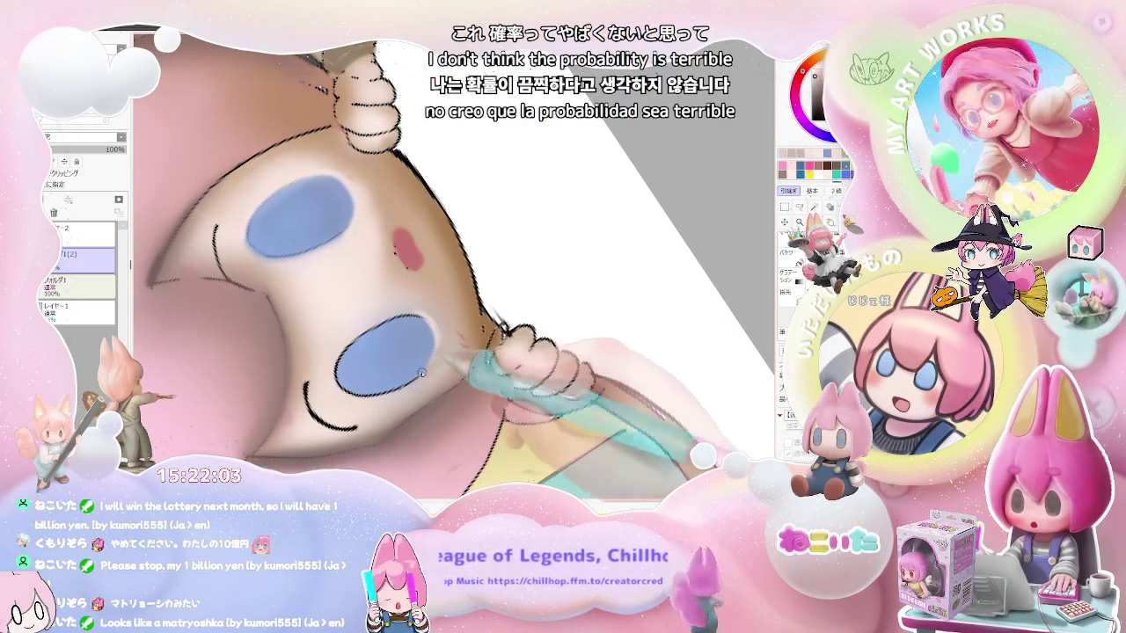
pyautogui.scroll(1, 356, 363)
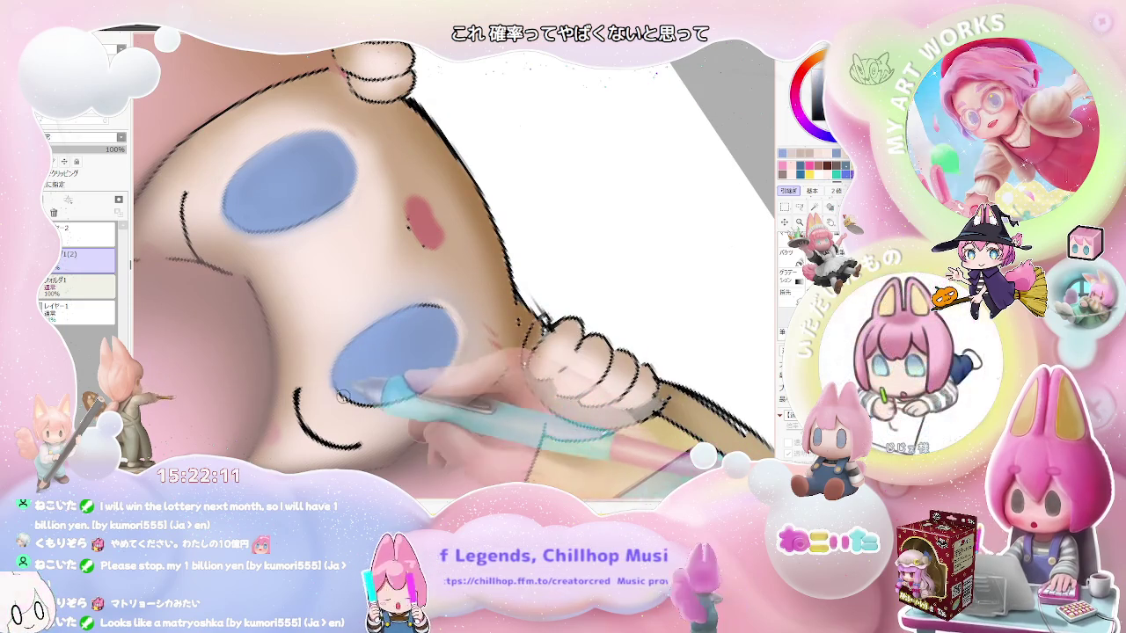
pyautogui.scroll(-2, 384, 389)
# - Deepen and extend the pink blush on the character's cheek
pyautogui.scroll(-1, 384, 390)
pyautogui.scroll(-1, 384, 390)
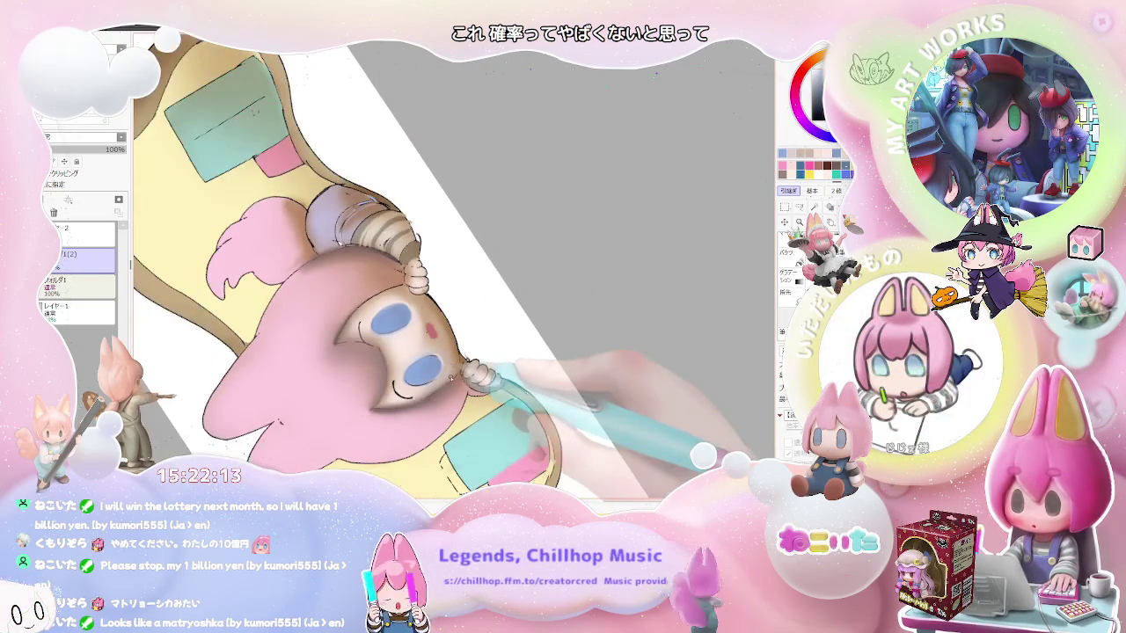
pyautogui.scroll(1, 455, 374)
pyautogui.scroll(1, 422, 352)
pyautogui.scroll(1, 387, 325)
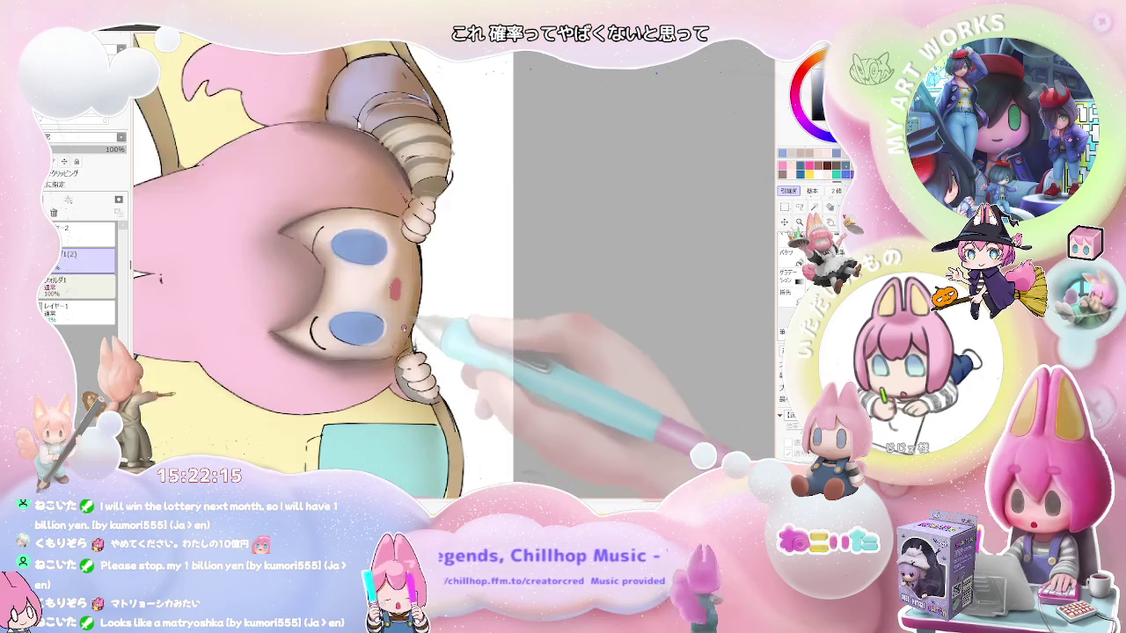
pyautogui.scroll(1, 372, 310)
pyautogui.scroll(2, 373, 310)
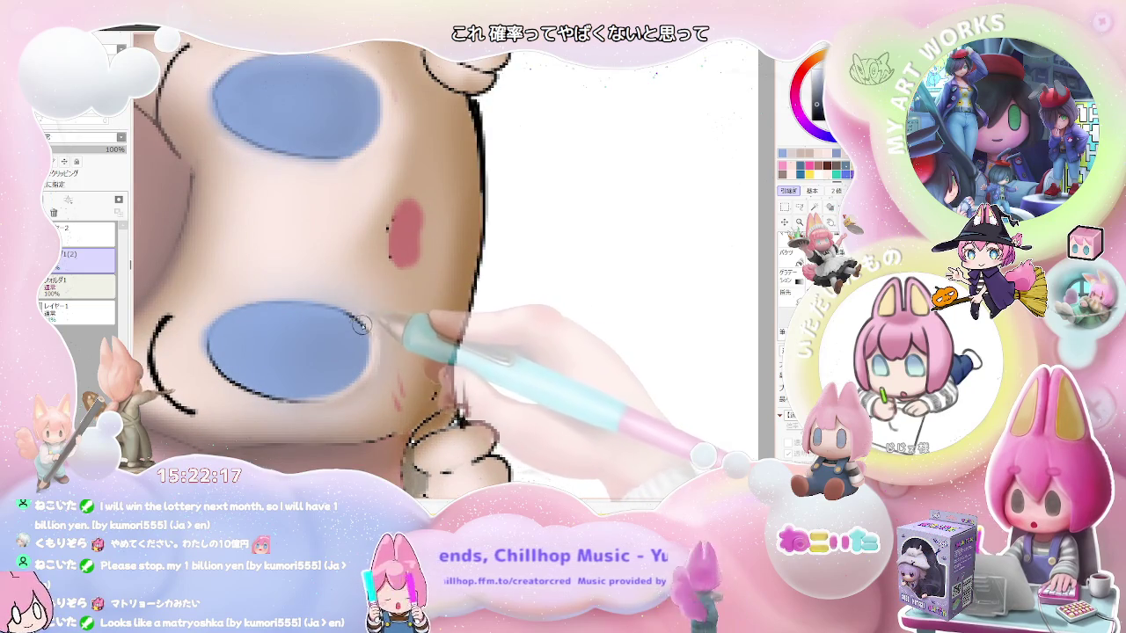
pyautogui.scroll(-1, 348, 380)
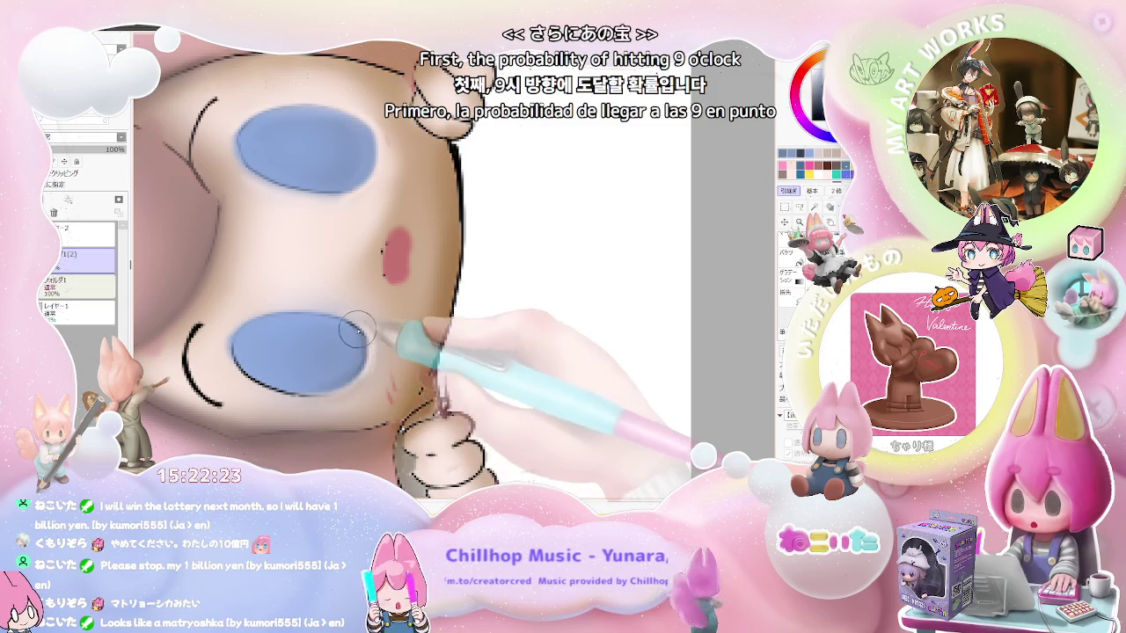
pyautogui.scroll(-1, 356, 353)
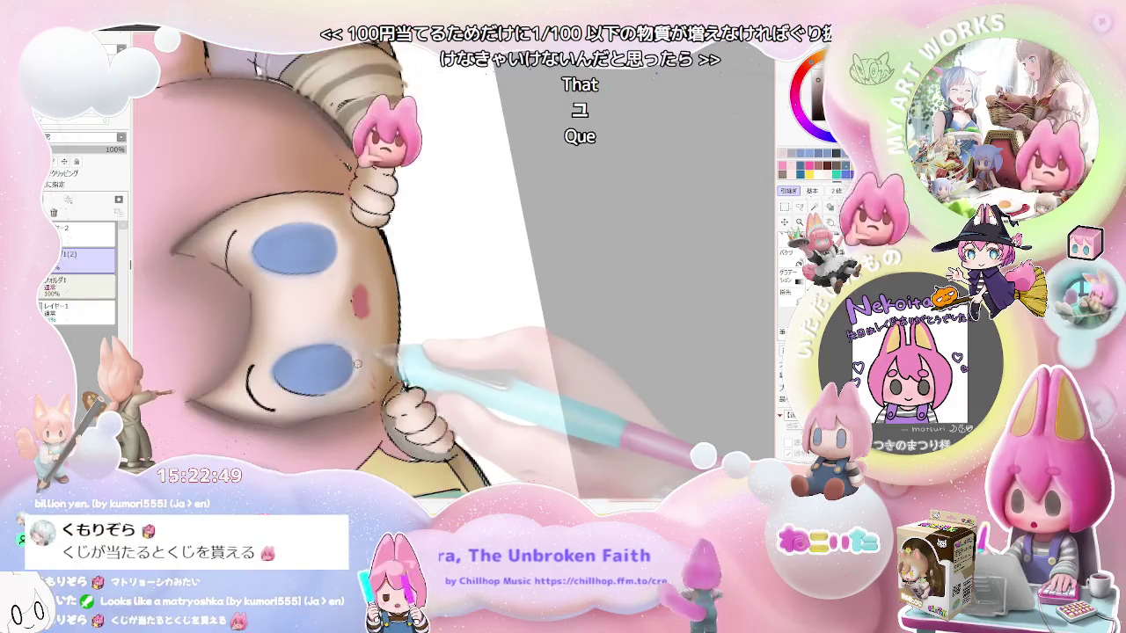
pyautogui.scroll(-1, 391, 335)
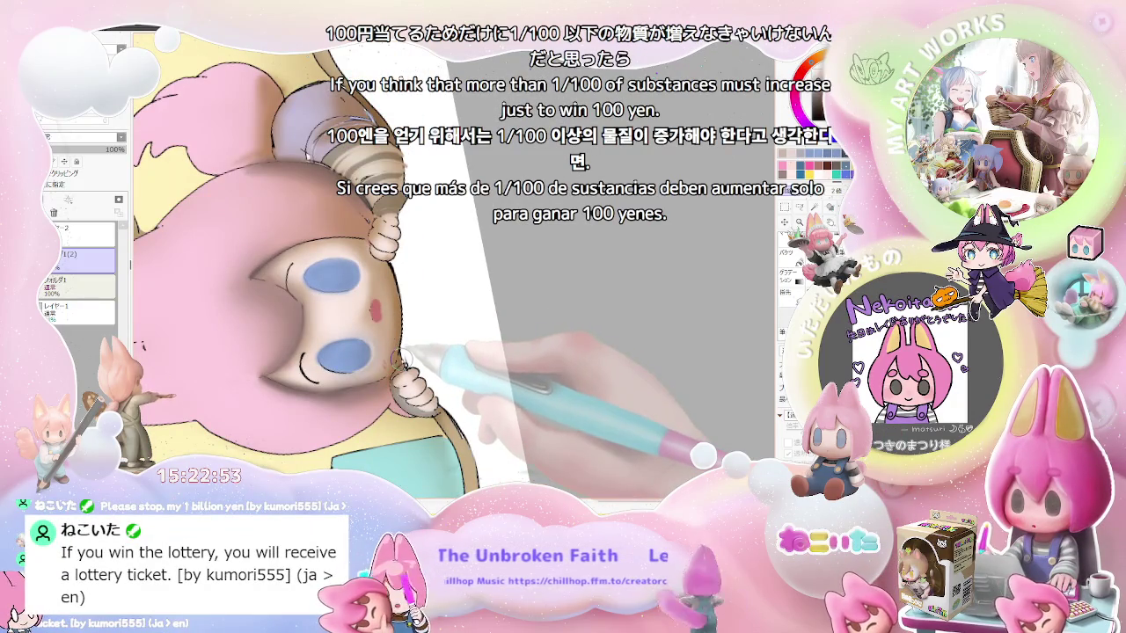
pyautogui.scroll(3, 387, 343)
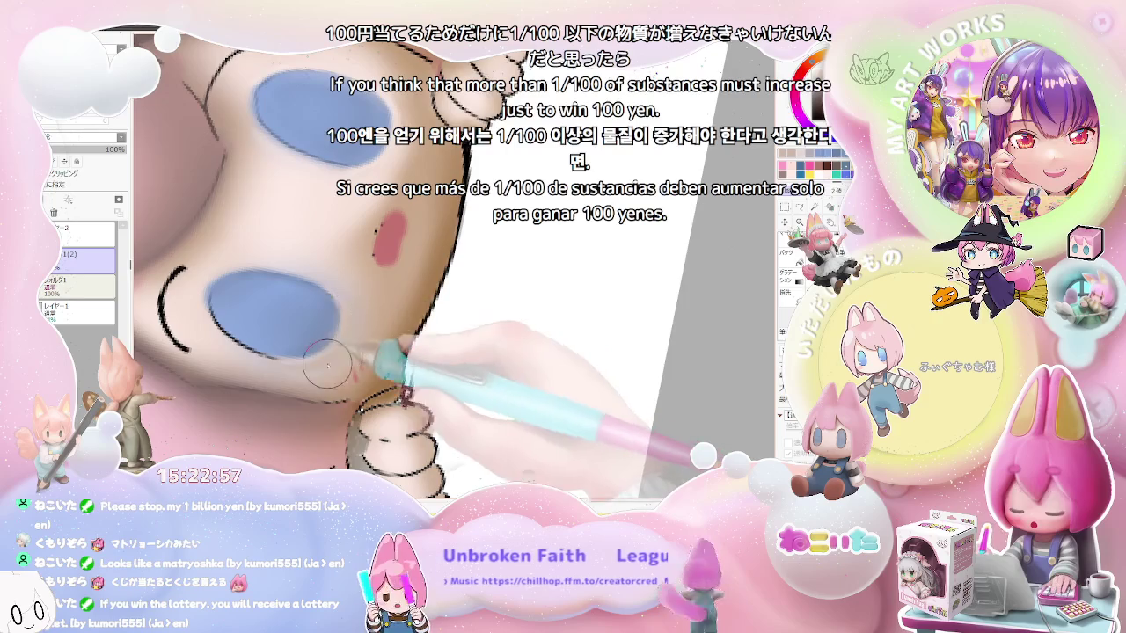
pyautogui.scroll(-2, 339, 351)
pyautogui.scroll(-2, 352, 350)
pyautogui.scroll(-2, 407, 341)
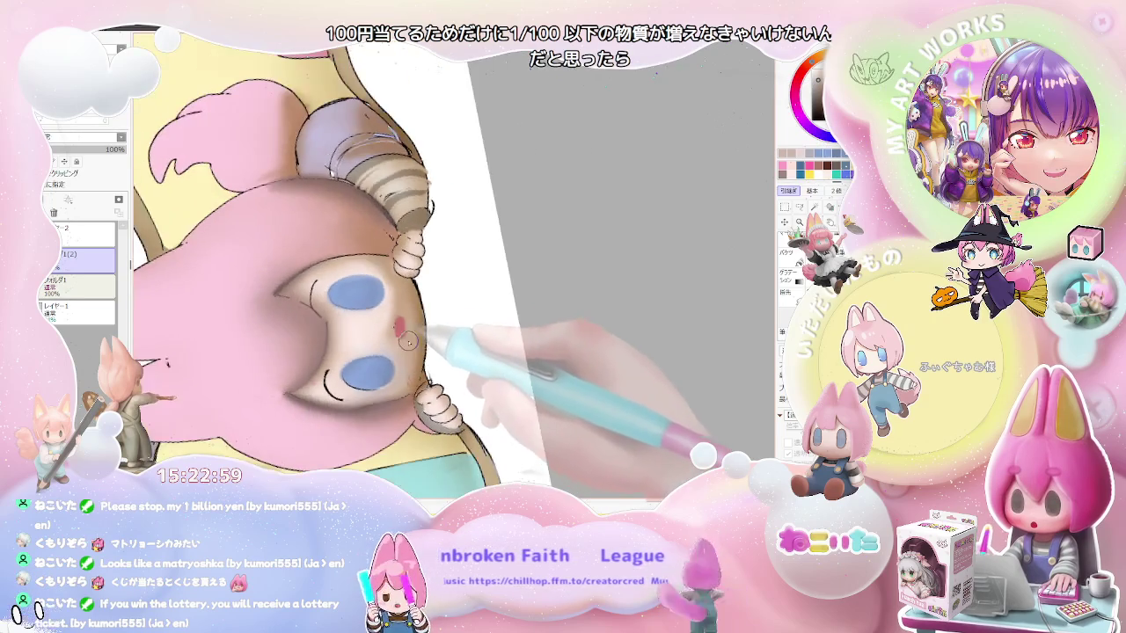
pyautogui.scroll(2, 408, 341)
pyautogui.scroll(2, 369, 326)
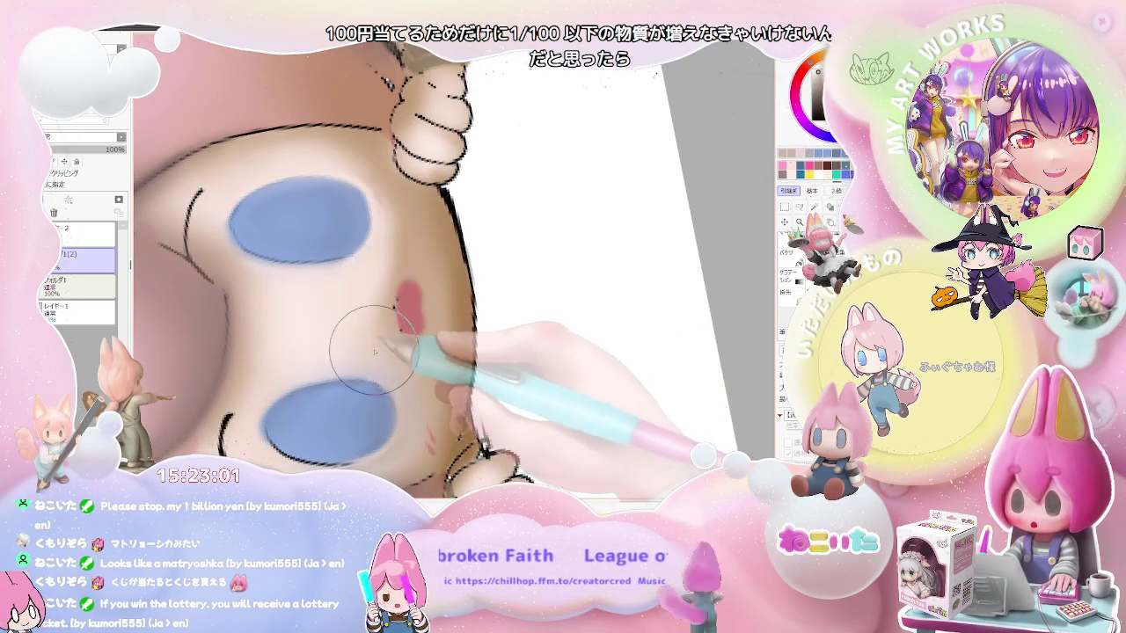
pyautogui.scroll(-2, 387, 359)
pyautogui.scroll(-2, 400, 325)
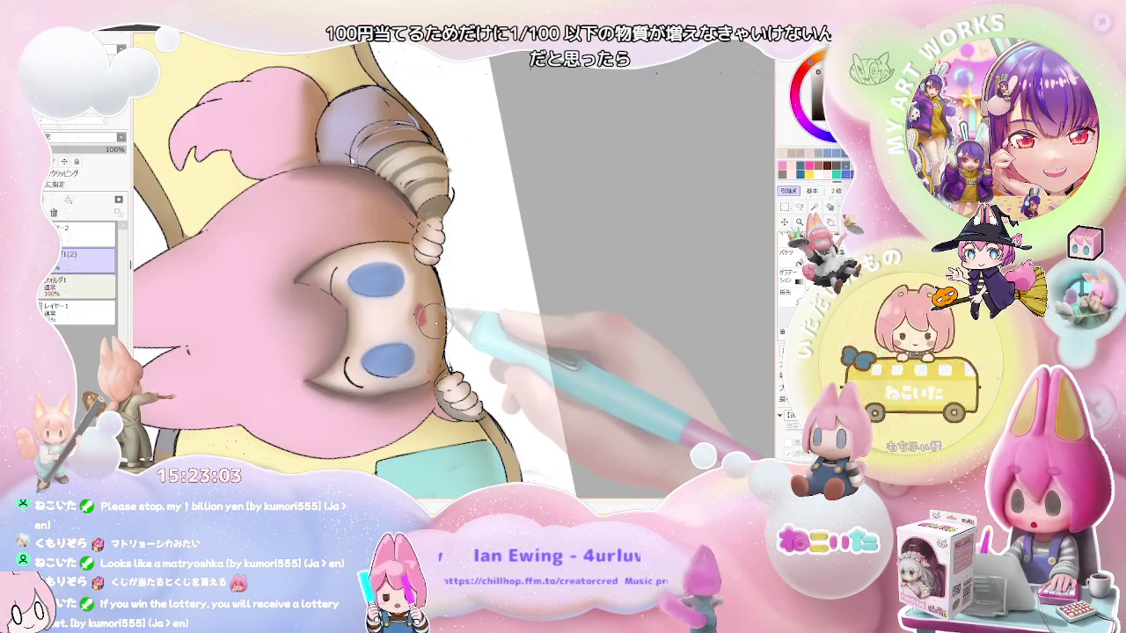
pyautogui.scroll(-1, 414, 302)
pyautogui.scroll(3, 416, 298)
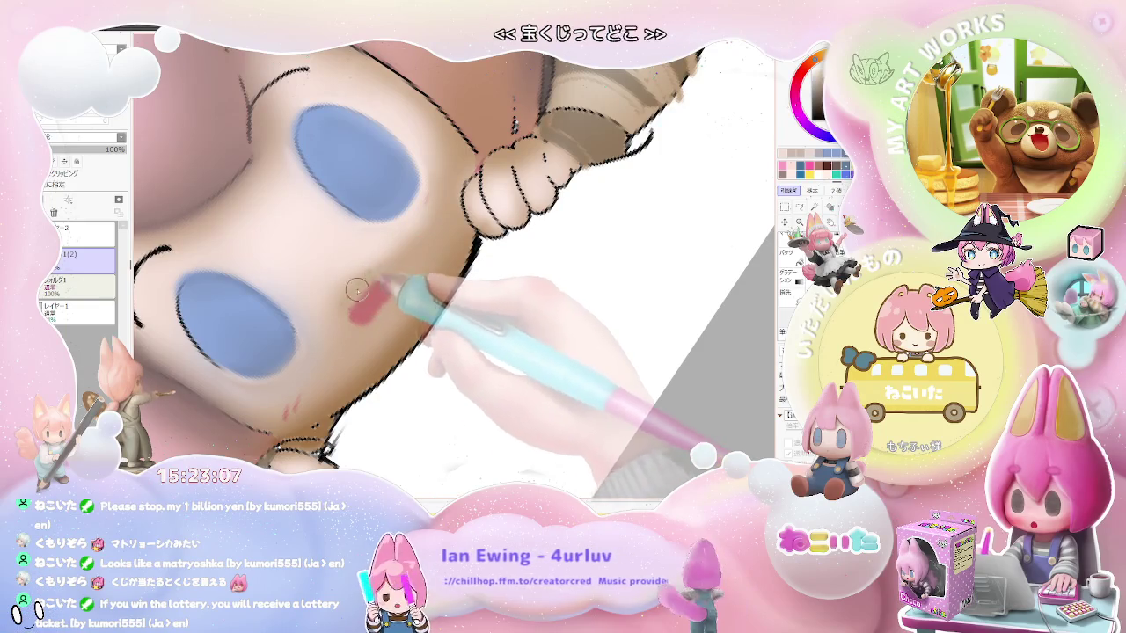
pyautogui.moveTo(347, 301); pyautogui.dragTo(373, 278)
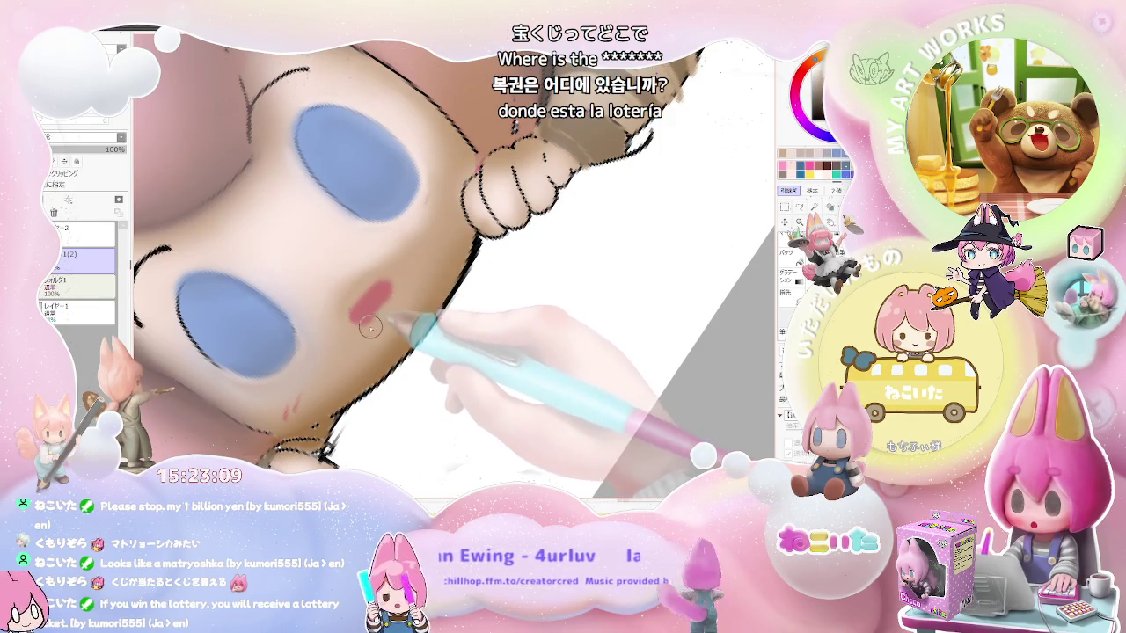
# - Keep softening the face shading, then add a new blank layer above the folder
pyautogui.scroll(-2, 365, 325)
pyautogui.scroll(-1, 365, 326)
pyautogui.scroll(-1, 365, 325)
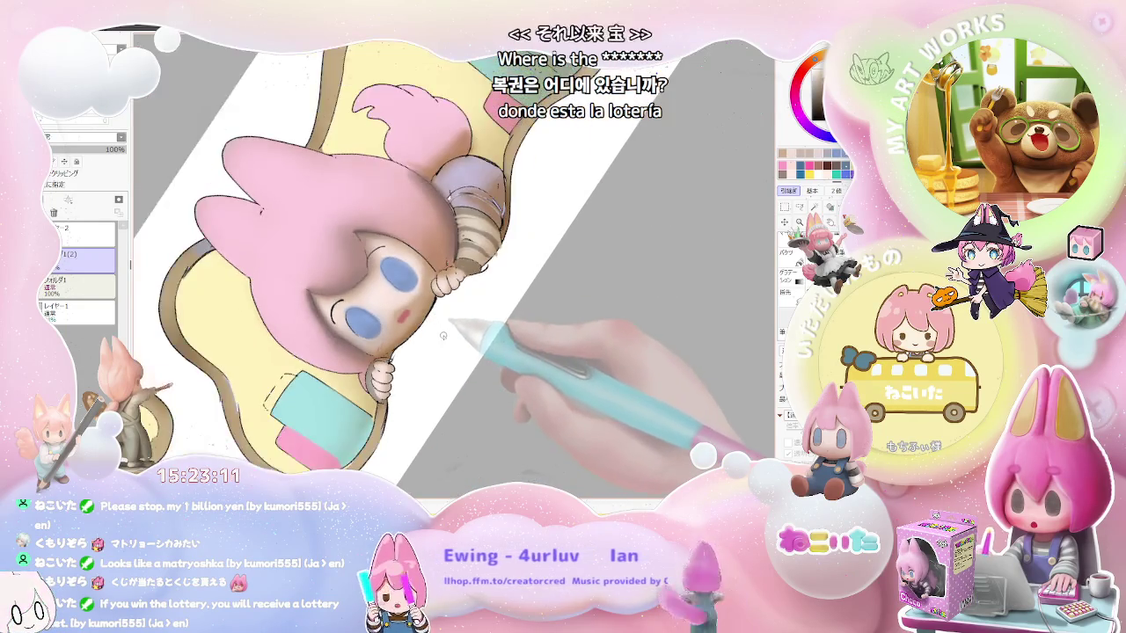
pyautogui.scroll(-2, 365, 326)
pyautogui.scroll(3, 425, 380)
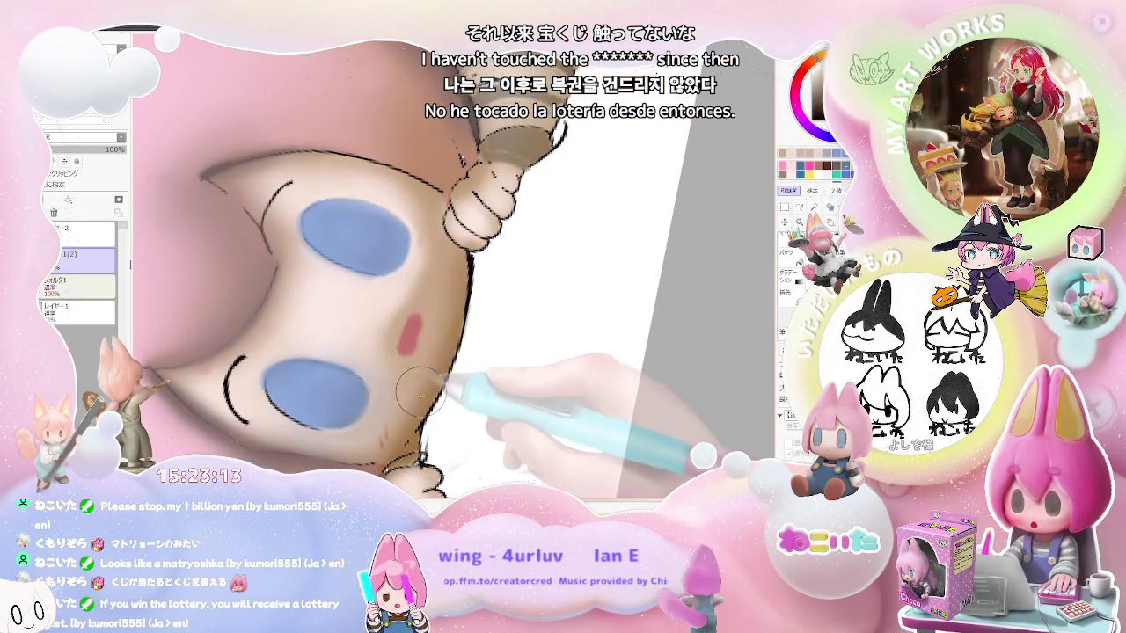
pyautogui.scroll(-2, 412, 403)
pyautogui.scroll(-1, 352, 370)
pyautogui.scroll(-1, 352, 374)
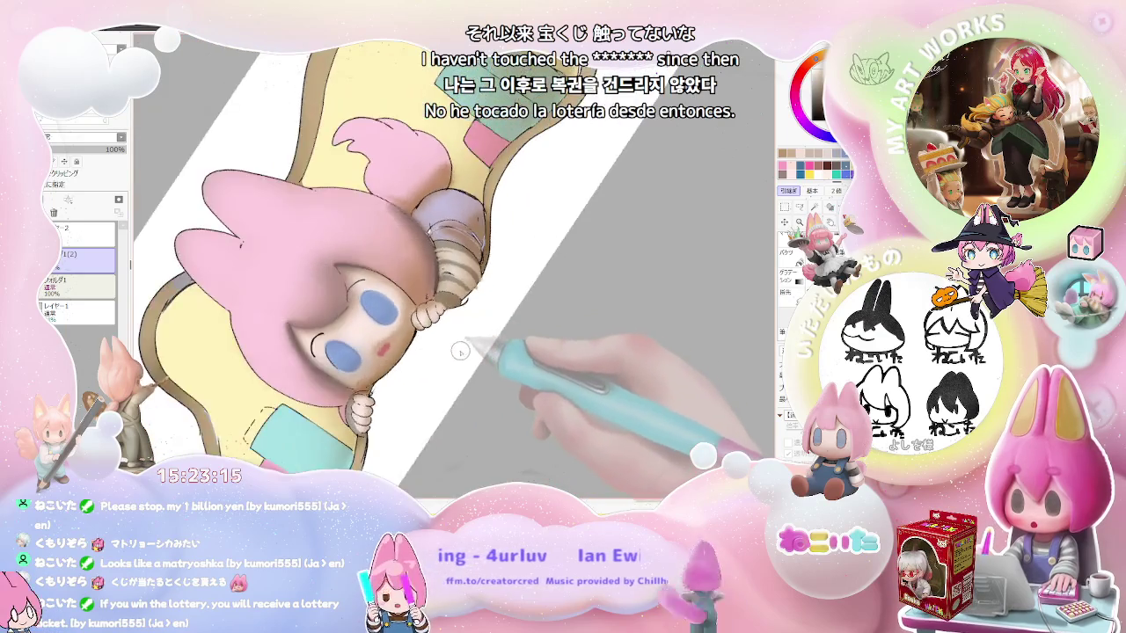
pyautogui.scroll(-1, 374, 350)
pyautogui.scroll(2, 374, 350)
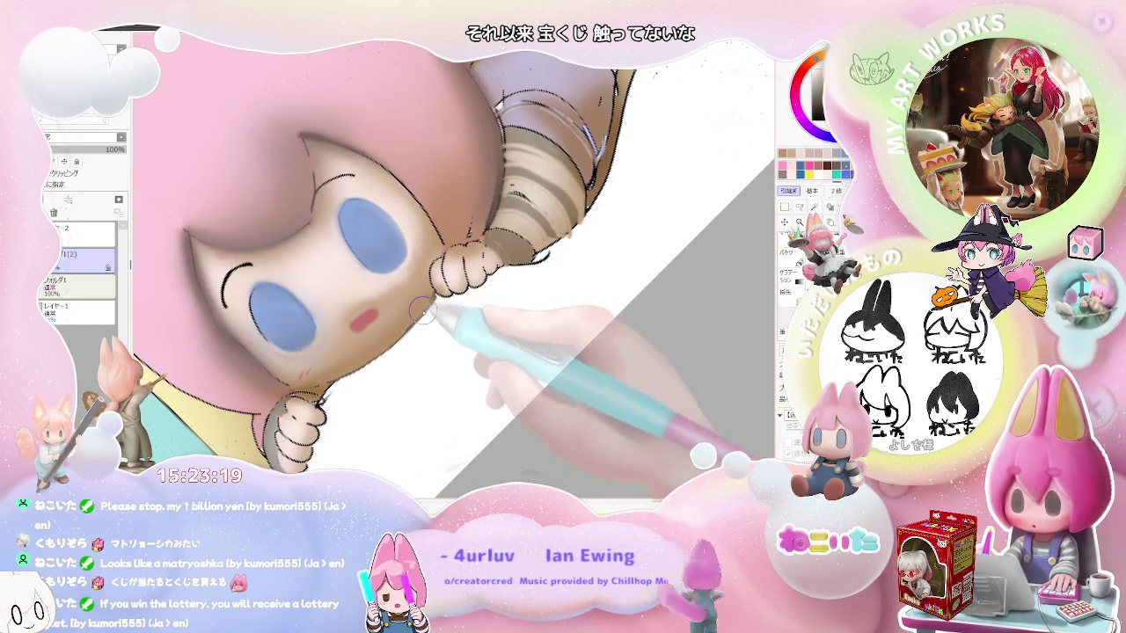
pyautogui.scroll(-2, 380, 352)
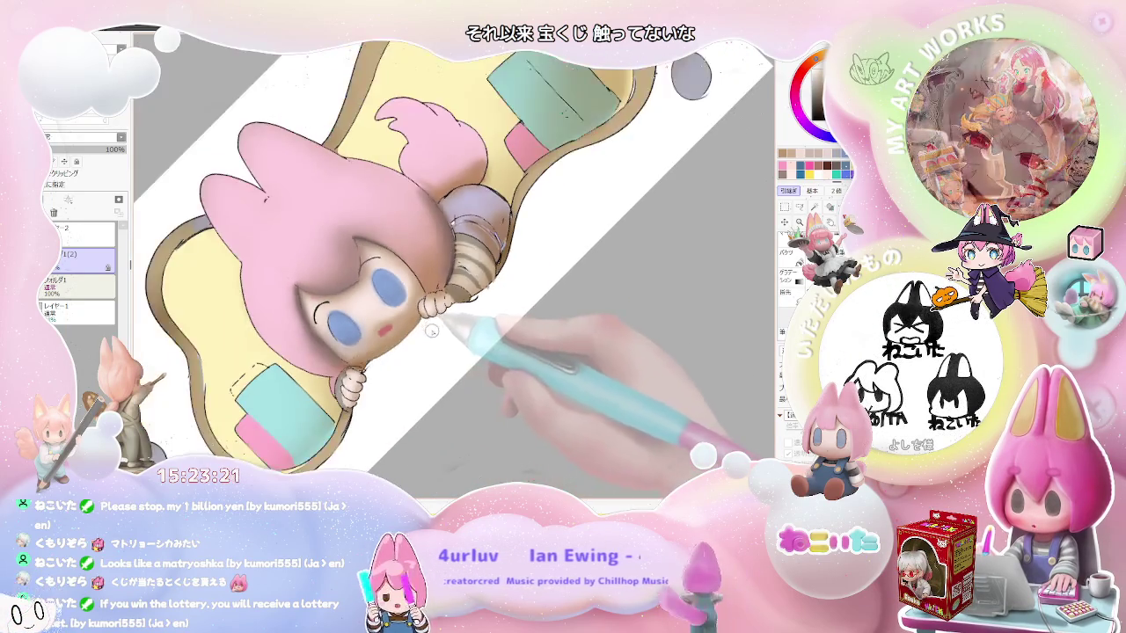
pyautogui.scroll(-3, 421, 363)
pyautogui.scroll(2, 422, 362)
pyautogui.scroll(2, 440, 334)
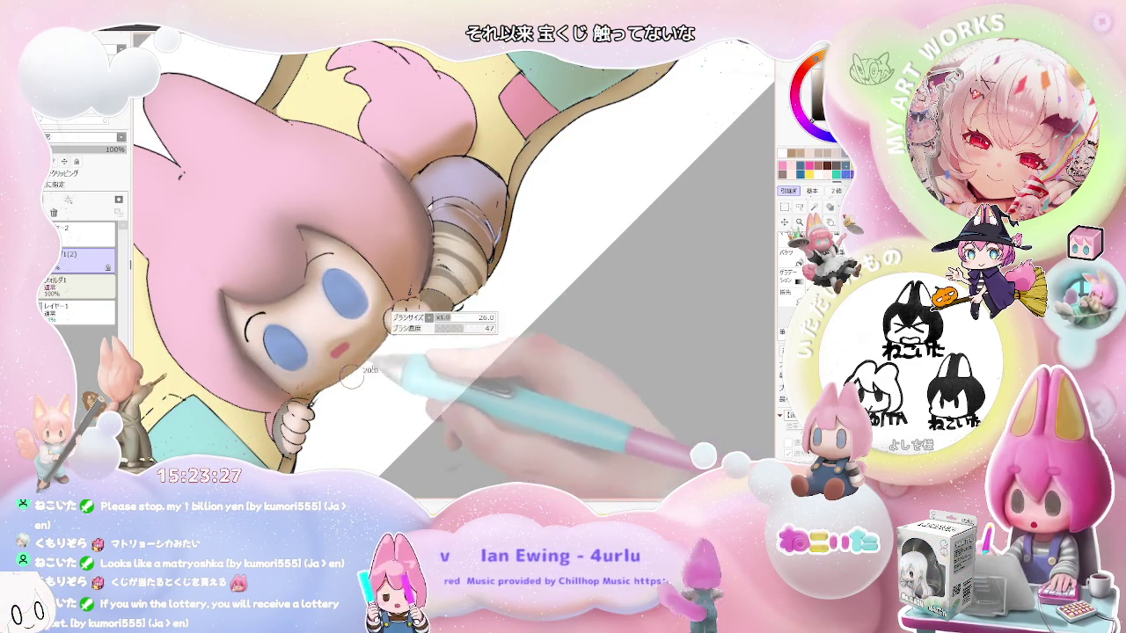
pyautogui.hotkey('ctrl', 'shift', 'n')
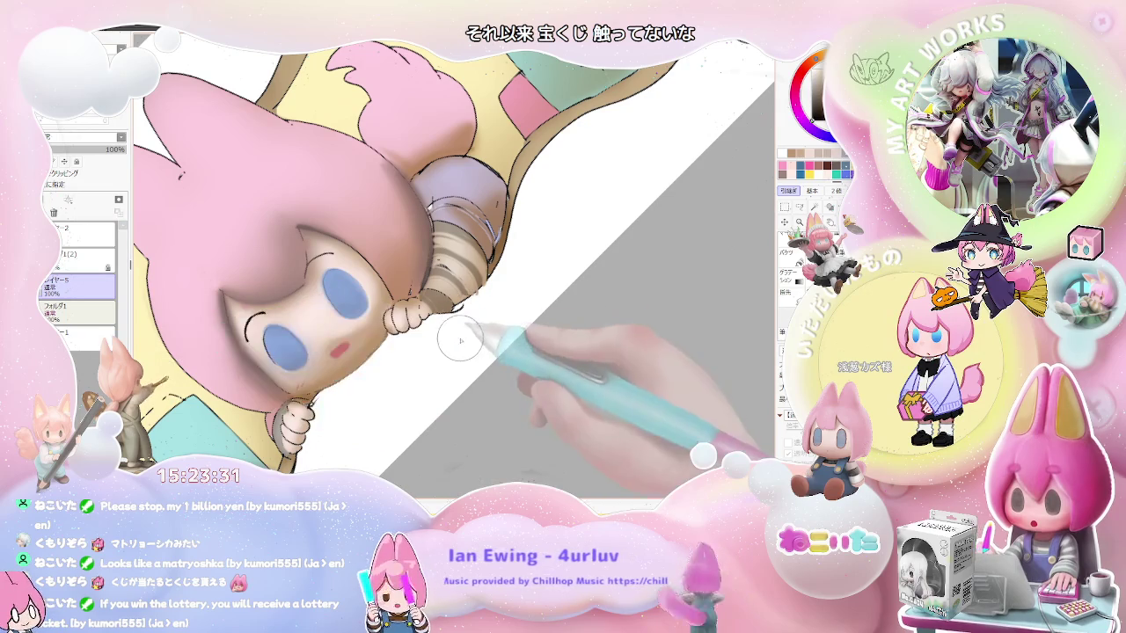
pyautogui.click(754, 60)
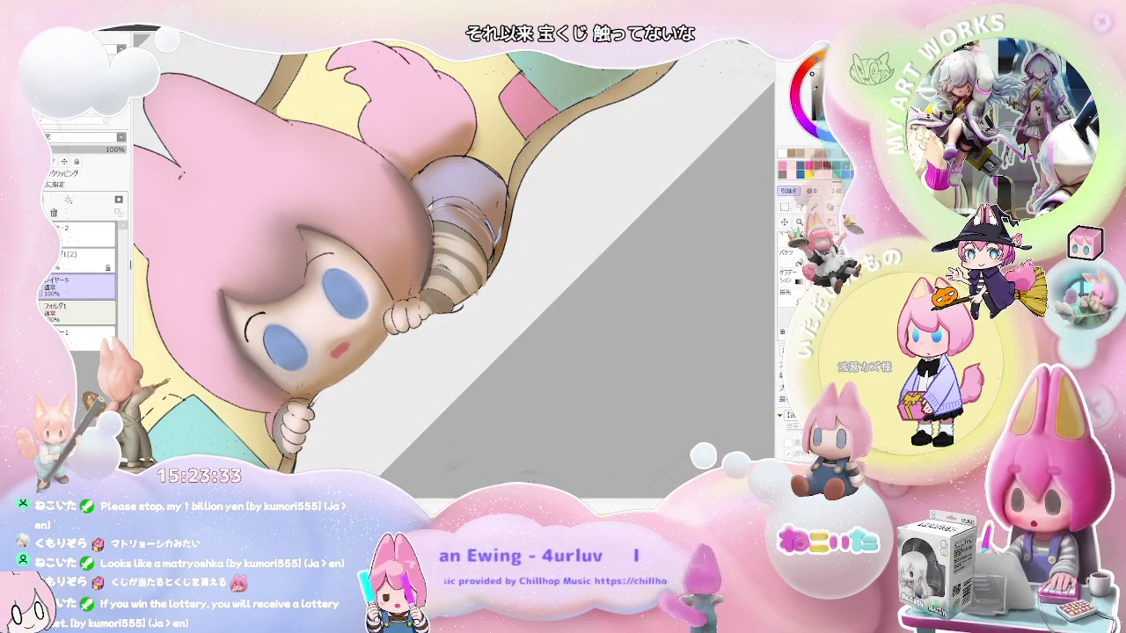
pyautogui.hotkey('ctrl', 'z')
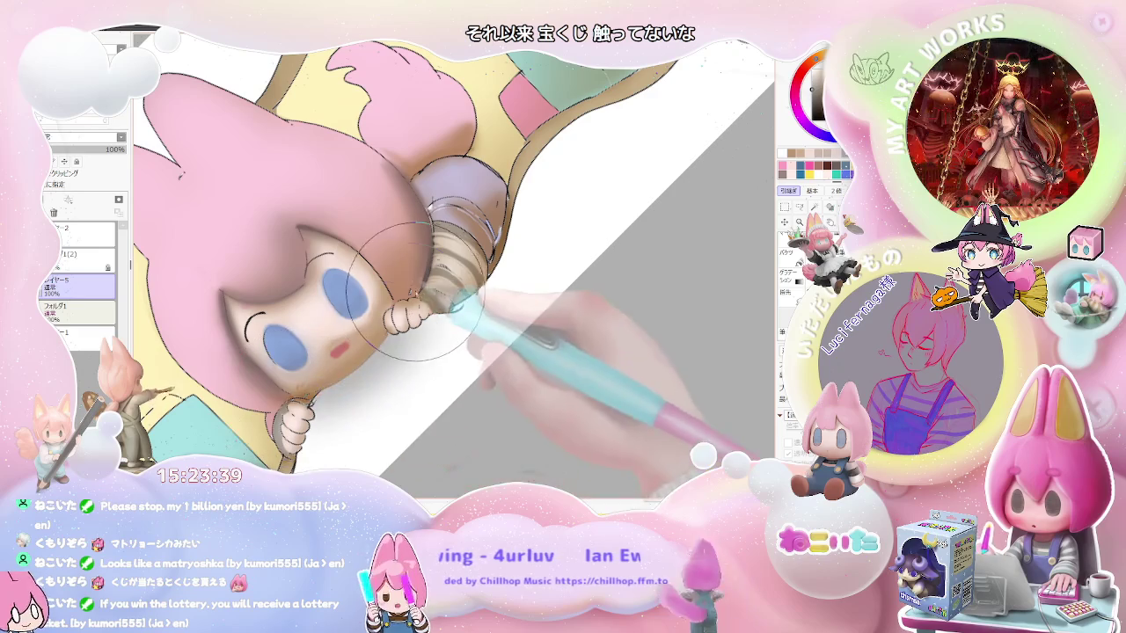
pyautogui.scroll(-2, 376, 307)
pyautogui.scroll(-2, 432, 321)
pyautogui.scroll(-1, 431, 304)
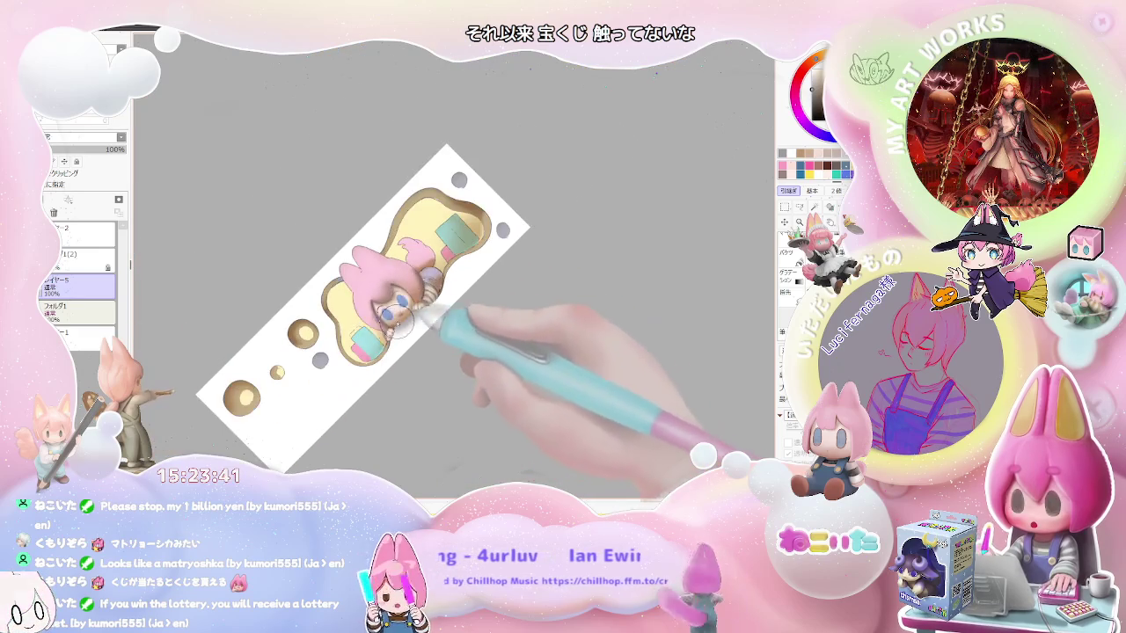
# - Level the canvas view and blend the shading across the face
pyautogui.press('End')
pyautogui.press('End')
pyautogui.press('End')
pyautogui.scroll(2, 391, 322)
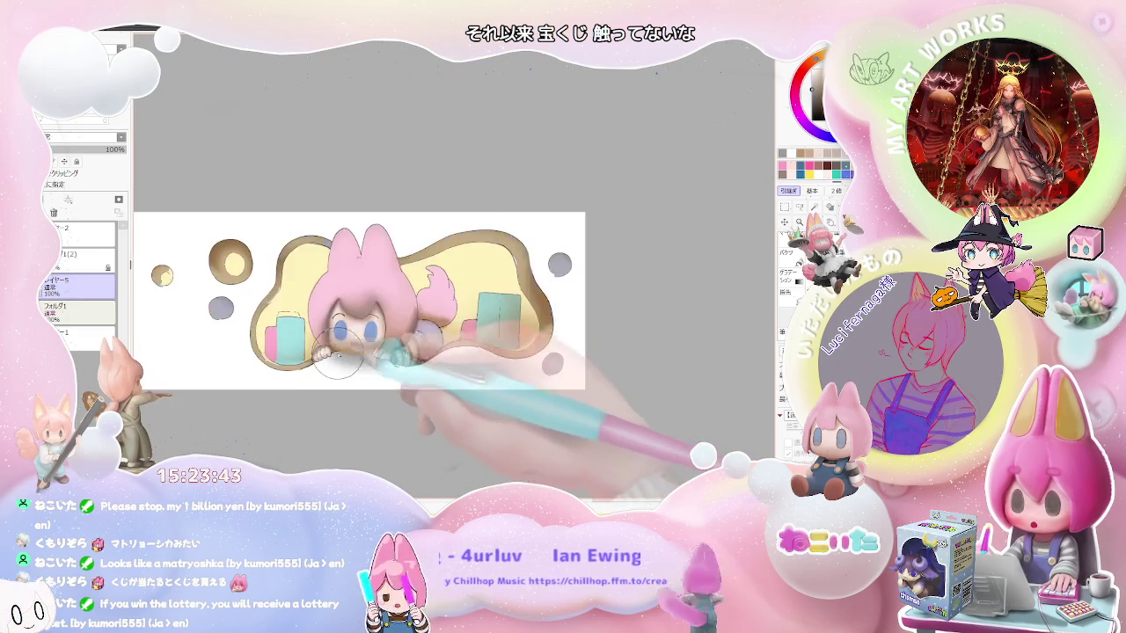
pyautogui.scroll(1, 378, 334)
pyautogui.scroll(1, 291, 380)
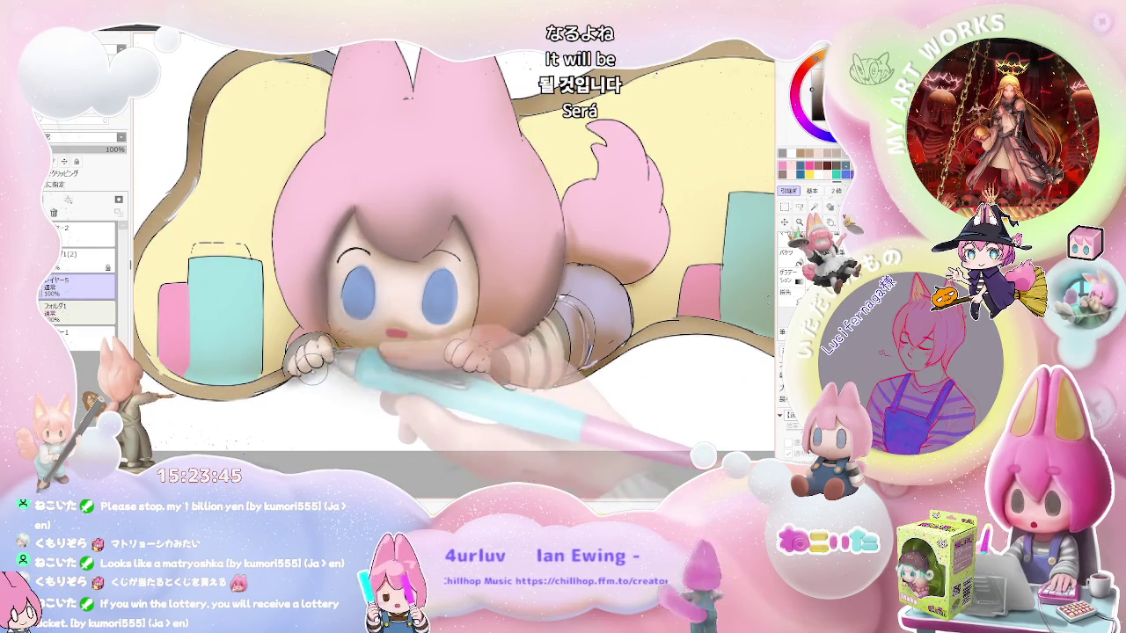
pyautogui.scroll(-2, 360, 358)
pyautogui.scroll(-1, 359, 358)
pyautogui.scroll(-1, 358, 358)
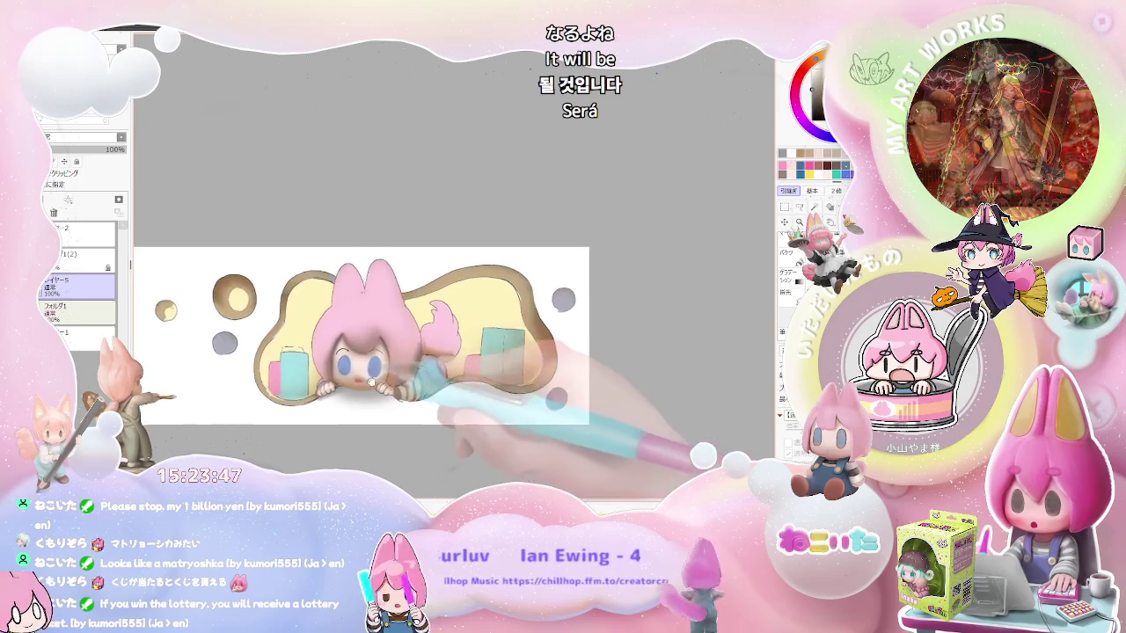
pyautogui.scroll(1, 358, 358)
pyautogui.scroll(1, 358, 365)
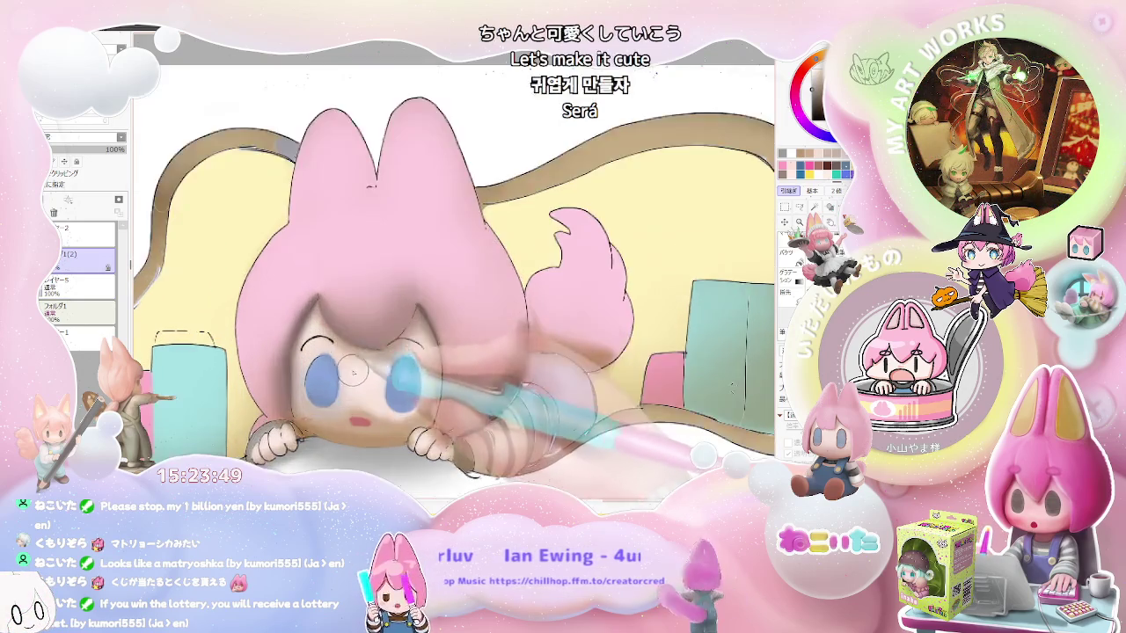
pyautogui.scroll(1, 352, 370)
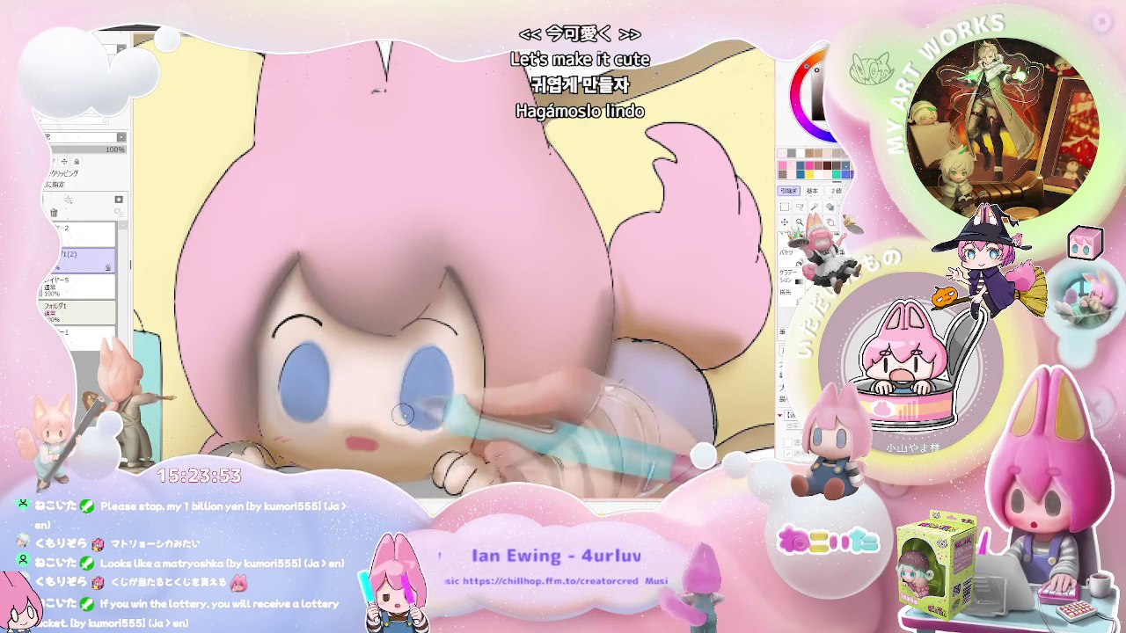
pyautogui.scroll(-2, 393, 424)
pyautogui.scroll(-1, 393, 424)
# - Tilt the canvas diagonally and soften the pink blush under the right eye
pyautogui.press('End')
pyautogui.scroll(2, 339, 361)
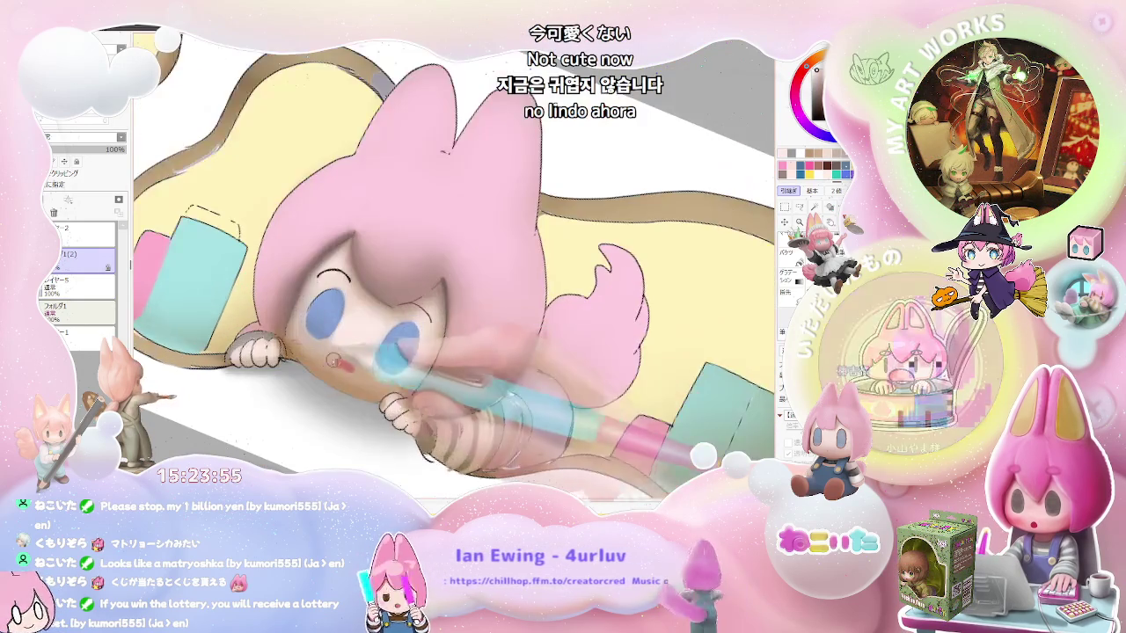
pyautogui.scroll(1, 339, 361)
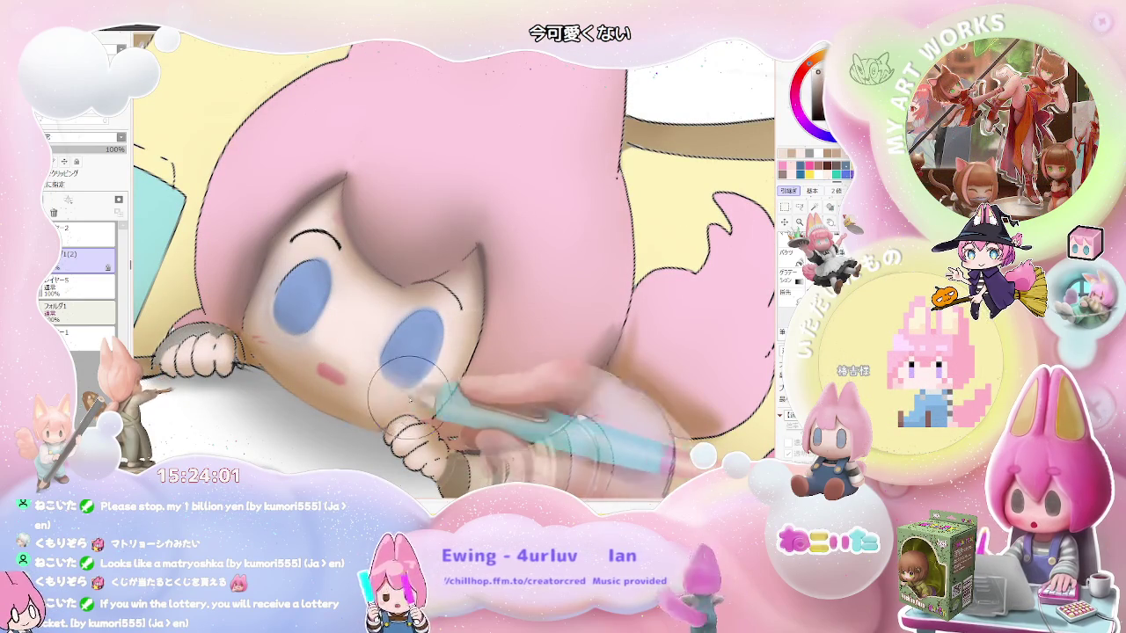
pyautogui.scroll(-2, 448, 374)
pyautogui.scroll(-1, 449, 374)
pyautogui.press('End')
pyautogui.press('End')
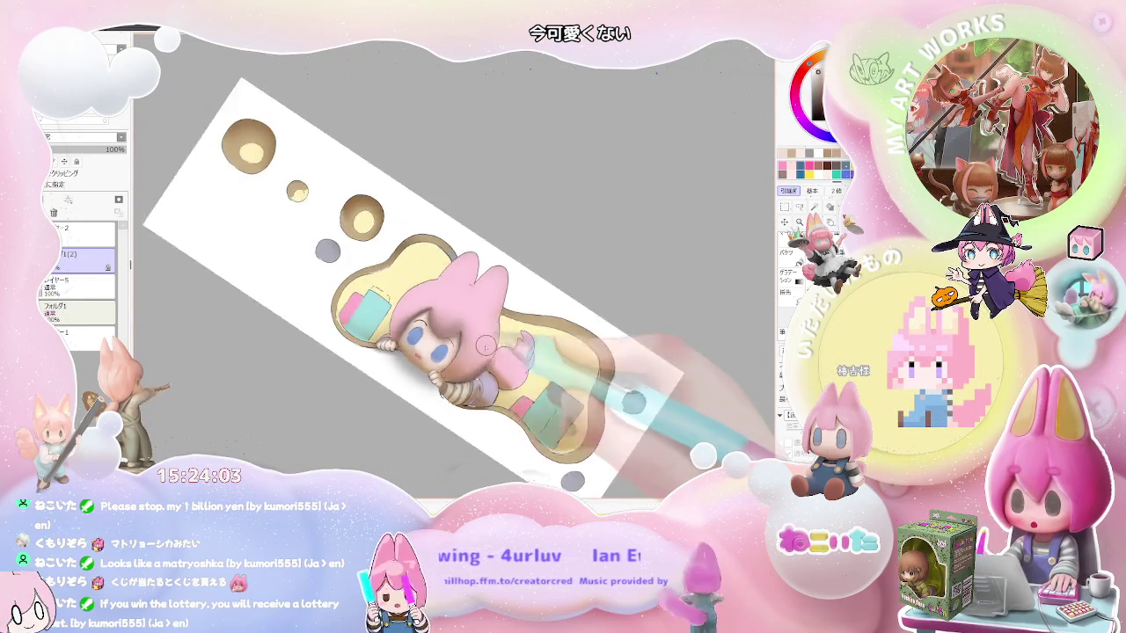
pyautogui.press('End')
# - Reset the canvas upright and blend the skin shading around the eyes with the blur brush
pyautogui.scroll(2, 425, 341)
pyautogui.scroll(2, 396, 347)
pyautogui.scroll(2, 346, 356)
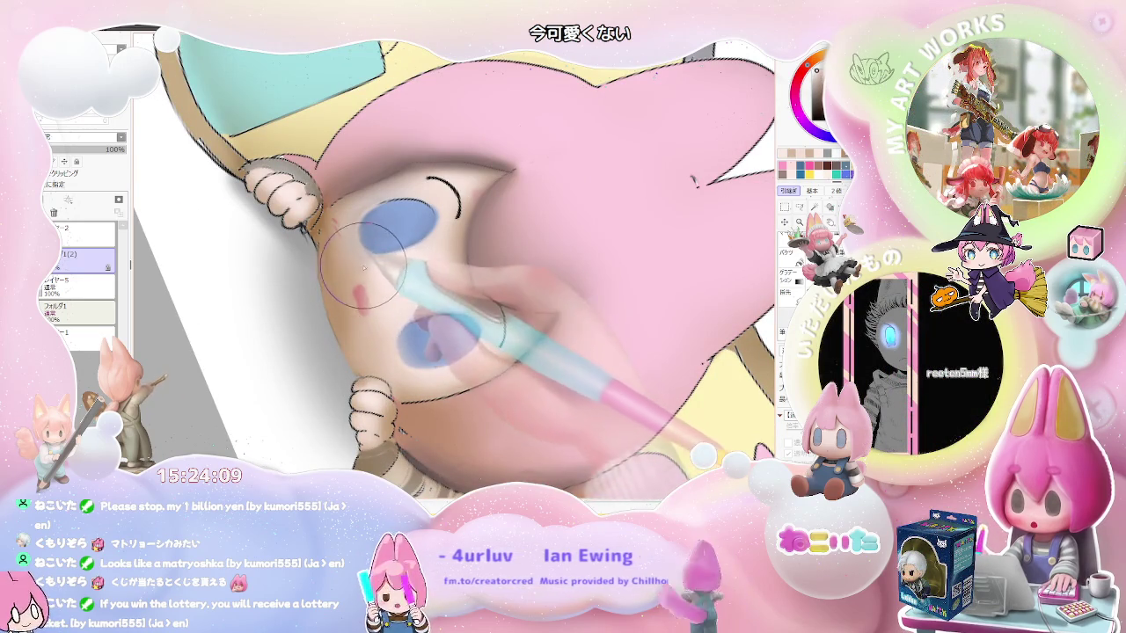
pyautogui.scroll(-3, 457, 282)
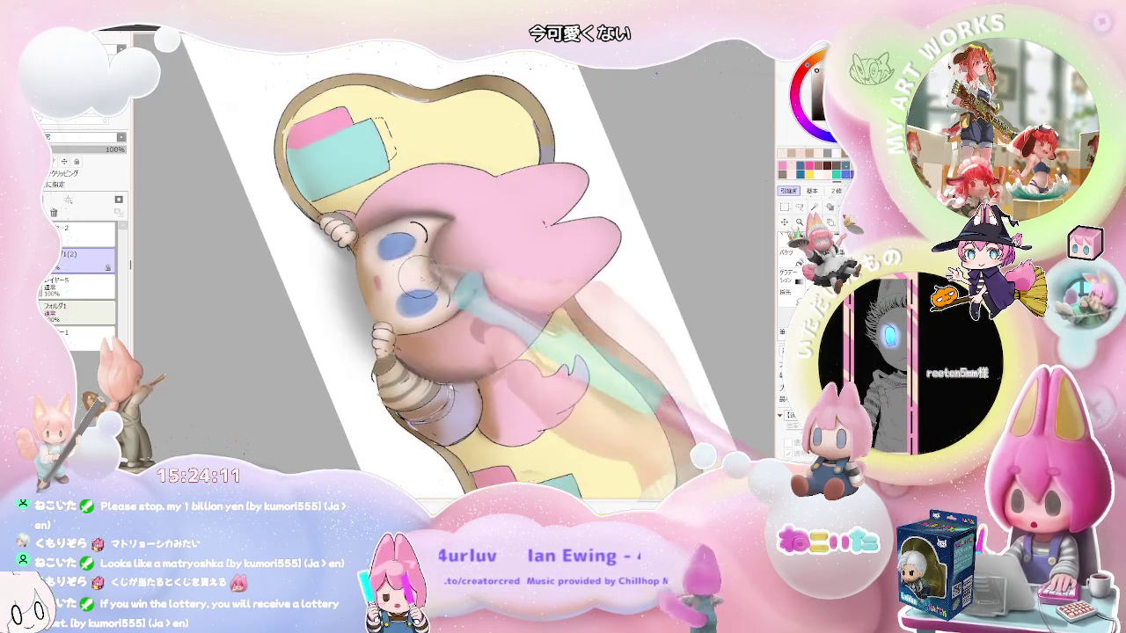
pyautogui.scroll(-1, 457, 282)
pyautogui.press('Home')
pyautogui.scroll(1, 455, 282)
pyautogui.scroll(3, 422, 299)
pyautogui.scroll(1, 396, 321)
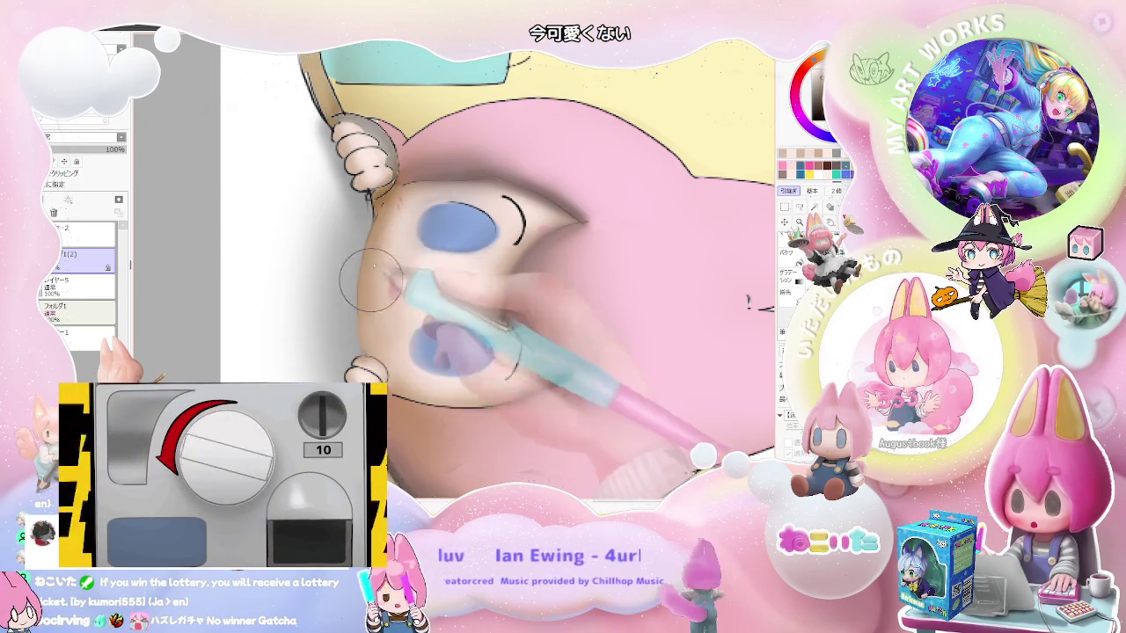
pyautogui.scroll(-2, 387, 268)
pyautogui.scroll(-1, 423, 290)
pyautogui.scroll(-1, 475, 316)
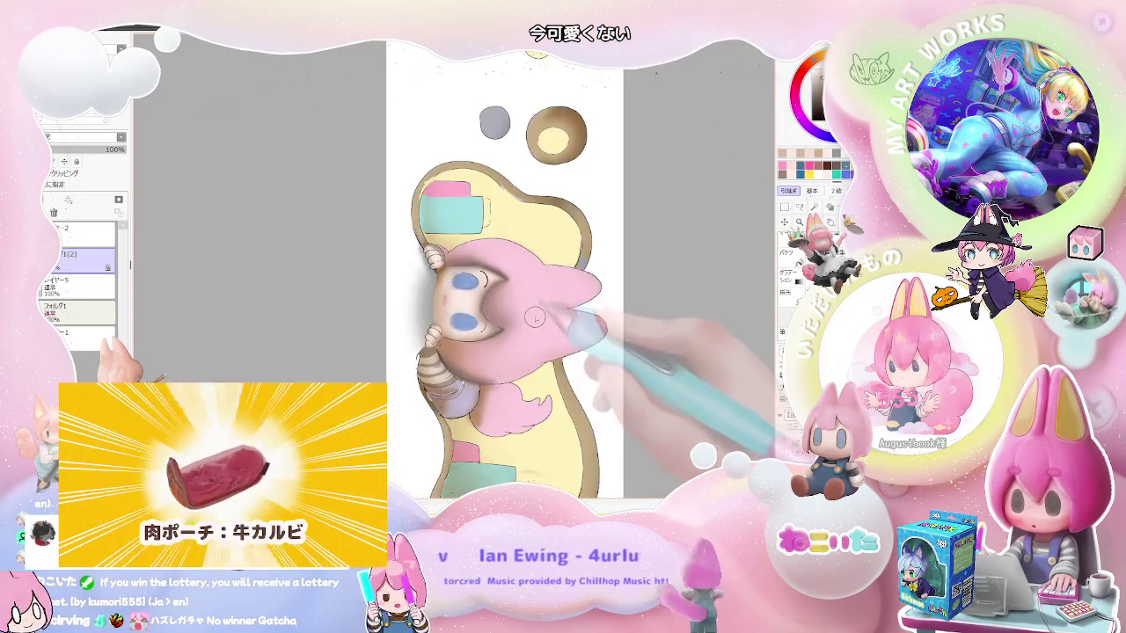
pyautogui.scroll(-1, 524, 344)
pyautogui.scroll(2, 510, 339)
pyautogui.scroll(2, 414, 334)
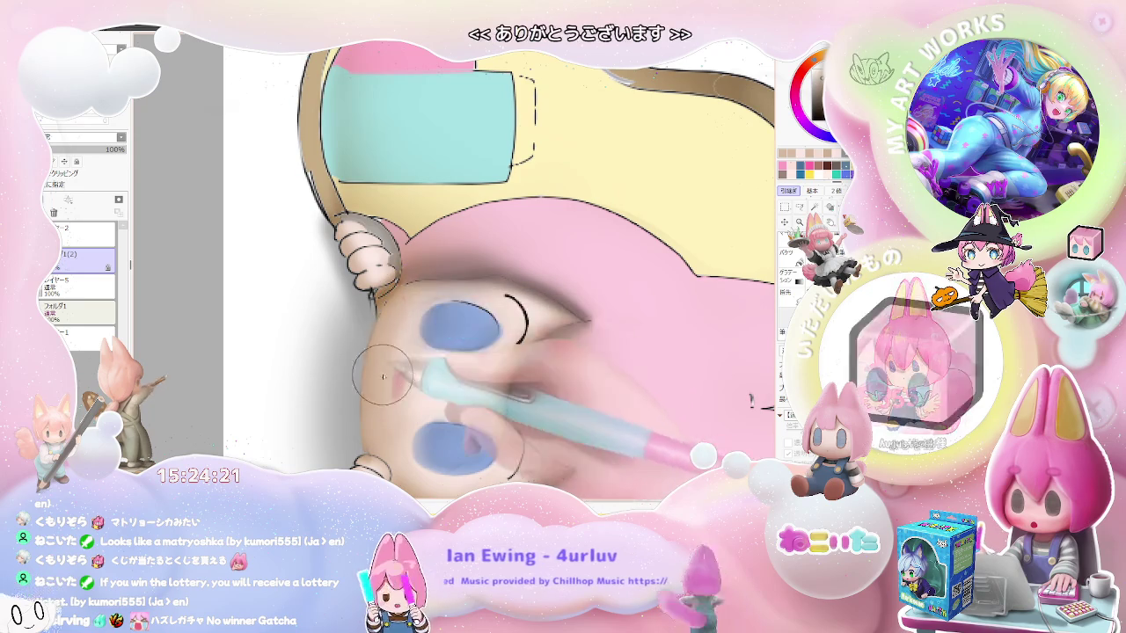
pyautogui.scroll(-1, 378, 365)
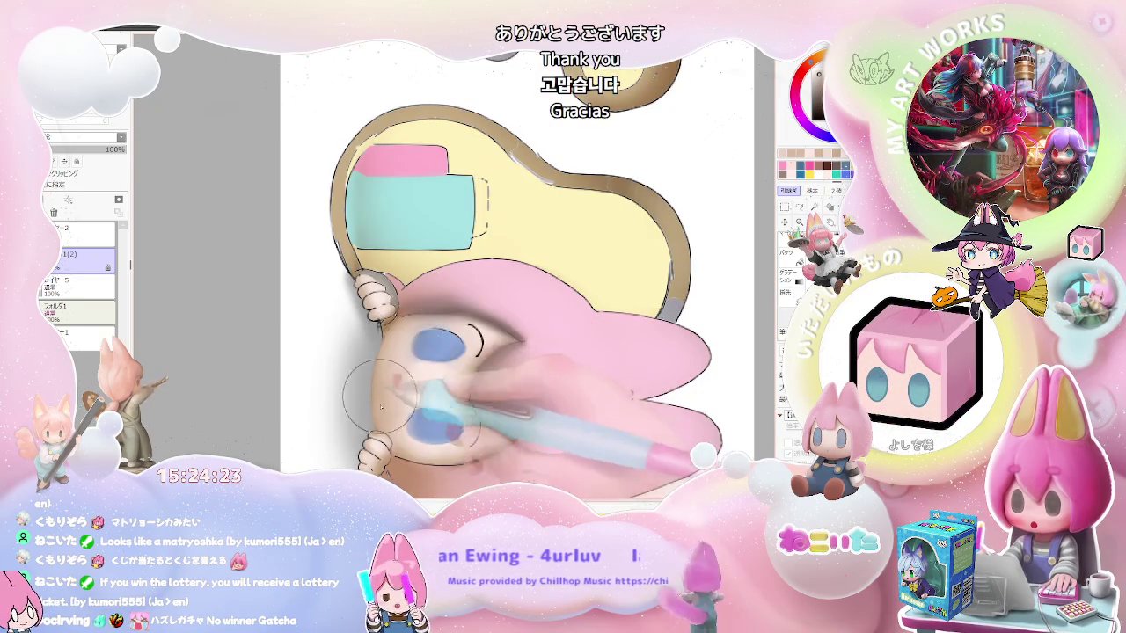
pyautogui.scroll(-2, 397, 416)
pyautogui.scroll(-1, 440, 290)
pyautogui.scroll(-1, 488, 352)
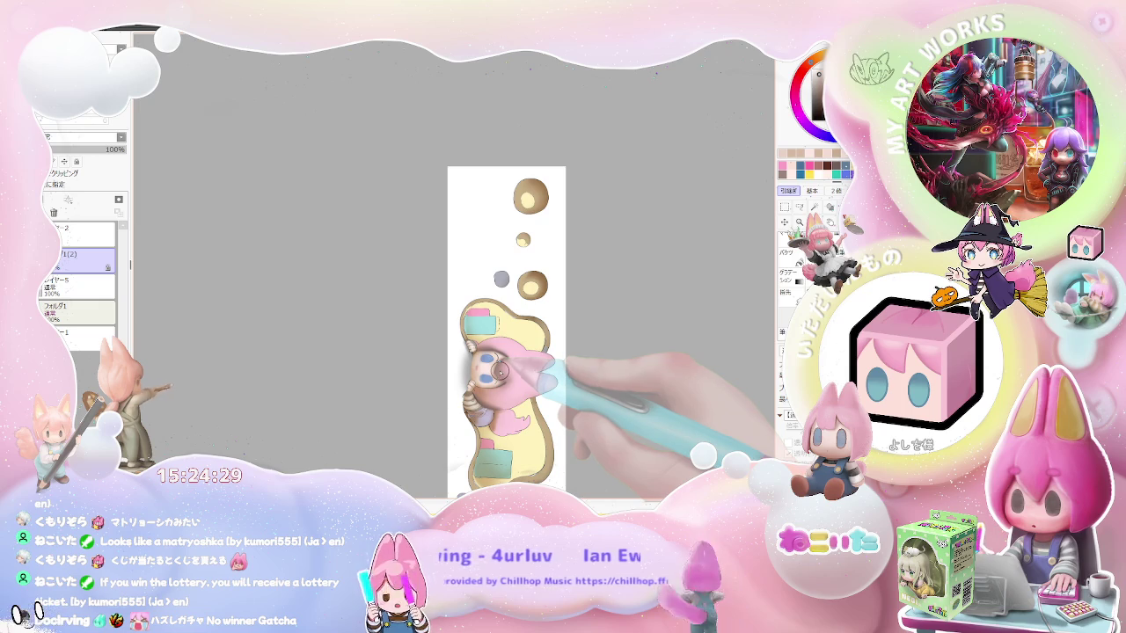
pyautogui.scroll(2, 497, 369)
pyautogui.scroll(1, 460, 365)
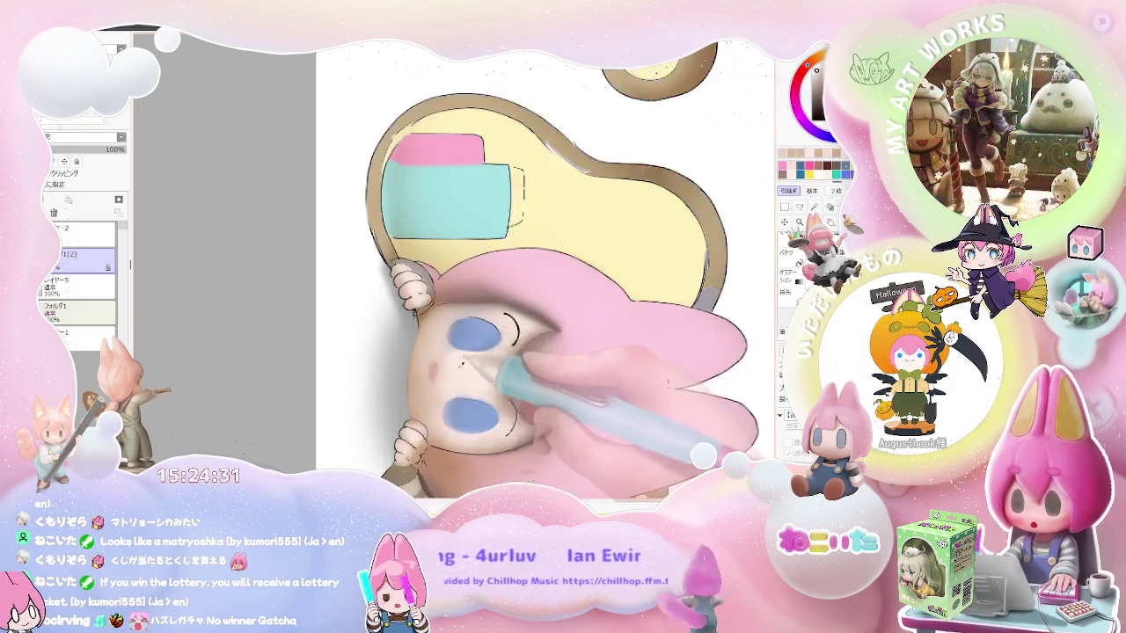
pyautogui.scroll(1, 460, 365)
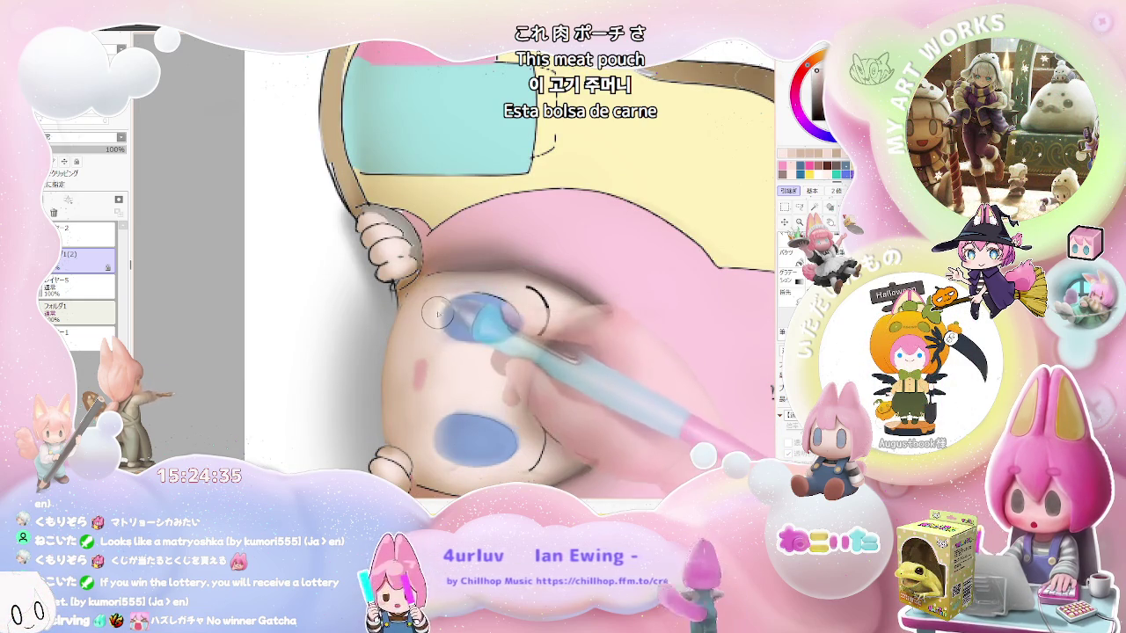
pyautogui.scroll(-2, 440, 332)
pyautogui.scroll(-1, 561, 375)
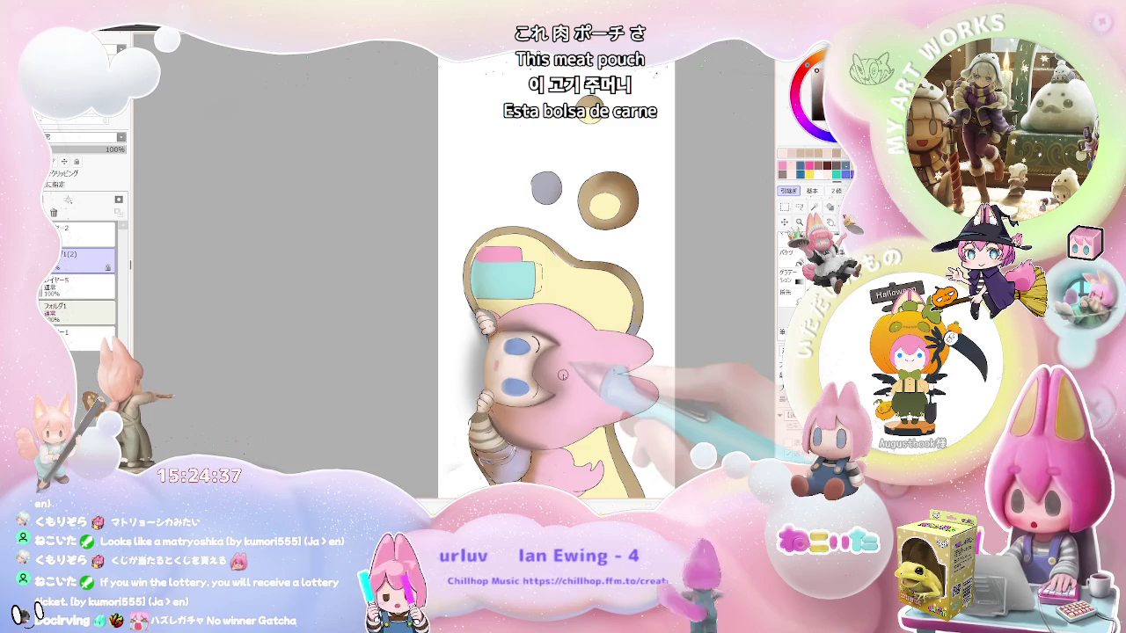
pyautogui.scroll(1, 563, 375)
pyautogui.scroll(1, 528, 374)
pyautogui.scroll(2, 475, 372)
pyautogui.scroll(1, 407, 371)
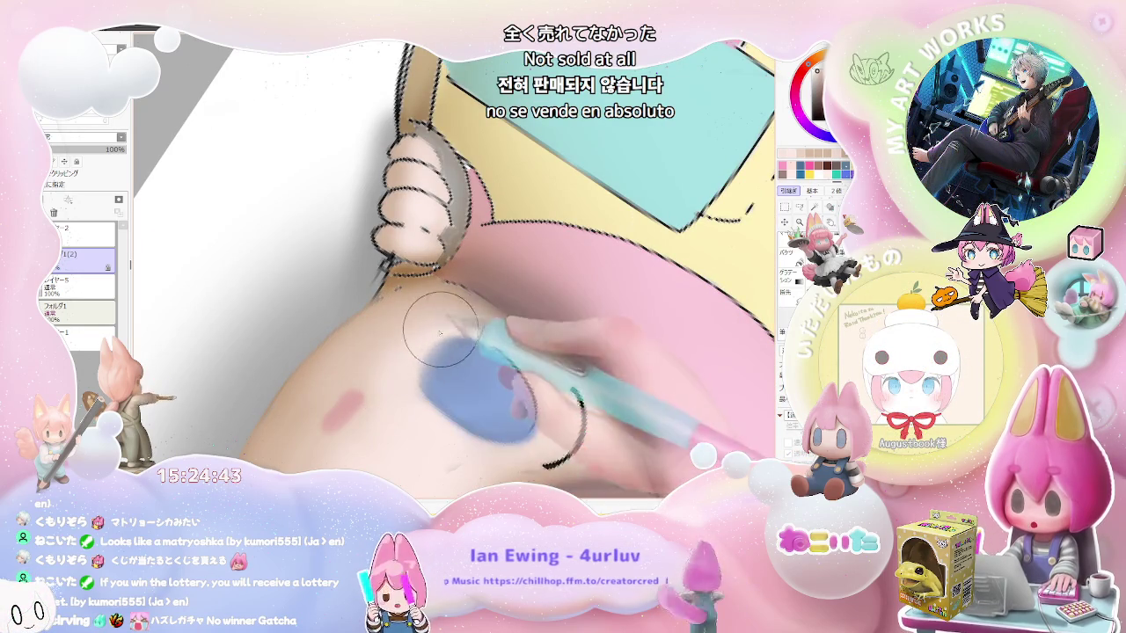
pyautogui.scroll(-2, 422, 342)
pyautogui.scroll(-1, 592, 398)
pyautogui.scroll(-2, 592, 397)
pyautogui.scroll(-1, 585, 403)
pyautogui.scroll(-1, 576, 408)
pyautogui.scroll(1, 288, 309)
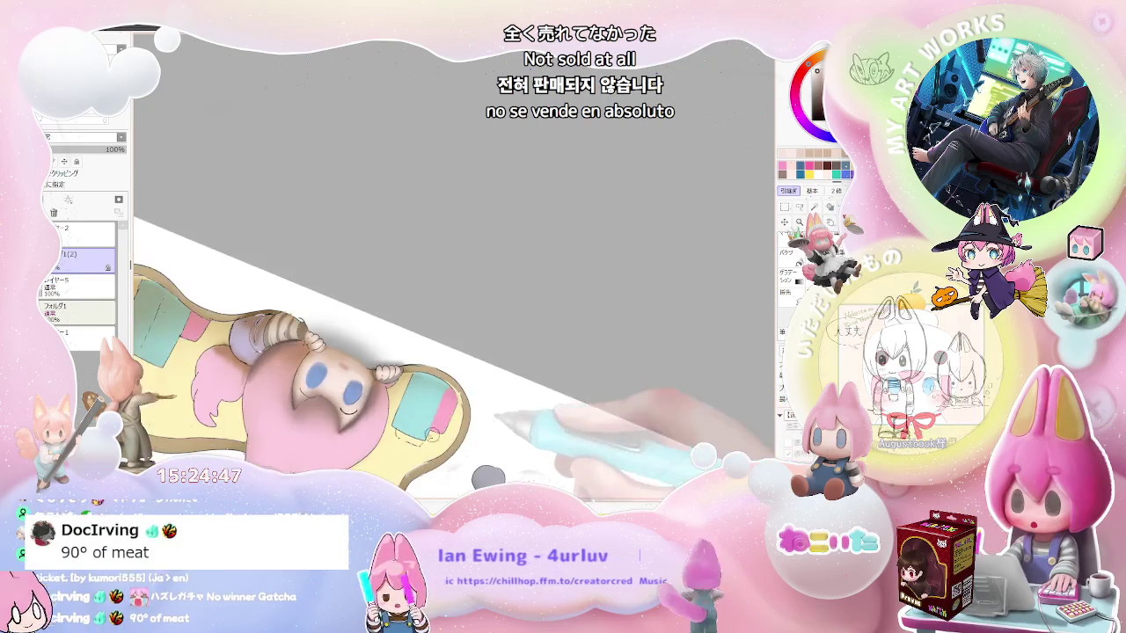
pyautogui.scroll(1, 287, 309)
pyautogui.scroll(1, 288, 310)
pyautogui.scroll(1, 288, 310)
# - Shrink the blur brush to a tiny size and blend fine shading right next to the blue eyes
pyautogui.moveTo(287, 309); pyautogui.dragTo(280, 301)
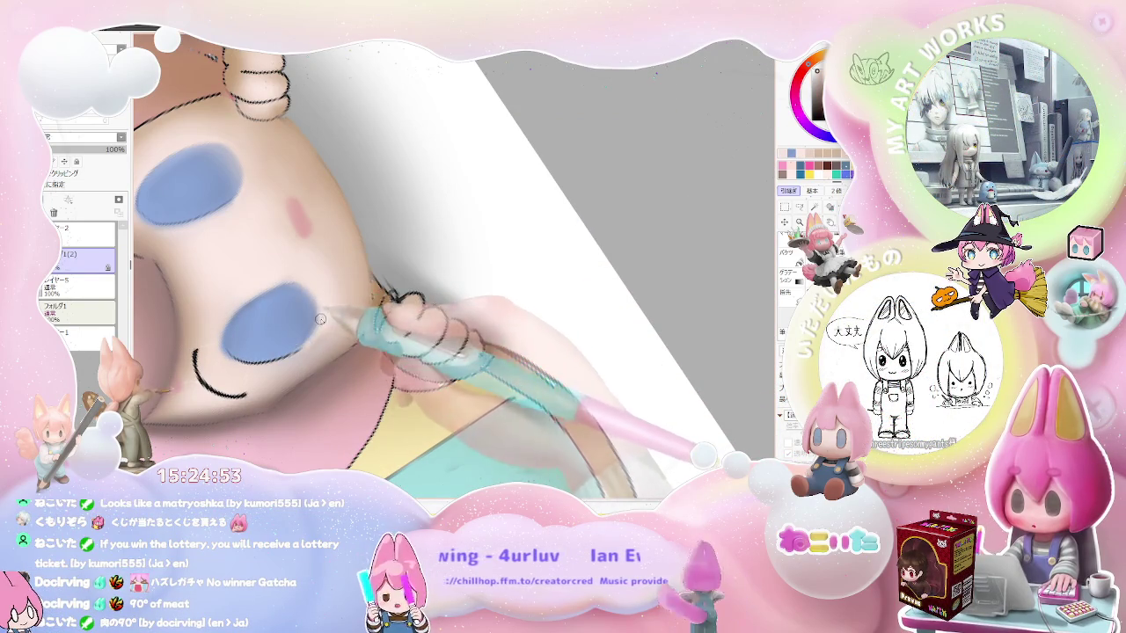
pyautogui.scroll(-1, 319, 321)
pyautogui.scroll(-1, 319, 321)
pyautogui.scroll(-1, 320, 321)
pyautogui.scroll(1, 437, 372)
pyautogui.scroll(1, 405, 361)
pyautogui.scroll(1, 375, 352)
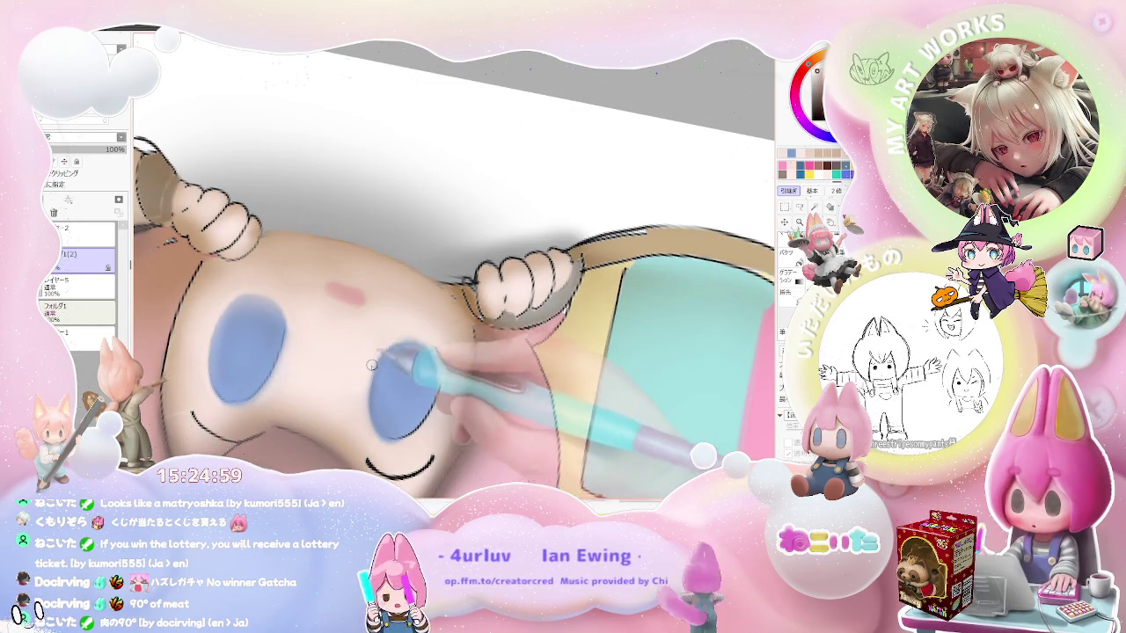
pyautogui.scroll(-1, 416, 342)
pyautogui.scroll(-1, 428, 362)
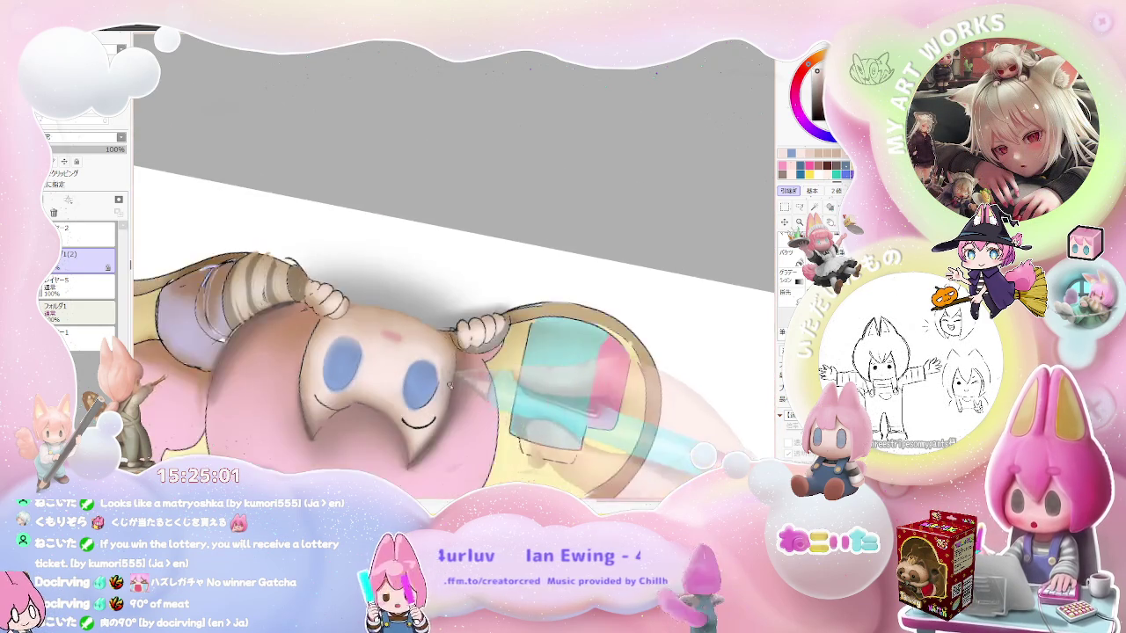
pyautogui.scroll(-1, 444, 395)
pyautogui.scroll(-1, 461, 423)
# - Tilt the canvas about 45° counter-clockwise and soften the face shading at that angle
pyautogui.moveTo(461, 424)
pyautogui.mouseDown()
pyautogui.moveTo(464, 402)
pyautogui.moveTo(403, 366)
pyautogui.mouseUp()
pyautogui.scroll(1, 360, 365)
pyautogui.scroll(1, 347, 353)
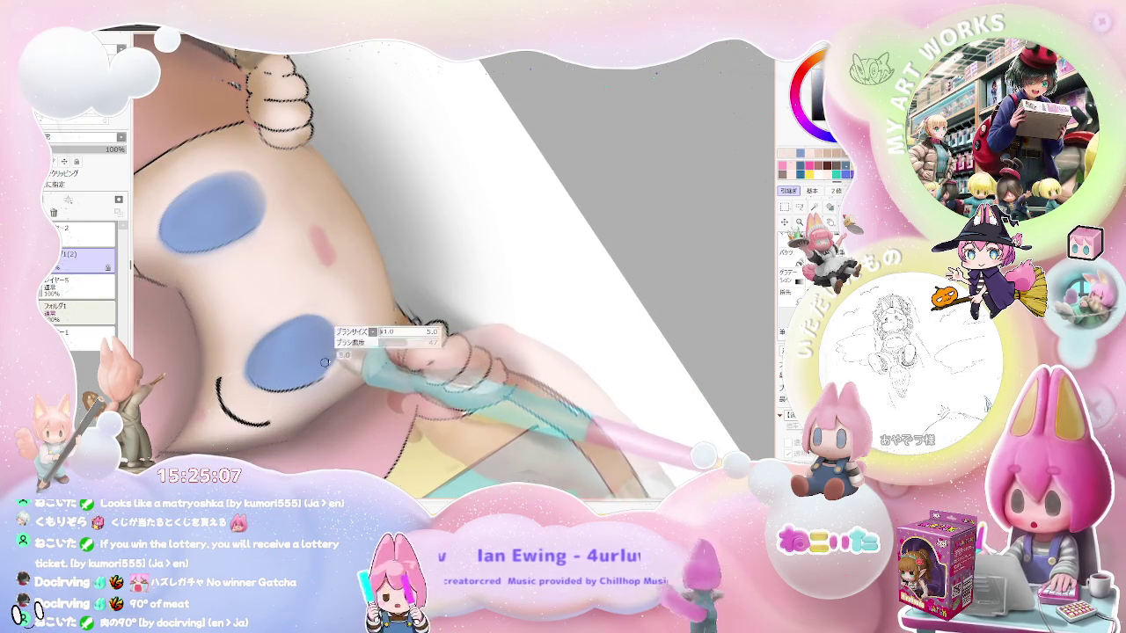
pyautogui.scroll(-2, 327, 360)
pyautogui.scroll(-2, 401, 345)
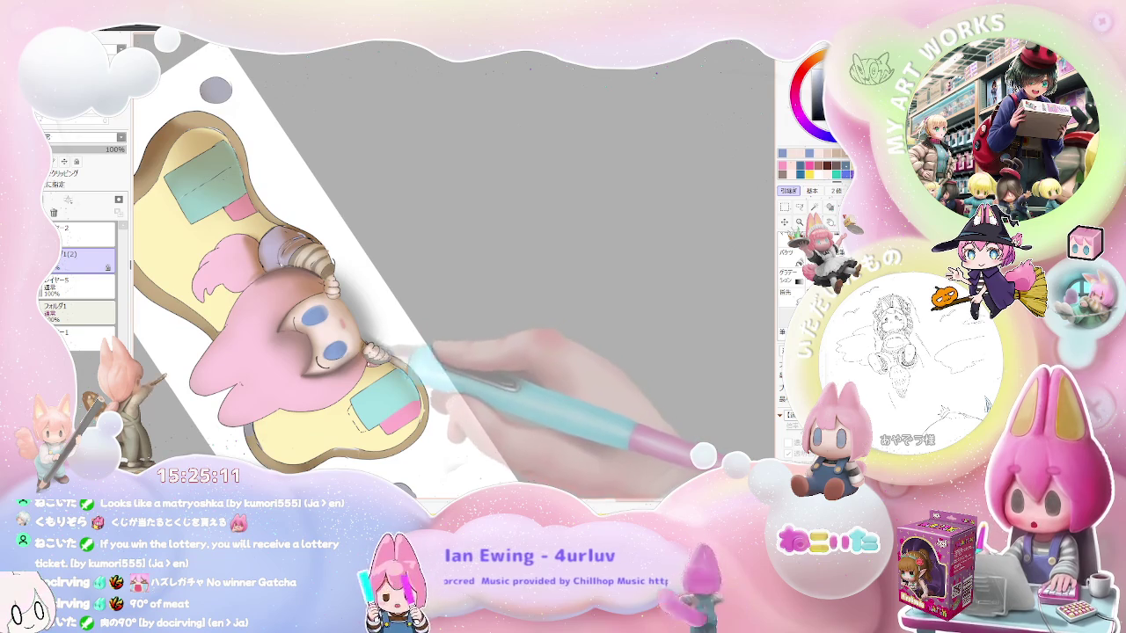
pyautogui.scroll(1, 387, 350)
pyautogui.scroll(1, 385, 370)
pyautogui.scroll(1, 384, 385)
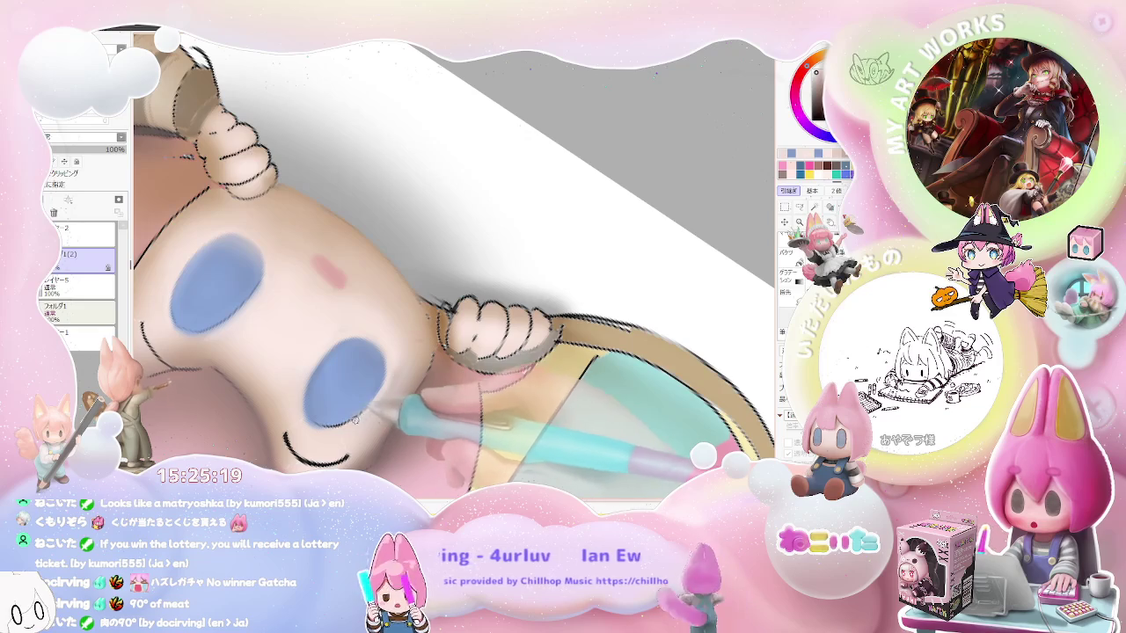
pyautogui.scroll(-2, 380, 396)
pyautogui.scroll(-1, 382, 394)
pyautogui.scroll(-1, 384, 392)
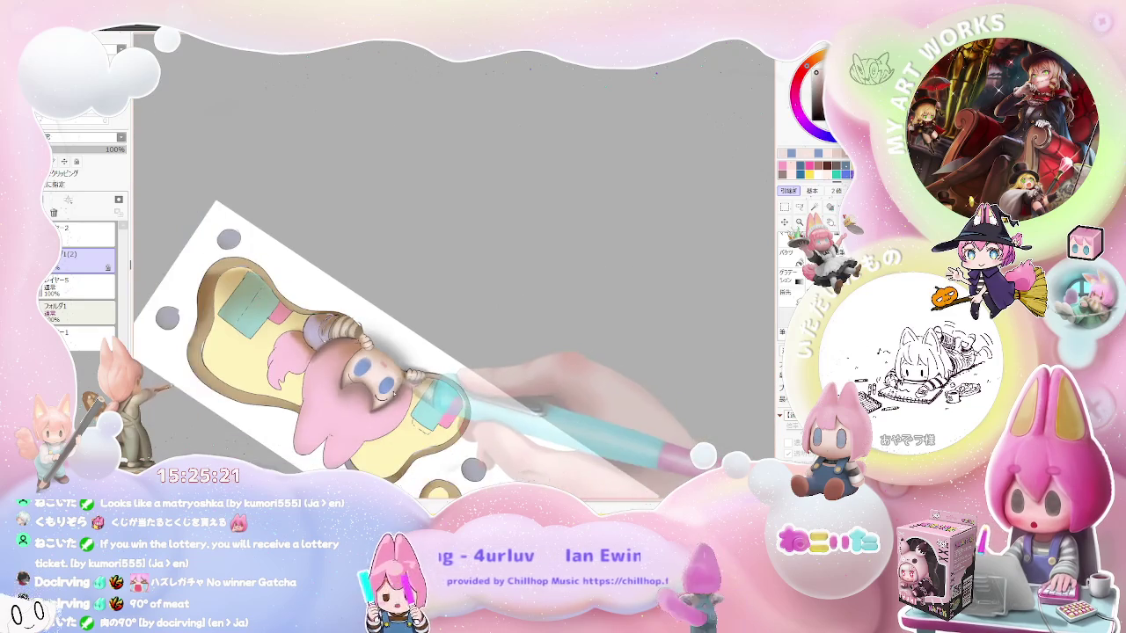
# - Turn the canvas back nearly upright and finish blending the face shading around the eyes
pyautogui.press('End')
pyautogui.press('End')
pyautogui.press('End')
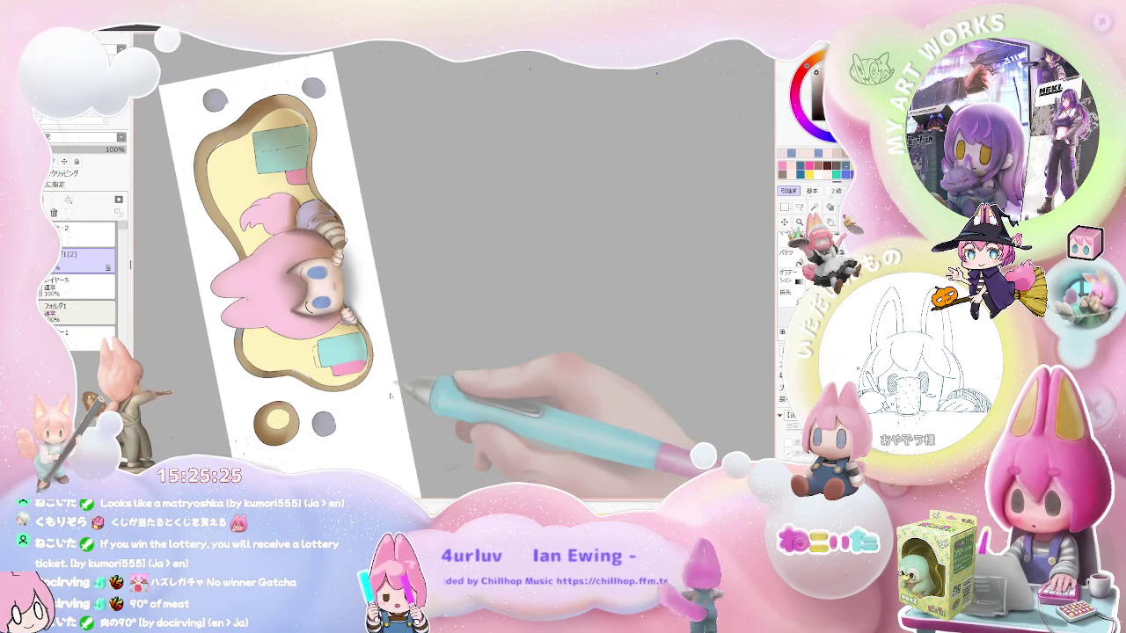
pyautogui.scroll(2, 390, 396)
pyautogui.scroll(1, 360, 356)
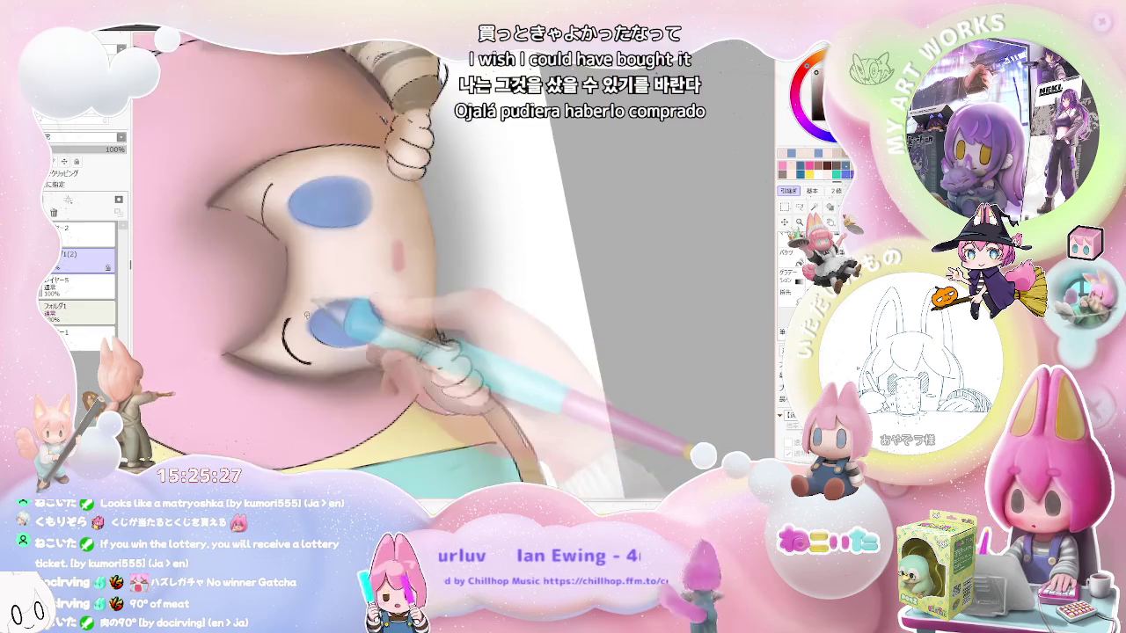
pyautogui.scroll(1, 317, 343)
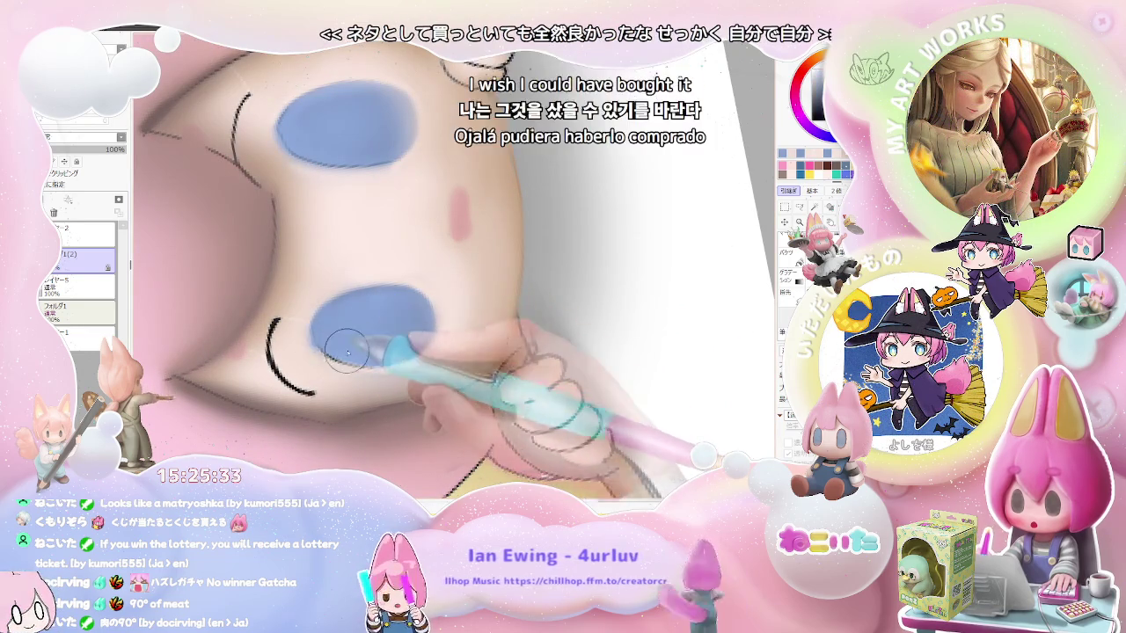
pyautogui.scroll(-1, 399, 340)
pyautogui.scroll(-1, 399, 340)
pyautogui.scroll(-1, 409, 333)
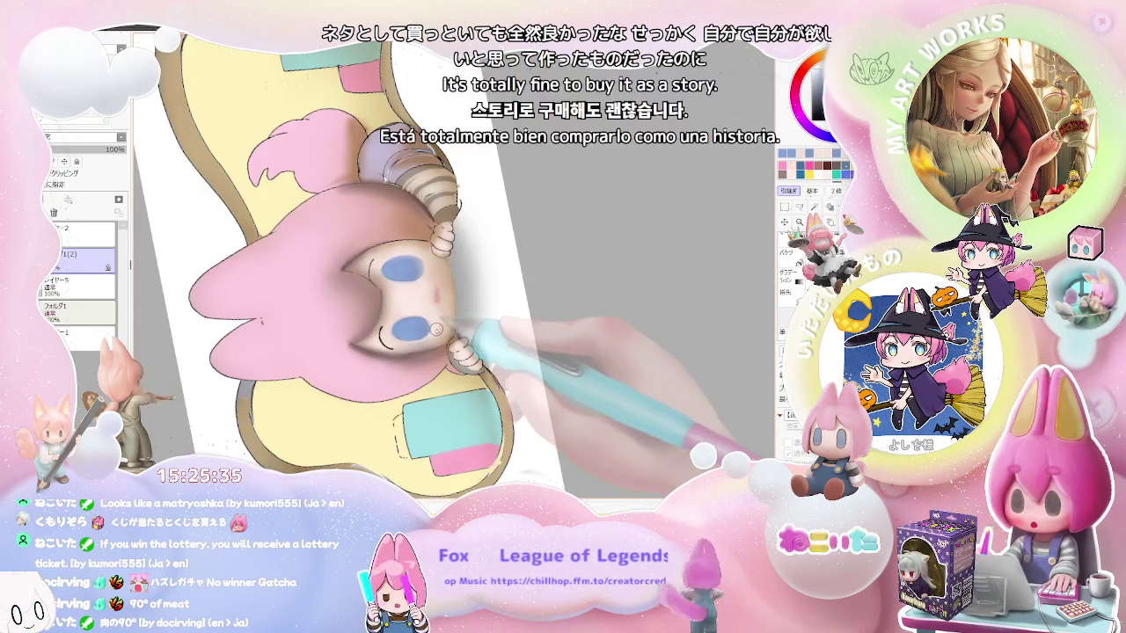
pyautogui.scroll(-1, 422, 325)
pyautogui.press('End')
pyautogui.press('End')
pyautogui.press('End')
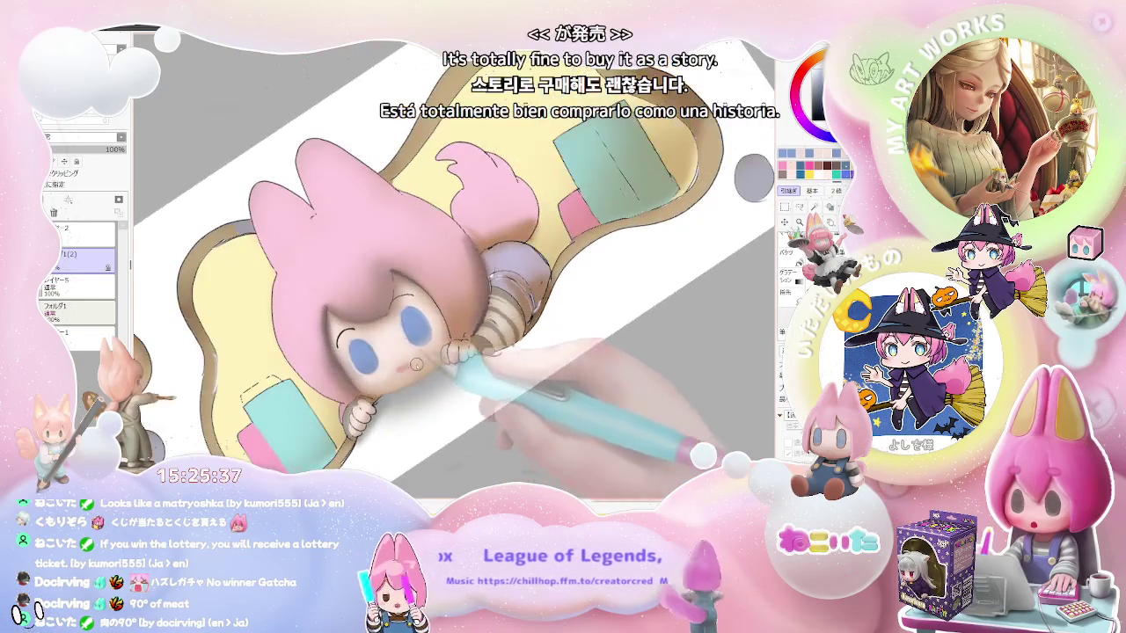
# - Rotate the canvas counter-clockwise and blend the pink hair's shadow across the face
pyautogui.scroll(2, 359, 325)
pyautogui.scroll(2, 352, 348)
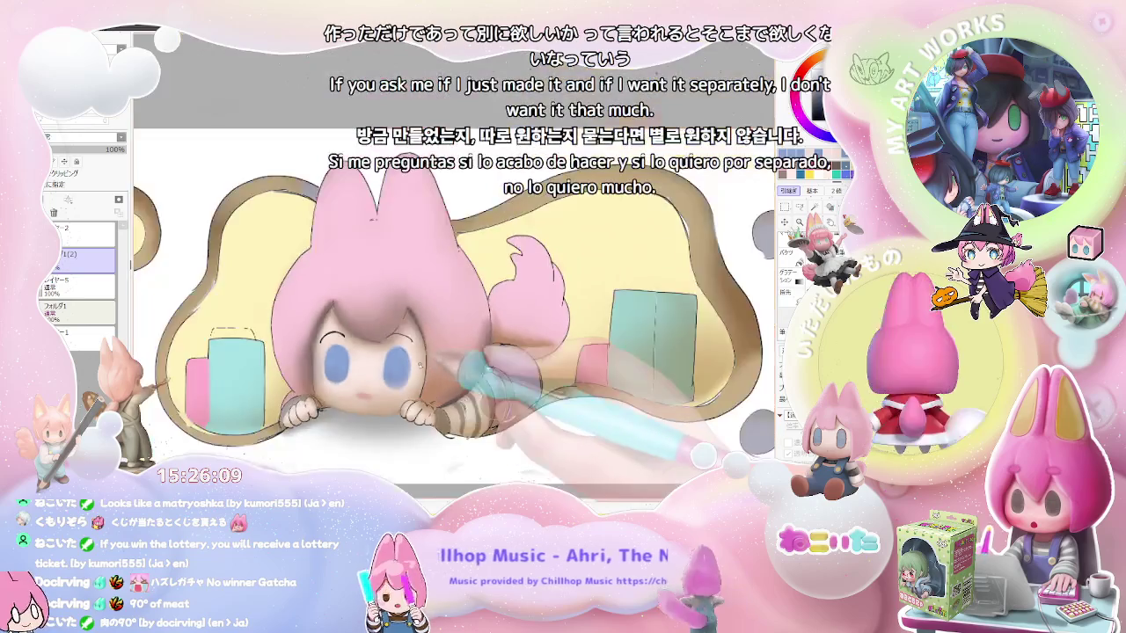
pyautogui.press('Delete')
pyautogui.press('Delete')
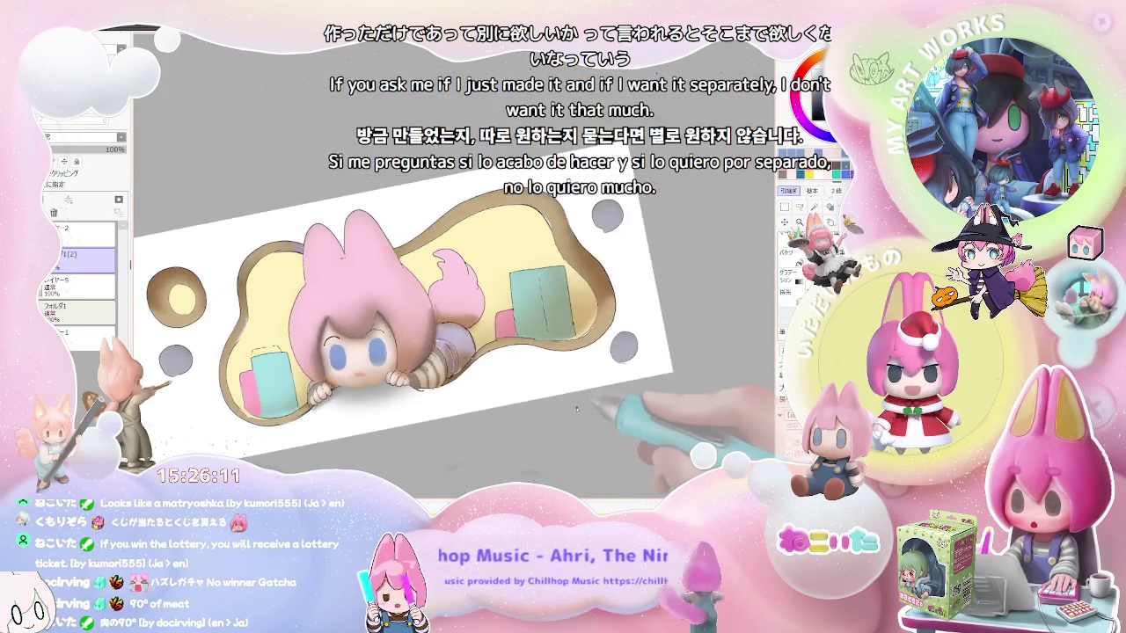
pyautogui.press('Delete')
pyautogui.press('Delete')
pyautogui.press('Delete')
pyautogui.press('Delete')
pyautogui.scroll(5, 578, 410)
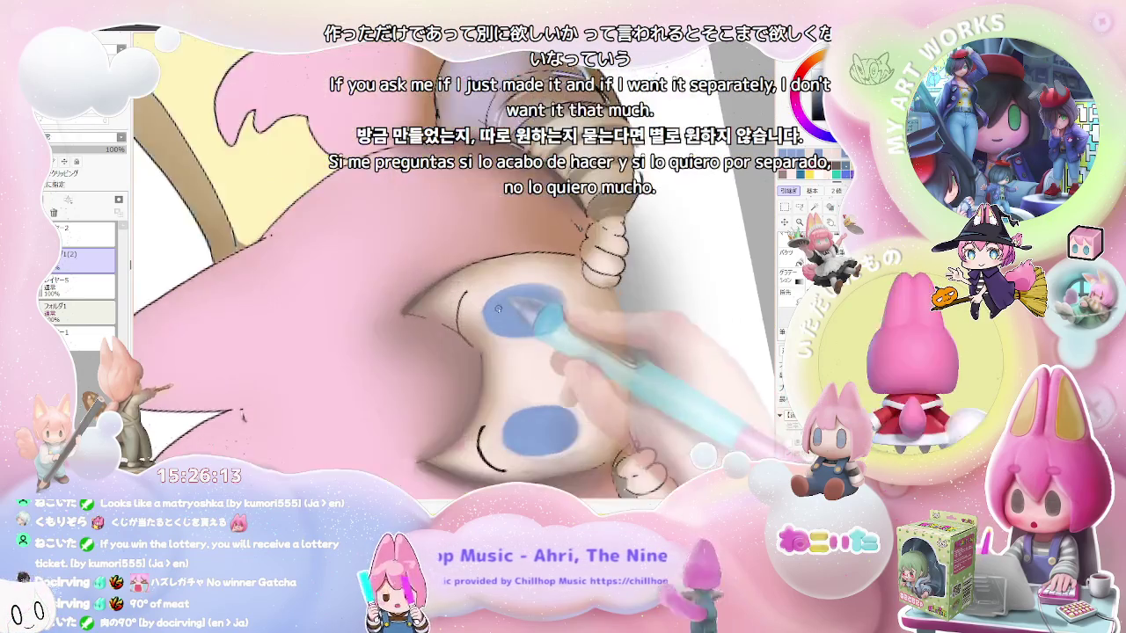
pyautogui.press('Delete')
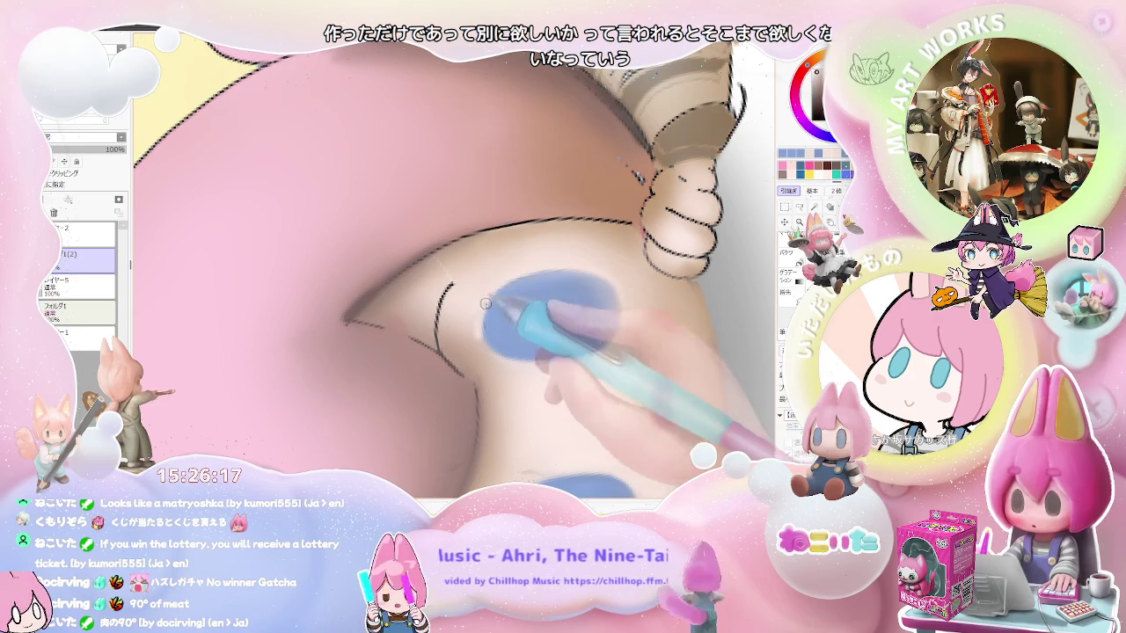
pyautogui.scroll(-2, 634, 306)
pyautogui.scroll(-2, 634, 305)
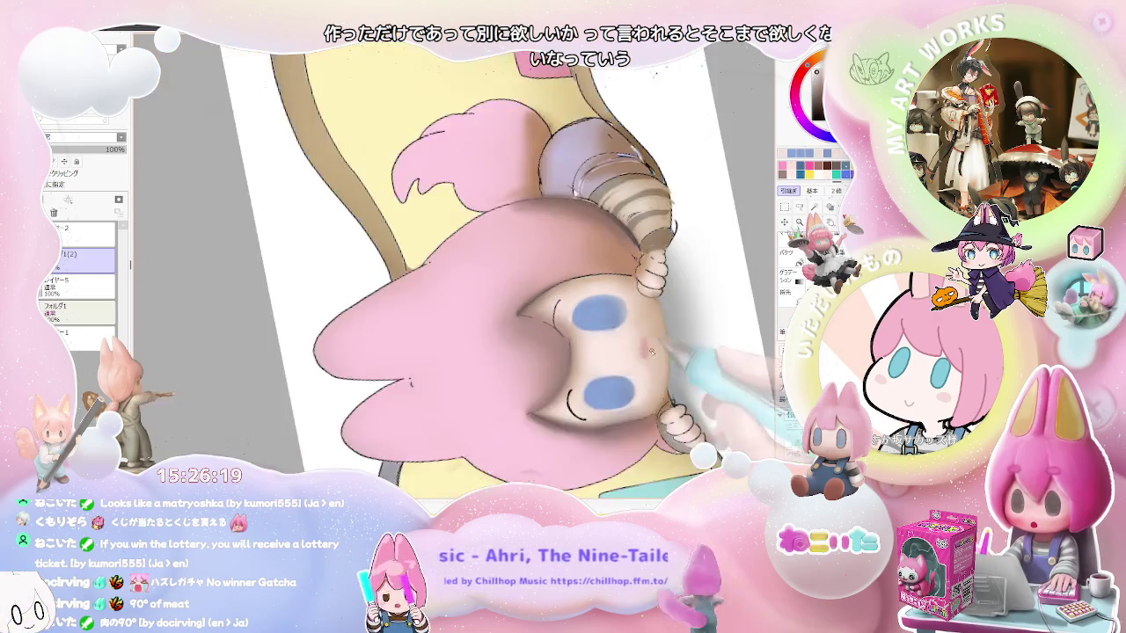
pyautogui.scroll(-2, 621, 334)
pyautogui.scroll(-2, 602, 370)
pyautogui.press('Delete')
# - With a smaller blur brush, soften the cheek blush between the eyes and around the mouth
pyautogui.scroll(2, 587, 392)
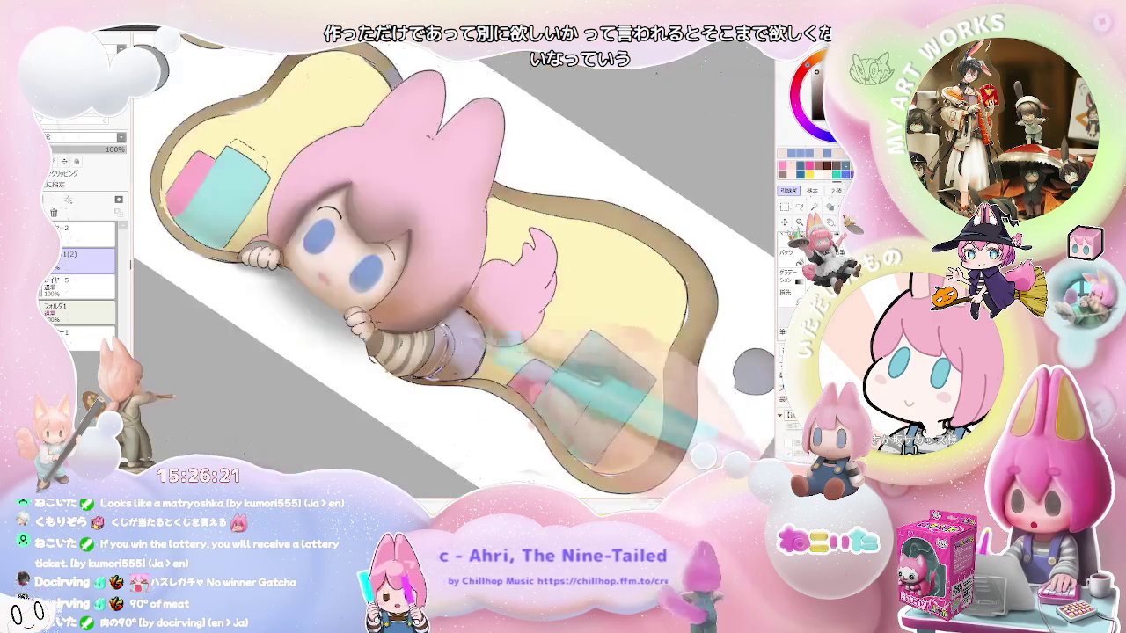
pyautogui.scroll(2, 439, 334)
pyautogui.scroll(2, 359, 277)
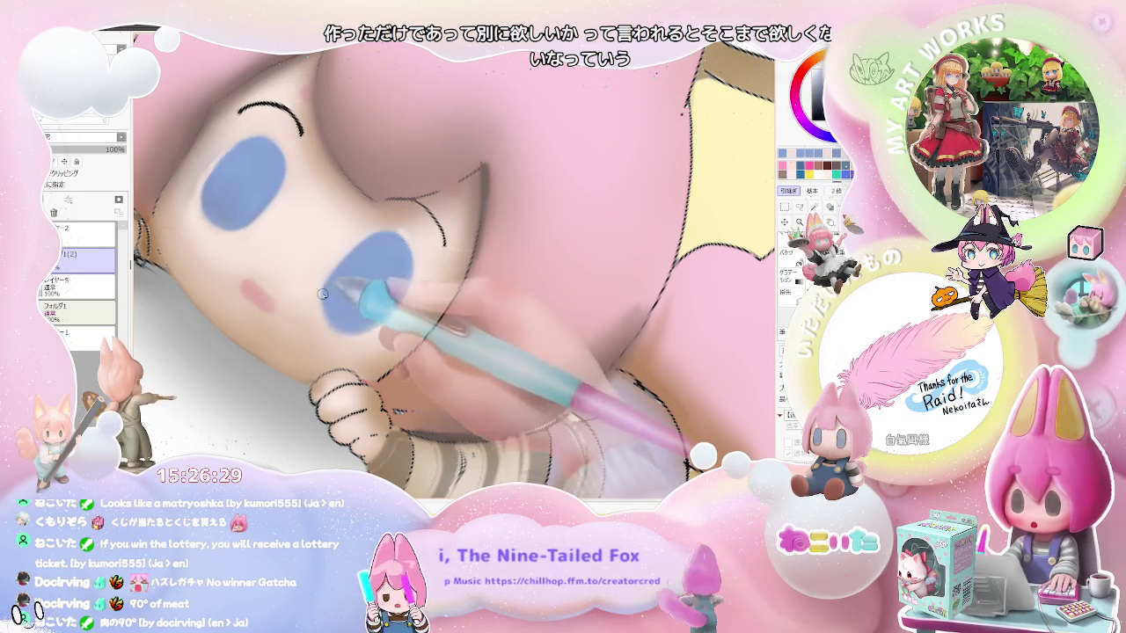
pyautogui.scroll(-2, 324, 312)
pyautogui.scroll(-2, 370, 312)
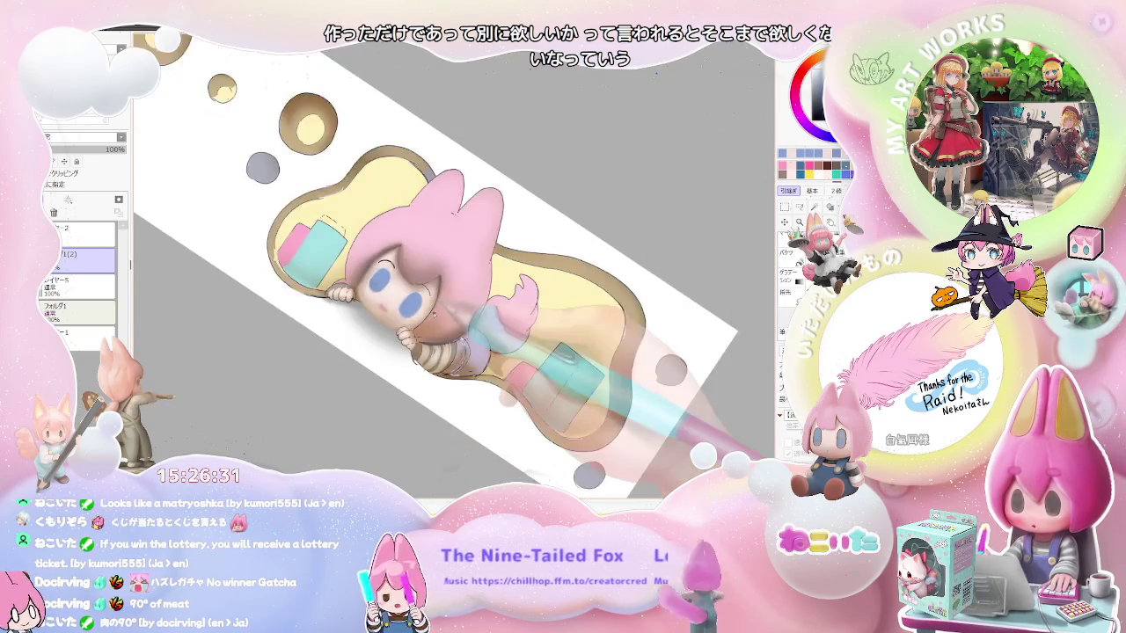
pyautogui.scroll(-1, 434, 312)
pyautogui.scroll(2, 431, 290)
pyautogui.scroll(1, 426, 264)
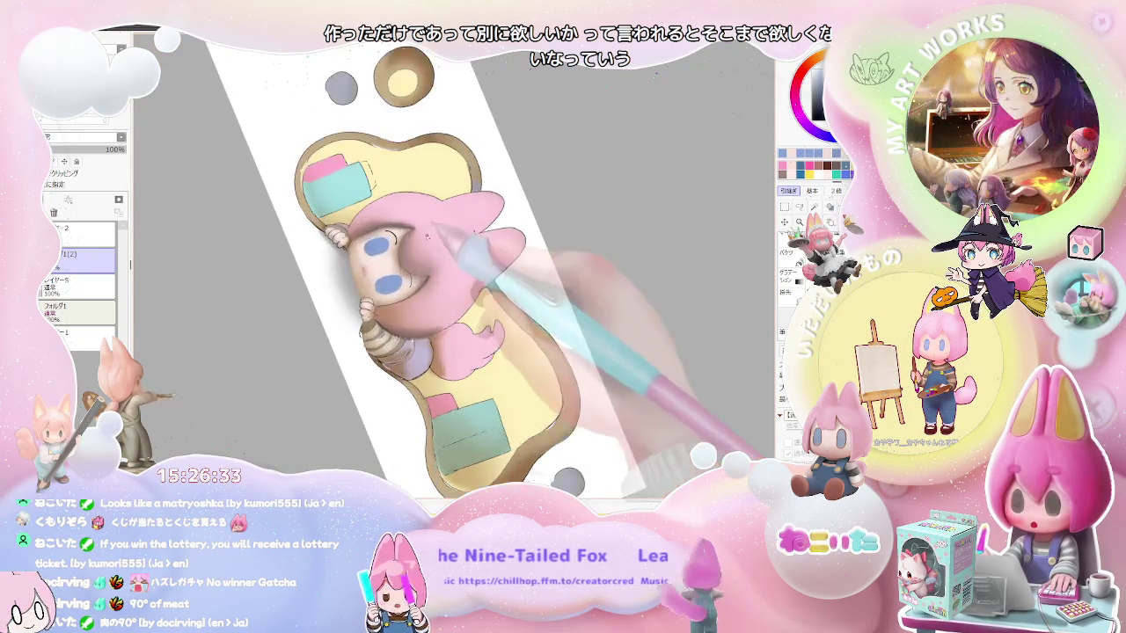
pyautogui.scroll(2, 425, 249)
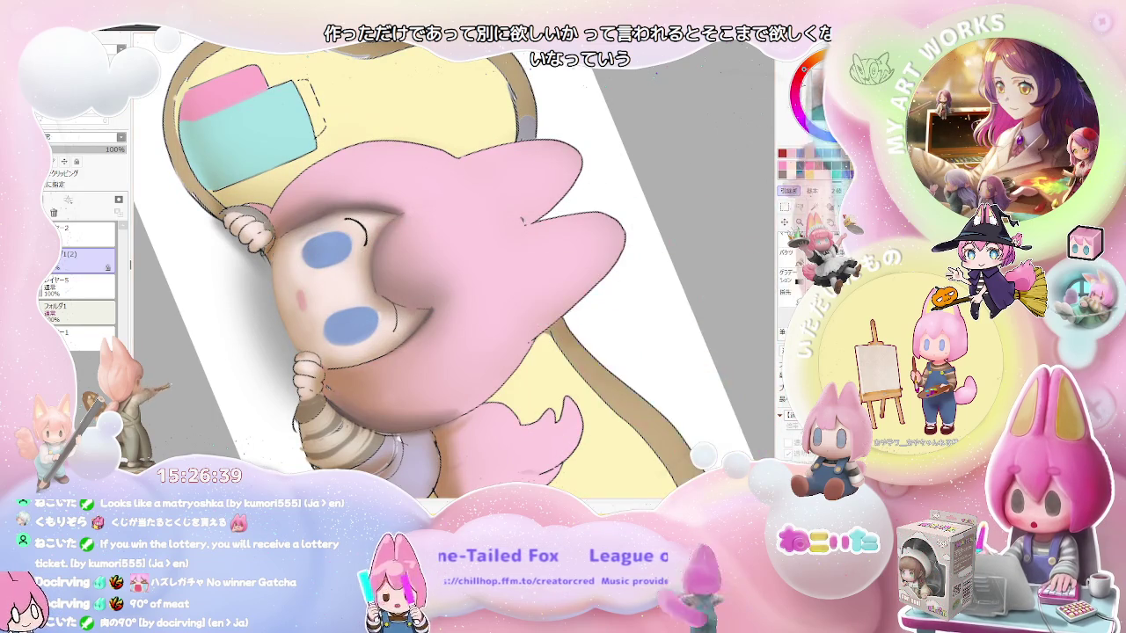
pyautogui.press('[')
pyautogui.press('[')
pyautogui.press('[')
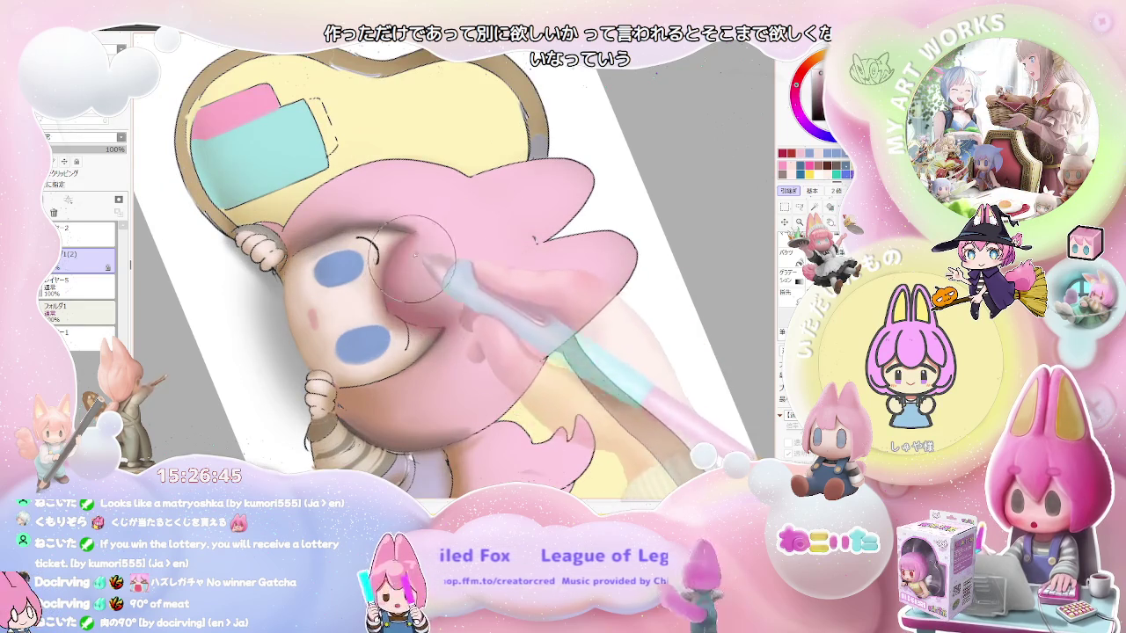
pyautogui.scroll(-5, 440, 312)
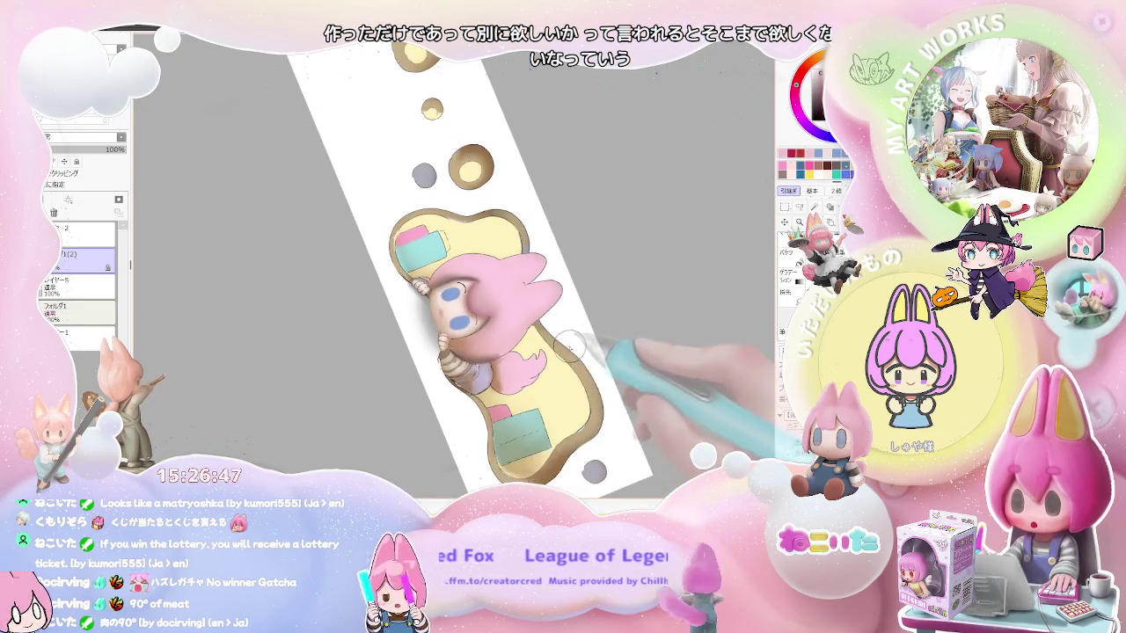
pyautogui.scroll(2, 513, 336)
pyautogui.scroll(3, 493, 343)
pyautogui.scroll(1, 431, 352)
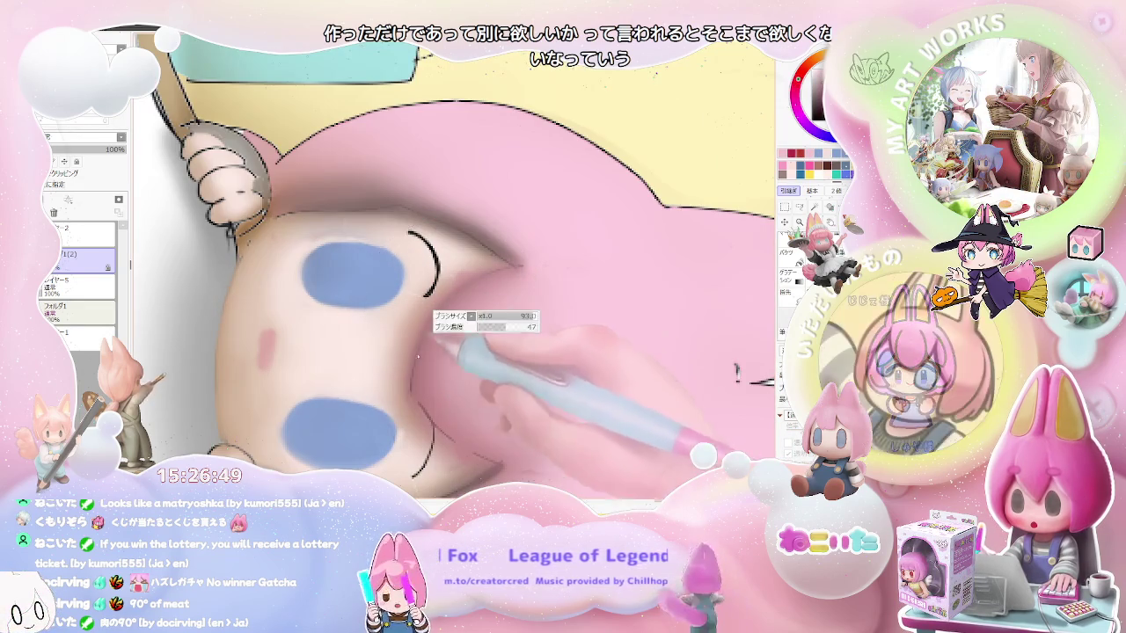
# - Shrink the blending brush to size 15, then 1, for detail work on the tilted face
pyautogui.press('[')
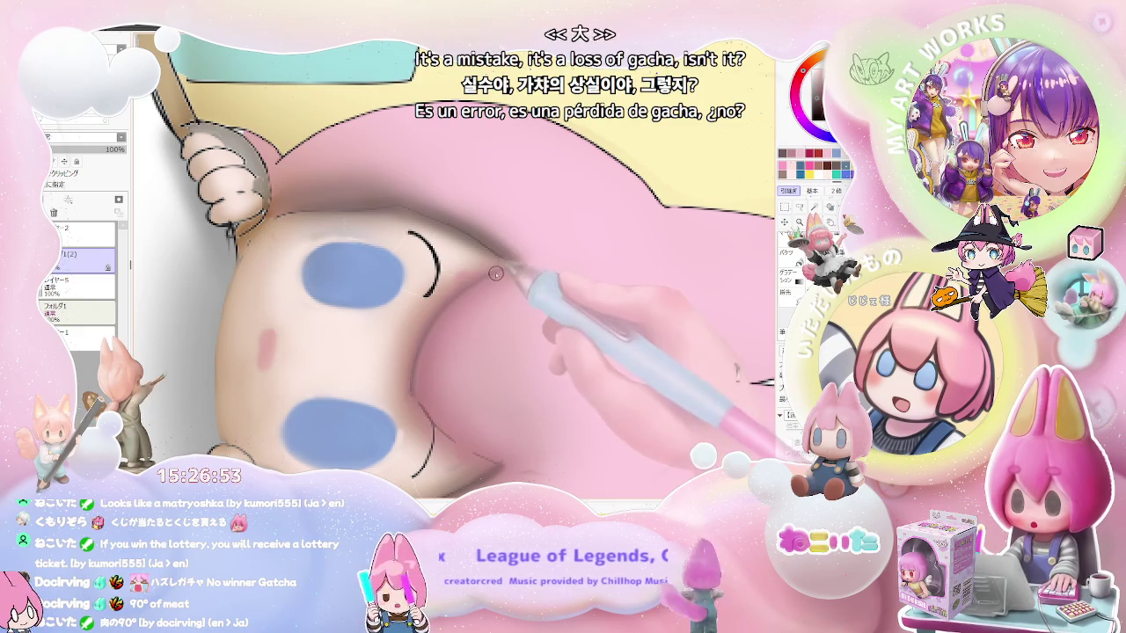
pyautogui.scroll(-2, 528, 299)
pyautogui.scroll(-2, 580, 334)
pyautogui.scroll(-1, 628, 370)
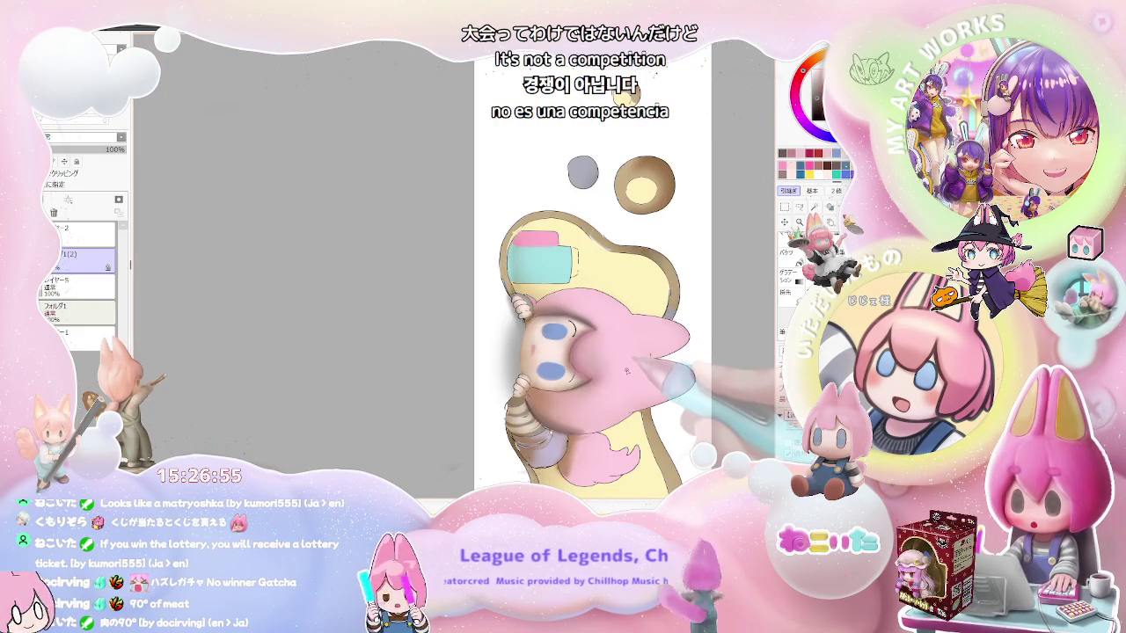
pyautogui.moveTo(628, 370); pyautogui.dragTo(557, 399)
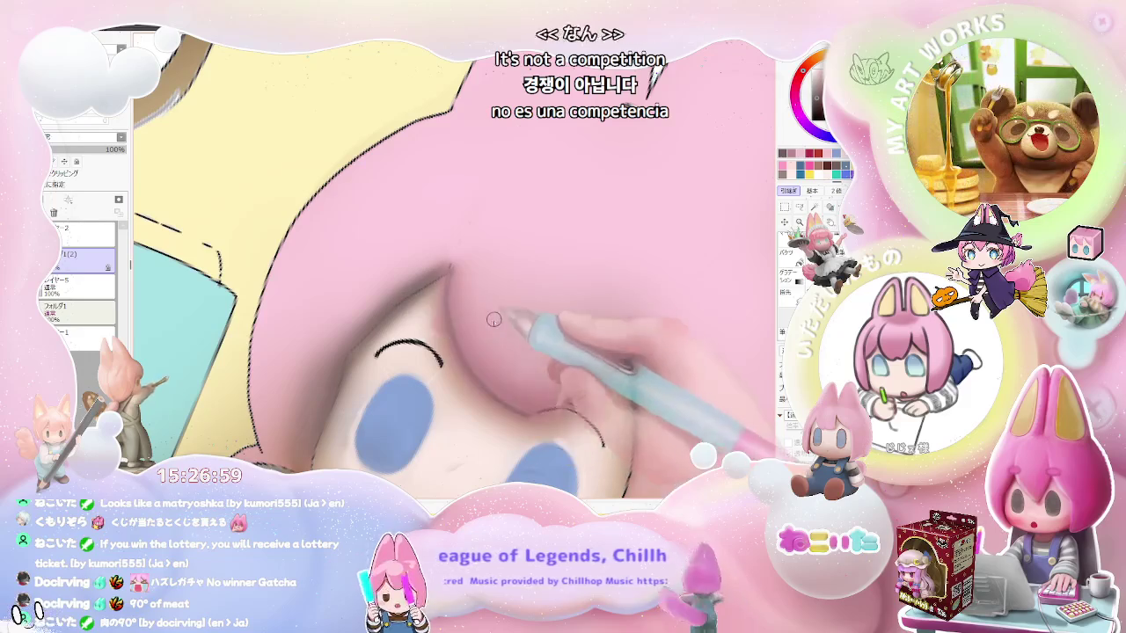
pyautogui.press('[')
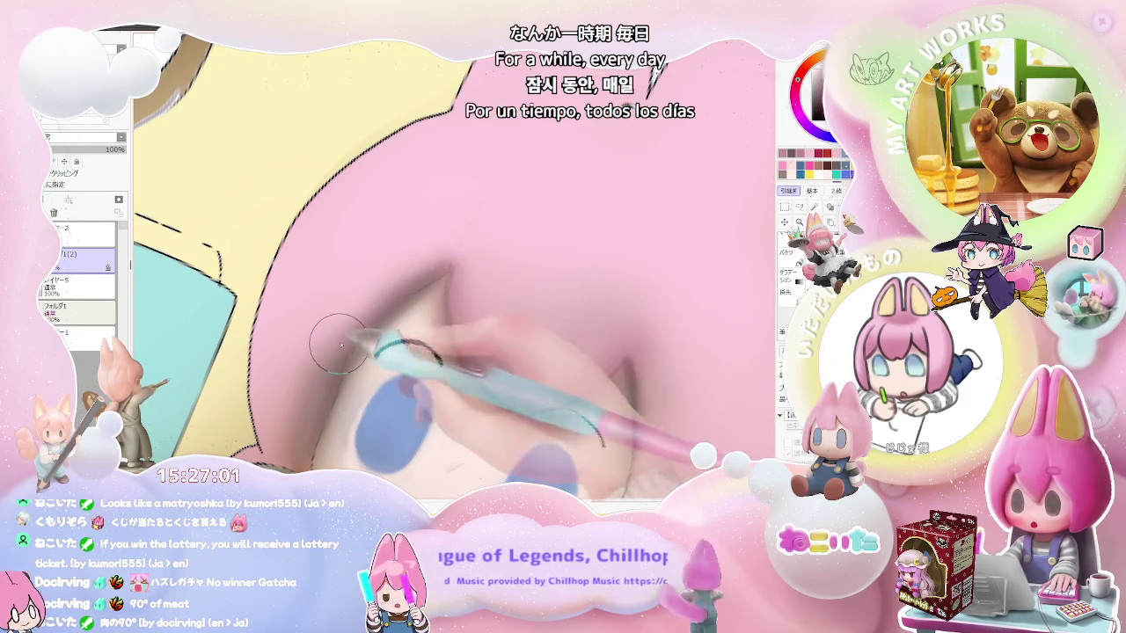
pyautogui.scroll(-1, 434, 276)
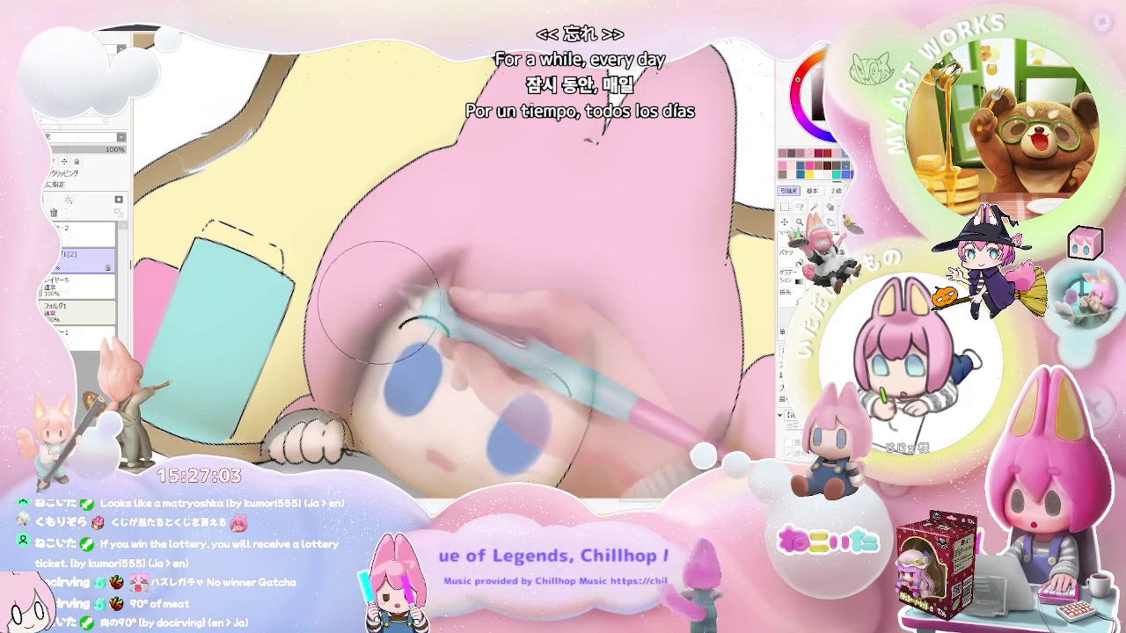
pyautogui.scroll(-2, 629, 261)
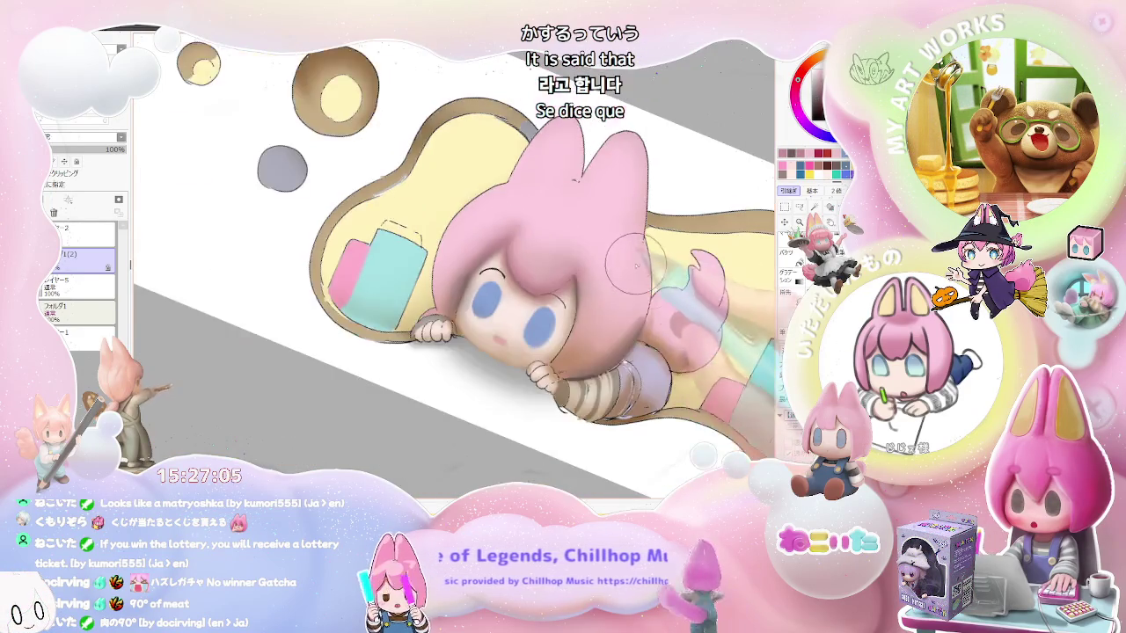
pyautogui.scroll(-1, 629, 261)
pyautogui.moveTo(629, 261); pyautogui.dragTo(629, 370)
# - Enlarge the blending brush and soften the pink hair shadow across the forehead
pyautogui.scroll(2, 629, 371)
pyautogui.scroll(2, 489, 388)
pyautogui.moveTo(436, 384)
pyautogui.mouseDown()
pyautogui.moveTo(603, 352)
pyautogui.moveTo(426, 335)
pyautogui.mouseUp()
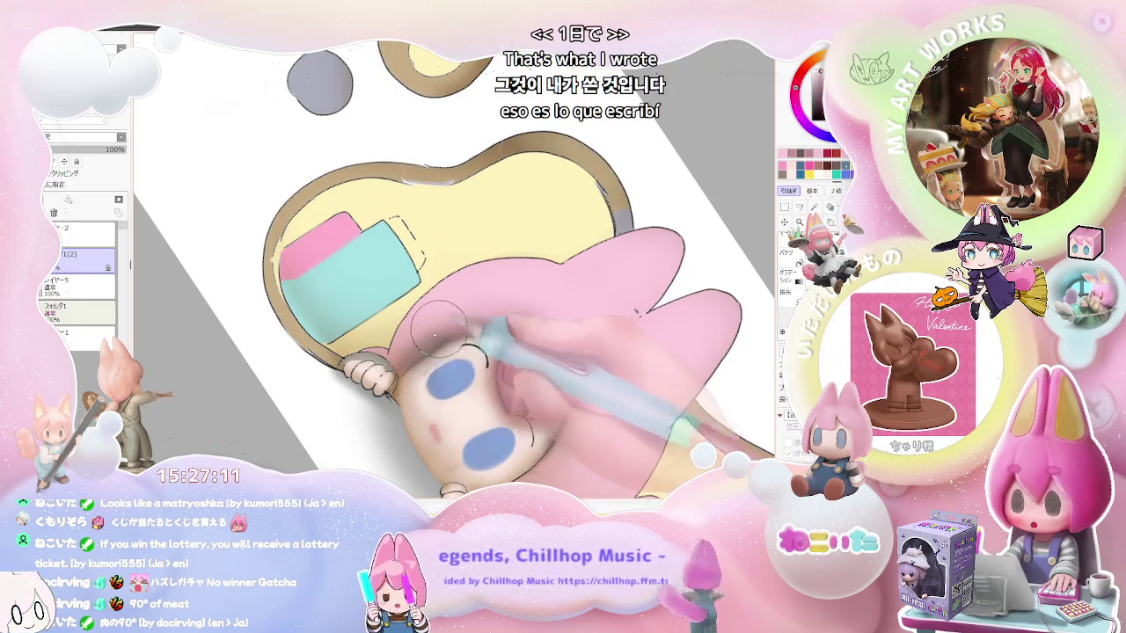
pyautogui.scroll(-2, 452, 326)
pyautogui.scroll(-1, 493, 352)
pyautogui.scroll(2, 582, 403)
pyautogui.scroll(1, 506, 343)
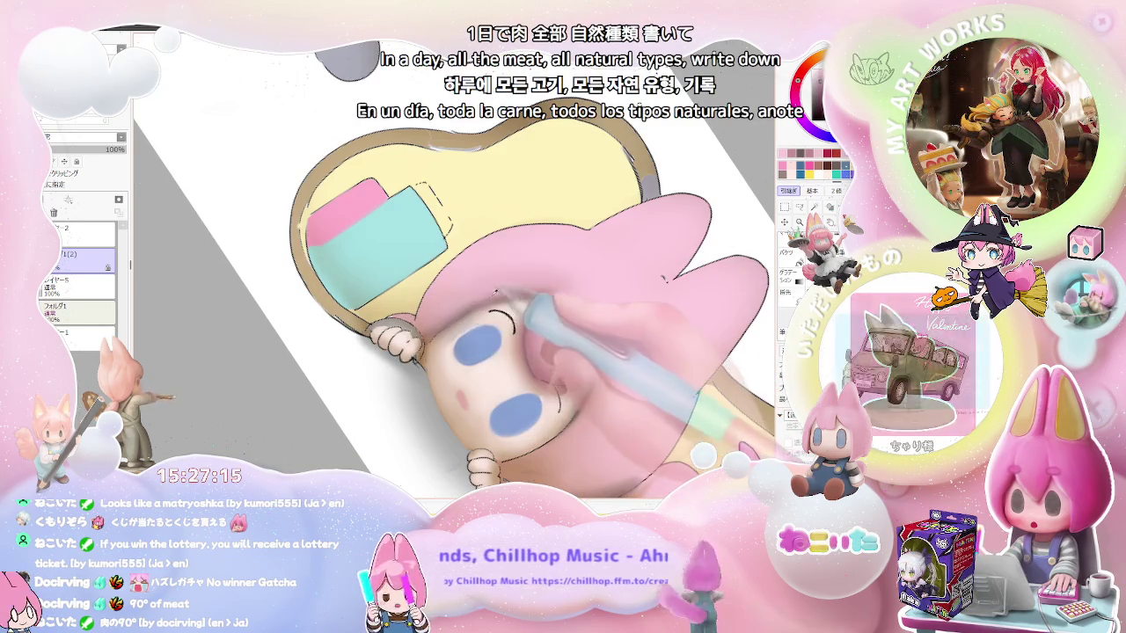
pyautogui.scroll(1, 537, 271)
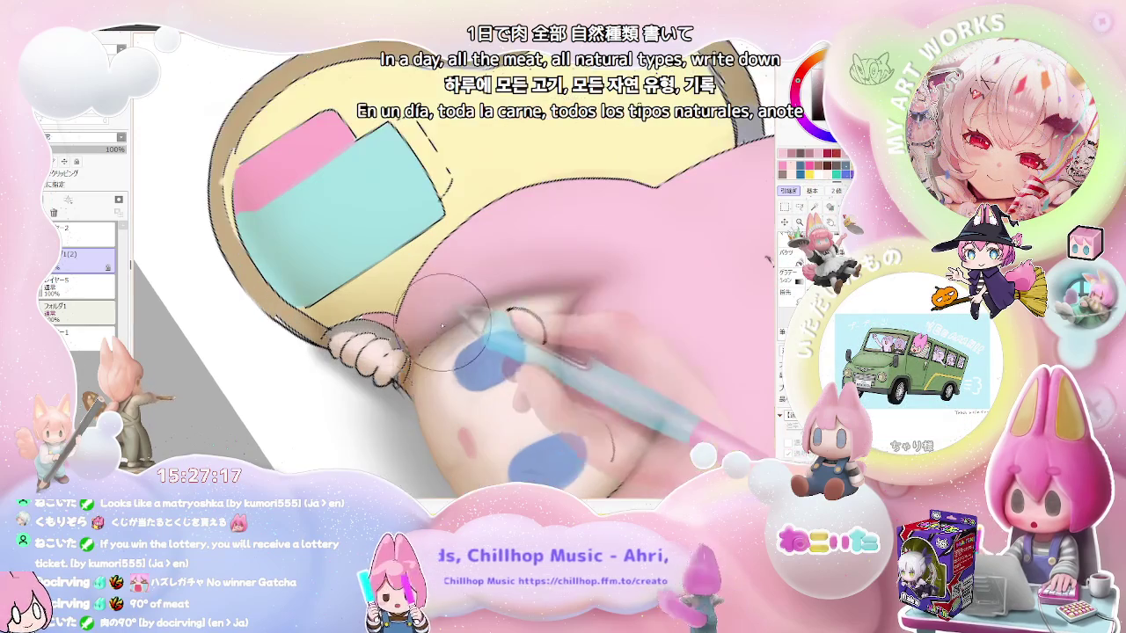
pyautogui.scroll(-1, 493, 299)
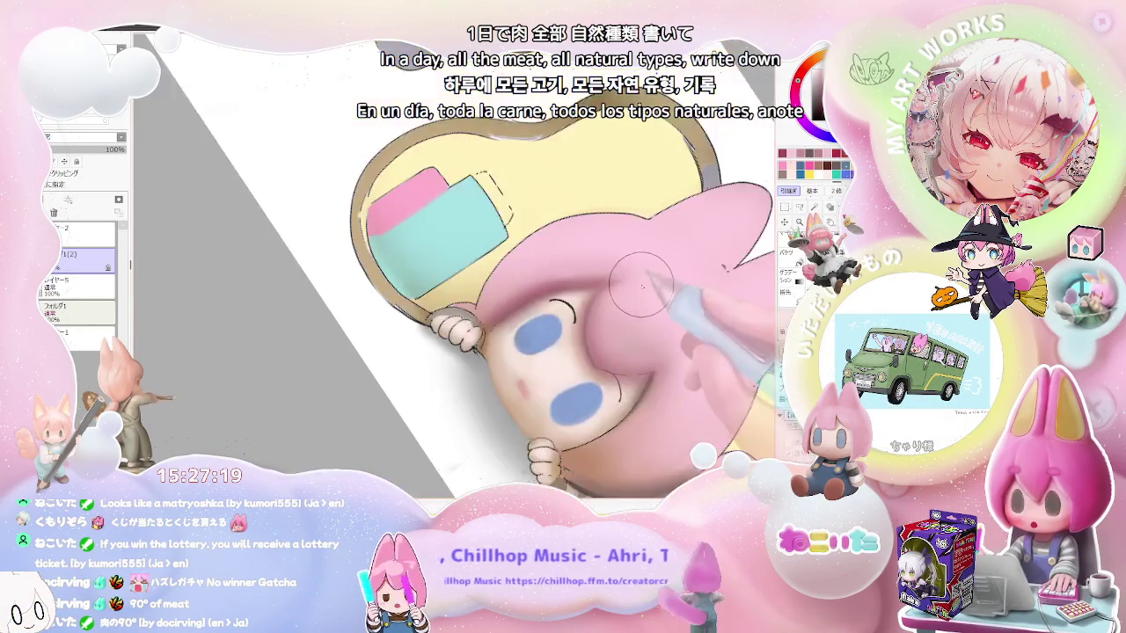
pyautogui.scroll(-1, 572, 325)
pyautogui.scroll(-2, 675, 359)
# - Blend the face with a brush of about size 49 at a shallower canvas angle
pyautogui.moveTo(675, 359); pyautogui.dragTo(542, 412)
pyautogui.scroll(3, 542, 412)
pyautogui.scroll(1, 475, 387)
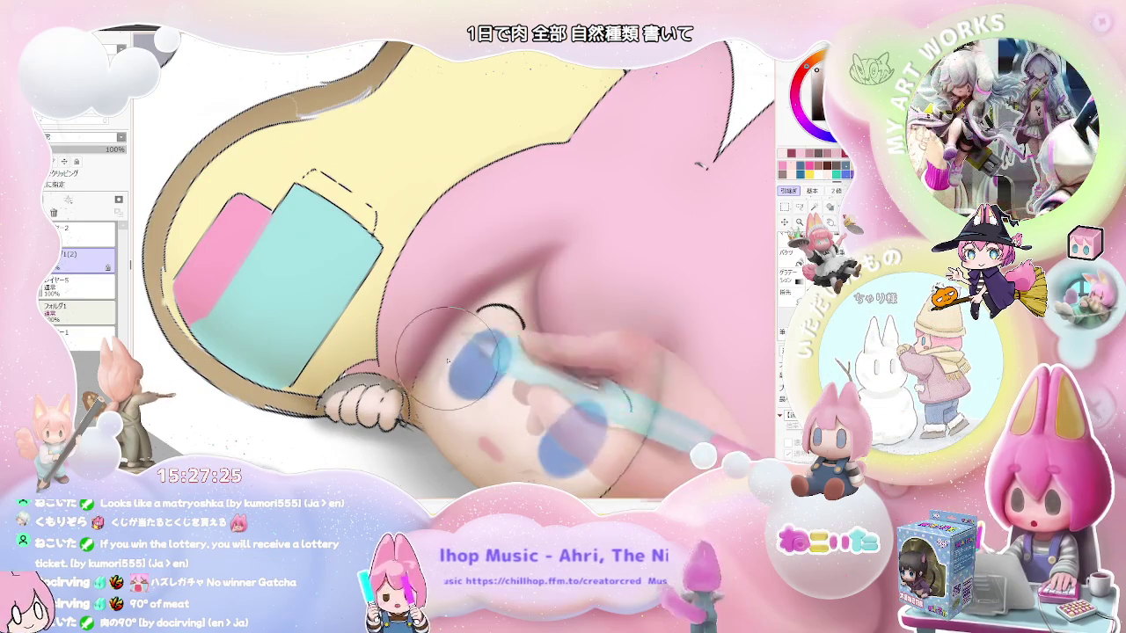
pyautogui.moveTo(431, 363); pyautogui.dragTo(459, 328)
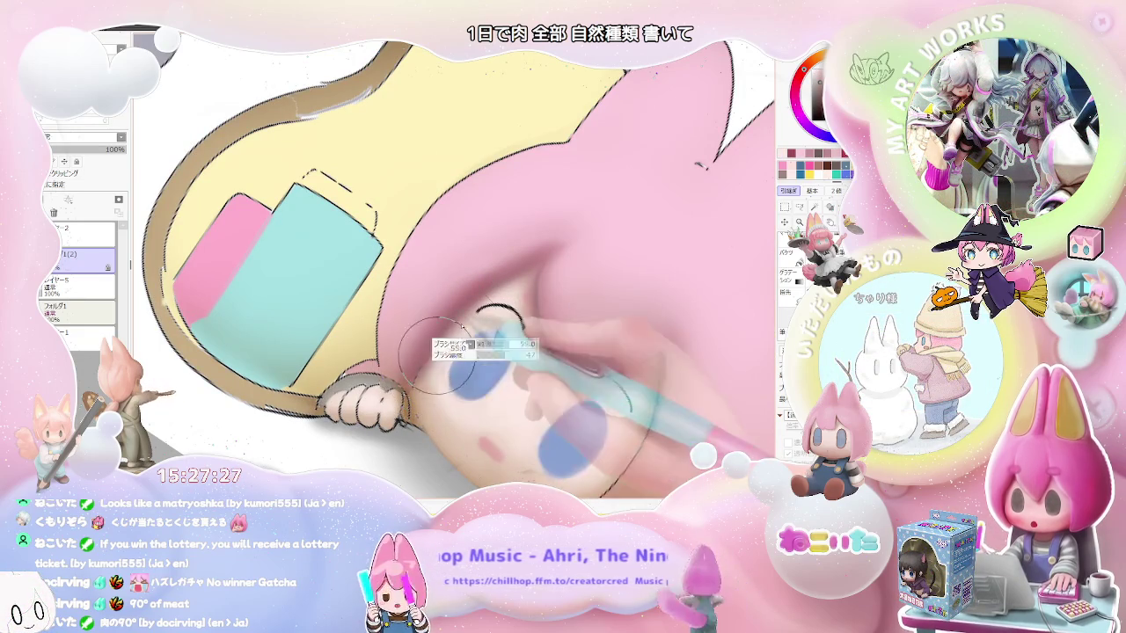
pyautogui.scroll(-2, 492, 278)
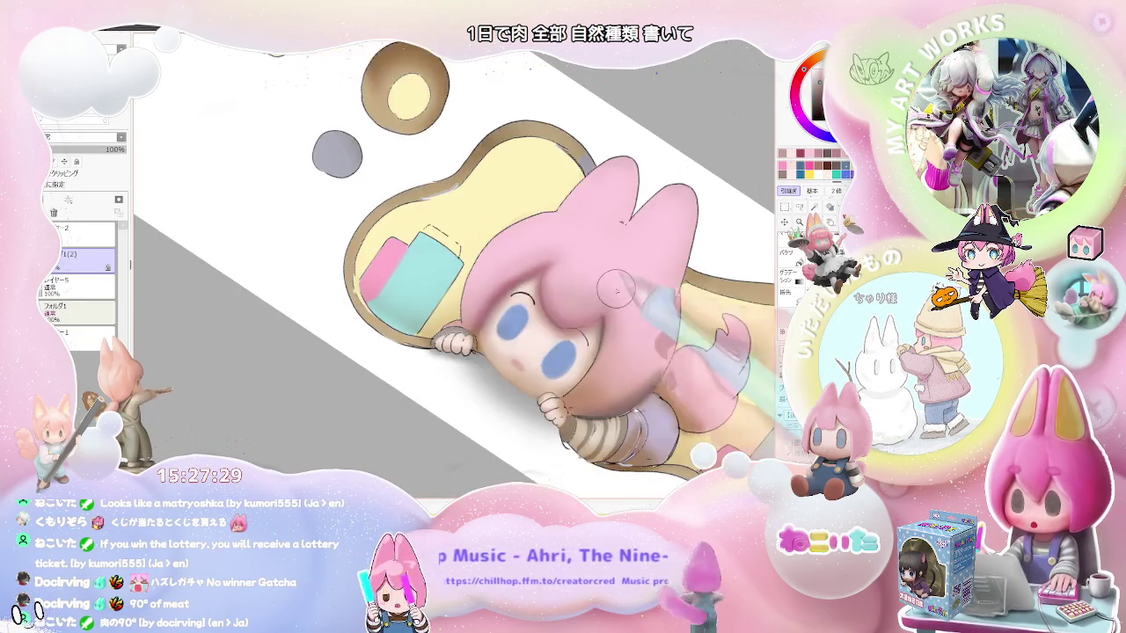
pyautogui.scroll(-1, 528, 308)
pyautogui.scroll(-1, 645, 373)
pyautogui.press('End')
pyautogui.press('End')
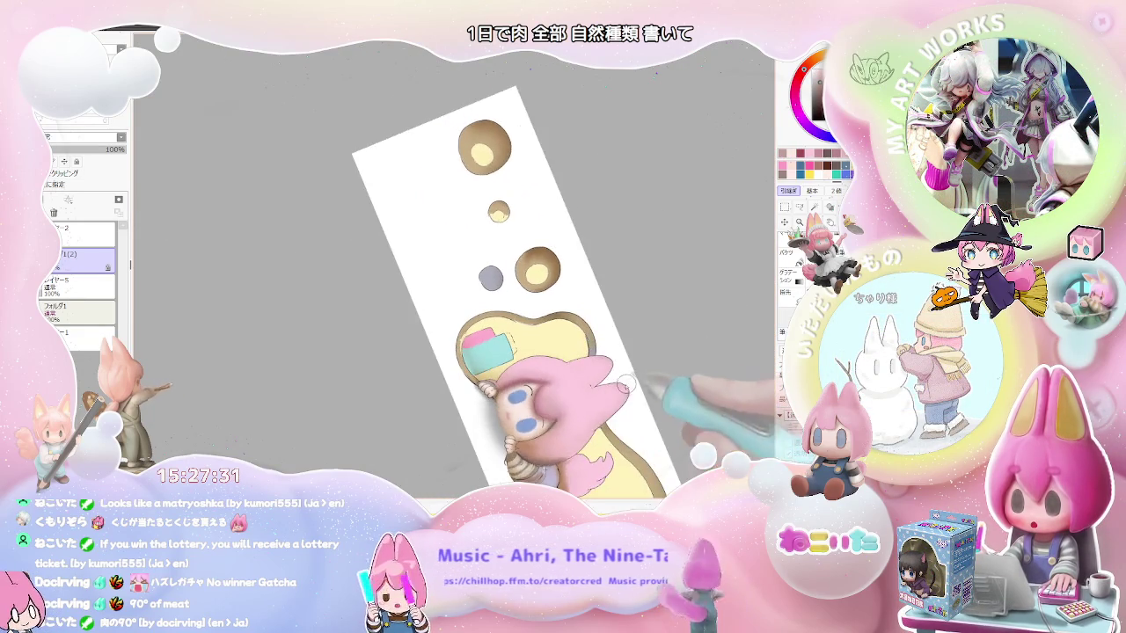
pyautogui.press('End')
pyautogui.scroll(1, 527, 370)
pyautogui.scroll(1, 493, 373)
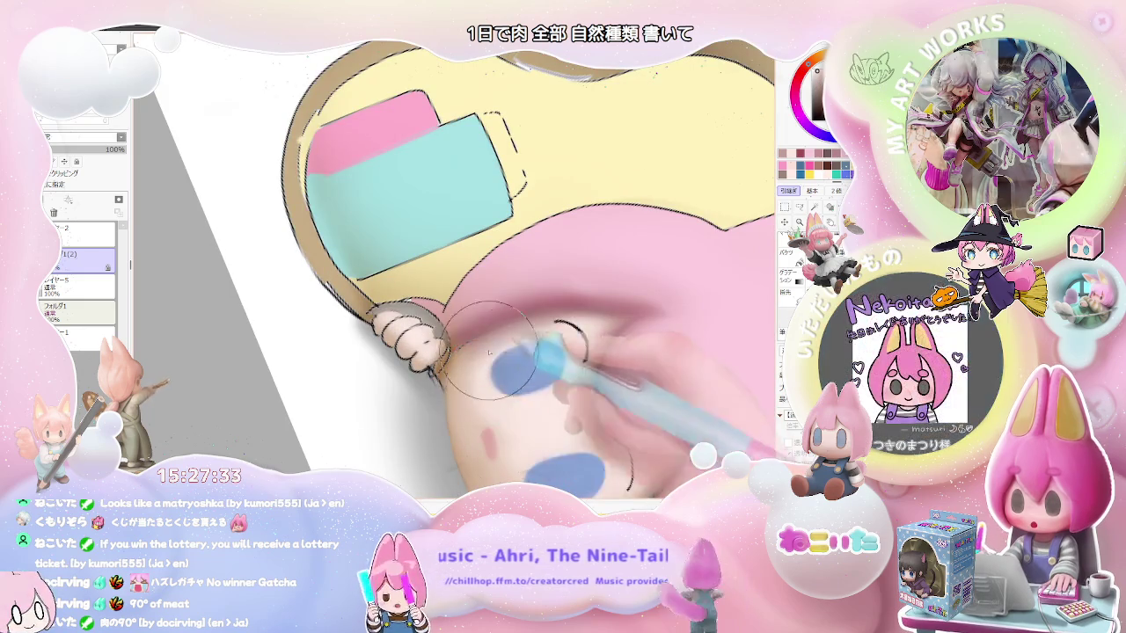
# - Smooth the pinkish shading over the chibi's cheek
pyautogui.scroll(-2, 548, 325)
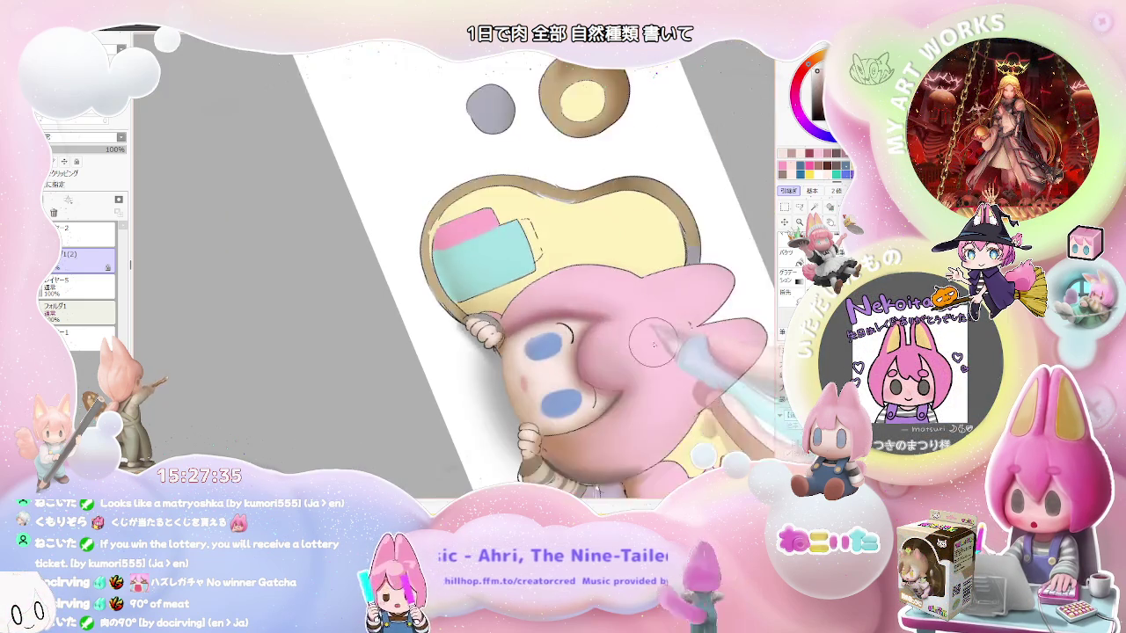
pyautogui.scroll(2, 528, 343)
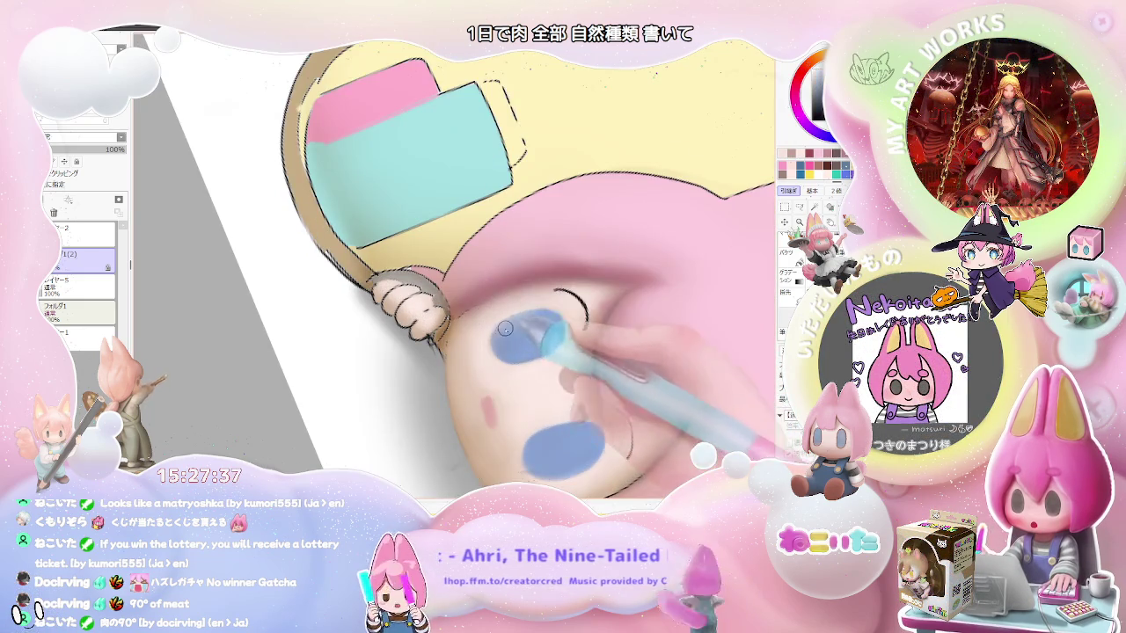
pyautogui.scroll(1, 506, 328)
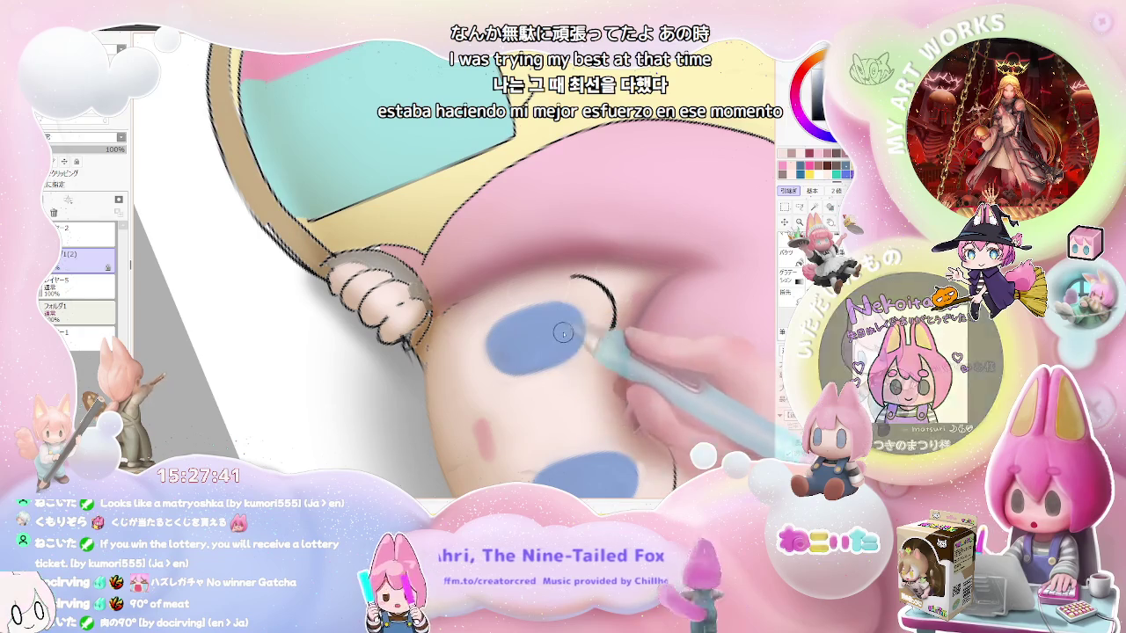
pyautogui.scroll(-1, 558, 334)
pyautogui.scroll(-3, 558, 354)
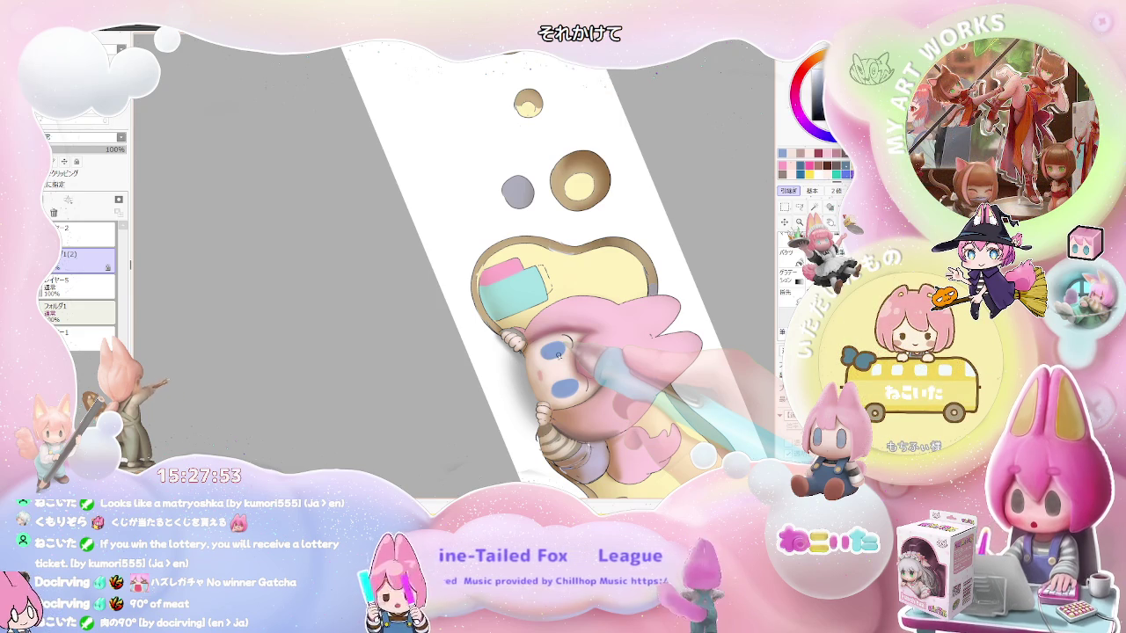
pyautogui.scroll(2, 558, 355)
pyautogui.scroll(3, 558, 355)
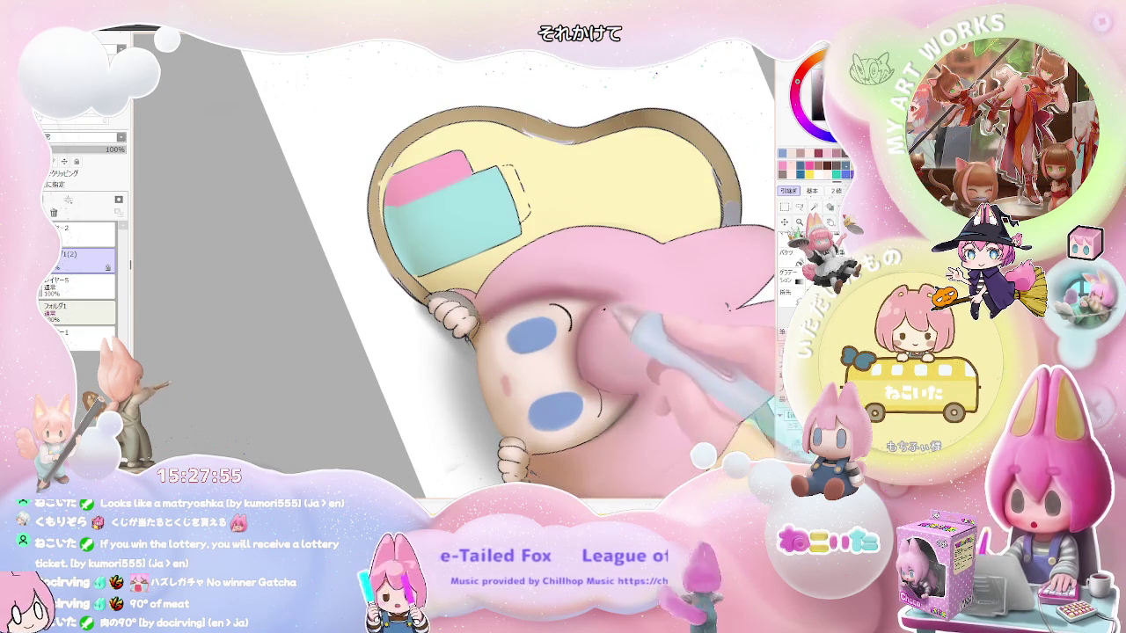
pyautogui.scroll(3, 664, 402)
pyautogui.scroll(1, 528, 404)
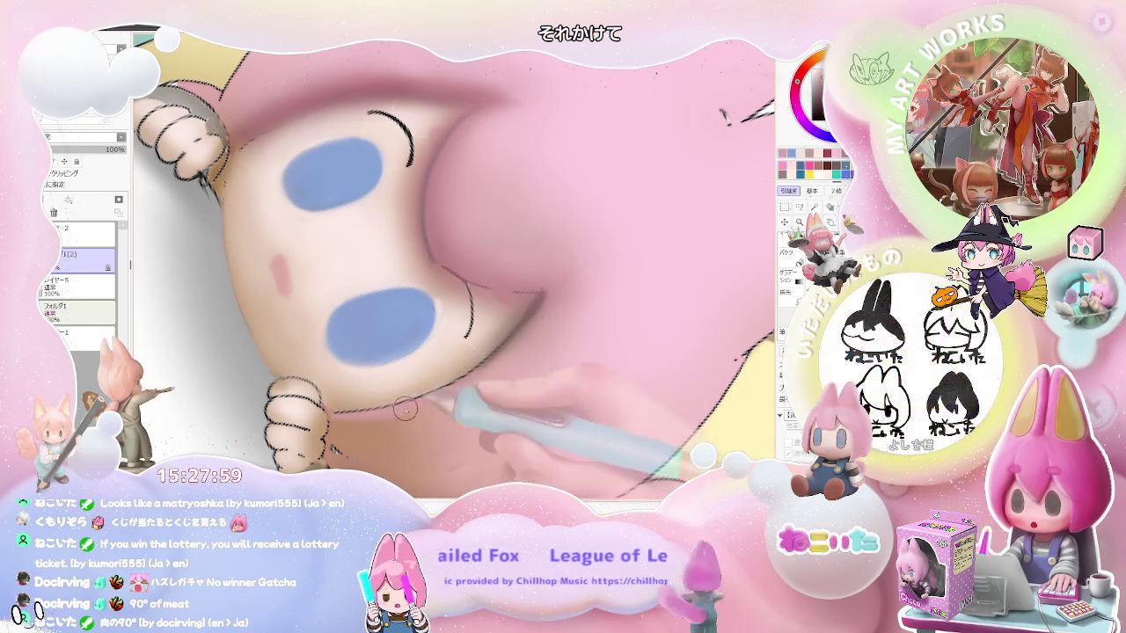
pyautogui.scroll(-3, 503, 349)
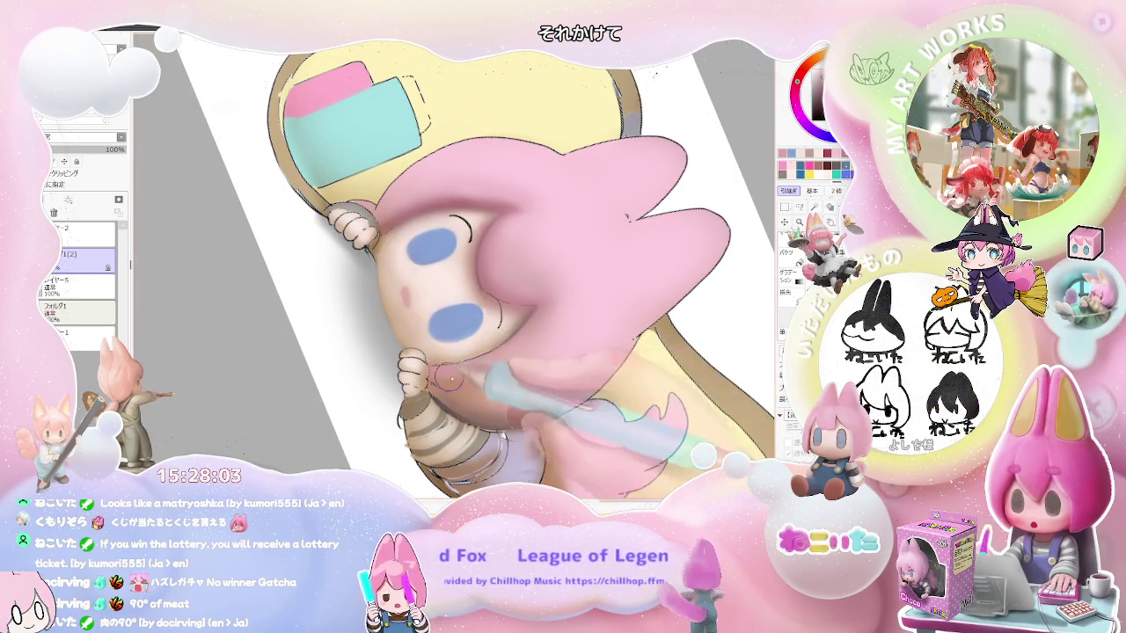
pyautogui.scroll(-2, 444, 376)
pyautogui.scroll(-2, 561, 322)
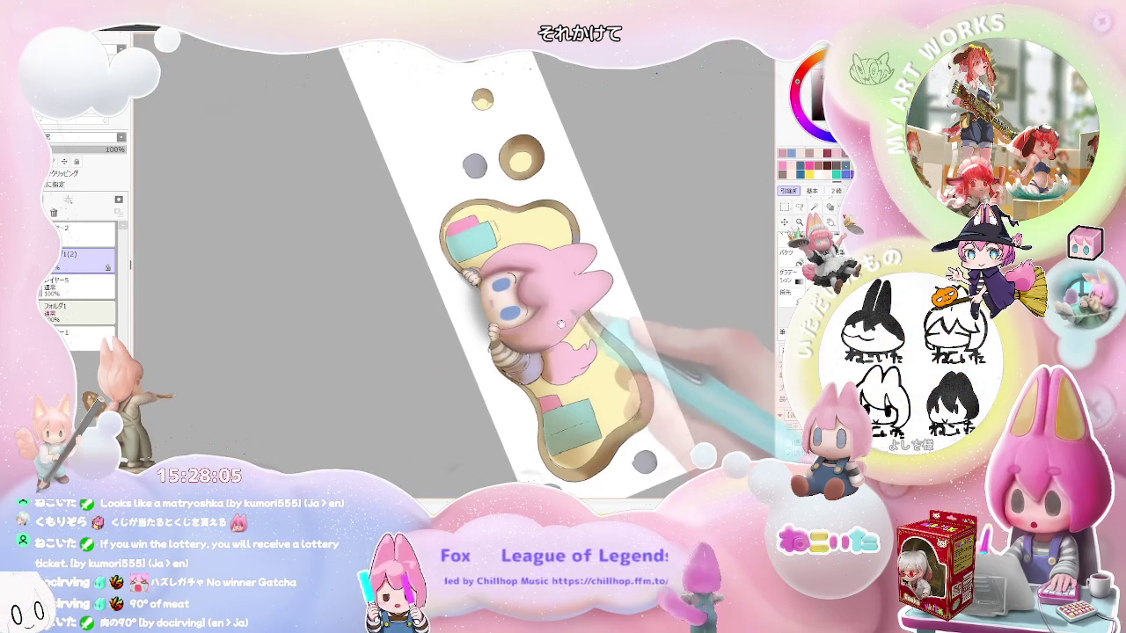
# - Keep softening the hair shadow where it meets the cheek and forehead
pyautogui.scroll(4, 396, 365)
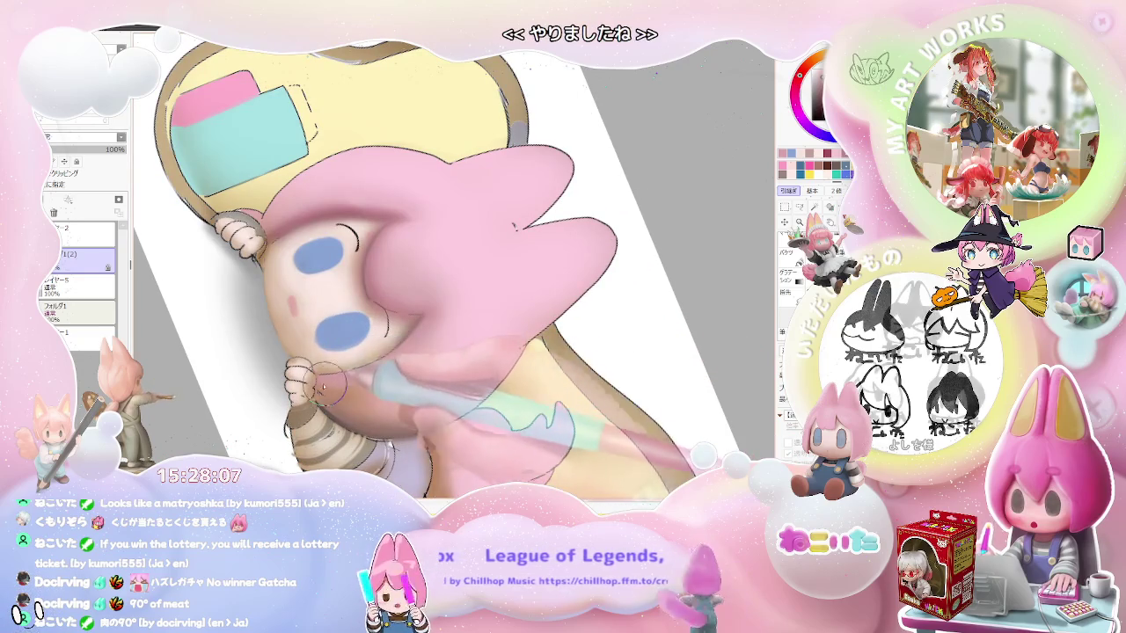
pyautogui.scroll(-1, 409, 350)
pyautogui.scroll(-1, 409, 350)
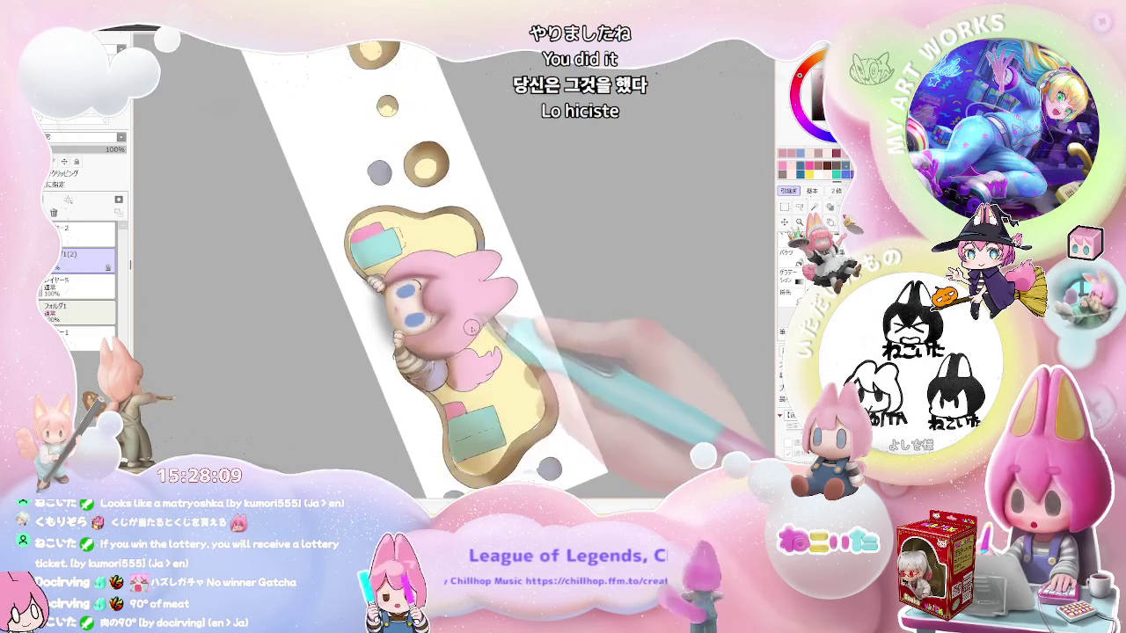
pyautogui.scroll(-1, 439, 327)
pyautogui.scroll(-1, 479, 330)
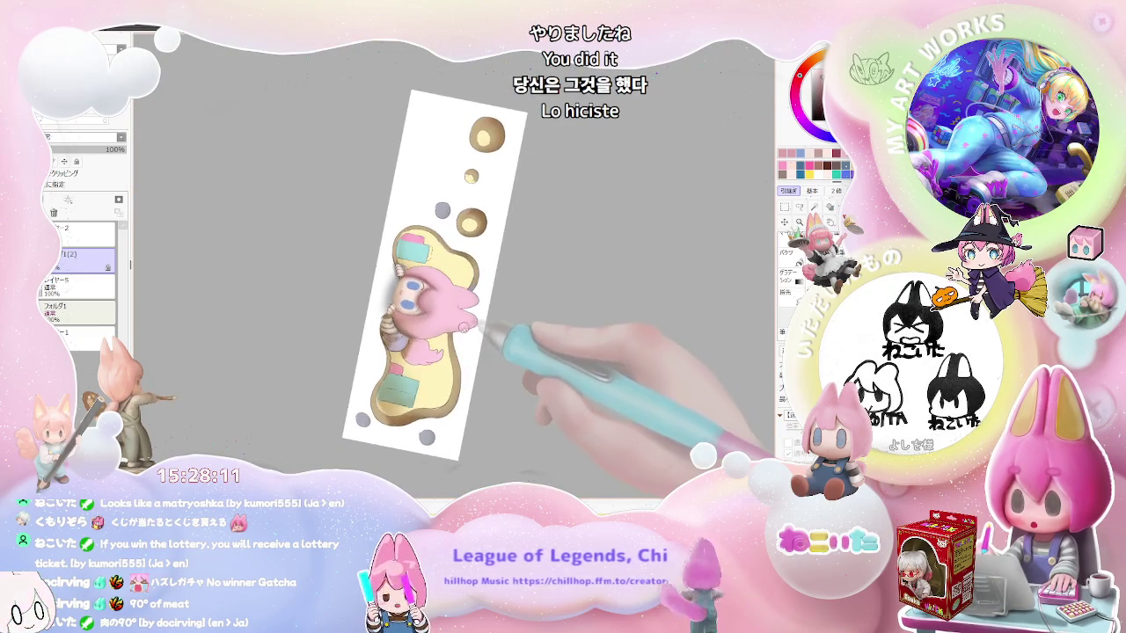
pyautogui.scroll(3, 479, 335)
pyautogui.scroll(3, 414, 321)
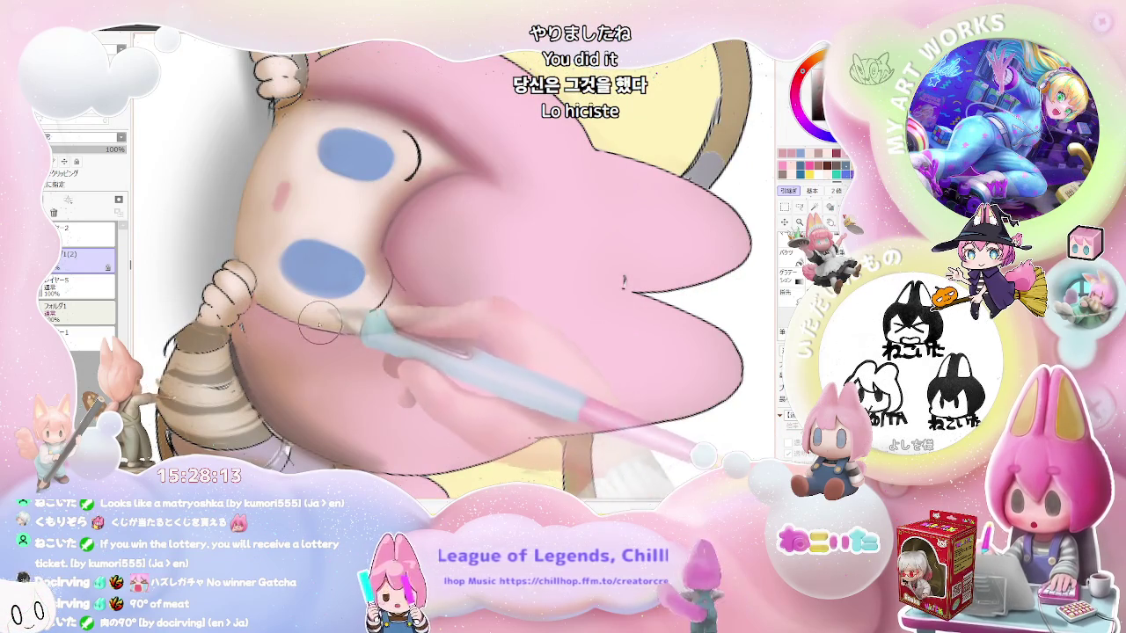
pyautogui.scroll(-1, 401, 321)
pyautogui.scroll(-1, 440, 321)
pyautogui.scroll(-1, 493, 319)
# - Blend the face shading with the canvas tilted diagonally, then return the canvas to near vertical
pyautogui.press('Delete')
pyautogui.press('Delete')
pyautogui.press('Delete')
pyautogui.scroll(2, 512, 319)
pyautogui.scroll(2, 440, 350)
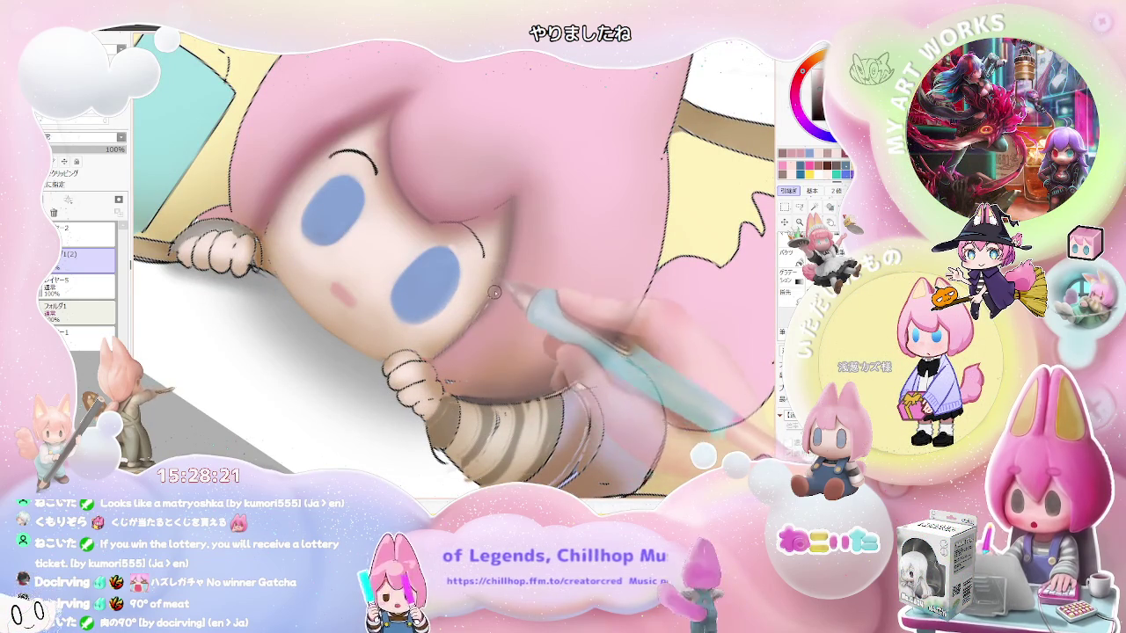
pyautogui.scroll(-1, 496, 292)
pyautogui.scroll(-1, 497, 297)
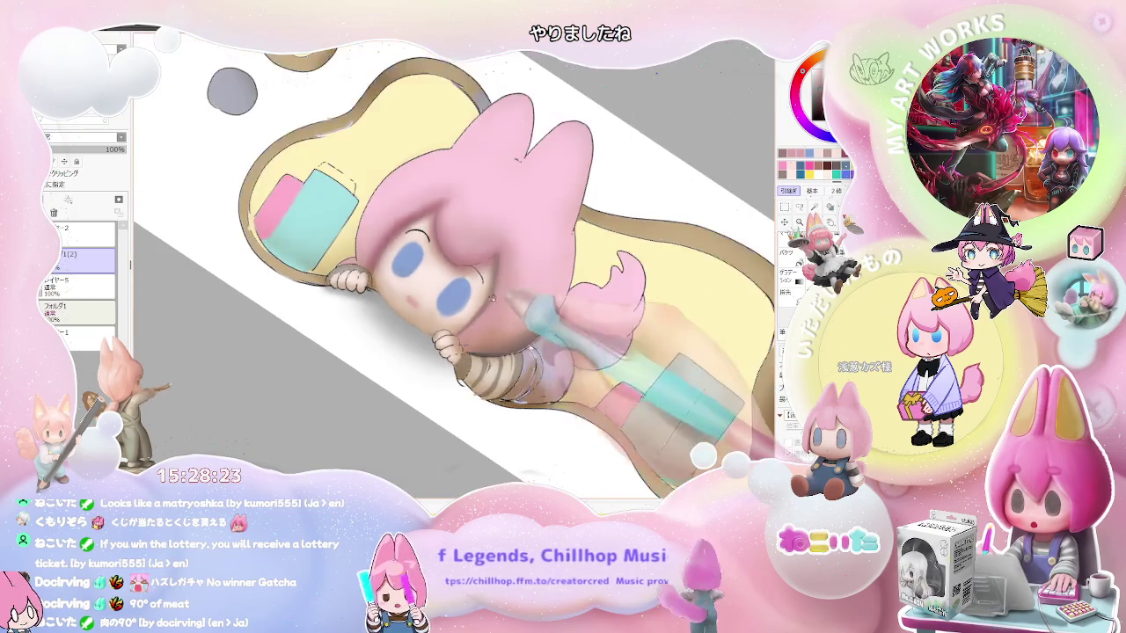
pyautogui.scroll(-1, 501, 306)
pyautogui.scroll(-2, 509, 318)
pyautogui.press('End')
pyautogui.press('End')
pyautogui.press('End')
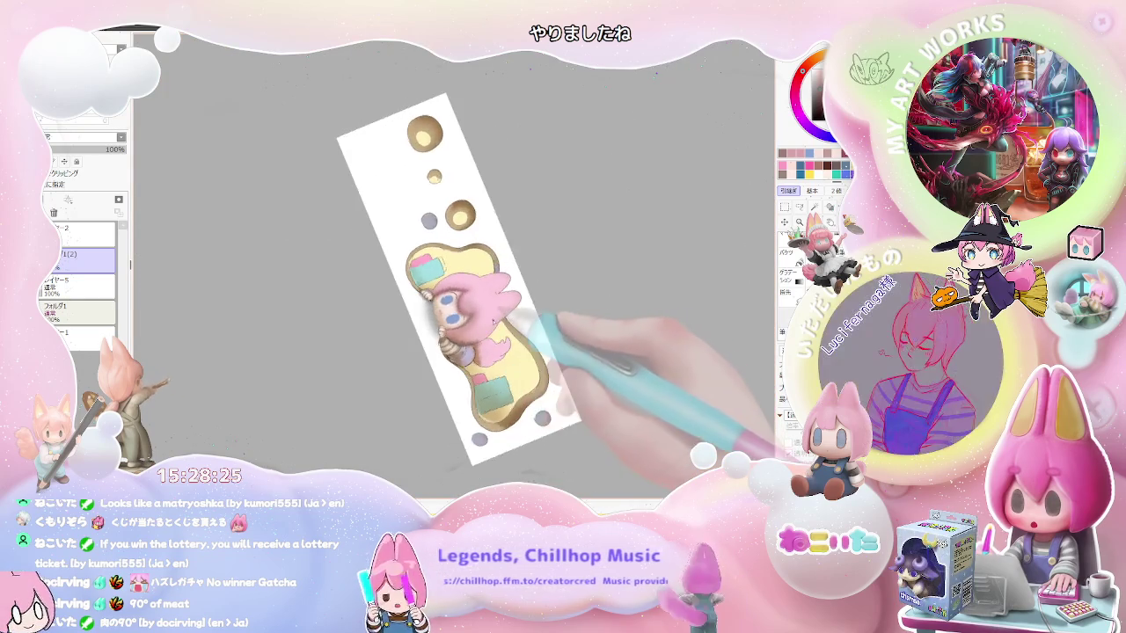
pyautogui.scroll(2, 493, 317)
pyautogui.scroll(2, 466, 321)
pyautogui.scroll(1, 466, 321)
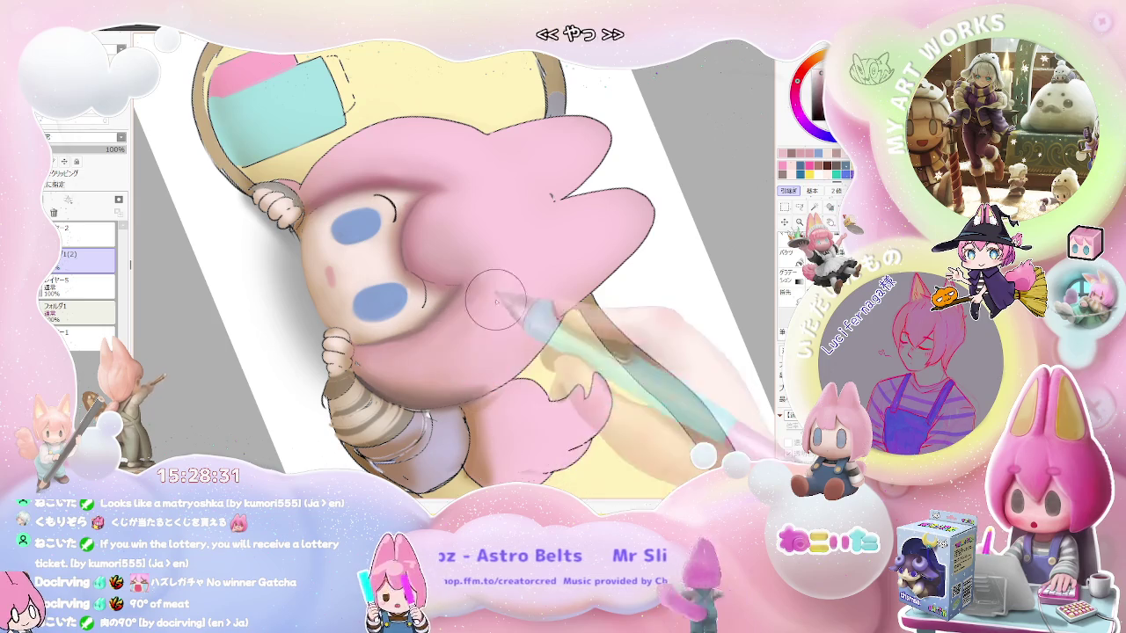
# - Enlarge the blending brush and smooth the shading on the lower pink hair tufts
pyautogui.scroll(-1, 486, 310)
pyautogui.scroll(-1, 493, 304)
pyautogui.scroll(-1, 501, 295)
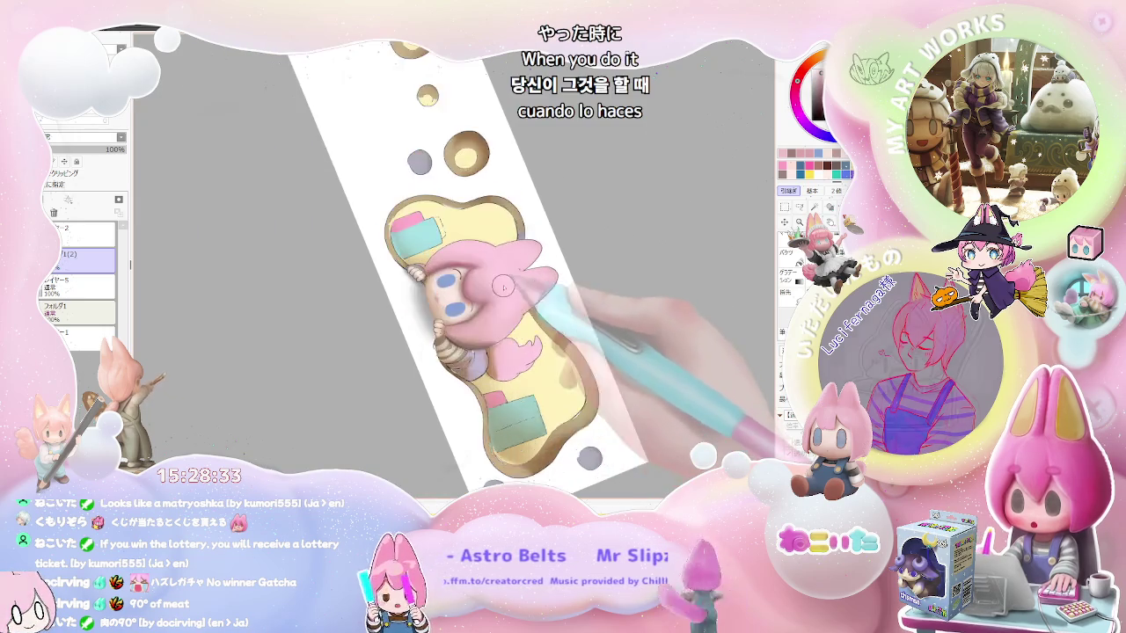
pyautogui.scroll(2, 505, 291)
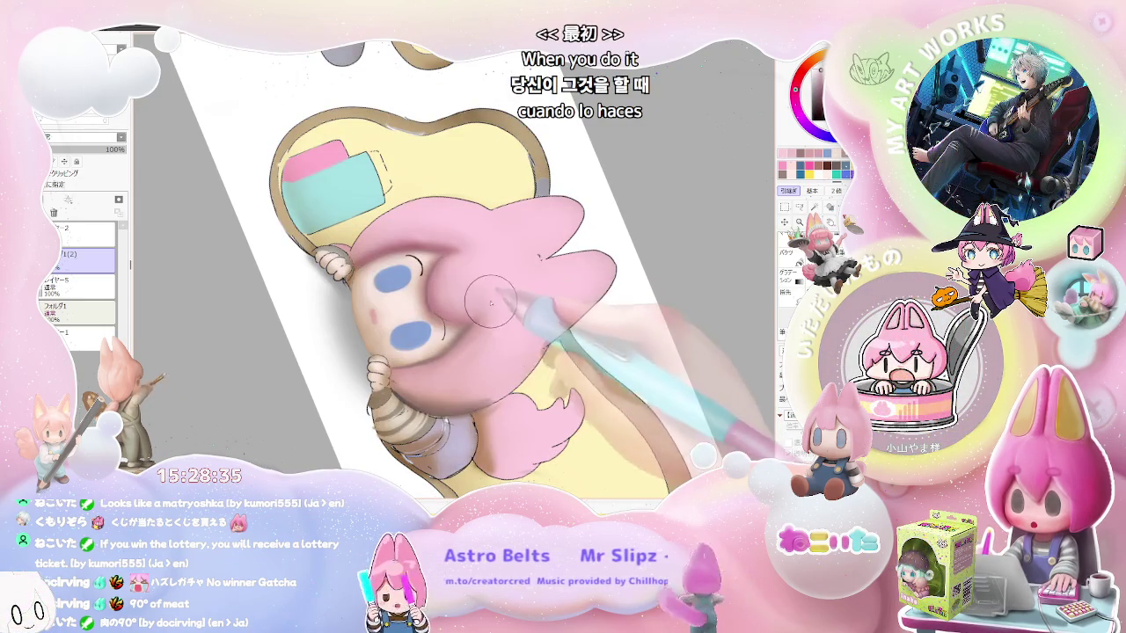
pyautogui.press(']')
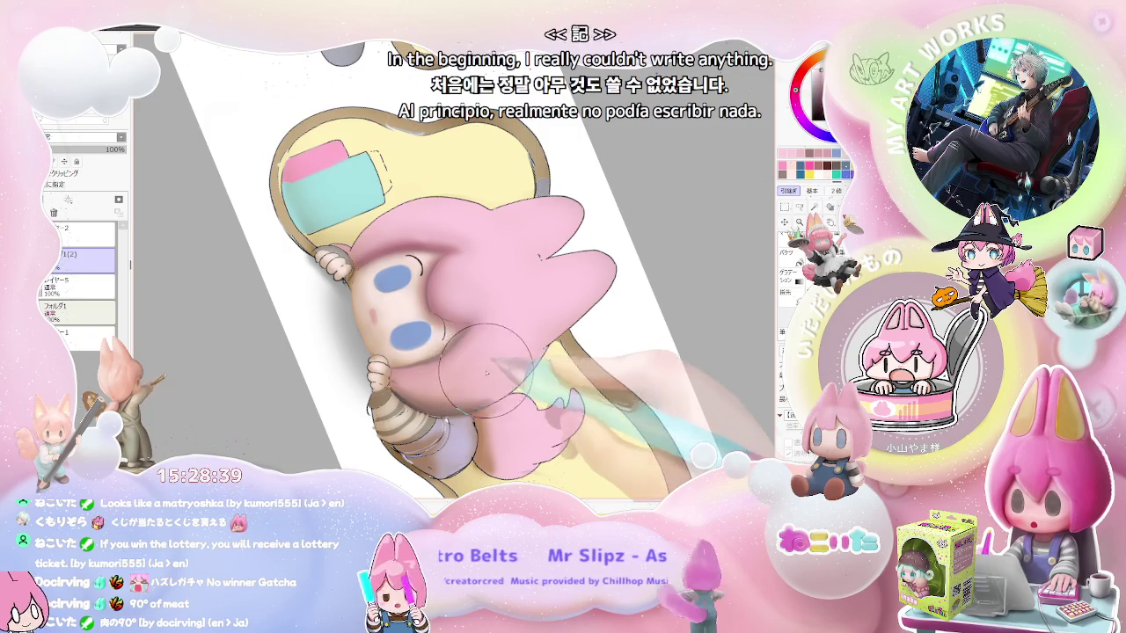
pyautogui.scroll(-3, 487, 373)
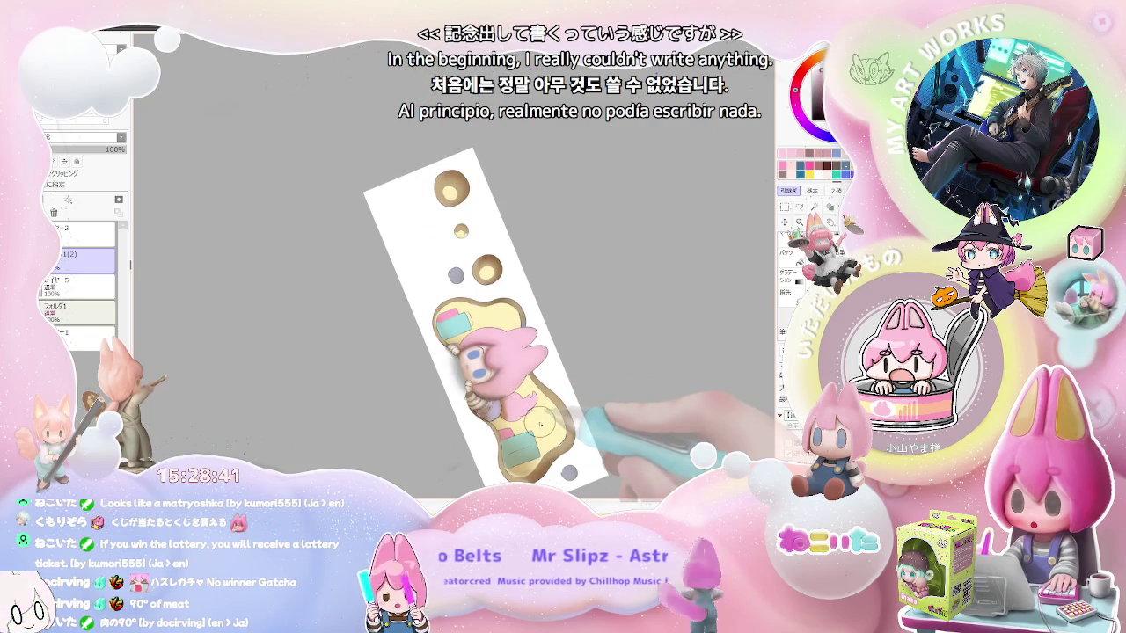
pyautogui.scroll(3, 543, 423)
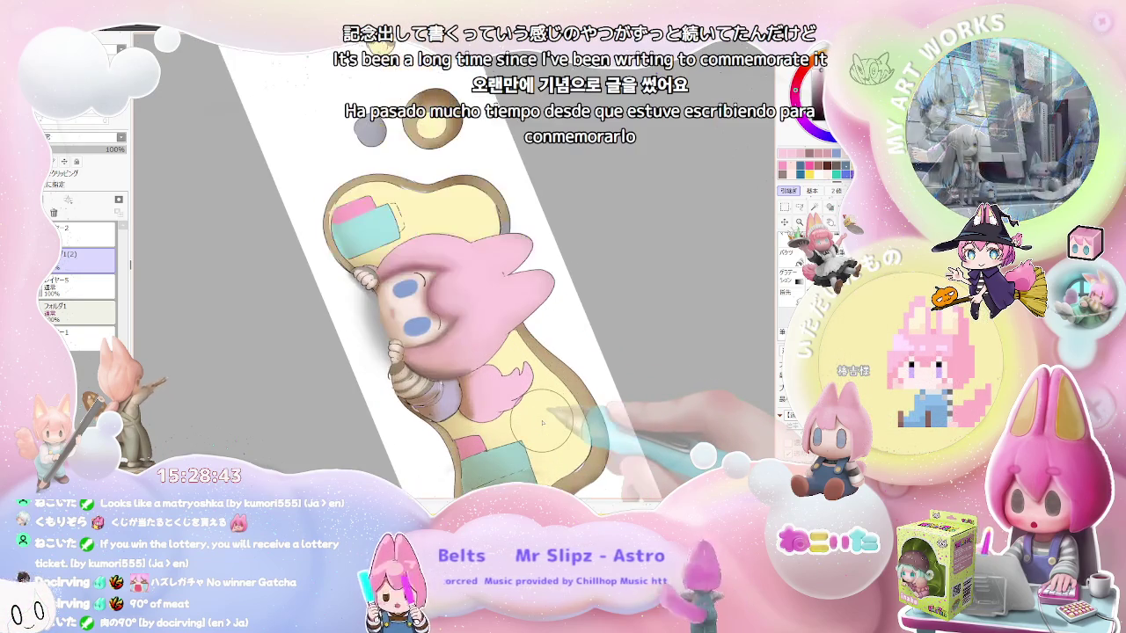
pyautogui.scroll(2, 543, 423)
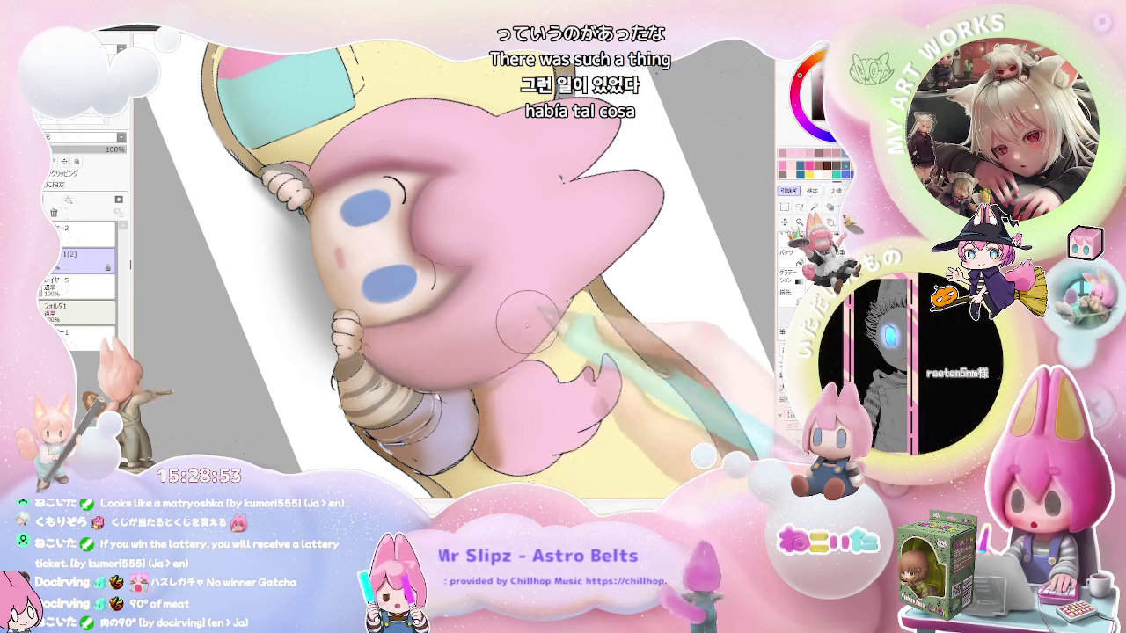
pyautogui.scroll(-1, 452, 343)
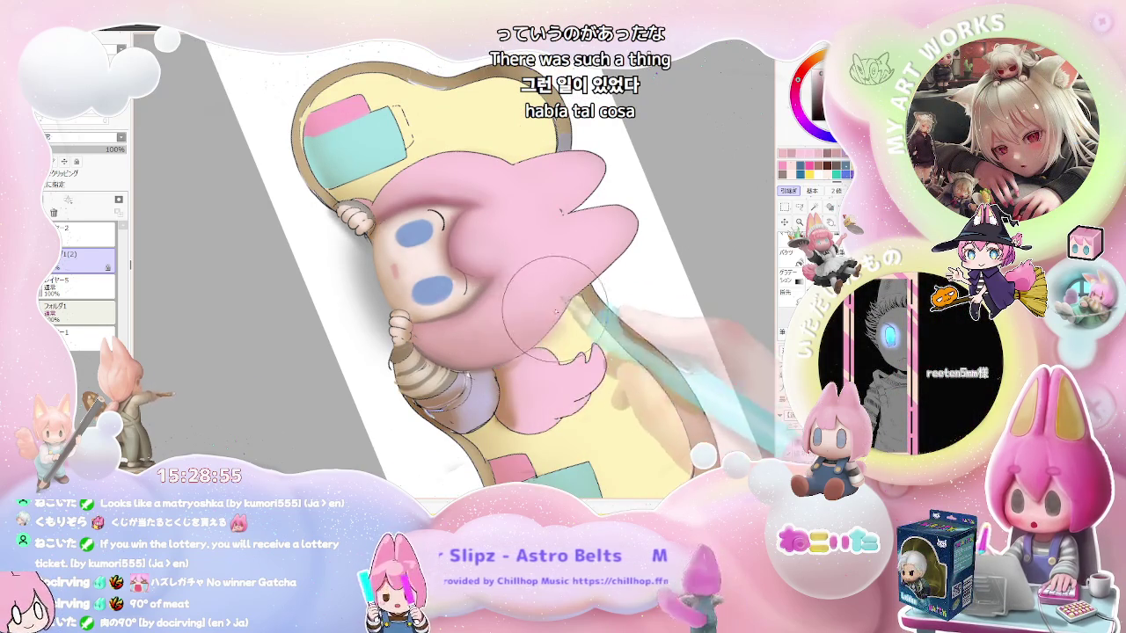
pyautogui.scroll(-2, 563, 325)
pyautogui.scroll(-1, 599, 352)
# - Blend the striped sleeve shading with the canvas rotated back upright
pyautogui.press('Home')
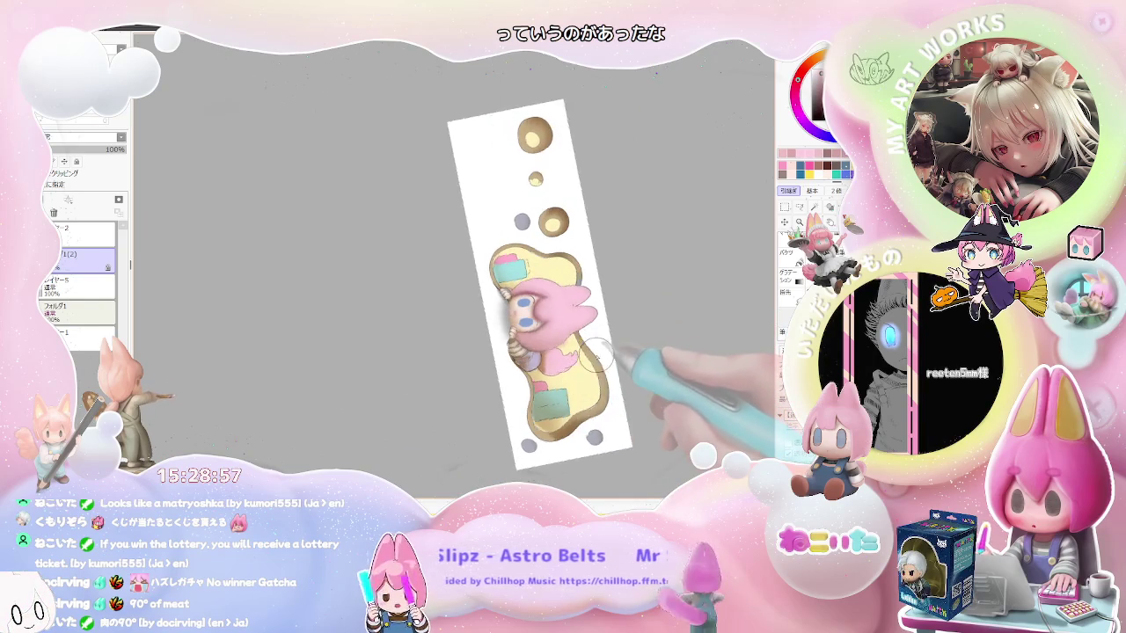
pyautogui.scroll(1, 492, 361)
pyautogui.scroll(1, 458, 365)
pyautogui.scroll(2, 406, 374)
pyautogui.scroll(2, 411, 376)
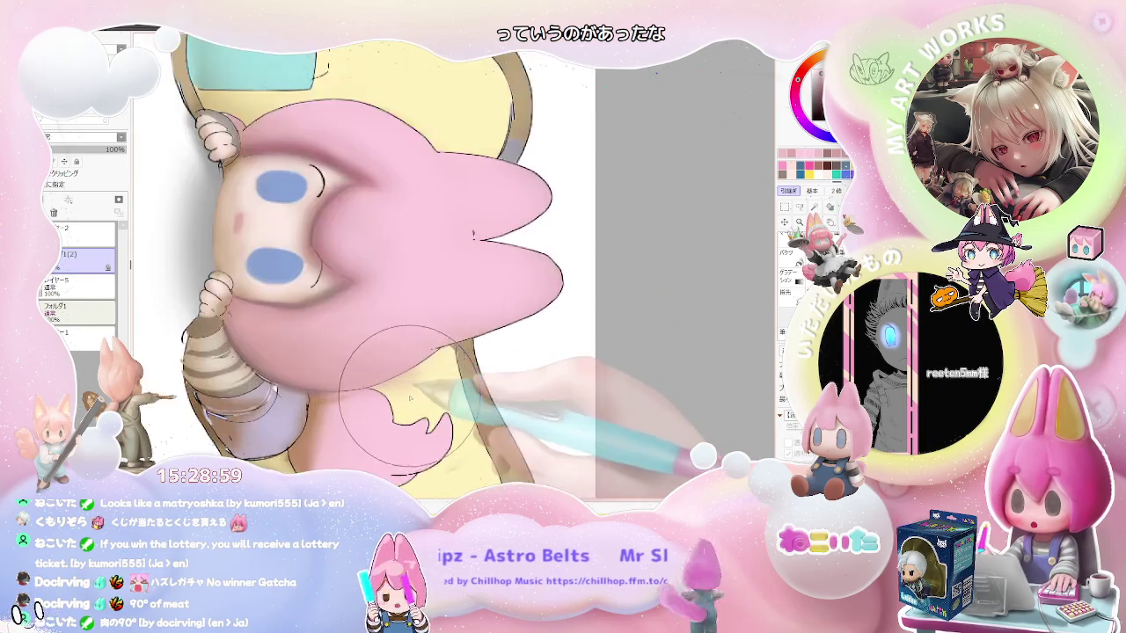
pyautogui.scroll(2, 352, 364)
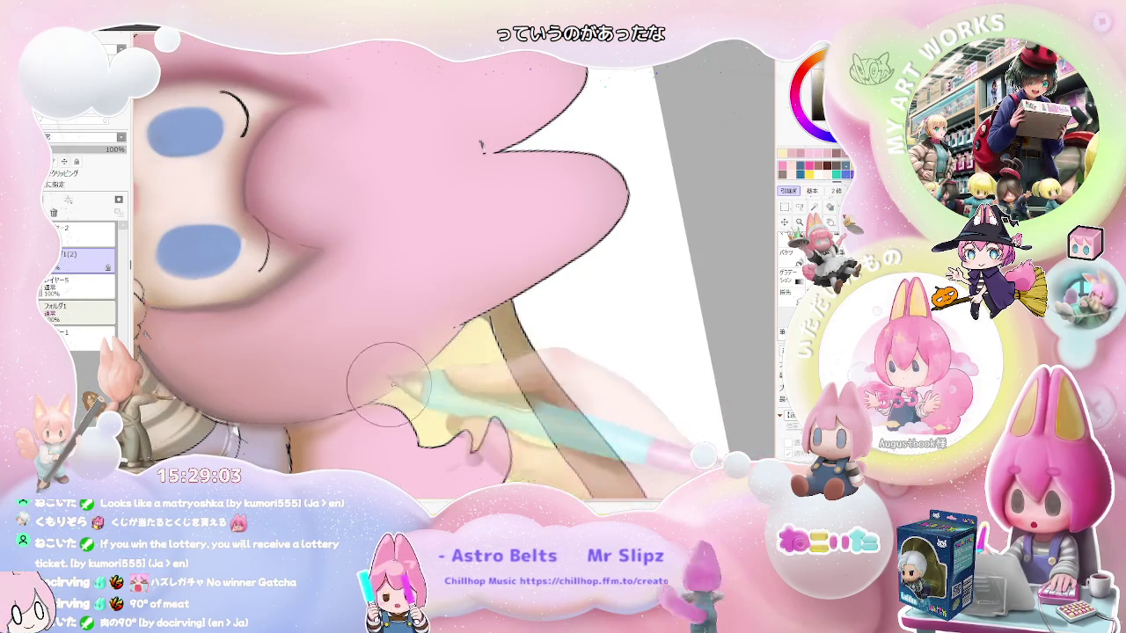
pyautogui.scroll(-2, 378, 387)
pyautogui.scroll(-2, 380, 380)
pyautogui.scroll(2, 385, 370)
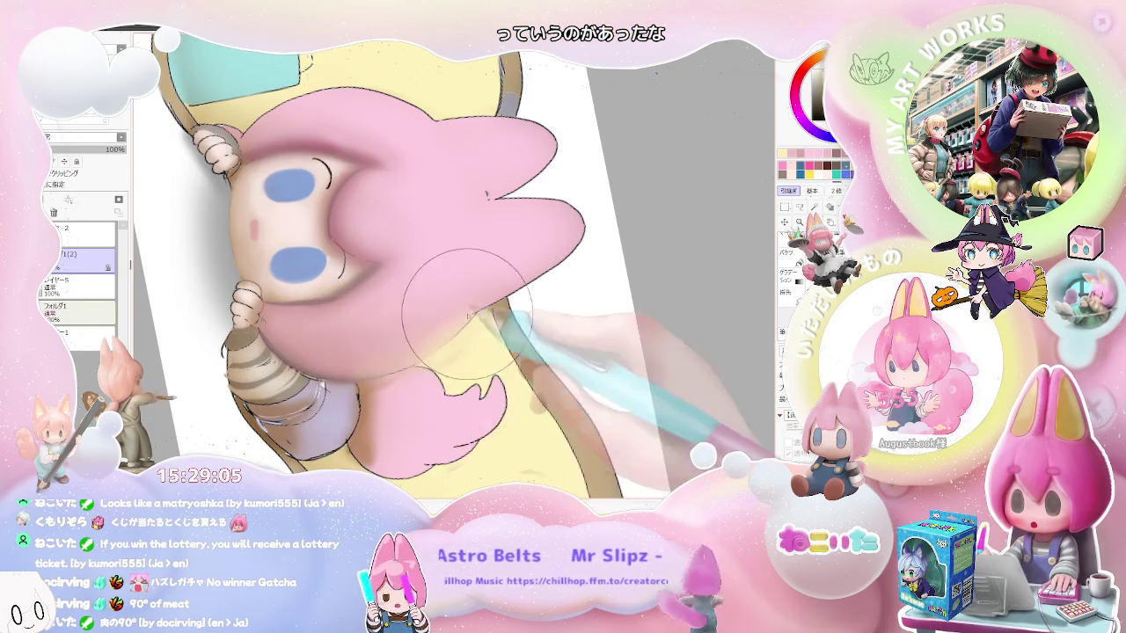
pyautogui.scroll(-2, 472, 303)
pyautogui.scroll(-2, 492, 352)
# - Blend the sleeve and arm with the brush at size 51.0 on a new canvas angle
pyautogui.press('End')
pyautogui.press('End')
pyautogui.press('End')
pyautogui.scroll(2, 483, 390)
pyautogui.scroll(2, 378, 327)
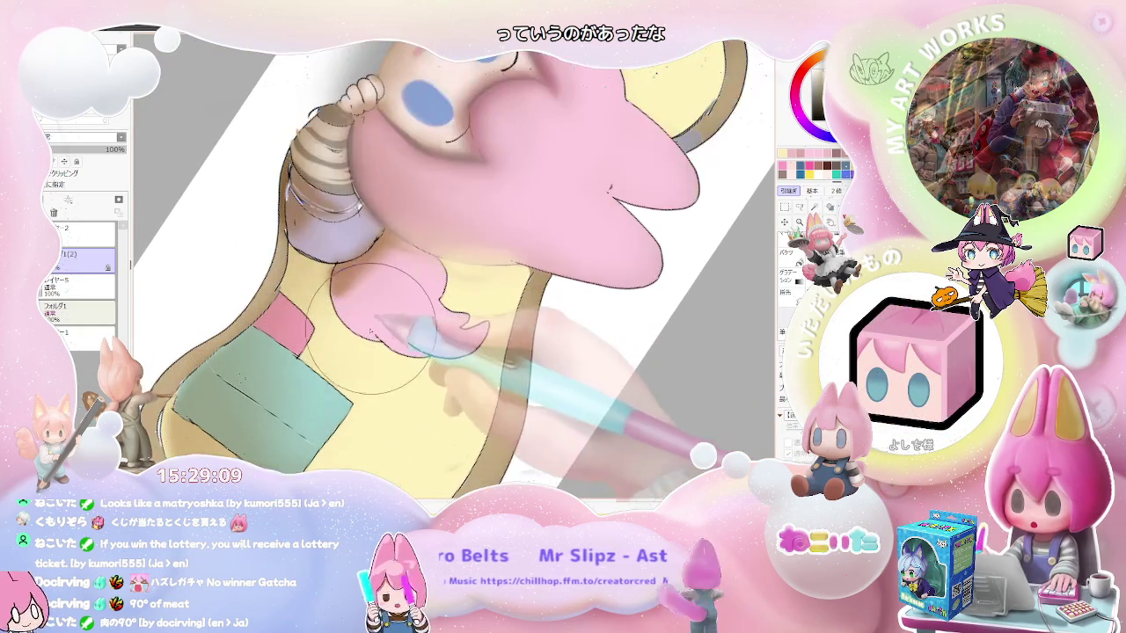
pyautogui.moveTo(377, 329); pyautogui.dragTo(416, 316)
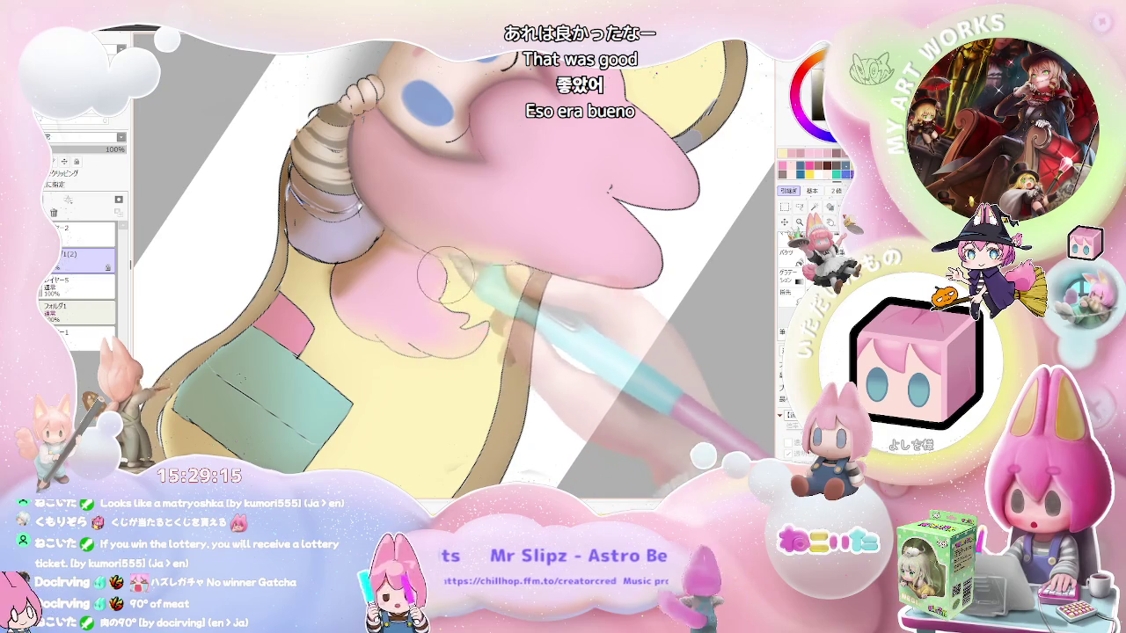
pyautogui.scroll(-2, 445, 308)
pyautogui.scroll(-3, 475, 317)
pyautogui.scroll(1, 464, 211)
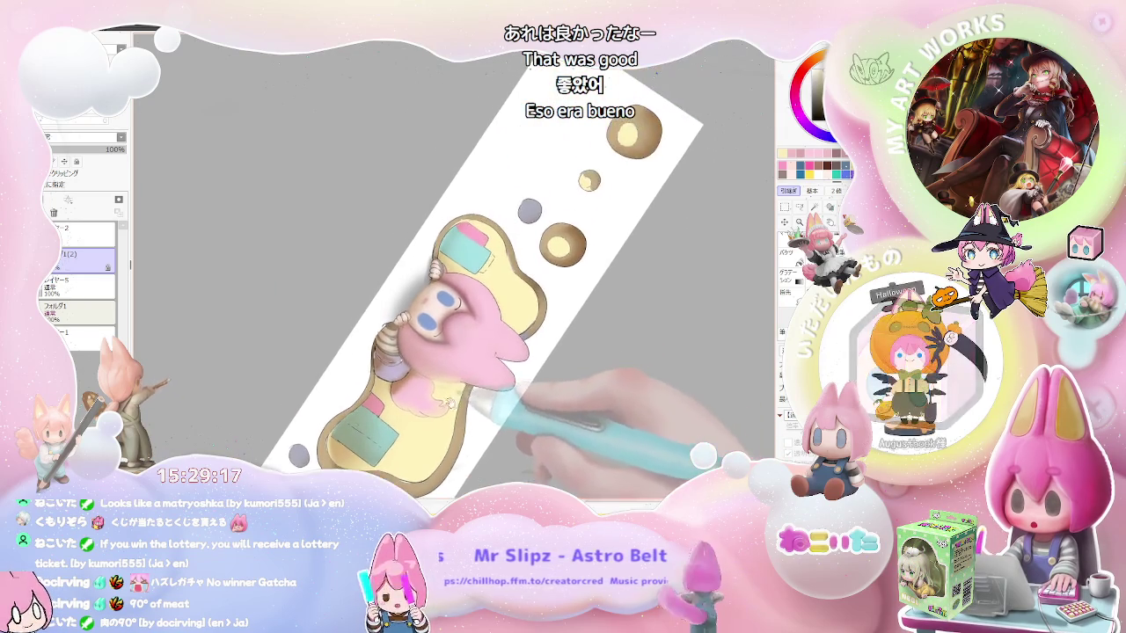
pyautogui.scroll(1, 463, 211)
pyautogui.scroll(2, 463, 212)
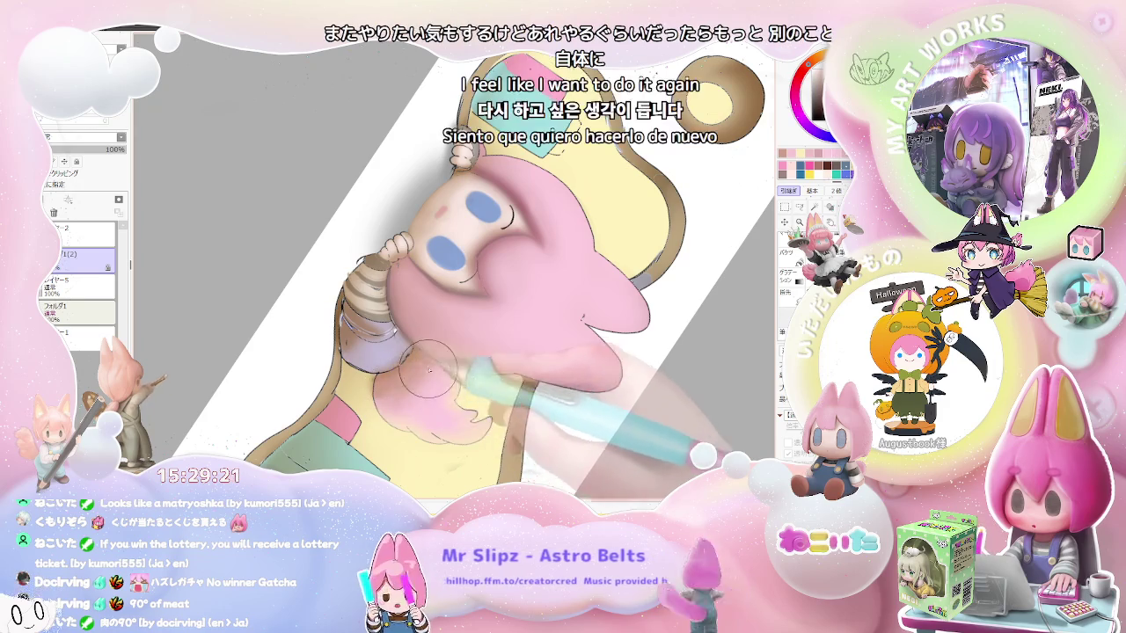
# - Smooth the arm resting on the cushion with the canvas lying horizontally
pyautogui.scroll(-1, 407, 376)
pyautogui.scroll(-1, 520, 437)
pyautogui.scroll(-1, 519, 437)
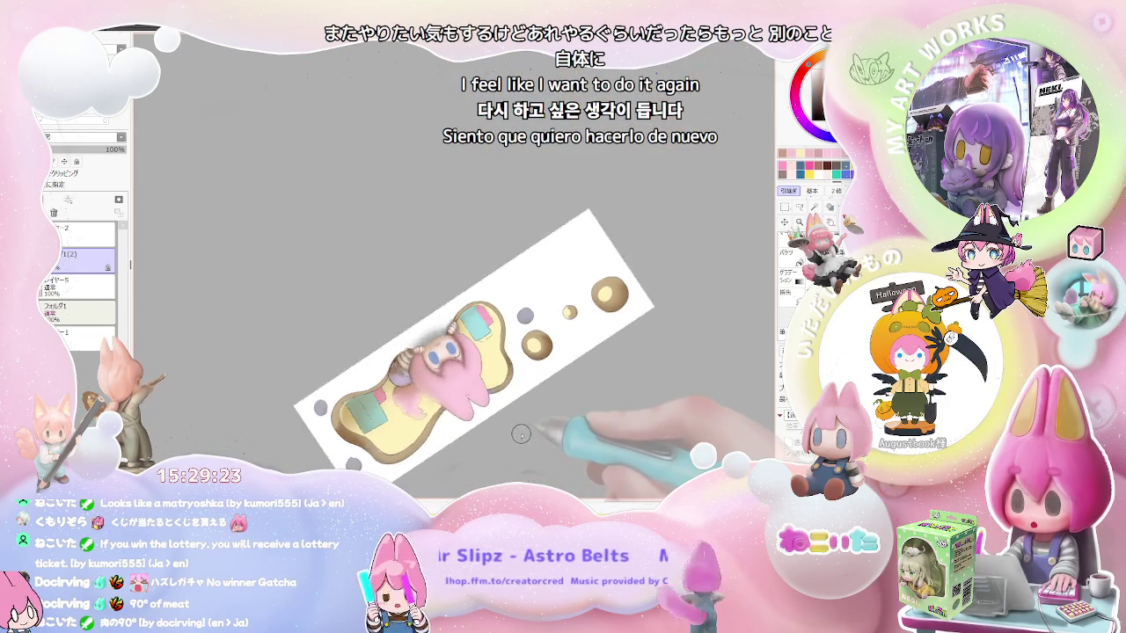
pyautogui.moveTo(519, 437); pyautogui.dragTo(337, 325)
pyautogui.scroll(3, 337, 325)
pyautogui.scroll(1, 336, 326)
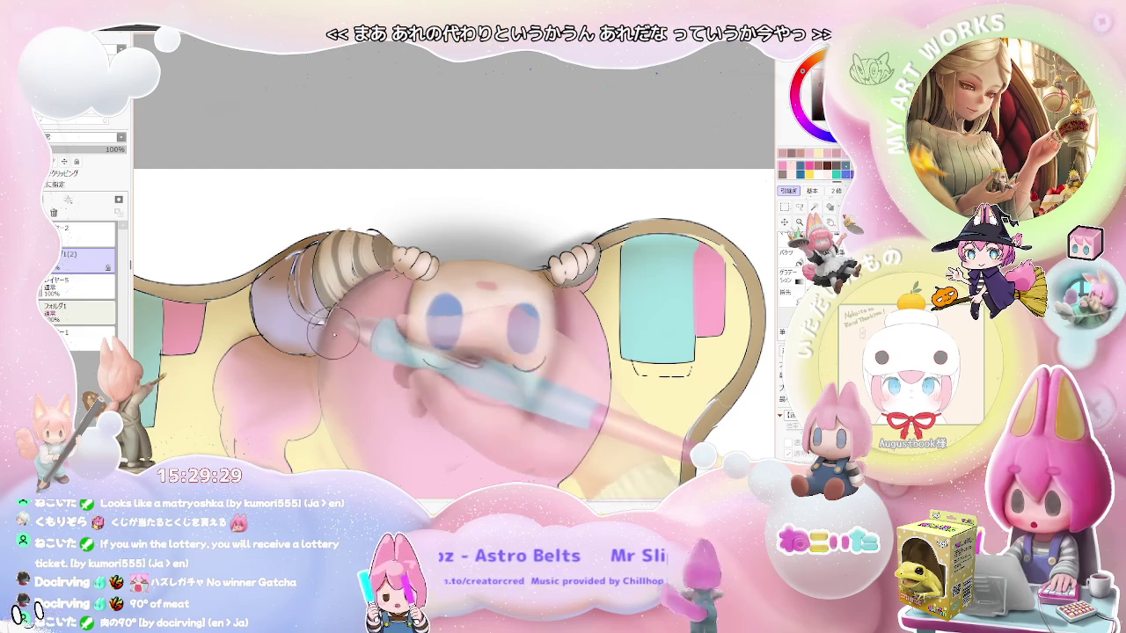
# - Softly blend the face shading with the canvas tilted counter-clockwise
pyautogui.scroll(-1, 400, 281)
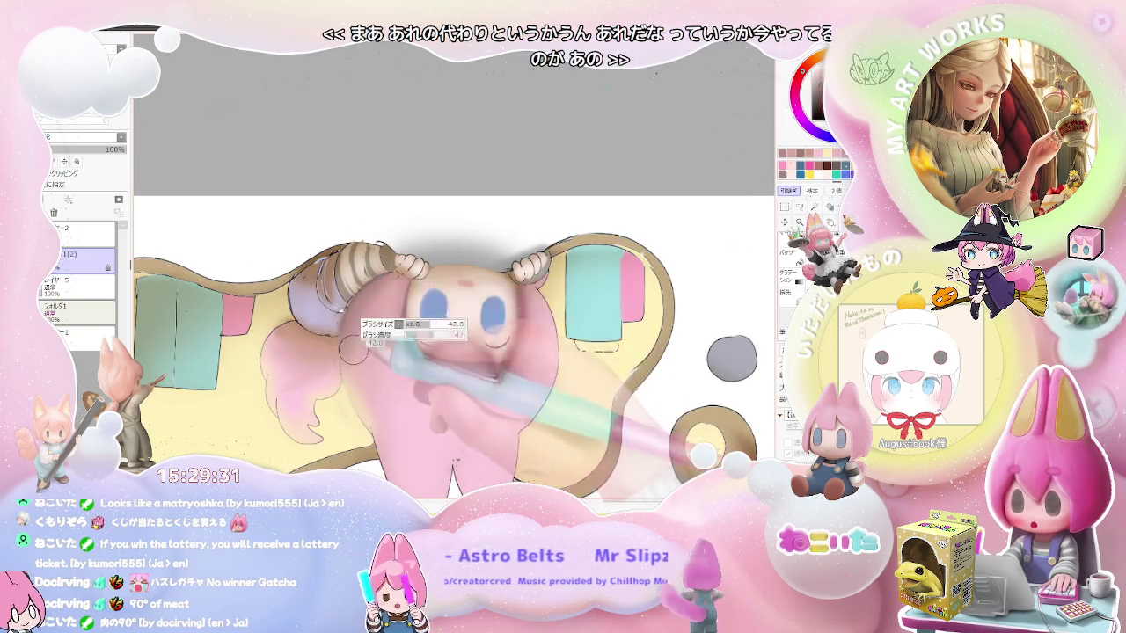
pyautogui.scroll(-2, 418, 343)
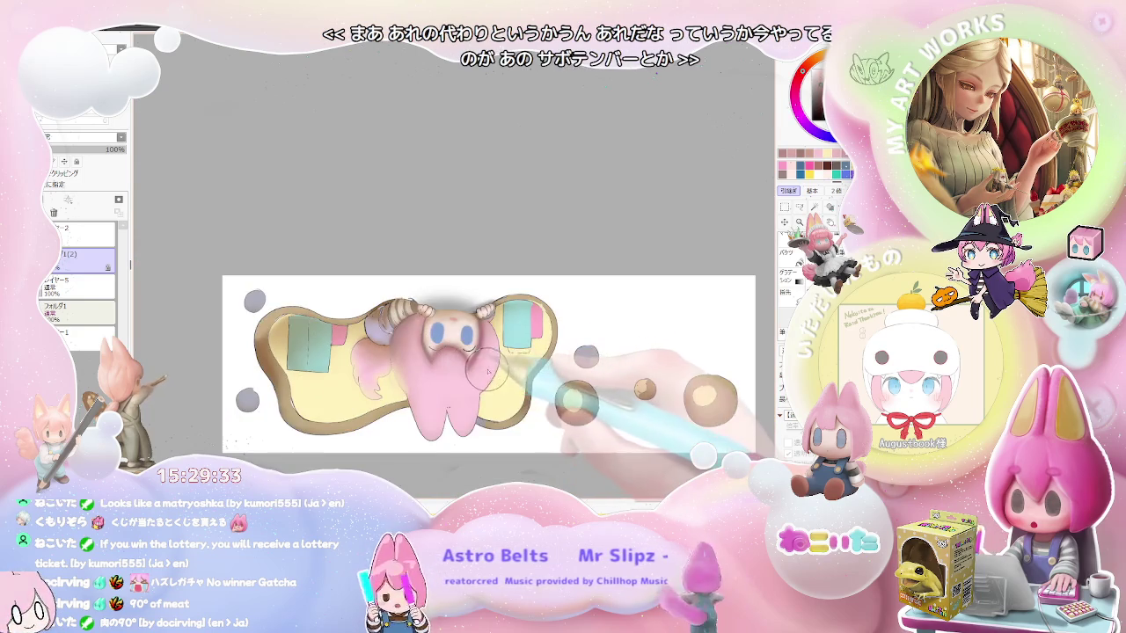
pyautogui.moveTo(418, 343)
pyautogui.mouseDown()
pyautogui.moveTo(497, 365)
pyautogui.moveTo(396, 352)
pyautogui.moveTo(366, 365)
pyautogui.mouseUp()
pyautogui.scroll(3, 364, 264)
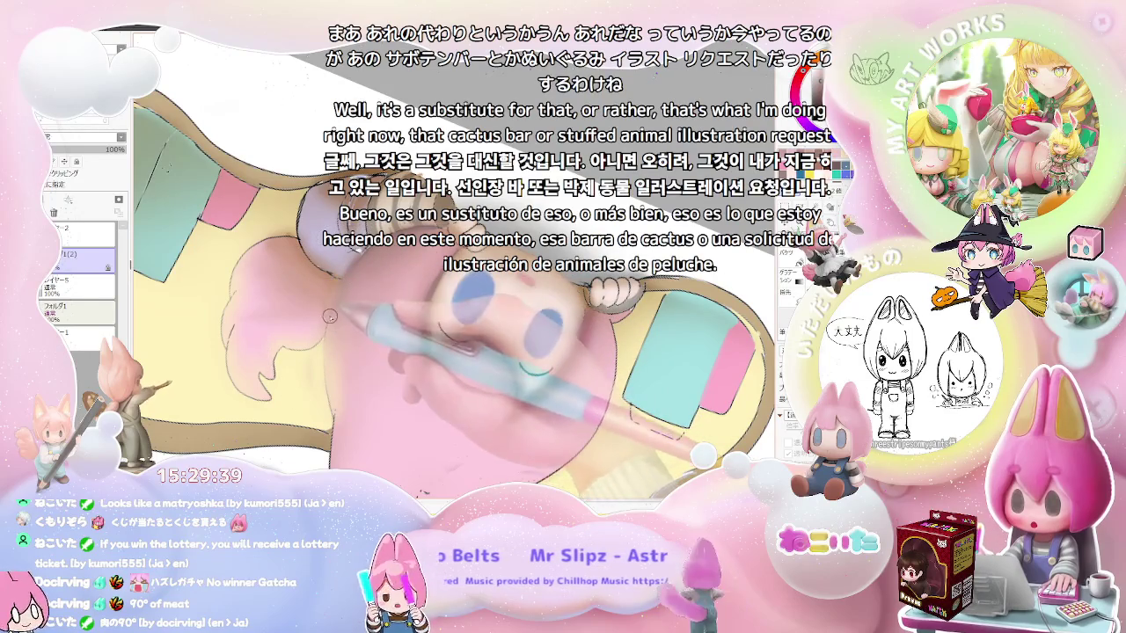
pyautogui.scroll(-3, 341, 290)
pyautogui.moveTo(342, 290)
pyautogui.mouseDown()
pyautogui.moveTo(358, 355)
pyautogui.moveTo(398, 374)
pyautogui.mouseUp()
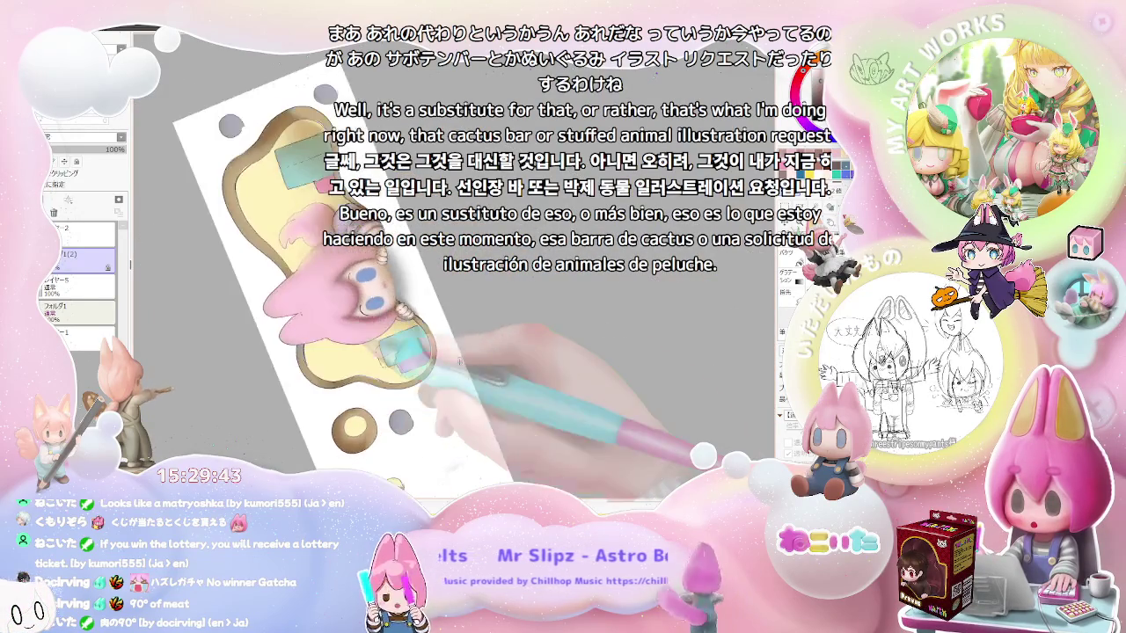
pyautogui.scroll(4, 397, 370)
pyautogui.scroll(2, 390, 347)
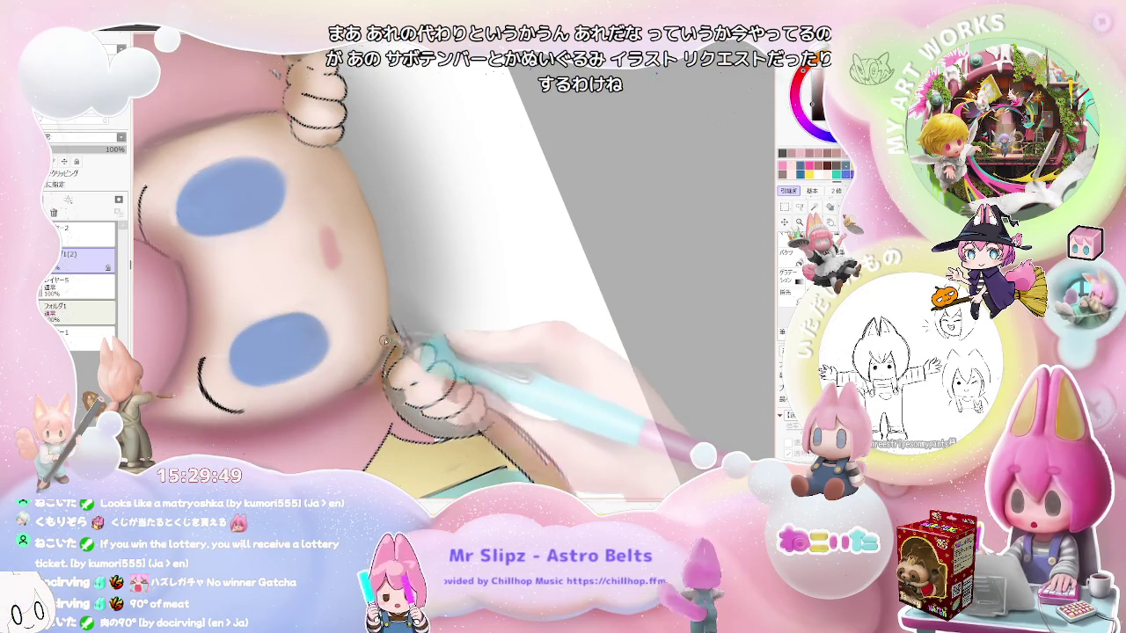
# - Level the canvas and zoom out to check the chibi across the whole yellow cushion
pyautogui.scroll(-2, 381, 346)
pyautogui.scroll(-1, 382, 352)
pyautogui.scroll(-2, 381, 357)
pyautogui.scroll(-1, 381, 360)
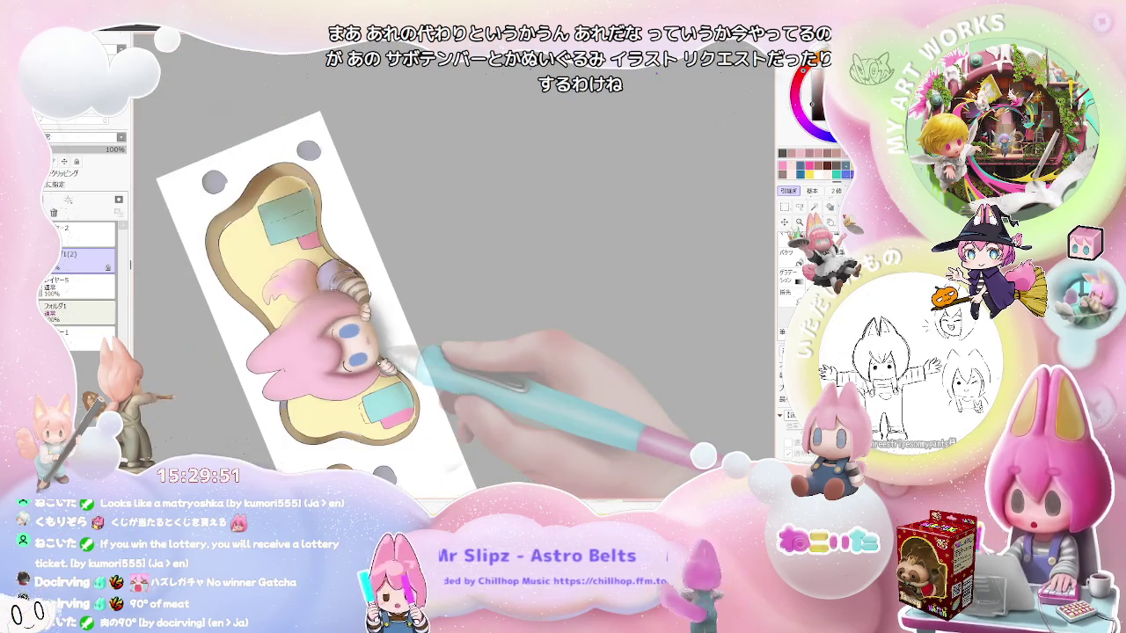
pyautogui.scroll(2, 381, 362)
pyautogui.press('Delete')
pyautogui.press('Delete')
pyautogui.press('Delete')
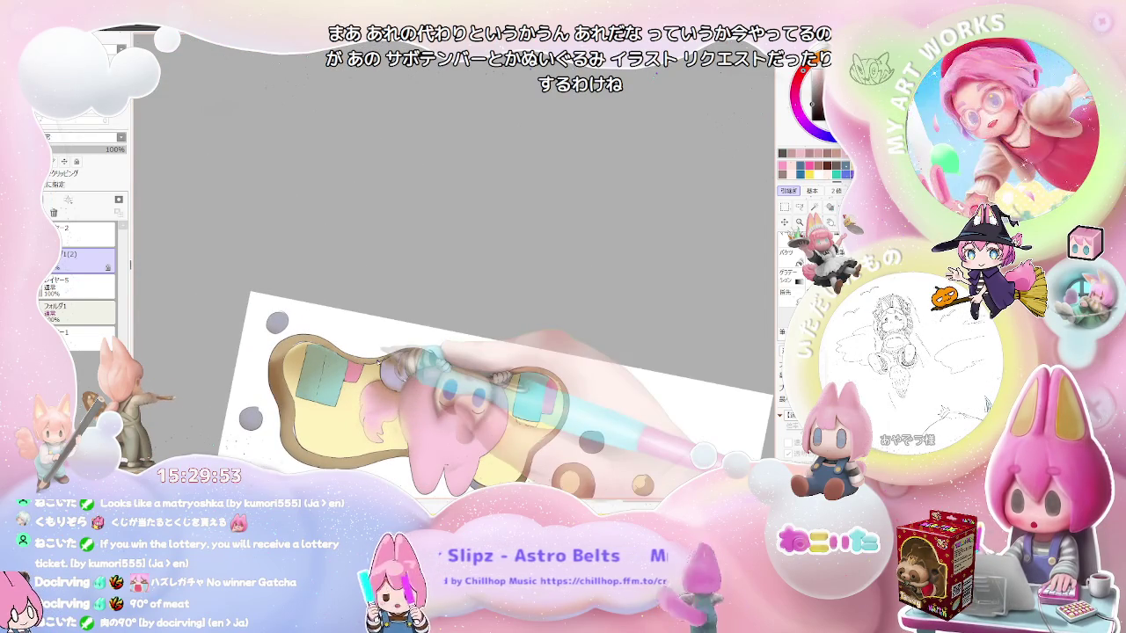
pyautogui.scroll(2, 495, 377)
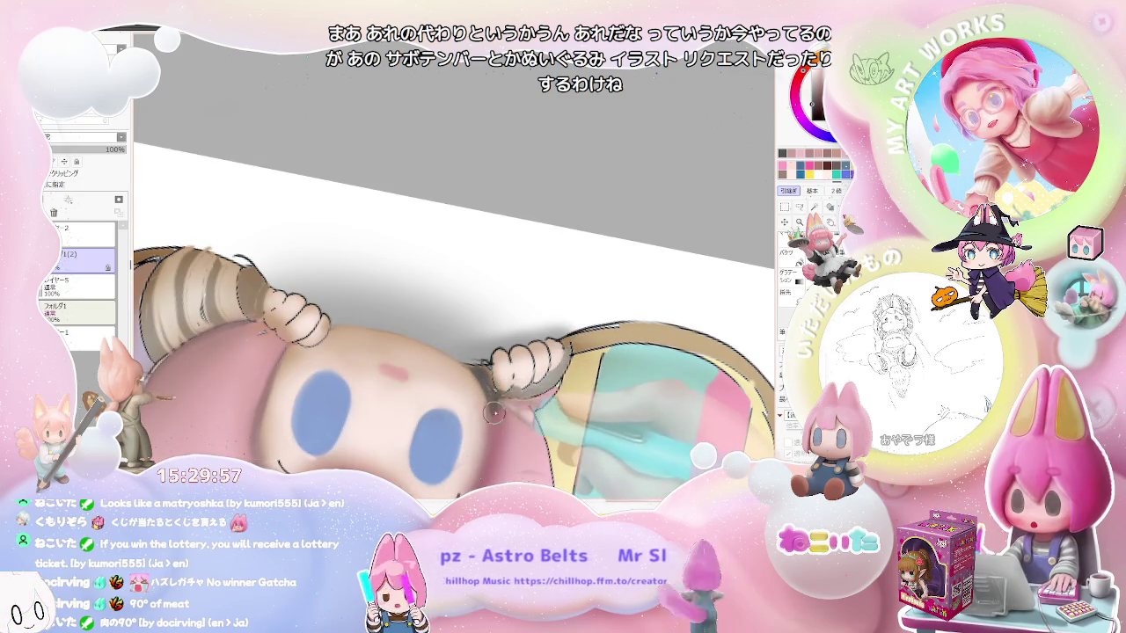
pyautogui.scroll(-3, 490, 426)
pyautogui.scroll(-2, 490, 426)
pyautogui.scroll(-2, 490, 426)
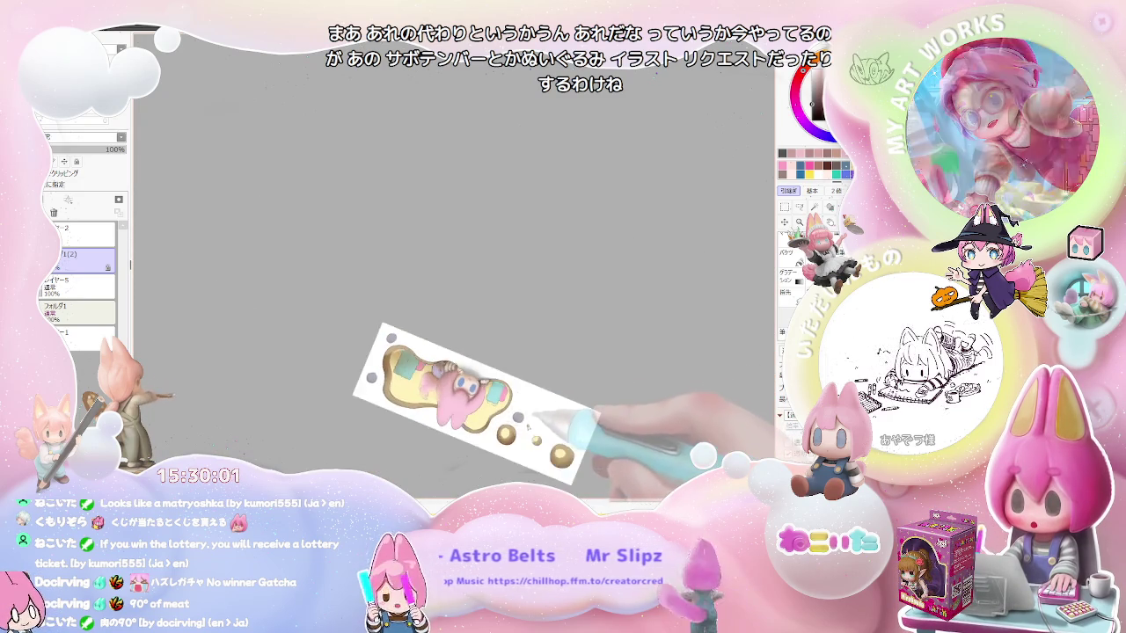
# - Rotate the view upright and zoom in on the character's face
pyautogui.press('Delete')
pyautogui.press('Delete')
pyautogui.press('Delete')
pyautogui.scroll(2, 370, 310)
pyautogui.scroll(1, 369, 309)
pyautogui.scroll(2, 370, 309)
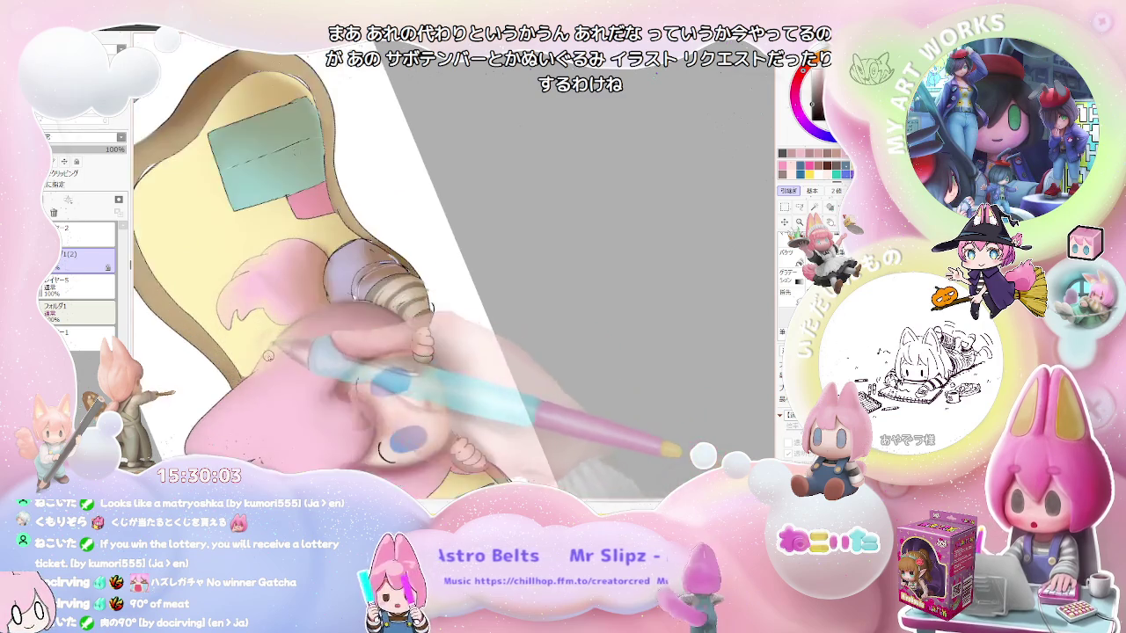
pyautogui.scroll(2, 370, 310)
pyautogui.scroll(1, 370, 310)
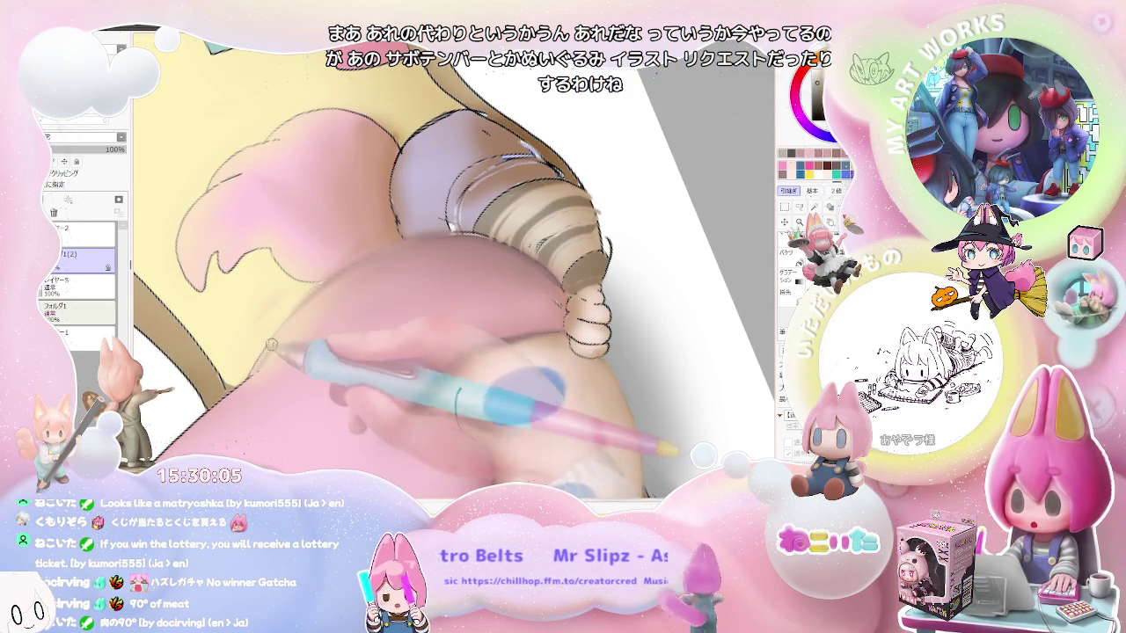
pyautogui.scroll(-2, 337, 282)
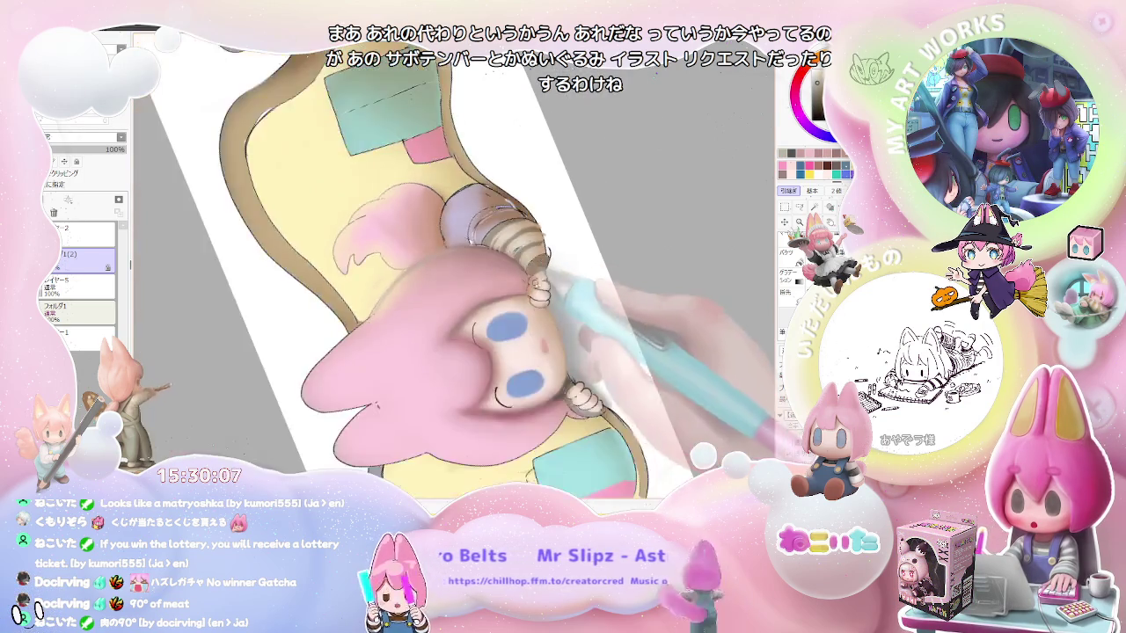
pyautogui.scroll(-2, 337, 282)
# - Zoom out, rotate back, zoom closer on the head, then tilt slightly clockwise
pyautogui.press('End')
pyautogui.press('End')
pyautogui.press('End')
pyautogui.press('Delete')
pyautogui.press('Delete')
pyautogui.press('Delete')
pyautogui.press('Delete')
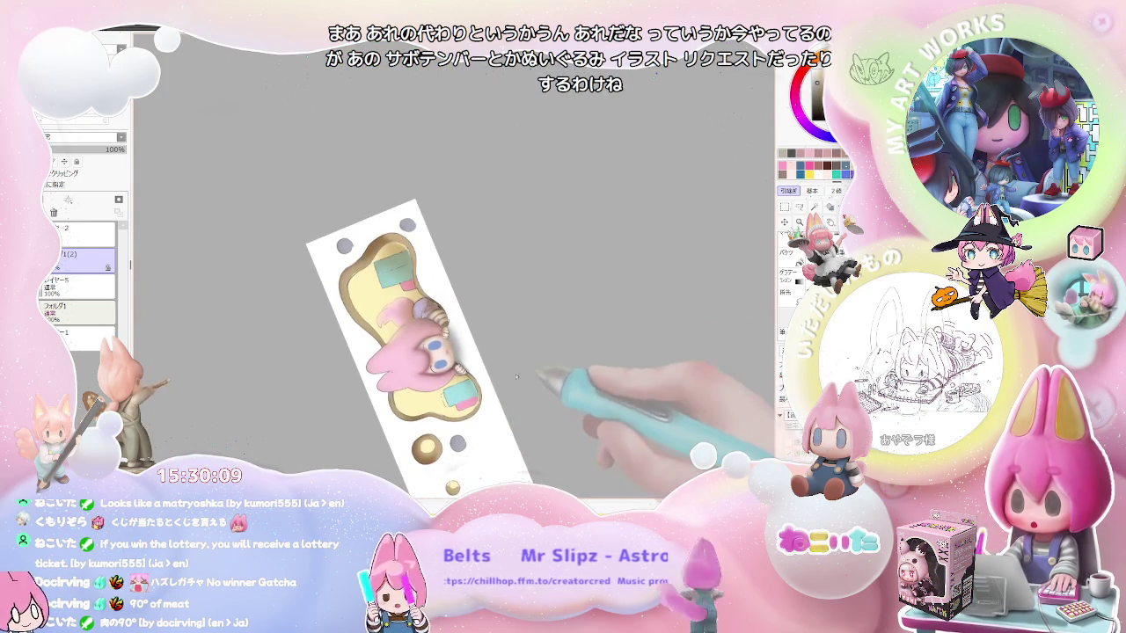
pyautogui.scroll(2, 370, 308)
pyautogui.scroll(2, 369, 308)
pyautogui.scroll(1, 398, 362)
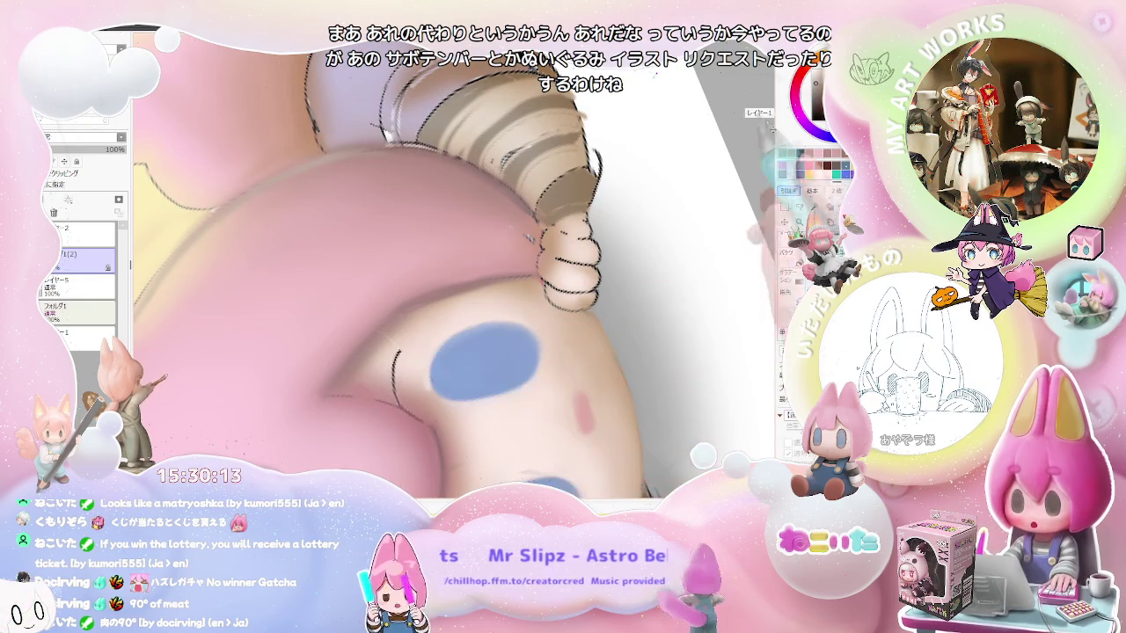
pyautogui.press('End')
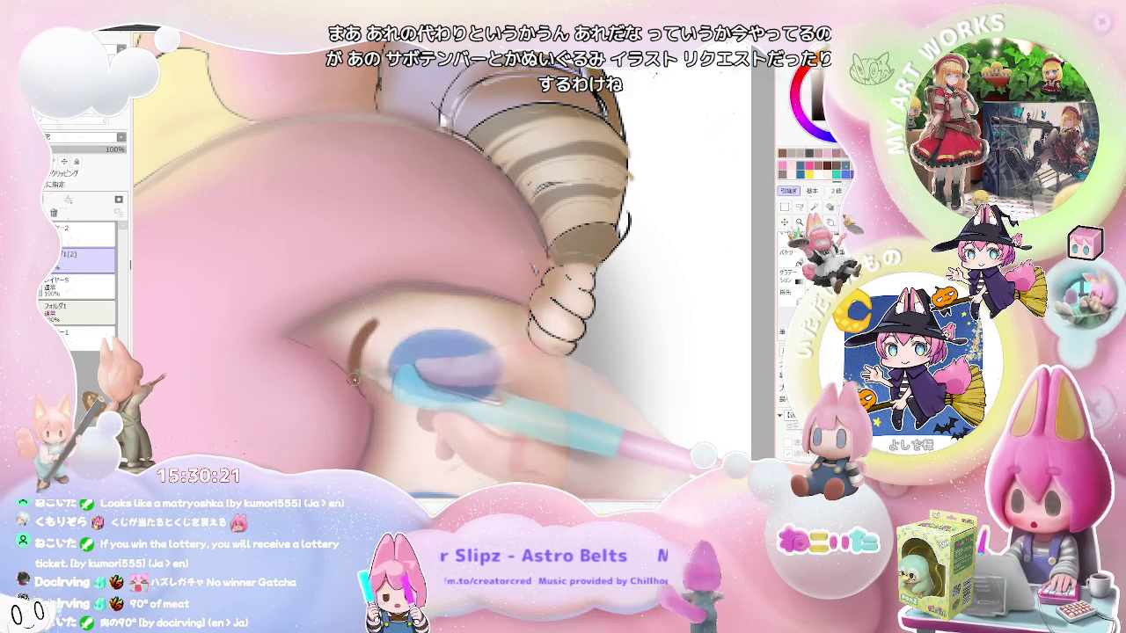
# - Zoom between the face and the whole illustration to check the eye shading
pyautogui.press('-')
pyautogui.press('-')
pyautogui.press('-')
pyautogui.press('+')
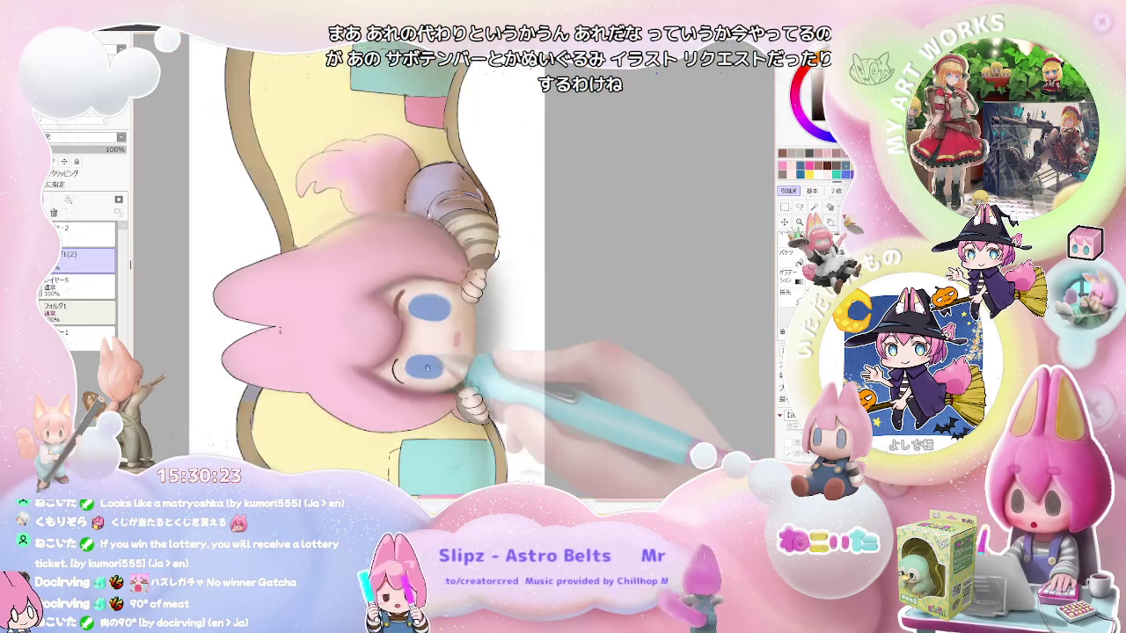
pyautogui.press('+')
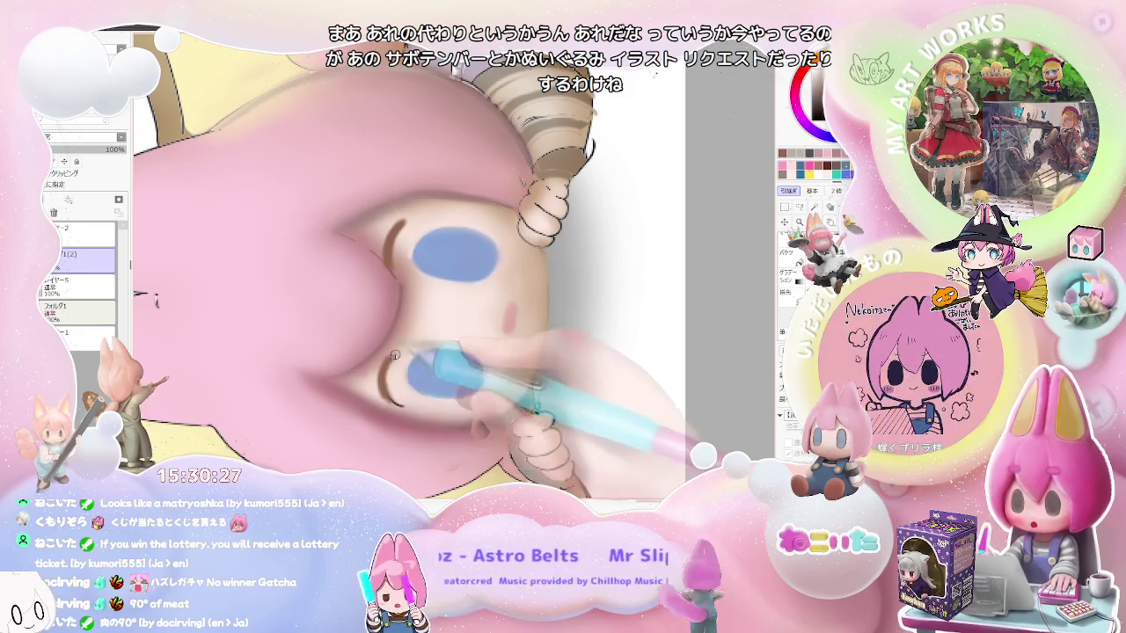
pyautogui.press('-')
pyautogui.press('-')
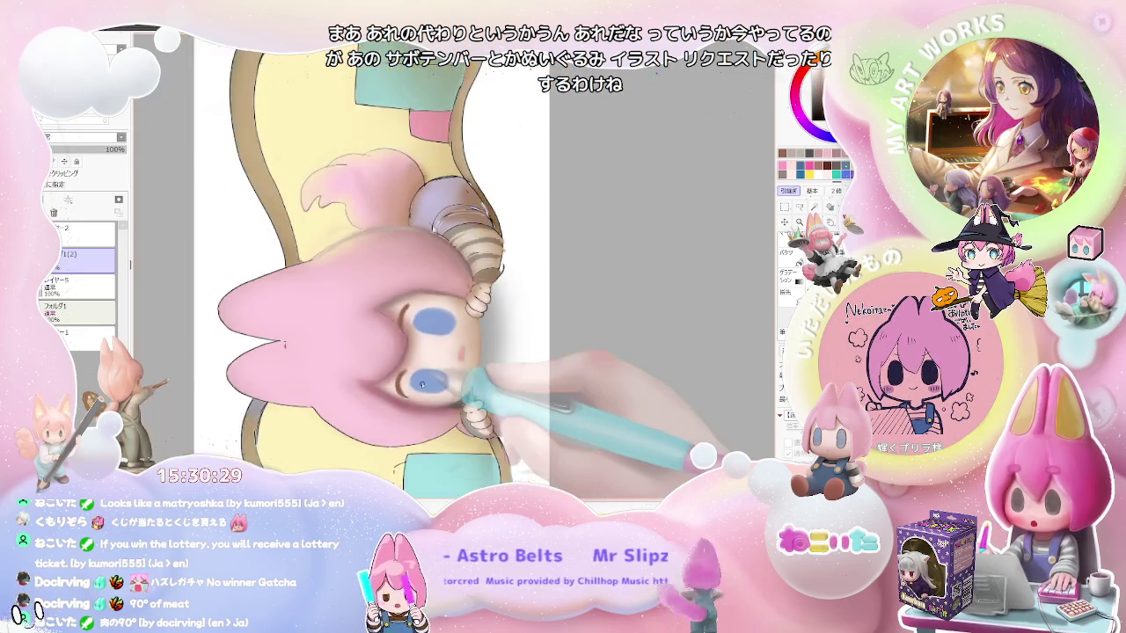
pyautogui.press('-')
pyautogui.press('+')
pyautogui.press('+')
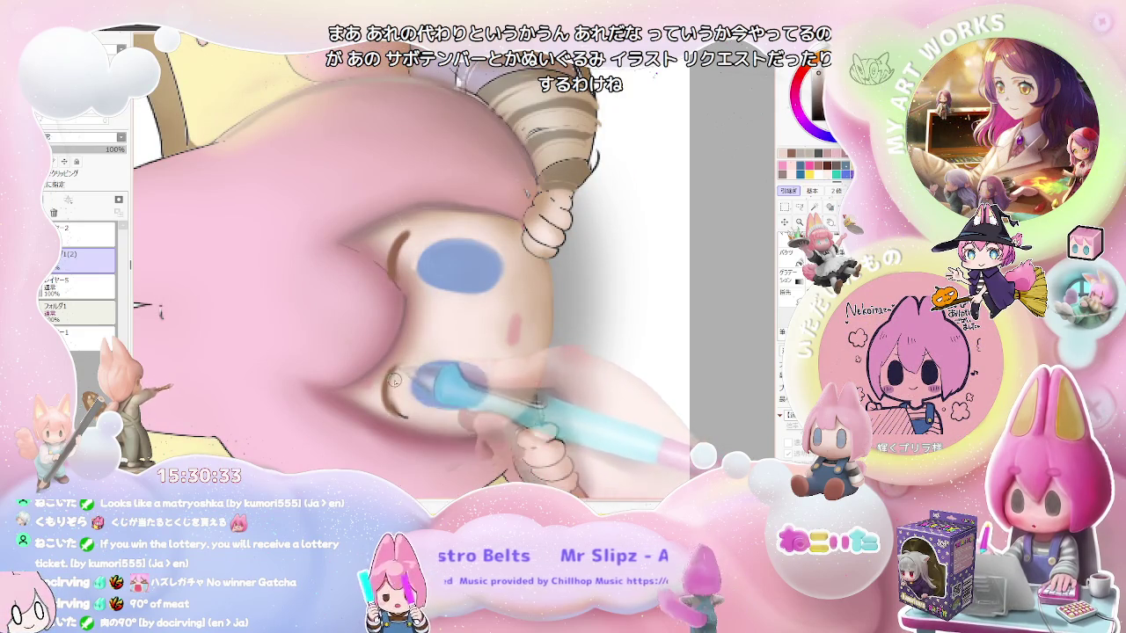
pyautogui.press('-')
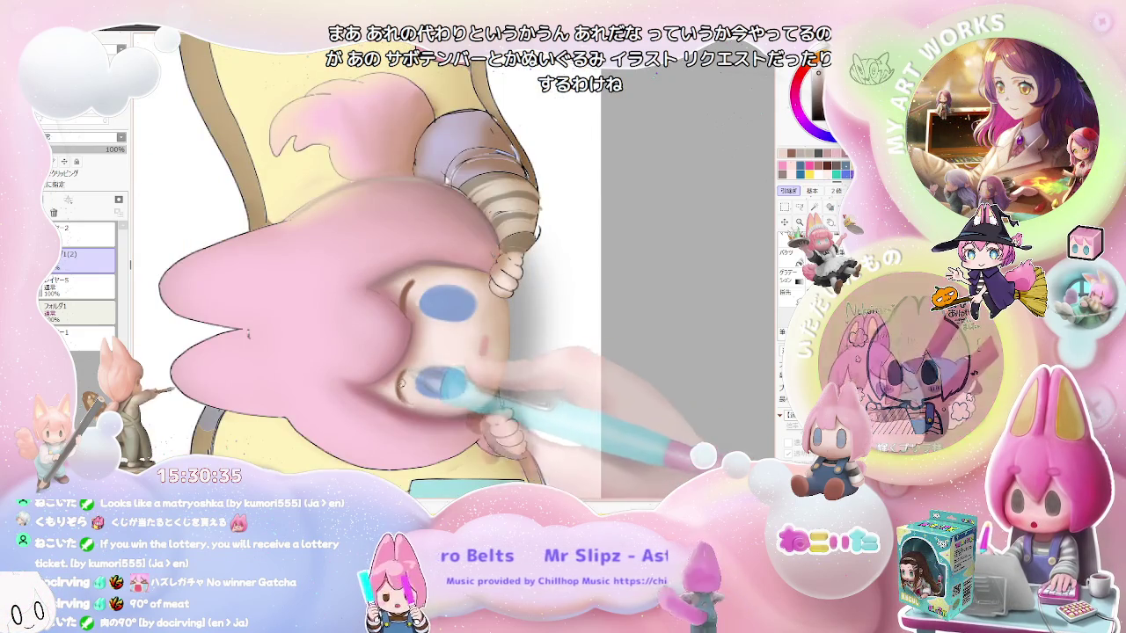
pyautogui.press('+')
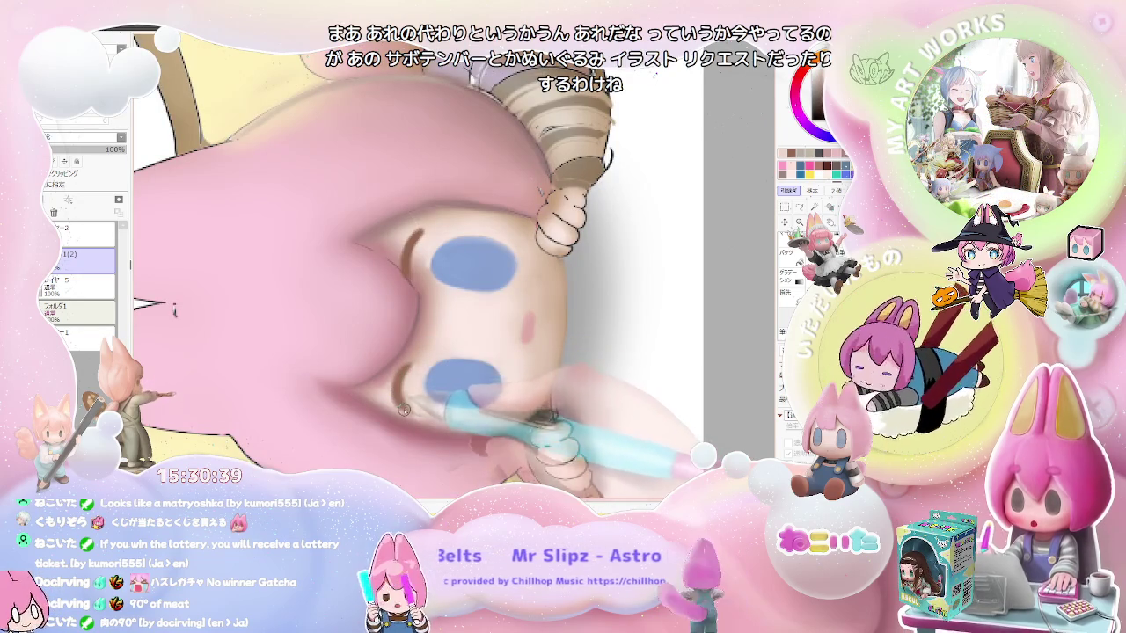
# - Rotate the canvas near-horizontal and zoom in on the character
pyautogui.press('-')
pyautogui.press('-')
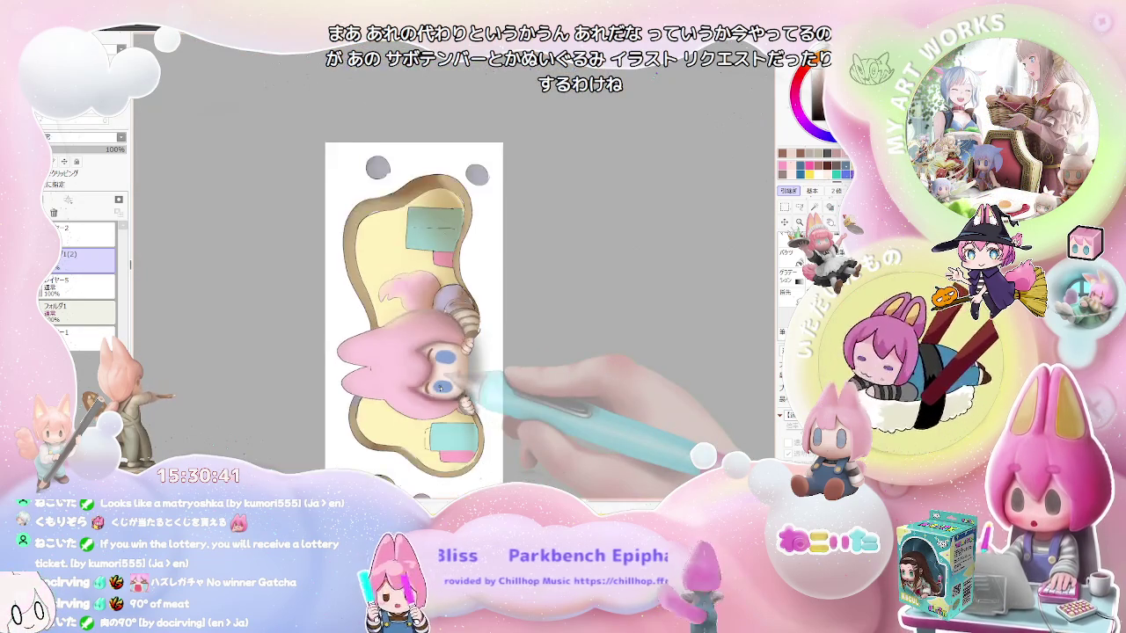
pyautogui.moveTo(440, 387); pyautogui.dragTo(360, 300)
pyautogui.press('+')
pyautogui.press('+')
pyautogui.press('+')
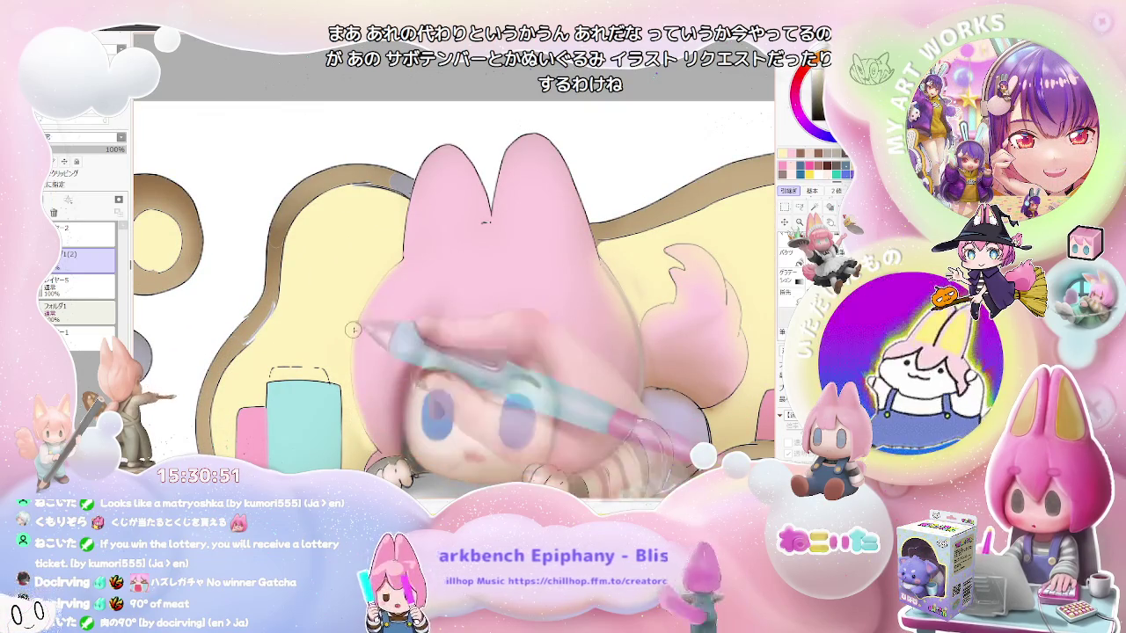
# - Rotate the view clockwise and zoom around the face while softening its shading
pyautogui.scroll(-5, 377, 288)
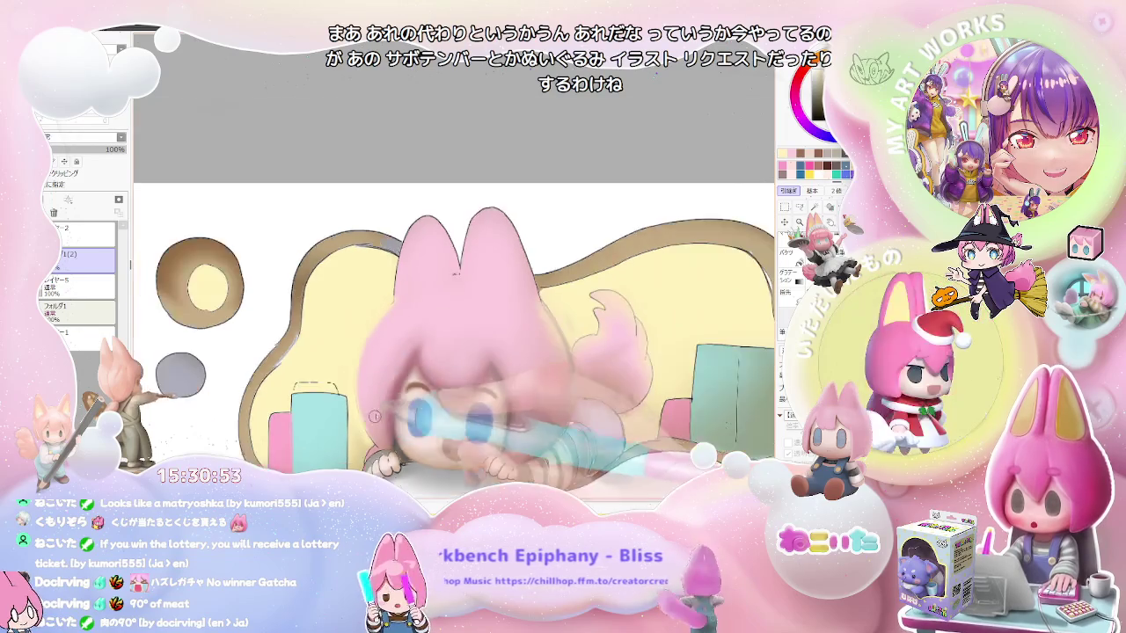
pyautogui.press('End')
pyautogui.scroll(5, 283, 338)
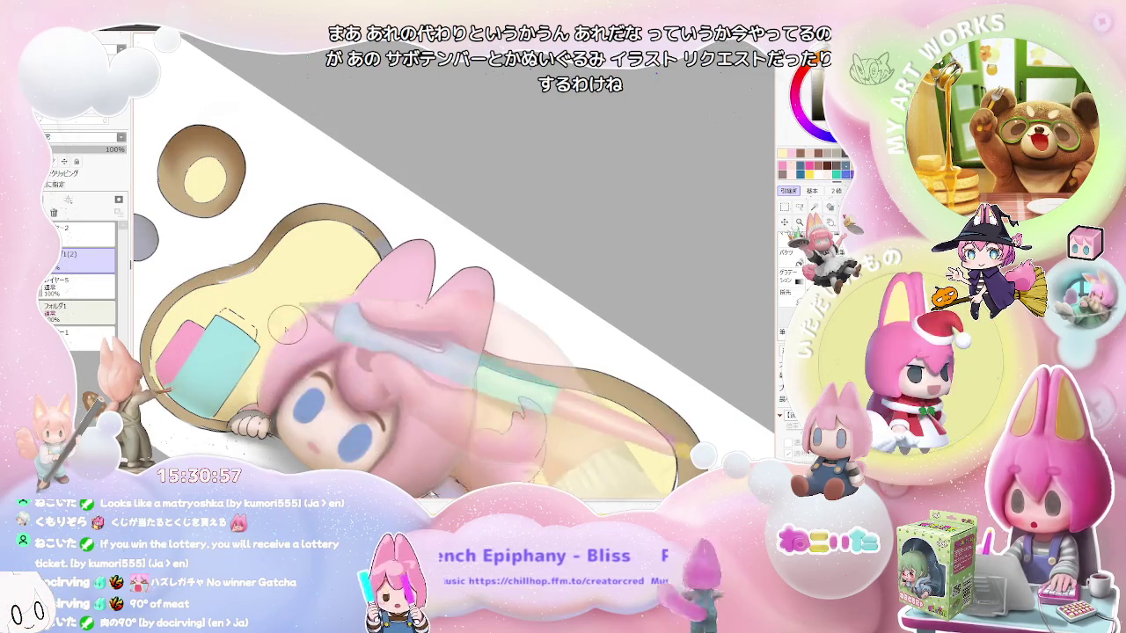
pyautogui.scroll(-2, 345, 296)
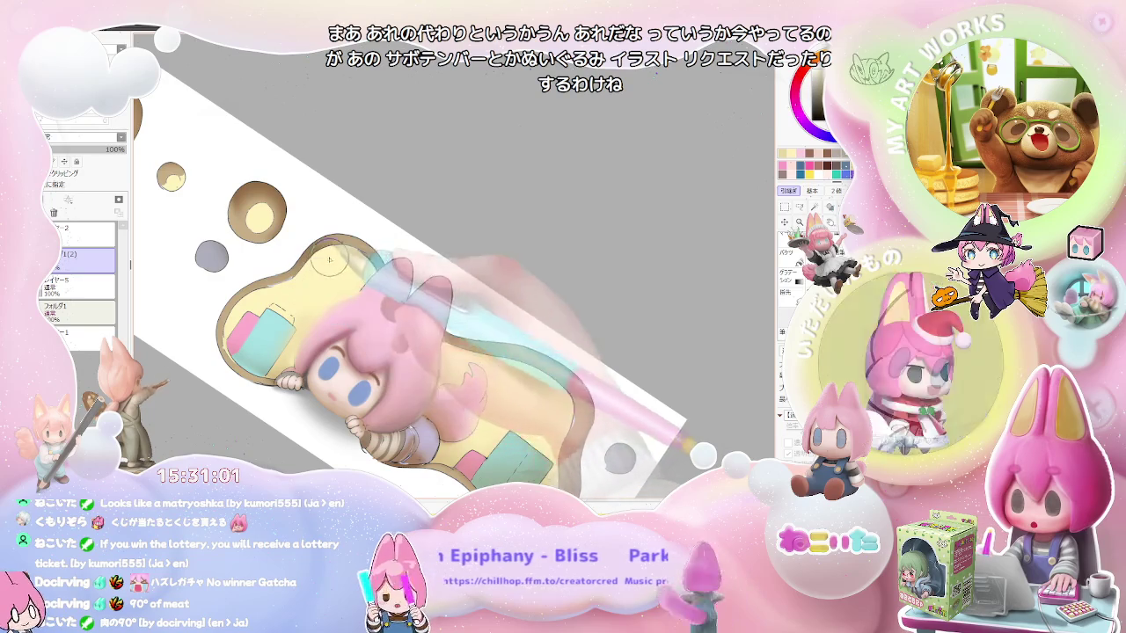
pyautogui.scroll(-2, 332, 340)
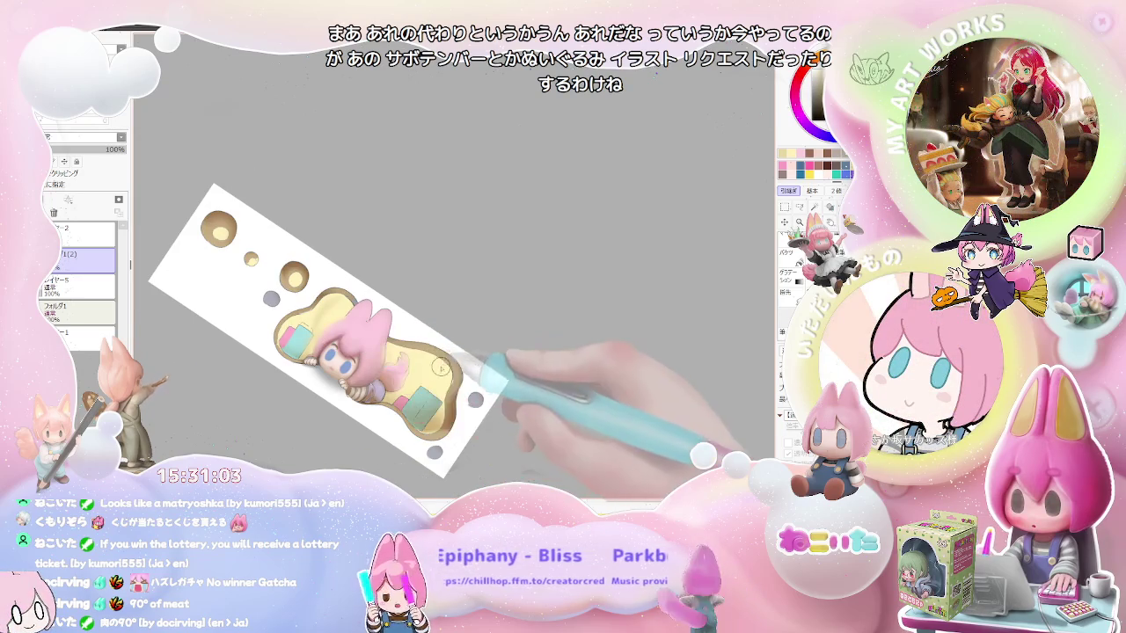
pyautogui.scroll(2, 425, 385)
pyautogui.scroll(1, 398, 396)
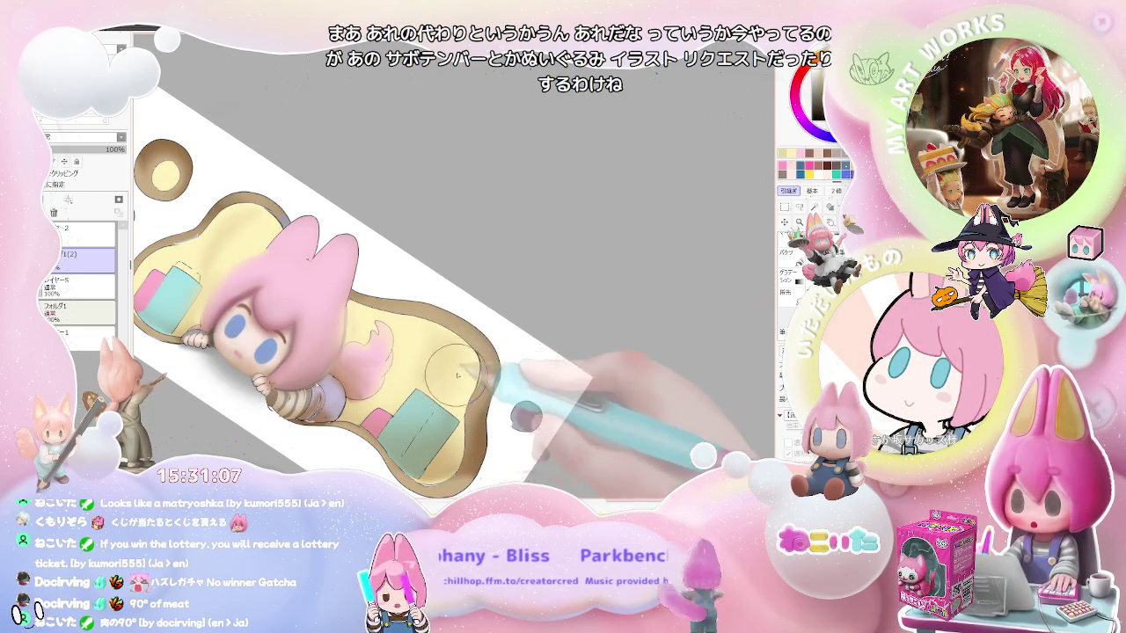
pyautogui.scroll(-1, 466, 366)
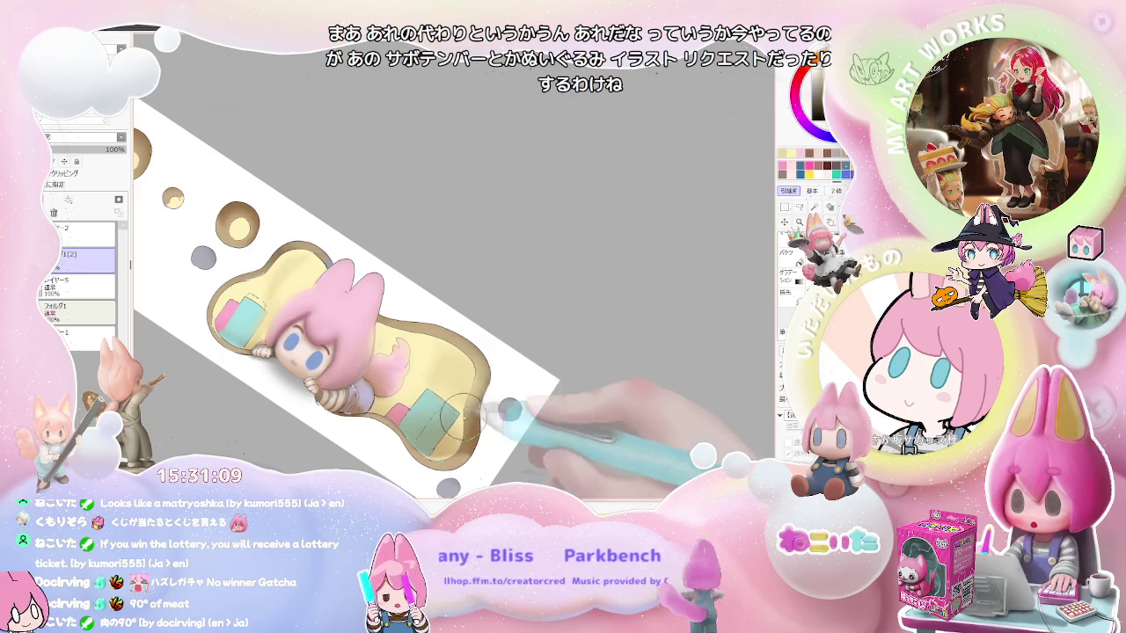
pyautogui.scroll(-1, 458, 422)
# - Tilt the canvas, reset it level, then tilt it steeply diagonal and zoom in on the hair
pyautogui.moveTo(458, 422); pyautogui.dragTo(496, 407)
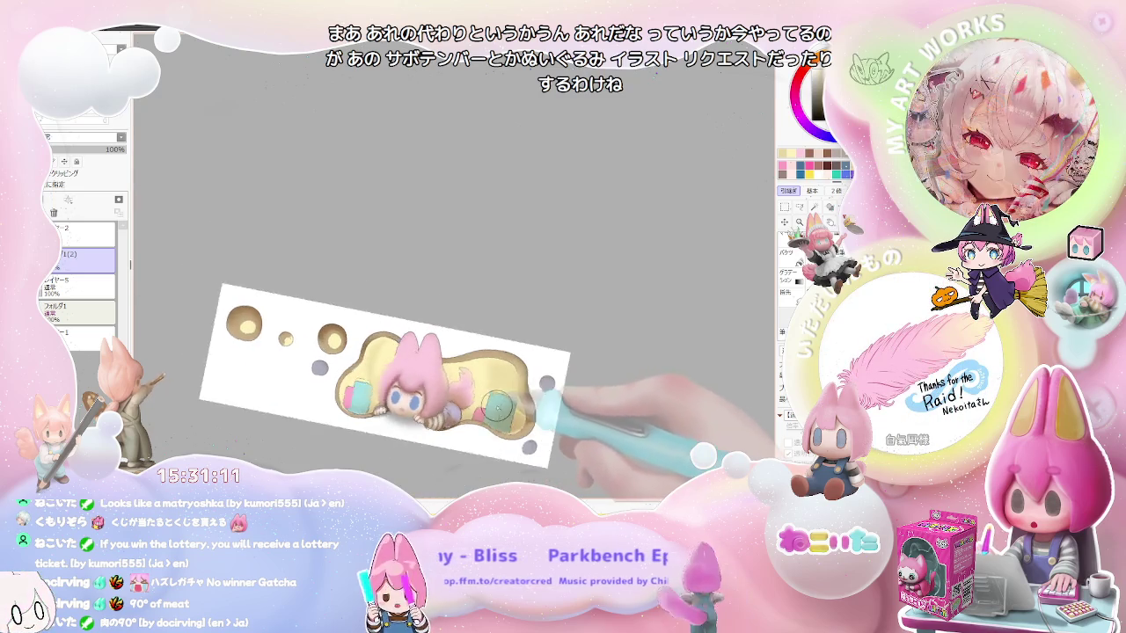
pyautogui.press('Home')
pyautogui.scroll(2, 498, 407)
pyautogui.scroll(1, 392, 384)
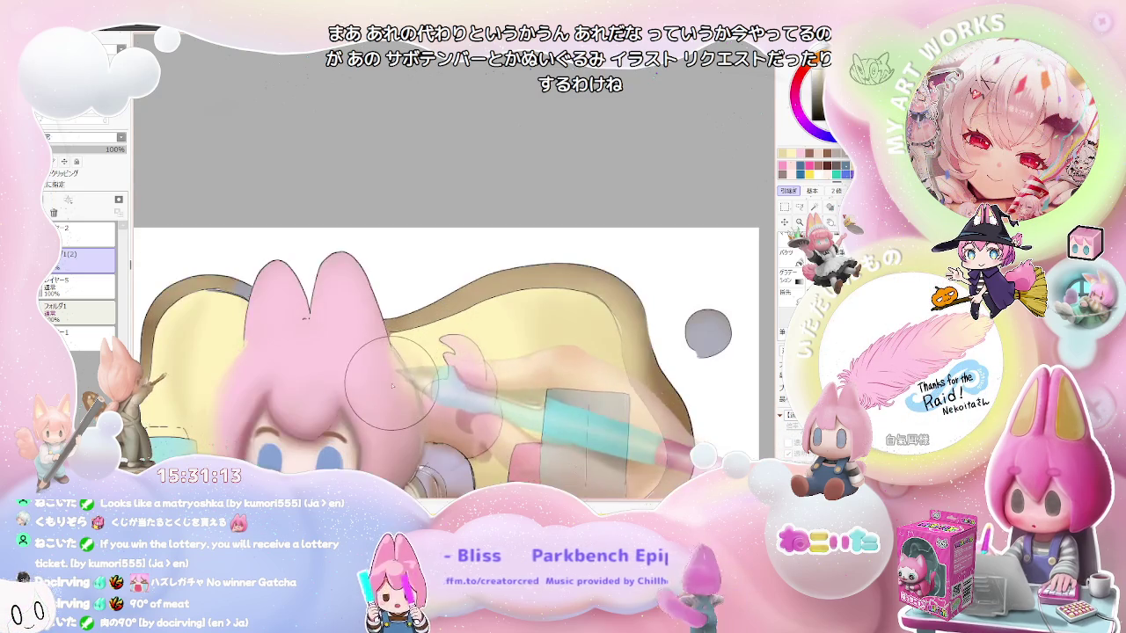
pyautogui.scroll(-1, 396, 387)
pyautogui.moveTo(396, 387); pyautogui.dragTo(493, 400)
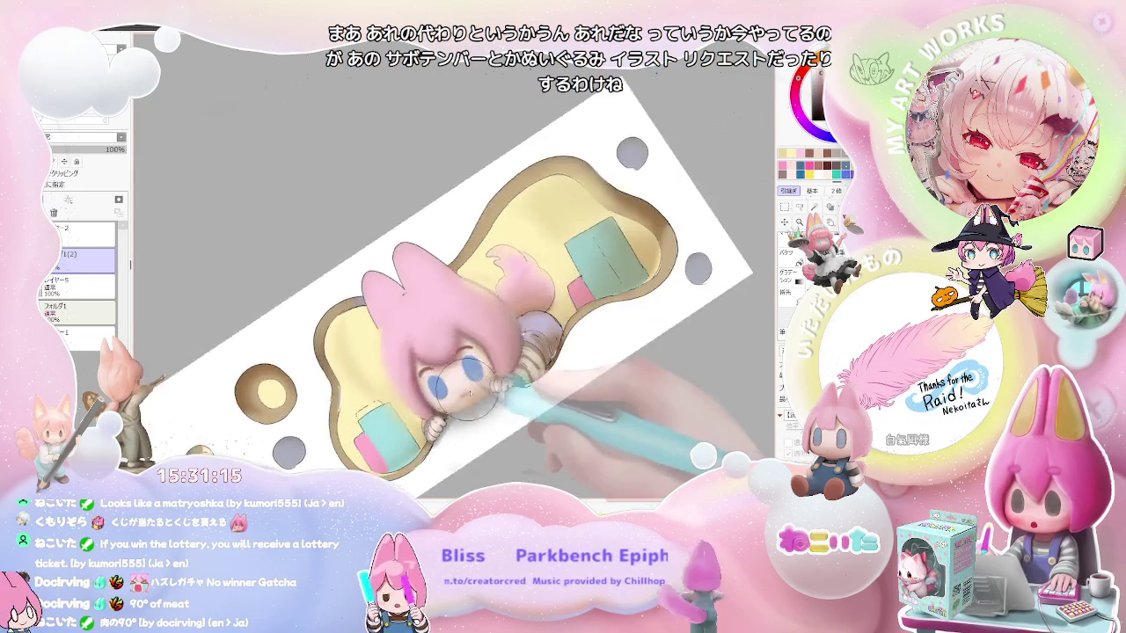
pyautogui.scroll(2, 494, 400)
pyautogui.scroll(2, 494, 400)
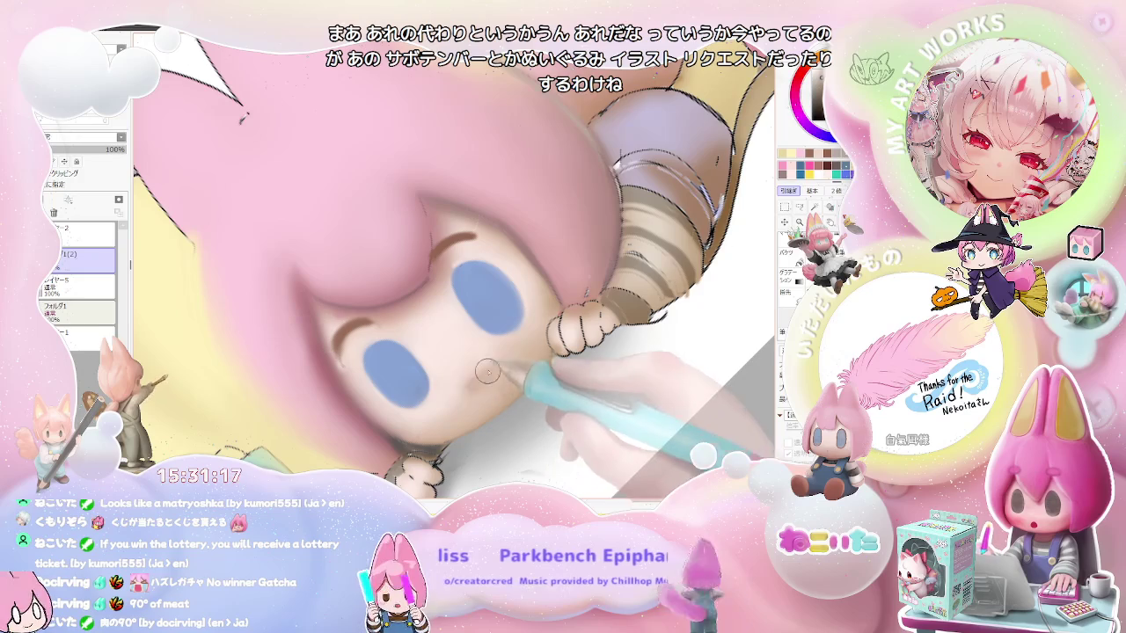
# - Enlarge the brush for broad blending and zoom around the mouth and cheeks
pyautogui.press(']')
pyautogui.press(']')
pyautogui.press(']')
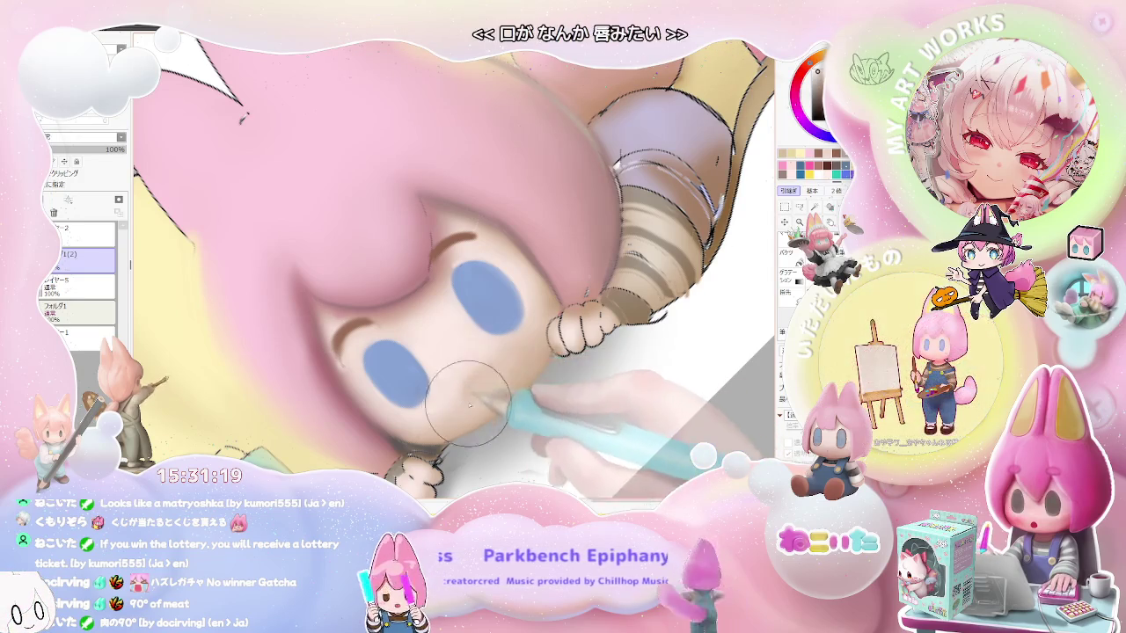
pyautogui.scroll(-2, 469, 406)
pyautogui.scroll(-2, 458, 378)
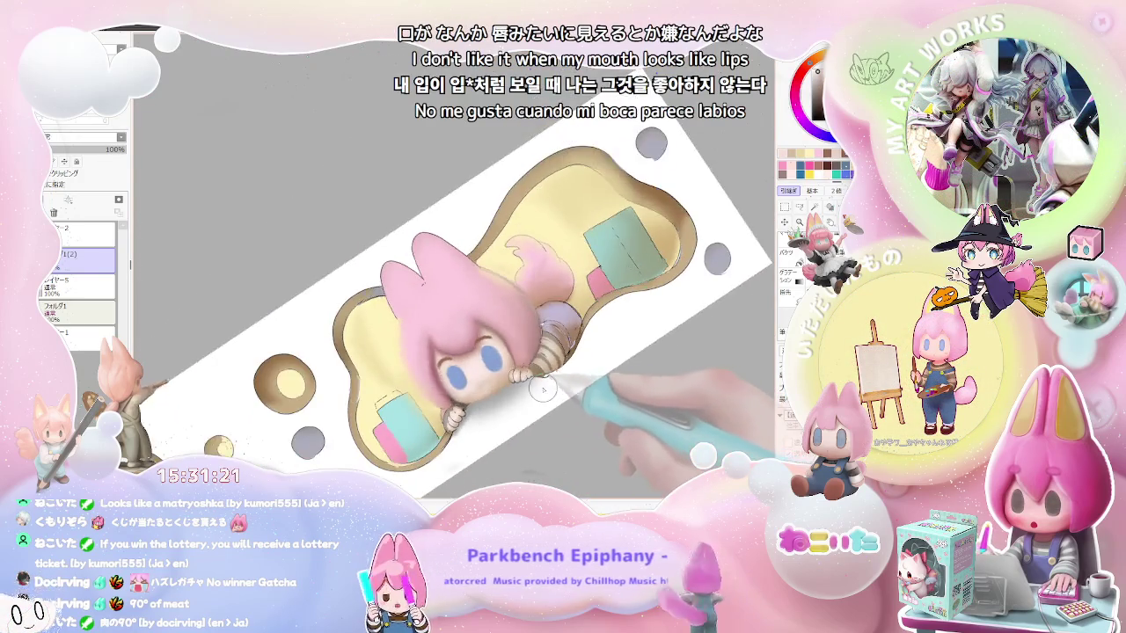
pyautogui.scroll(2, 445, 359)
pyautogui.scroll(2, 330, 305)
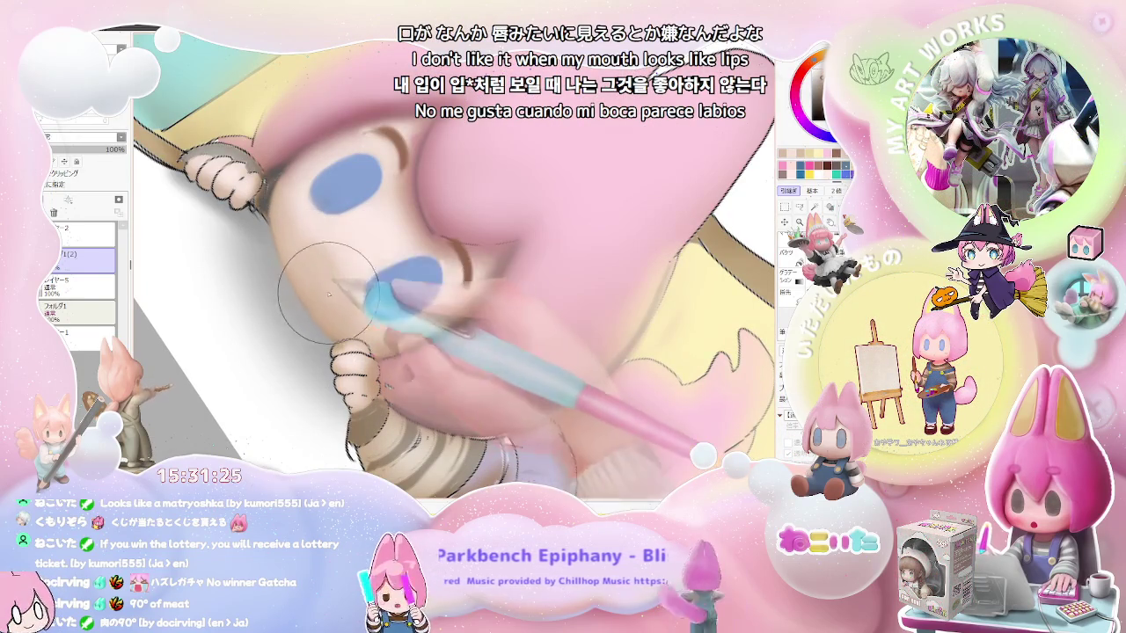
pyautogui.scroll(-3, 366, 313)
# - Turn the canvas upright and zoom in to blend over the mouth area
pyautogui.moveTo(367, 312); pyautogui.dragTo(424, 340)
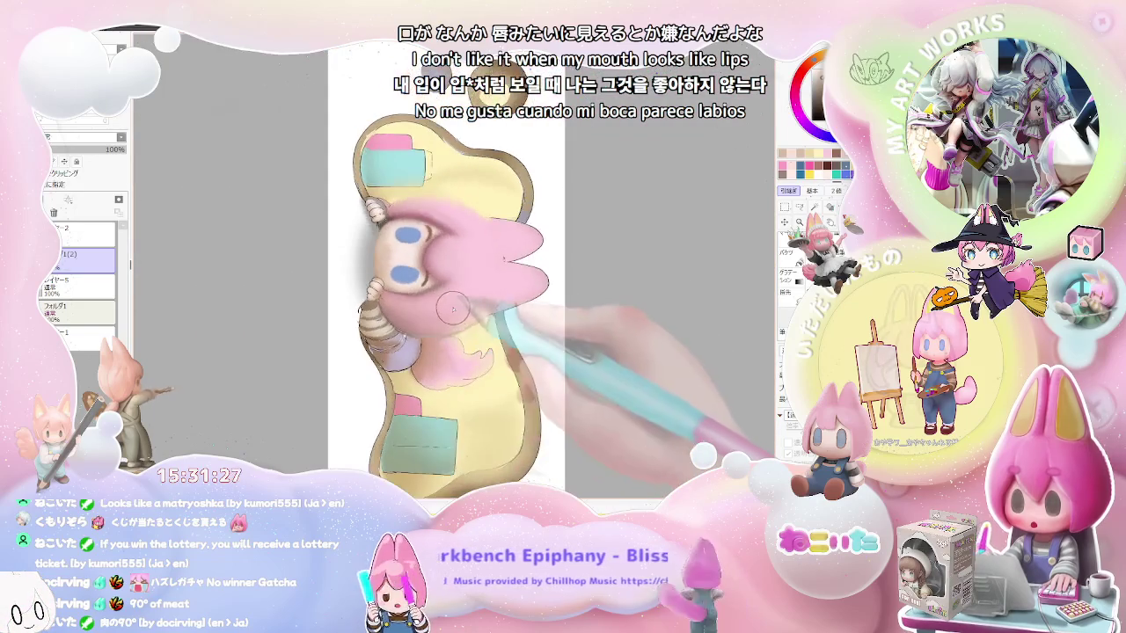
pyautogui.scroll(2, 424, 339)
pyautogui.scroll(2, 388, 290)
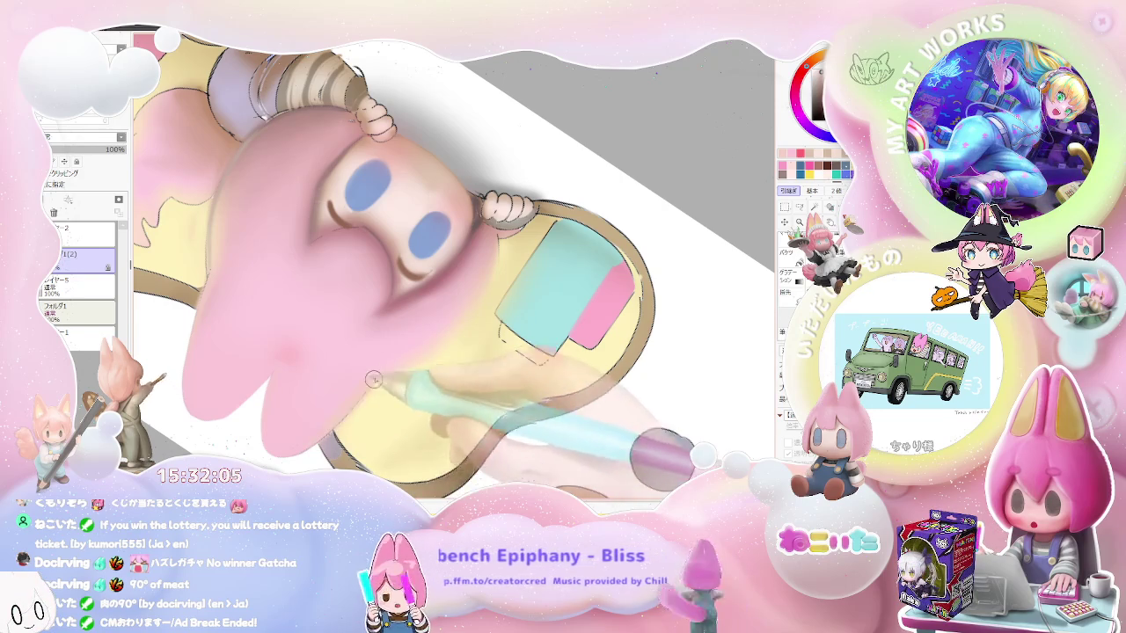
pyautogui.scroll(-1, 364, 390)
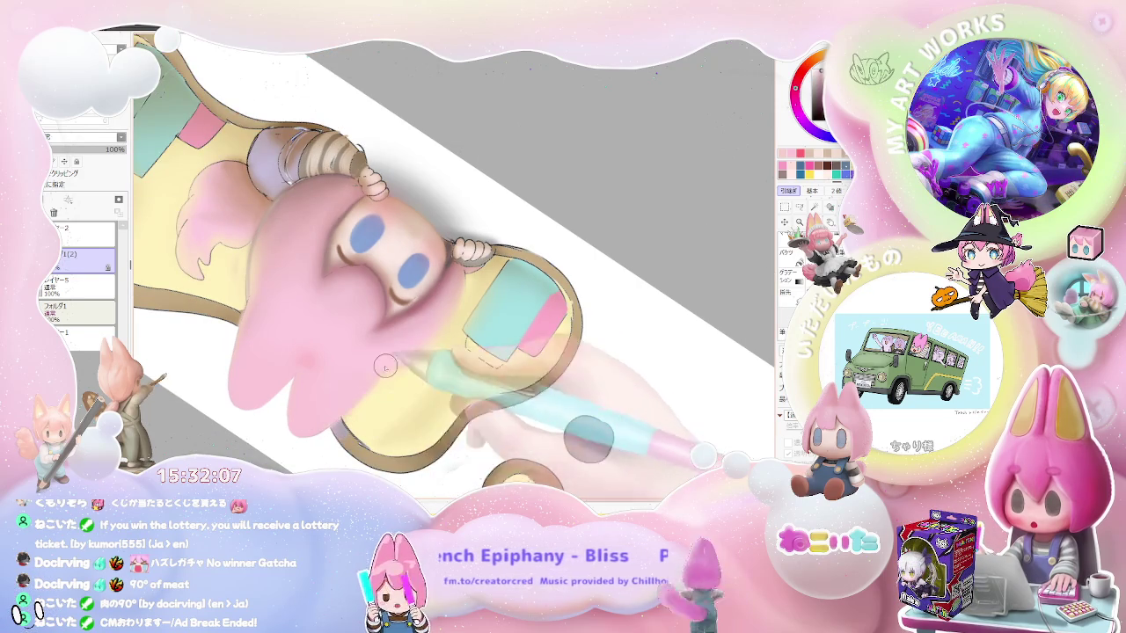
pyautogui.scroll(-2, 388, 366)
pyautogui.scroll(-2, 440, 364)
pyautogui.scroll(-2, 510, 363)
# - Rotate the canvas to a shallower tilt and zoom back in on the cheeks
pyautogui.moveTo(537, 362)
pyautogui.mouseDown()
pyautogui.moveTo(524, 419)
pyautogui.moveTo(545, 388)
pyautogui.mouseUp()
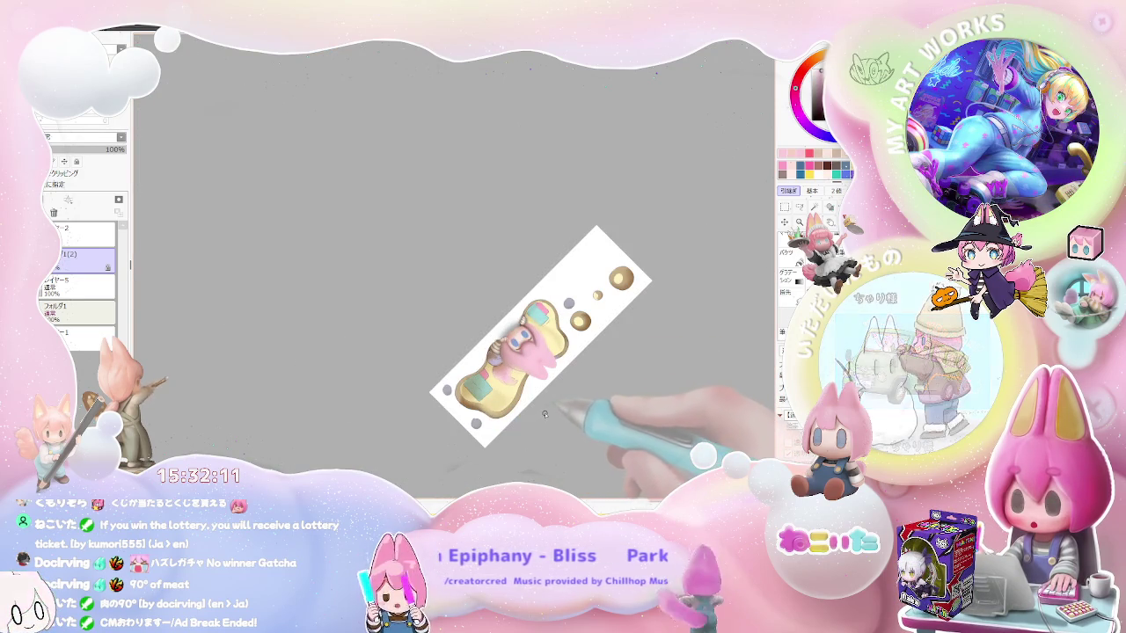
pyautogui.scroll(1, 545, 387)
pyautogui.scroll(3, 545, 387)
pyautogui.scroll(1, 484, 304)
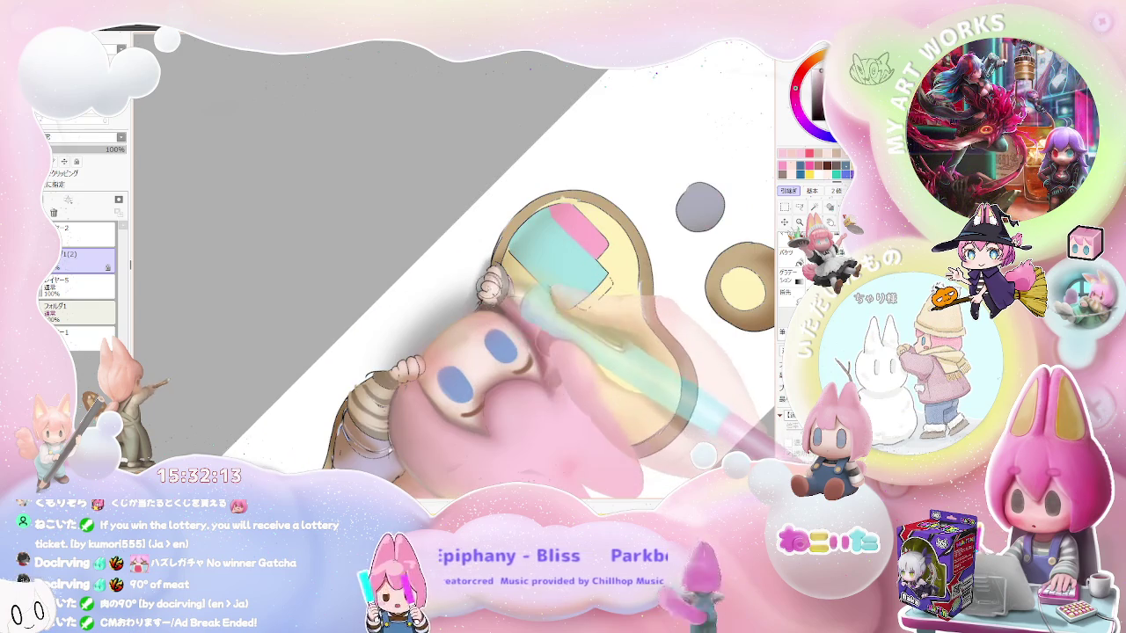
# - Zoom in and out over the hair and face edges
pyautogui.scroll(1, 484, 304)
pyautogui.scroll(1, 484, 304)
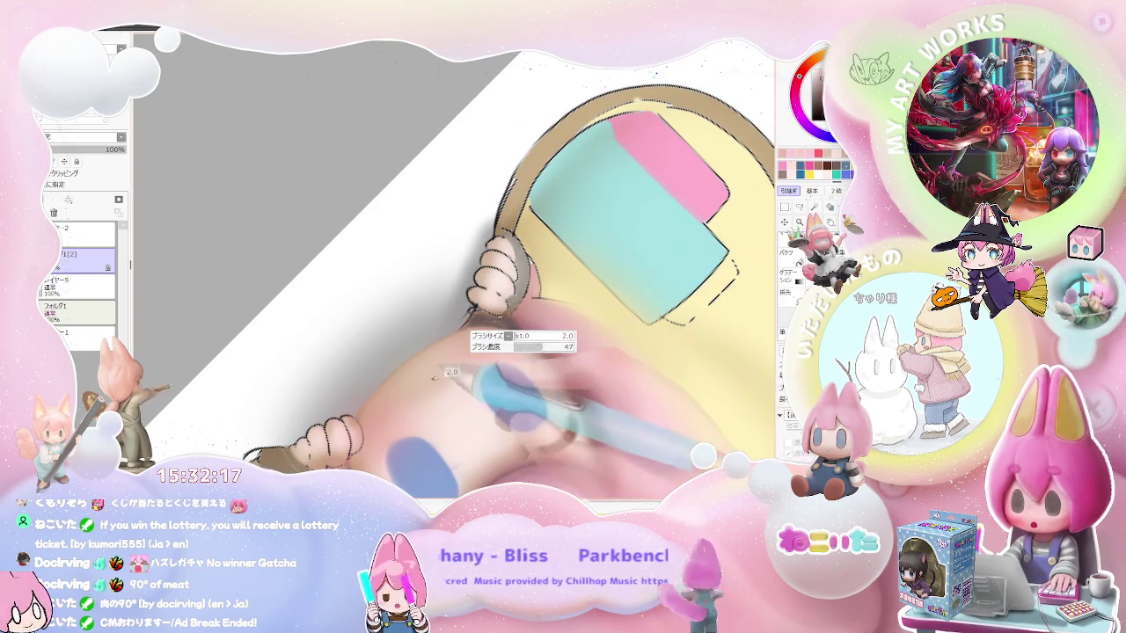
pyautogui.scroll(-2, 435, 373)
pyautogui.scroll(-1, 449, 371)
pyautogui.scroll(-1, 462, 369)
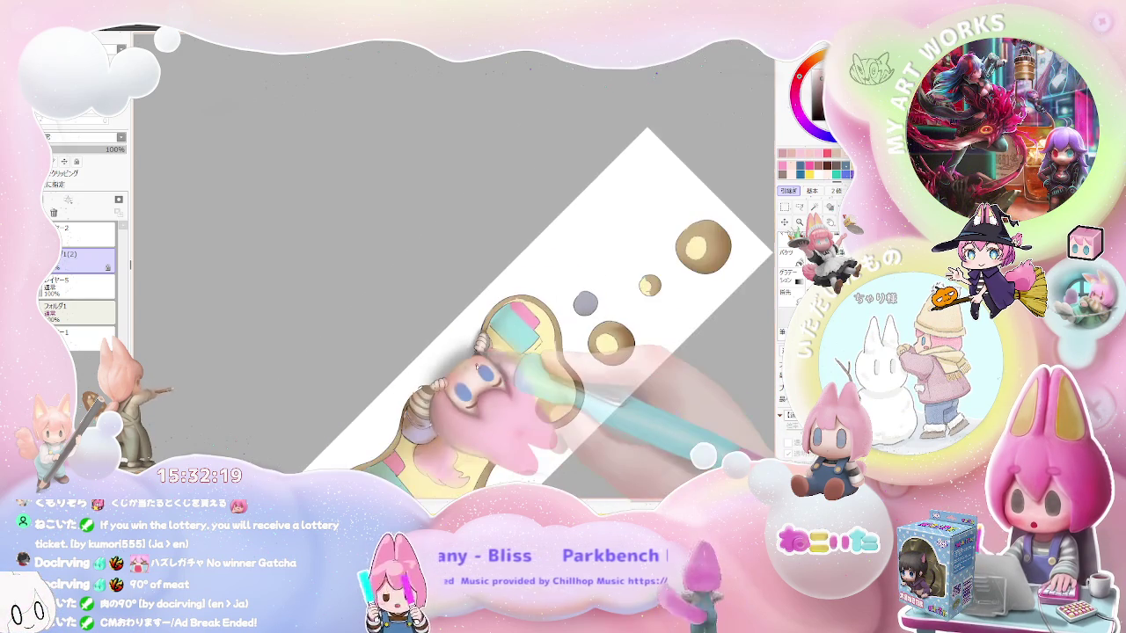
pyautogui.scroll(-1, 476, 367)
# - Rotate the canvas about 90° and zoom in on the hair near the ear
pyautogui.press('Delete')
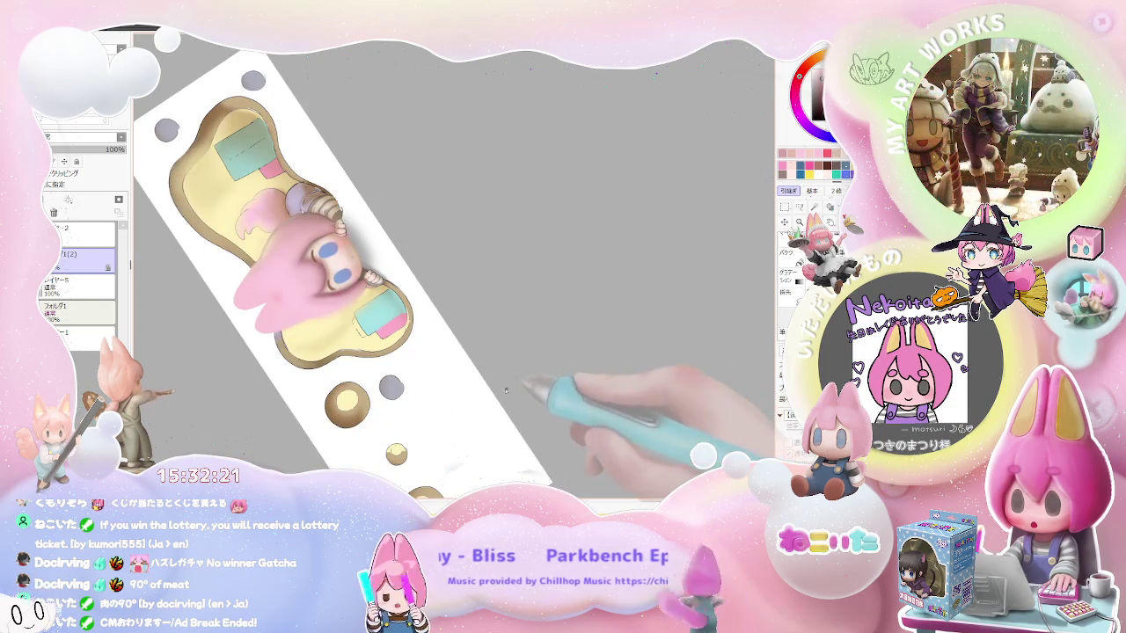
pyautogui.scroll(2, 253, 396)
pyautogui.scroll(2, 254, 396)
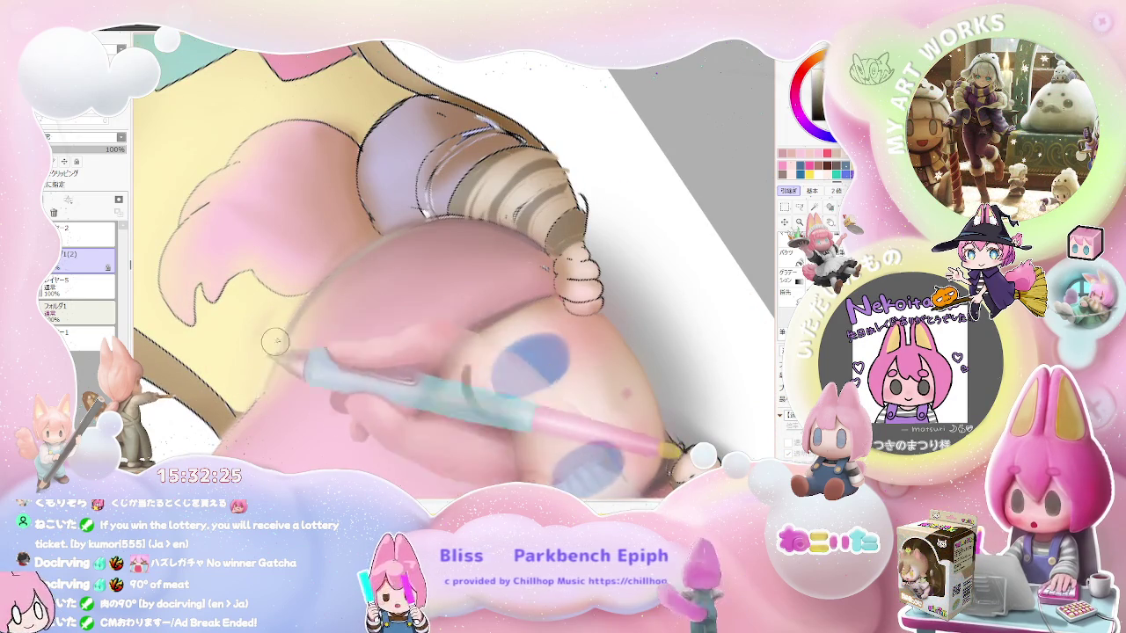
pyautogui.scroll(-2, 293, 349)
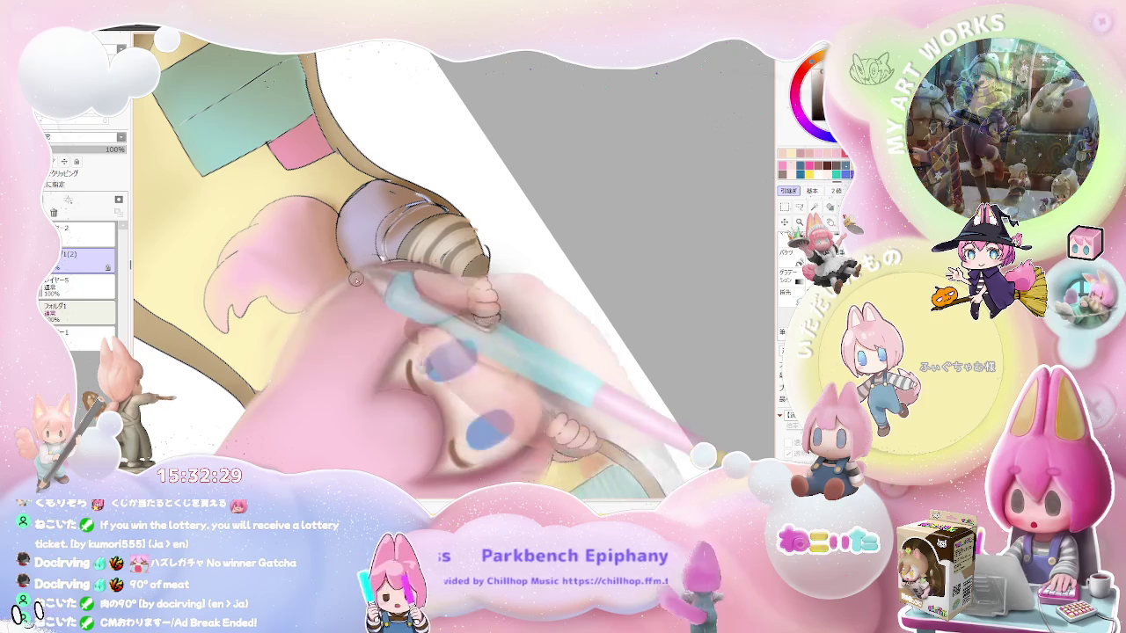
pyautogui.scroll(-3, 405, 282)
# - Rotate the canvas to a shallow angle and zoom repeatedly across the hair-to-face blend
pyautogui.moveTo(405, 282); pyautogui.dragTo(481, 346)
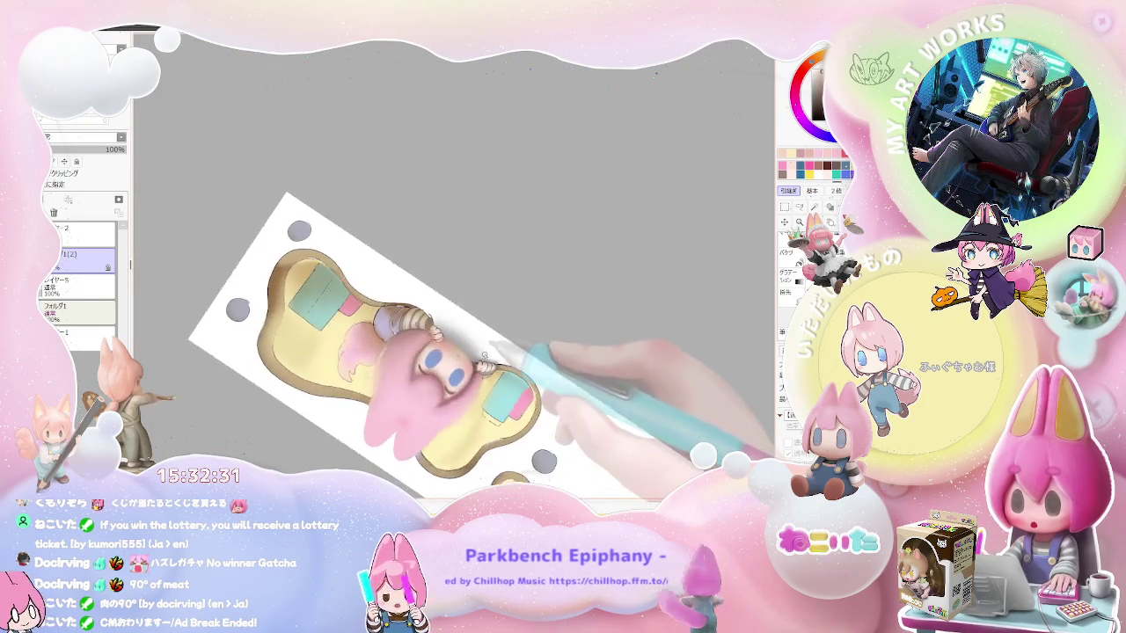
pyautogui.scroll(3, 482, 345)
pyautogui.scroll(2, 379, 348)
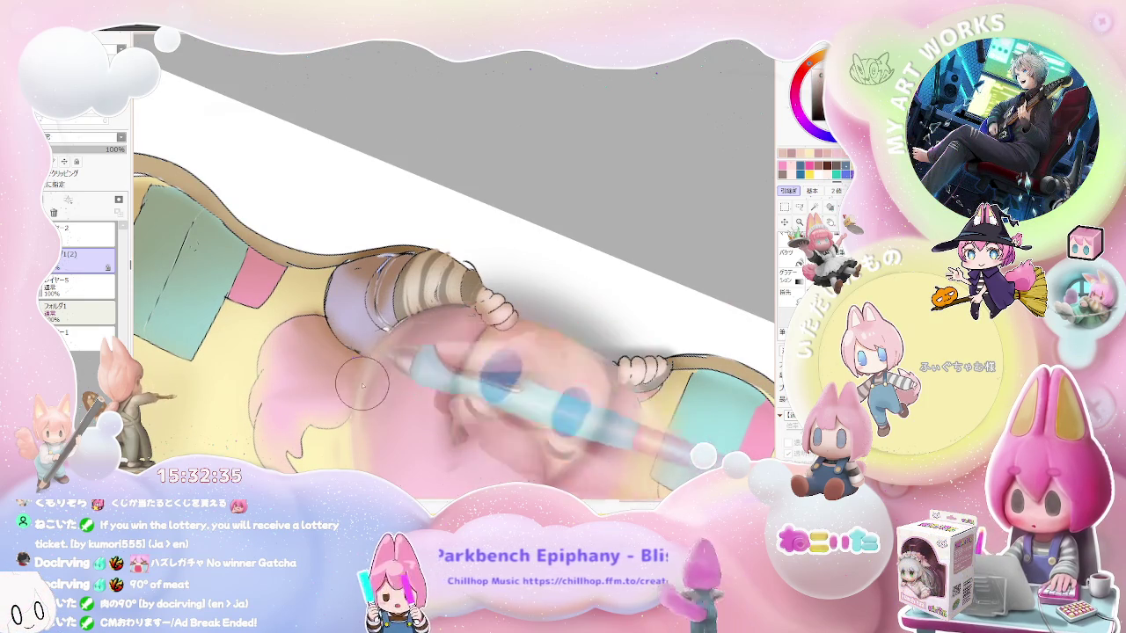
pyautogui.scroll(-1, 364, 400)
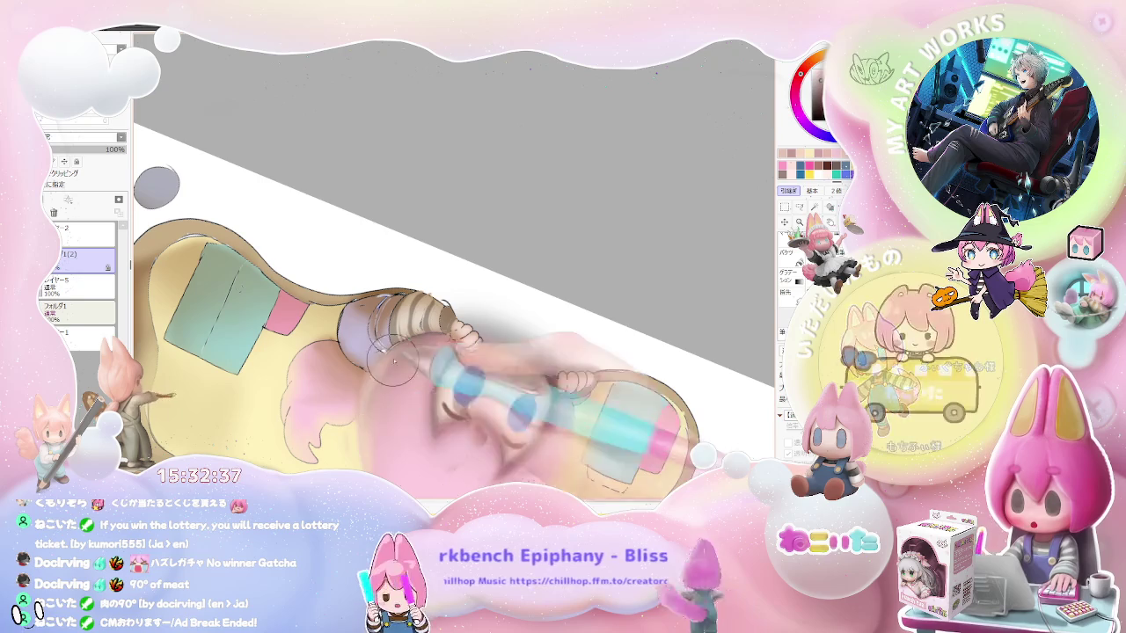
pyautogui.scroll(-2, 398, 356)
pyautogui.scroll(-2, 398, 356)
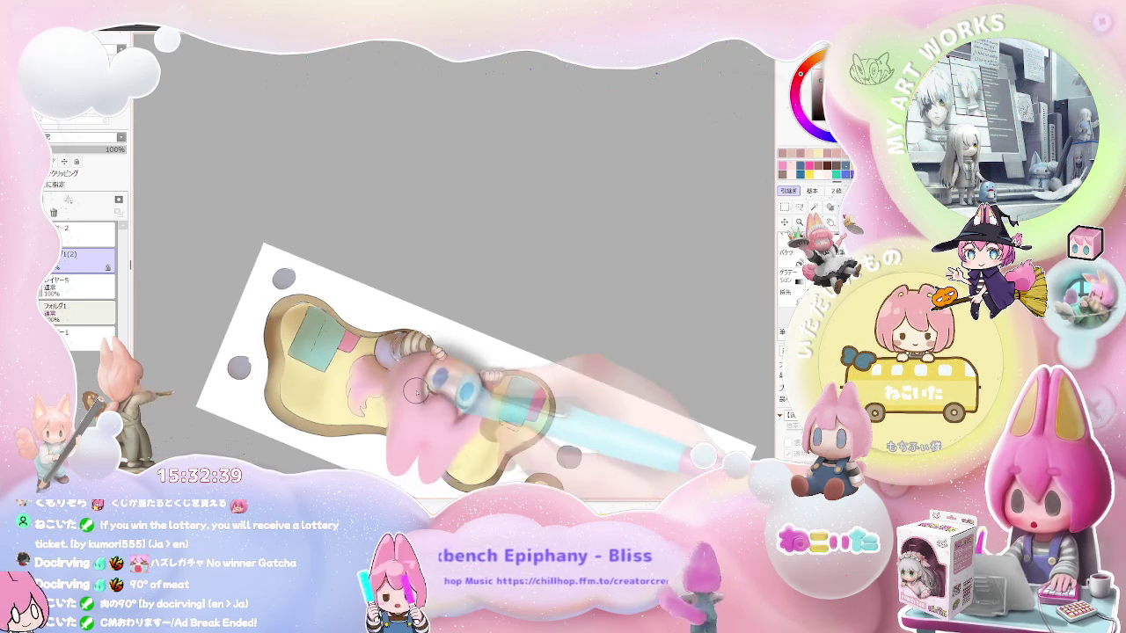
pyautogui.scroll(-2, 525, 398)
pyautogui.scroll(-1, 525, 398)
pyautogui.scroll(1, 525, 399)
pyautogui.scroll(3, 475, 370)
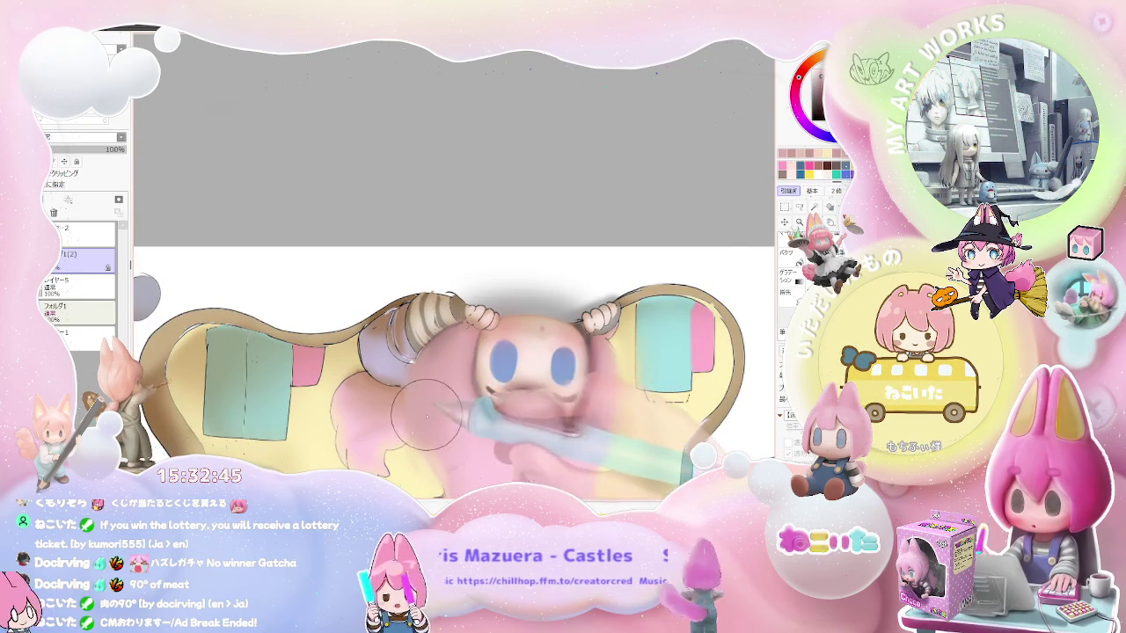
pyautogui.scroll(-2, 457, 422)
pyautogui.scroll(-1, 493, 435)
pyautogui.scroll(-1, 528, 444)
# - Rotate the view about 30° clockwise and zoom over the face edges
pyautogui.press('End')
pyautogui.press('End')
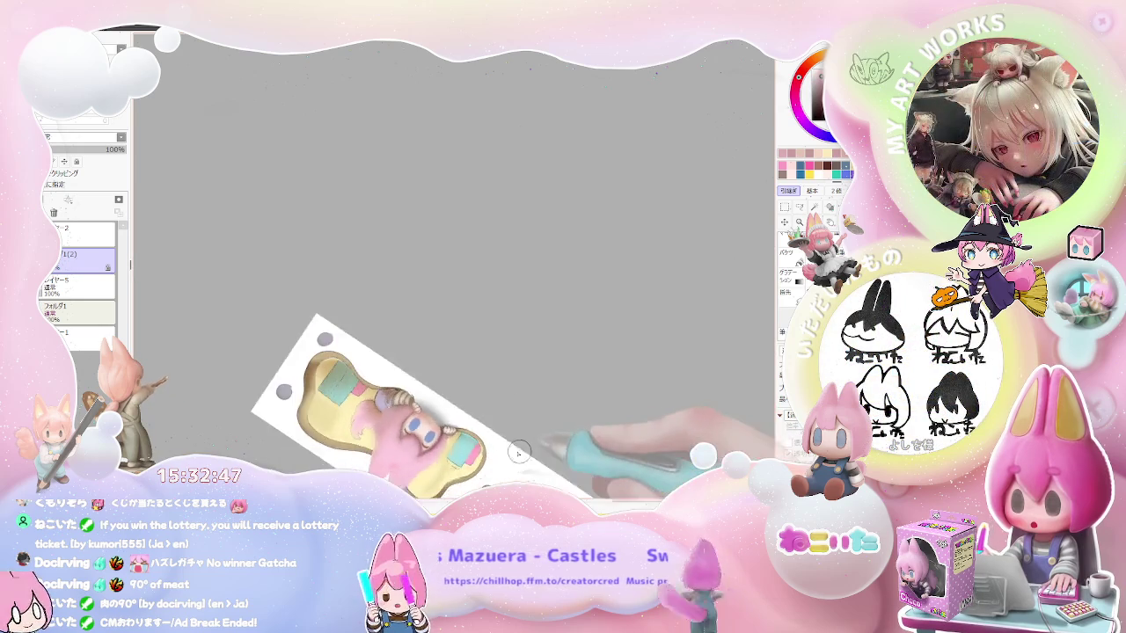
pyautogui.scroll(1, 440, 422)
pyautogui.scroll(2, 369, 413)
pyautogui.scroll(2, 293, 405)
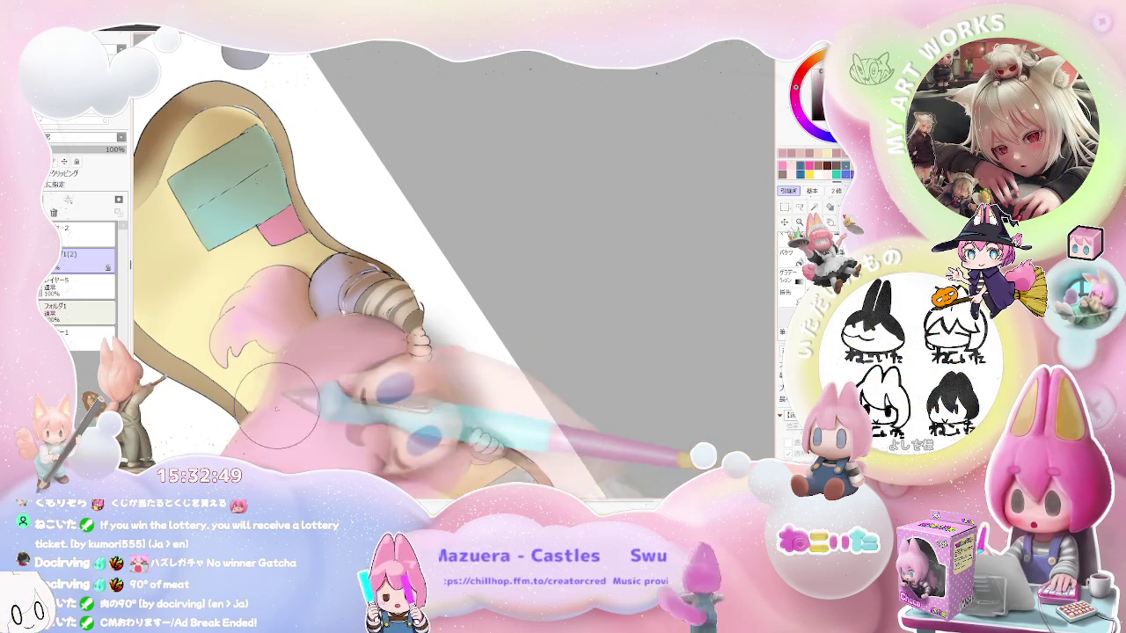
pyautogui.scroll(-2, 405, 338)
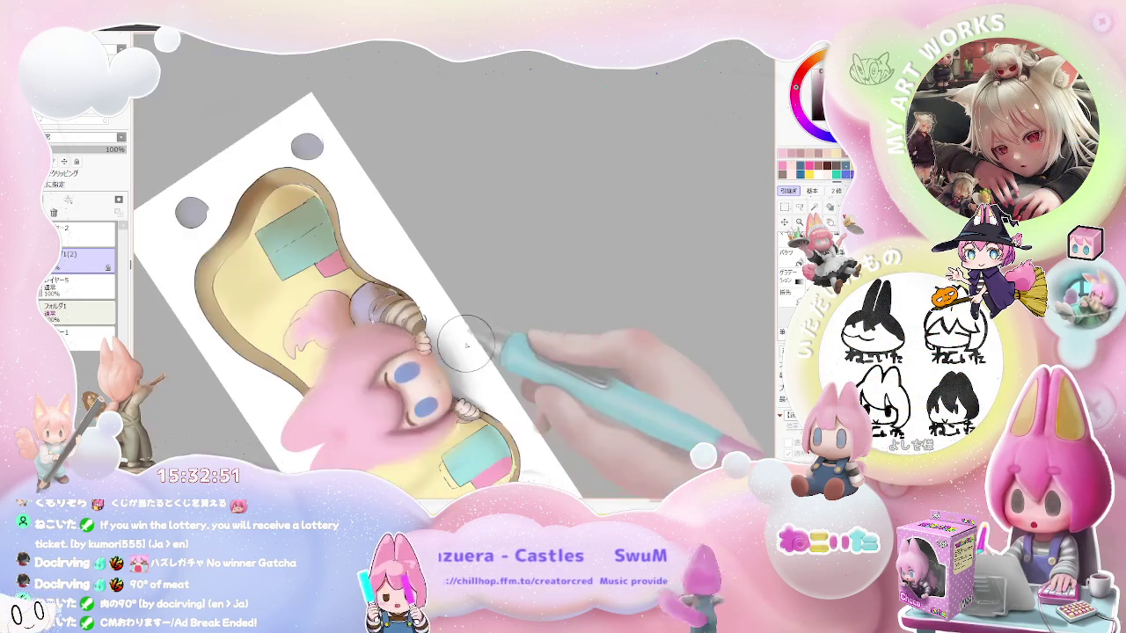
pyautogui.scroll(-2, 528, 370)
pyautogui.scroll(-1, 567, 398)
# - Rotate further clockwise, then bring the artwork back level and zoom in
pyautogui.press('End')
pyautogui.press('End')
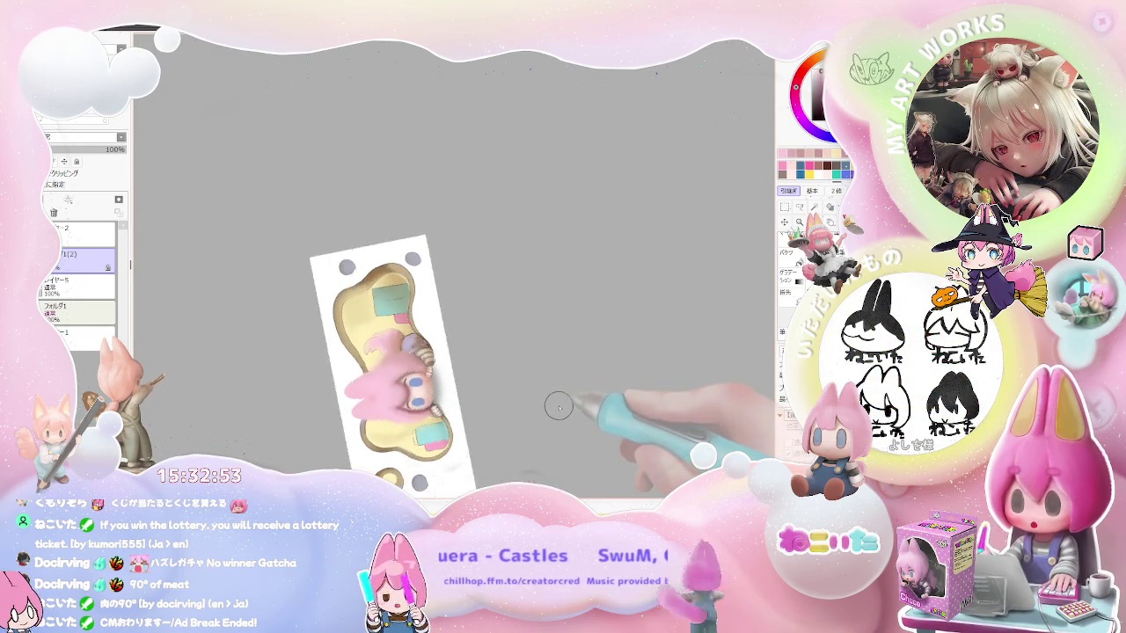
pyautogui.scroll(1, 558, 402)
pyautogui.press('End')
pyautogui.press('End')
pyautogui.press('End')
pyautogui.scroll(1, 528, 452)
pyautogui.press('End')
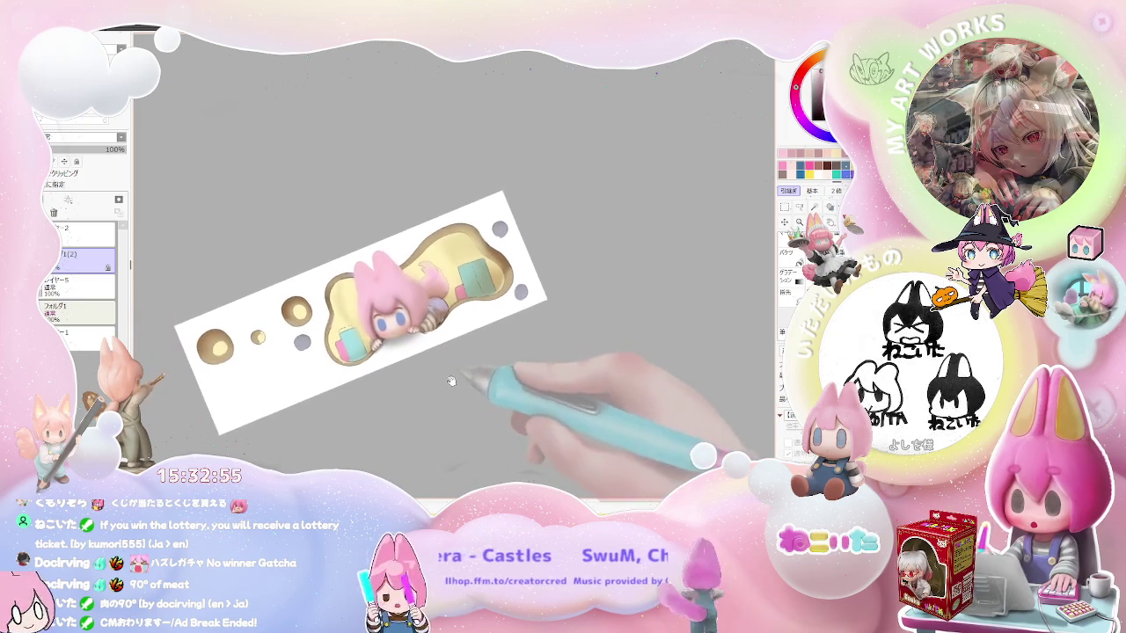
pyautogui.press('End')
pyautogui.press('End')
pyautogui.press('End')
pyautogui.scroll(1, 387, 374)
pyautogui.scroll(2, 364, 340)
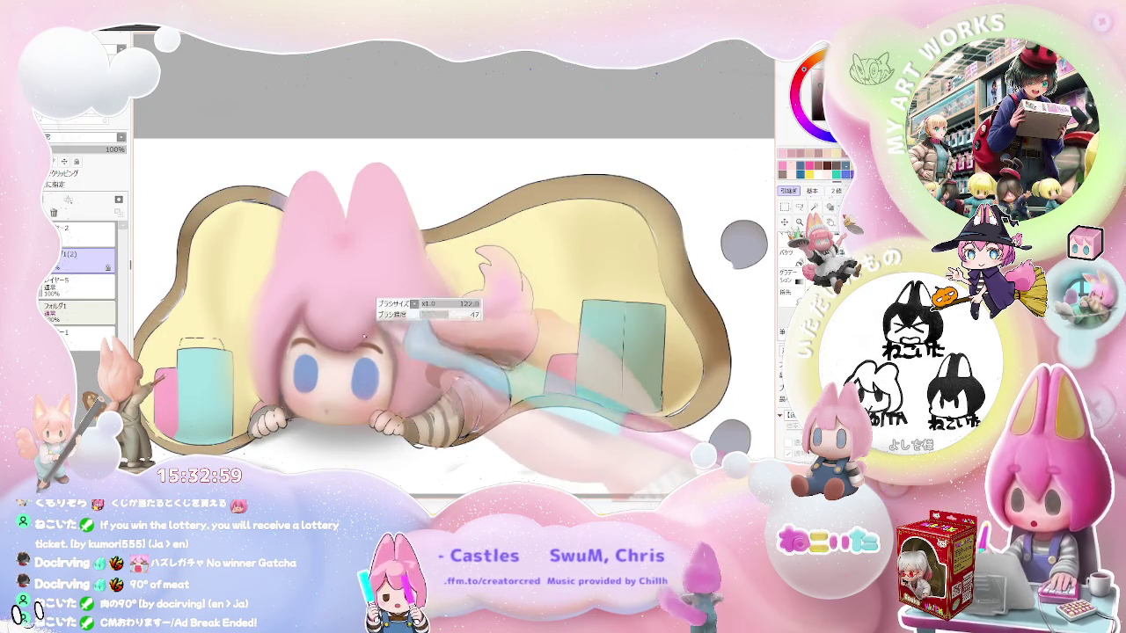
# - Zoom in, adjust the brush size for blending, and zoom back out
pyautogui.scroll(1, 391, 352)
pyautogui.scroll(1, 382, 334)
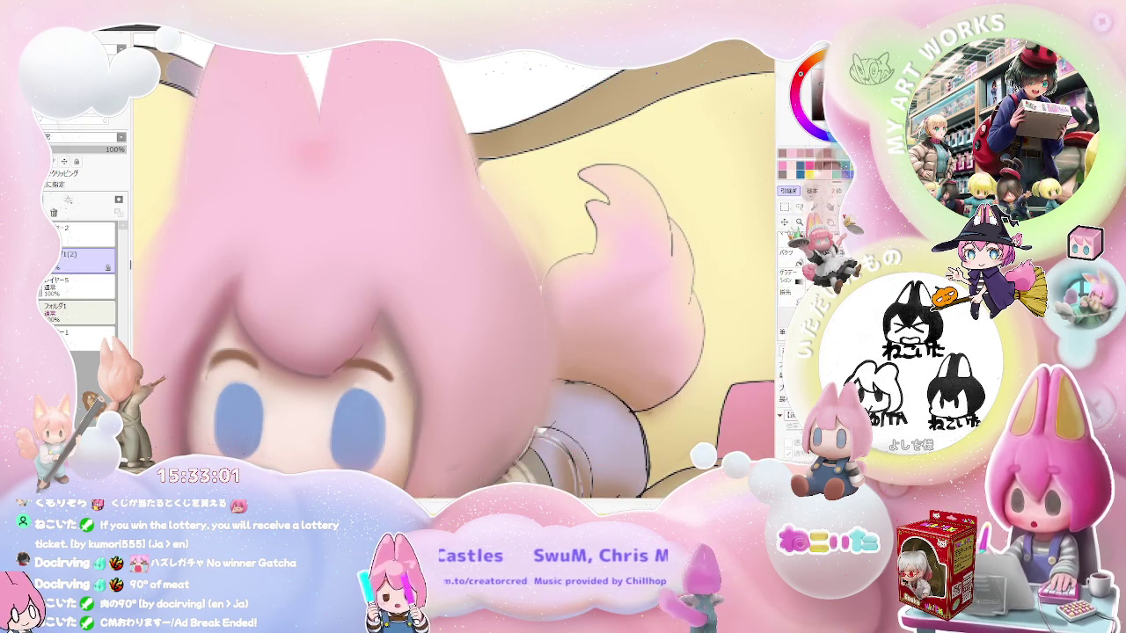
pyautogui.press('[')
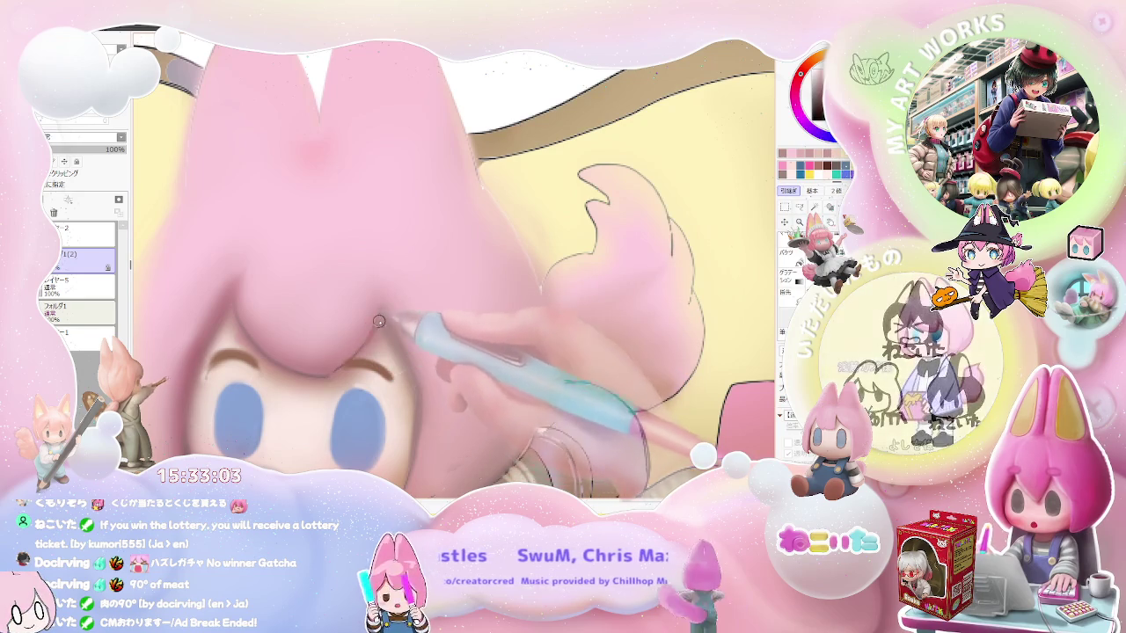
pyautogui.scroll(-1, 388, 331)
pyautogui.scroll(-2, 388, 330)
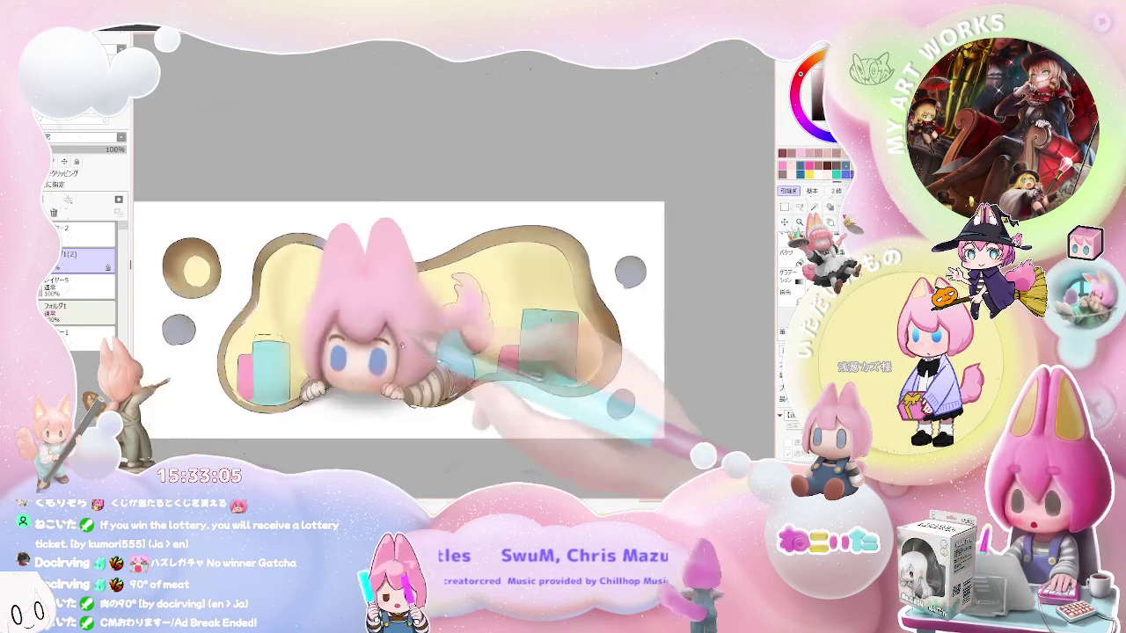
pyautogui.scroll(-2, 388, 331)
# - Turn the canvas vertical and zoom on the top of the pink hair
pyautogui.moveTo(507, 395); pyautogui.dragTo(451, 331)
pyautogui.scroll(4, 451, 331)
pyautogui.scroll(2, 451, 330)
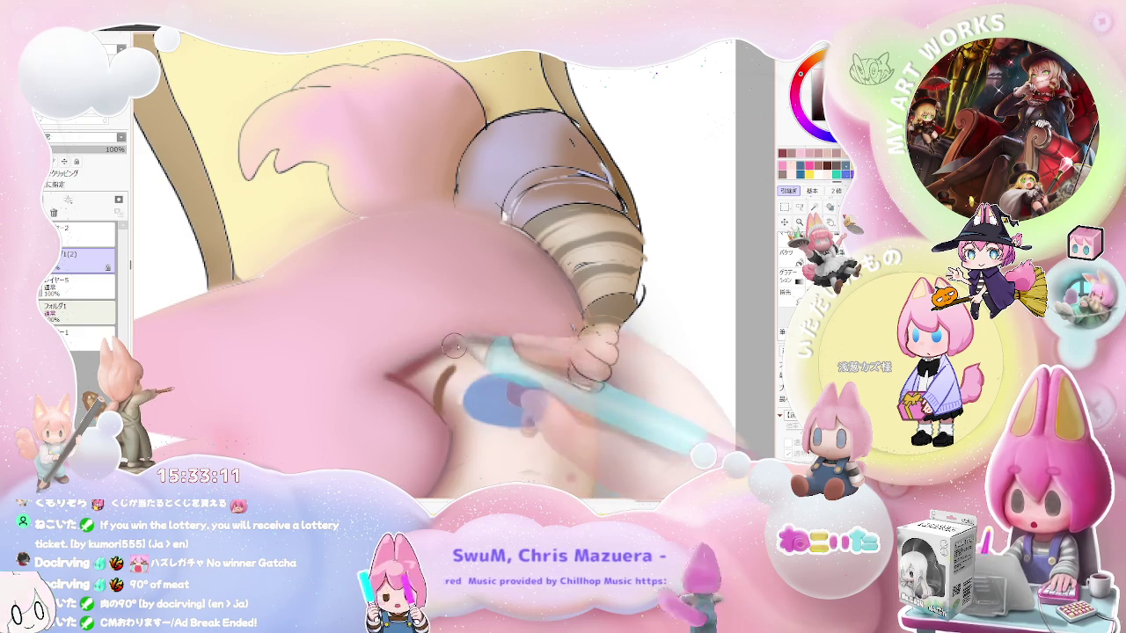
pyautogui.scroll(-2, 415, 362)
pyautogui.scroll(-2, 528, 370)
pyautogui.scroll(-1, 631, 396)
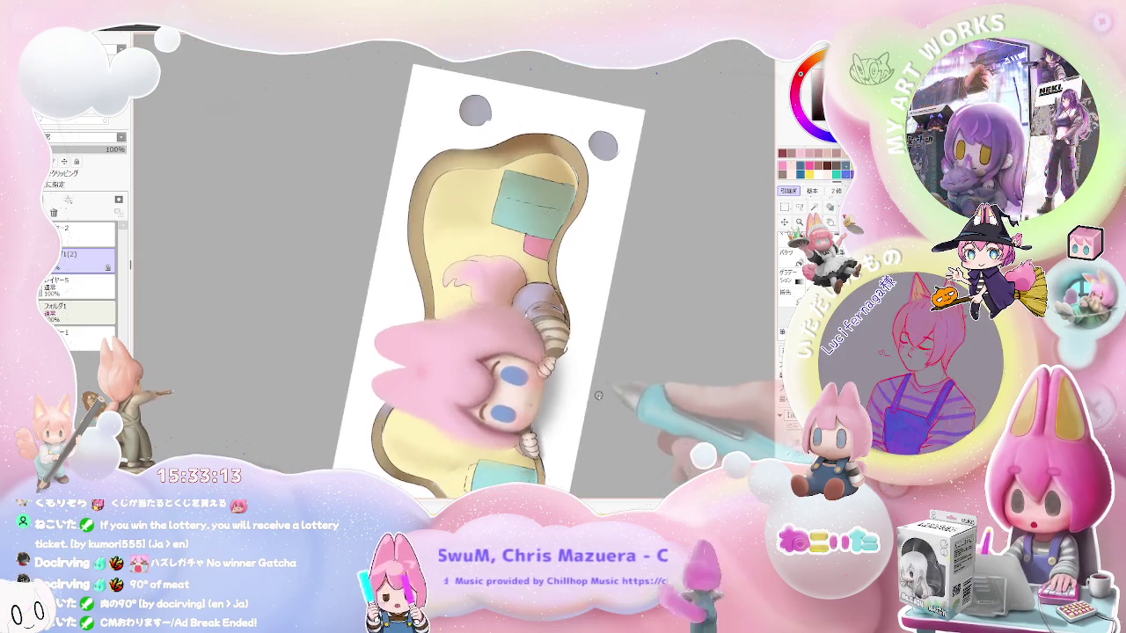
# - Turn the canvas back to horizontal, zoom on the face, then tilt it diagonally
pyautogui.moveTo(631, 396); pyautogui.dragTo(493, 379)
pyautogui.scroll(2, 493, 379)
pyautogui.scroll(2, 348, 364)
pyautogui.scroll(2, 349, 364)
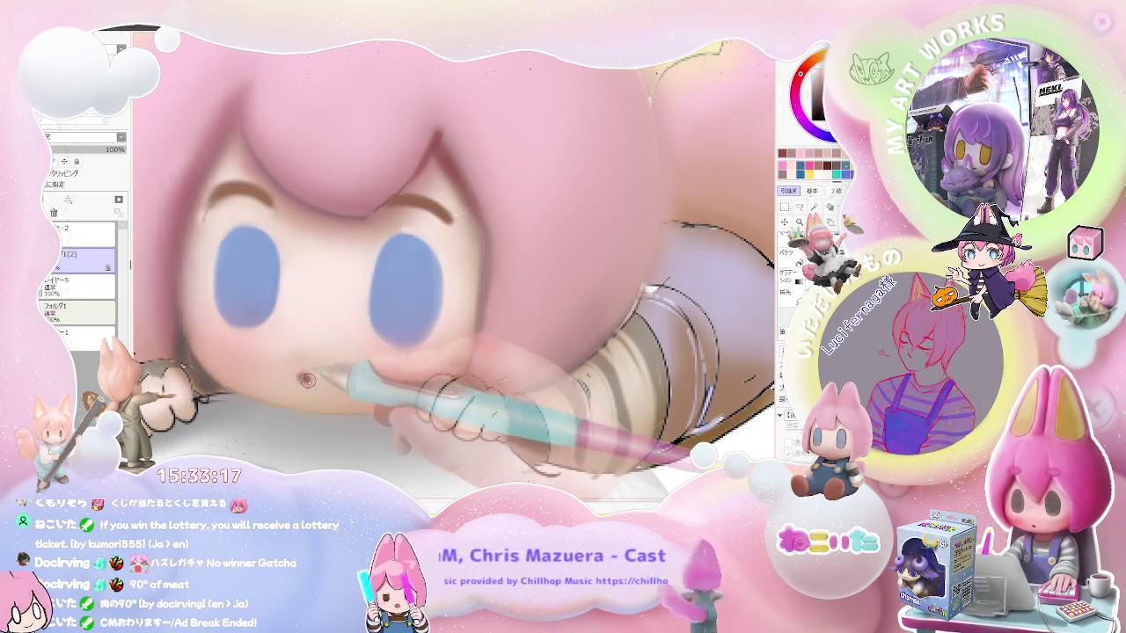
pyautogui.scroll(-2, 322, 379)
pyautogui.scroll(-2, 377, 376)
pyautogui.moveTo(502, 452); pyautogui.dragTo(554, 403)
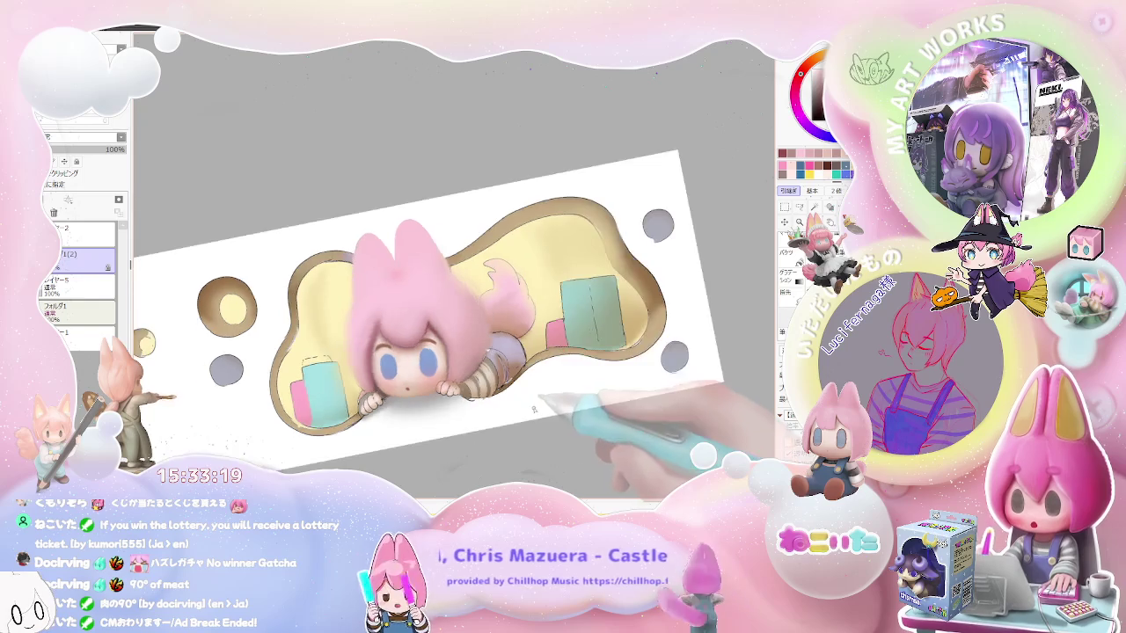
pyautogui.scroll(3, 537, 391)
pyautogui.scroll(2, 511, 379)
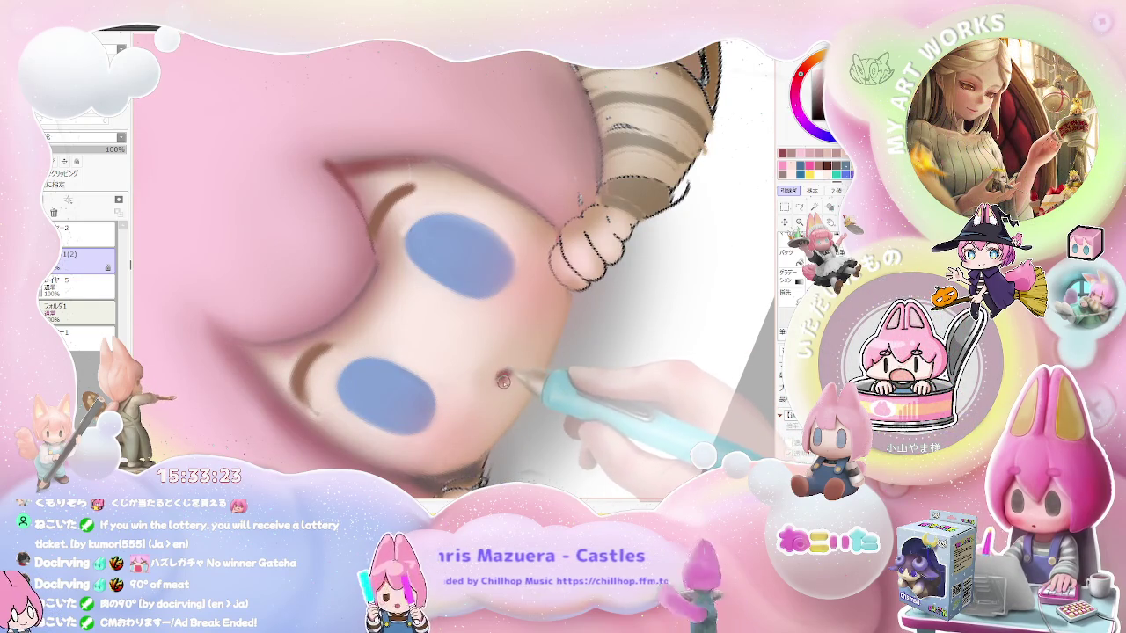
pyautogui.scroll(-2, 510, 380)
pyautogui.scroll(-2, 545, 383)
pyautogui.scroll(-1, 563, 388)
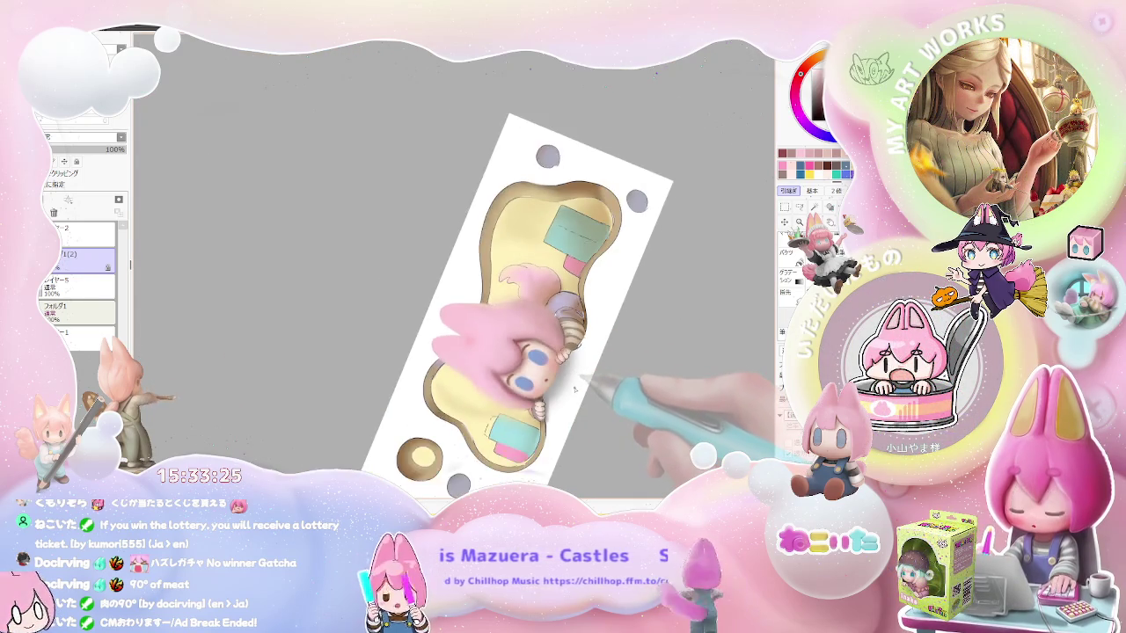
pyautogui.press('Home')
pyautogui.press('h')
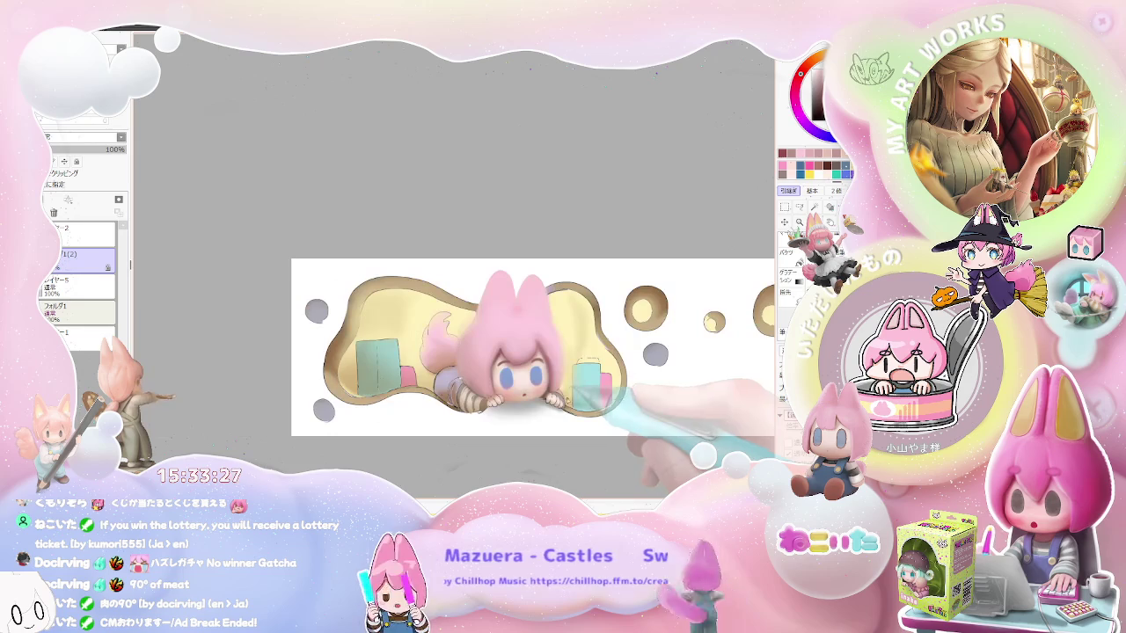
pyautogui.press('End')
pyautogui.scroll(2, 492, 387)
pyautogui.scroll(2, 467, 391)
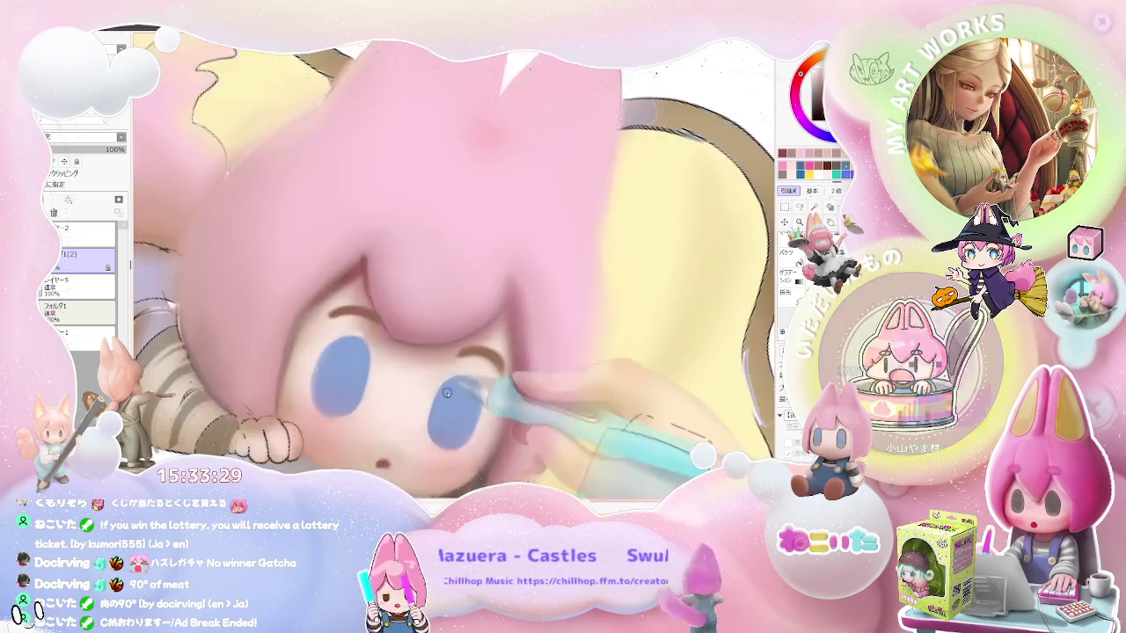
pyautogui.scroll(2, 441, 396)
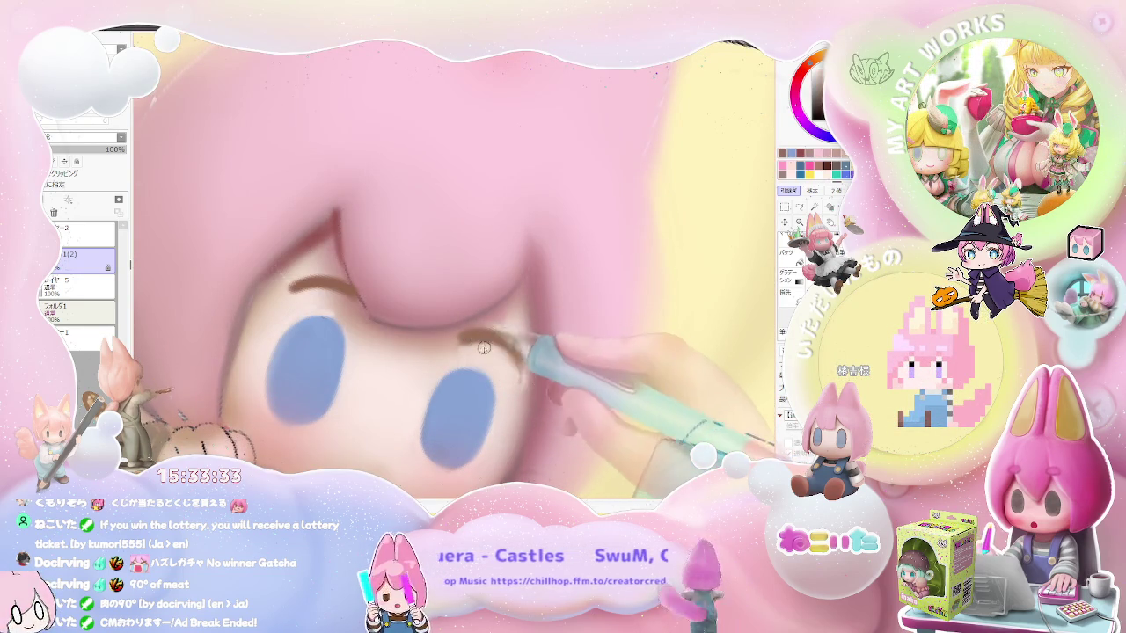
pyautogui.scroll(-2, 480, 353)
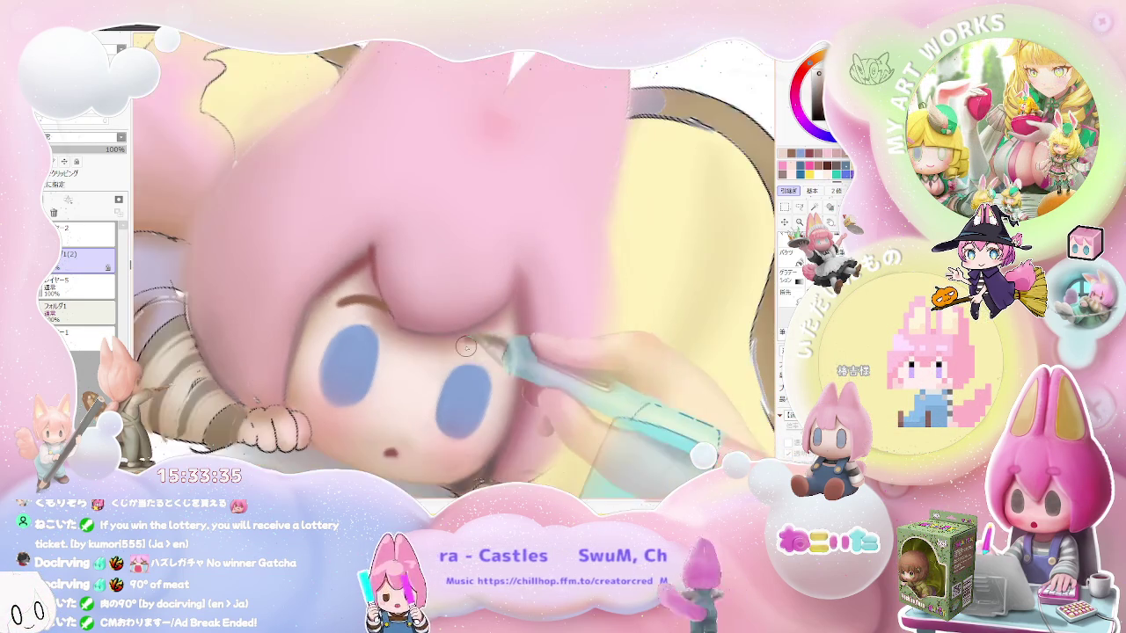
pyautogui.scroll(-2, 506, 356)
pyautogui.scroll(-2, 528, 361)
pyautogui.press('End')
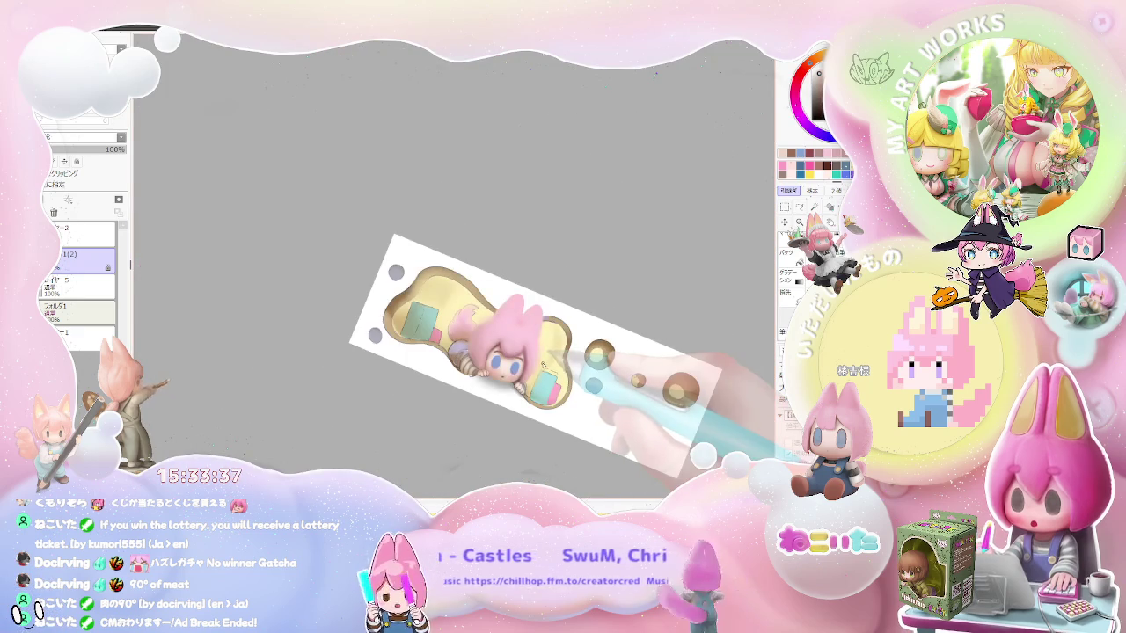
pyautogui.press('End')
pyautogui.press('End')
pyautogui.press('End')
pyautogui.scroll(3, 413, 386)
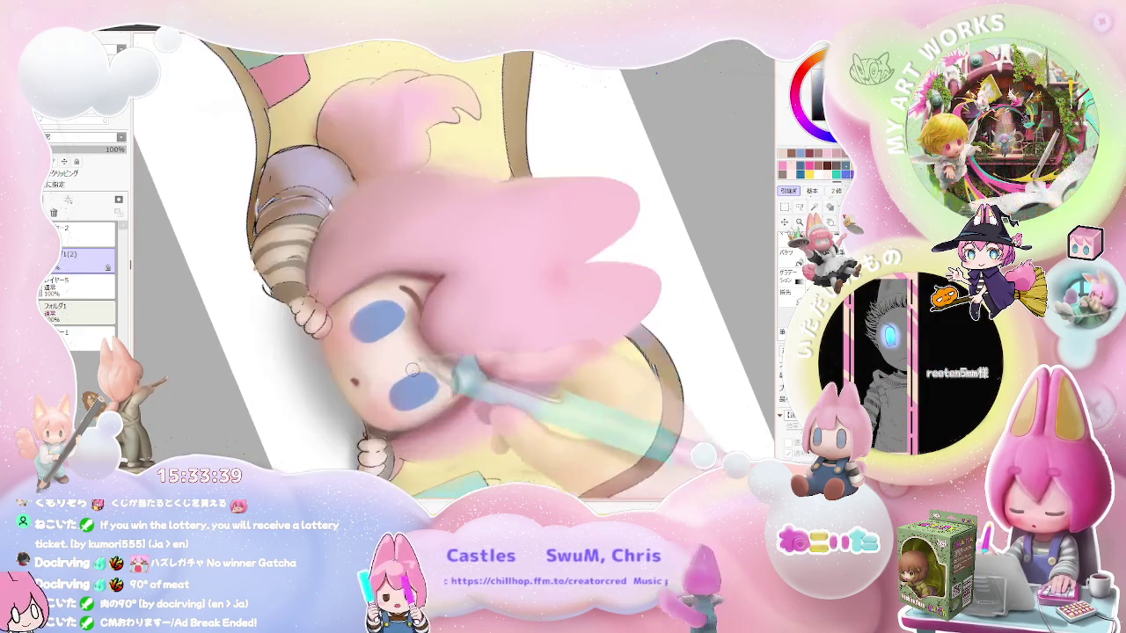
pyautogui.scroll(3, 373, 332)
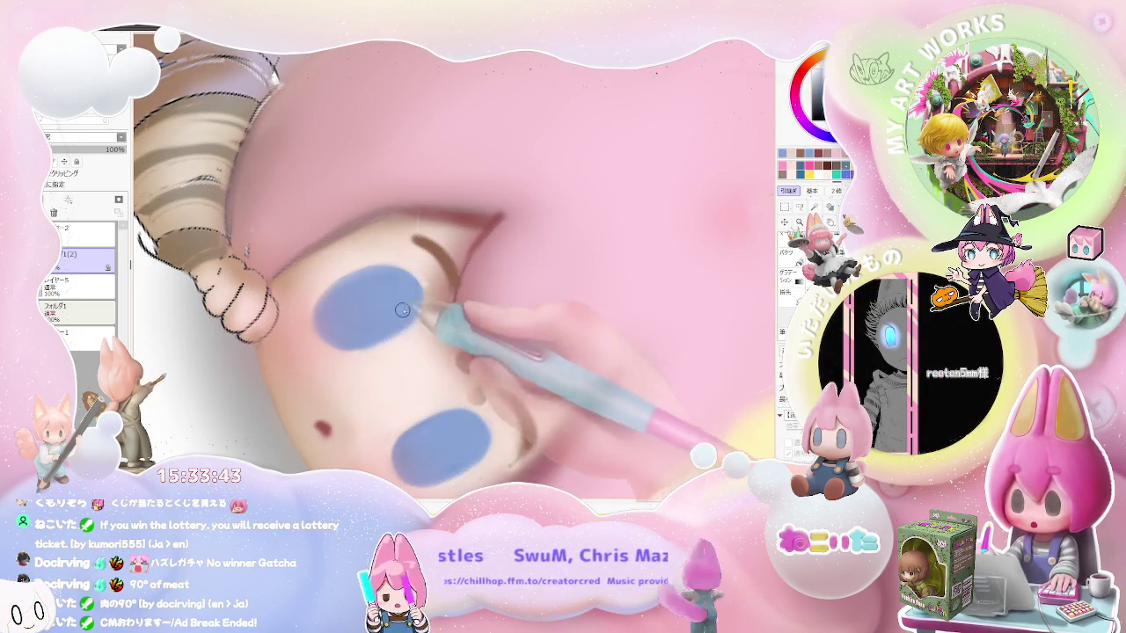
pyautogui.scroll(-2, 397, 318)
pyautogui.scroll(-2, 422, 312)
pyautogui.scroll(-1, 448, 308)
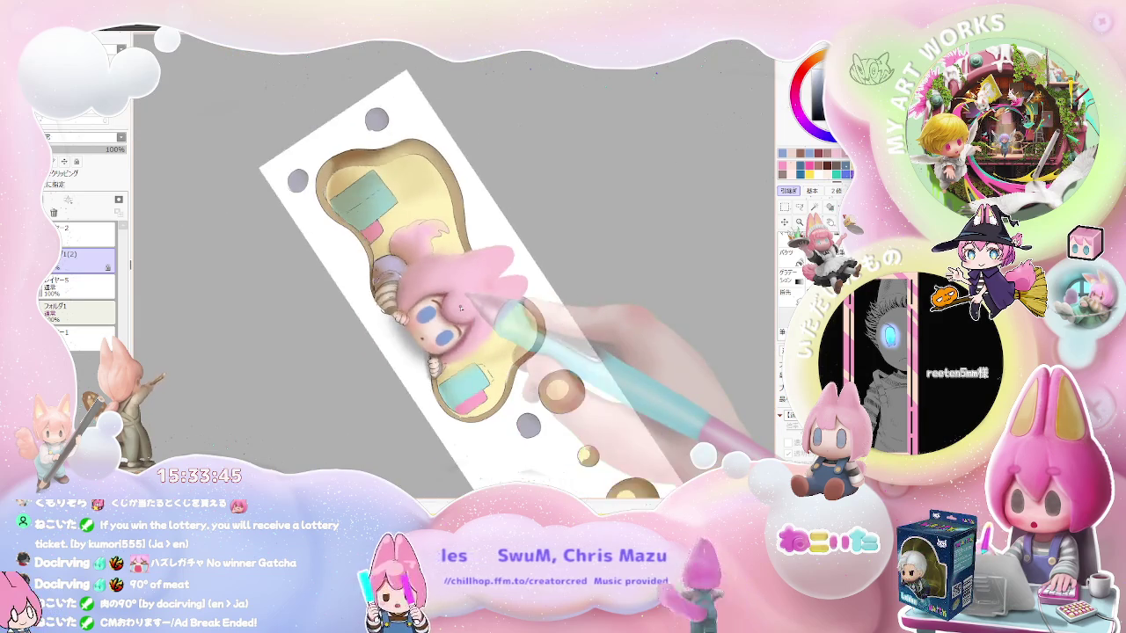
pyautogui.press('Home')
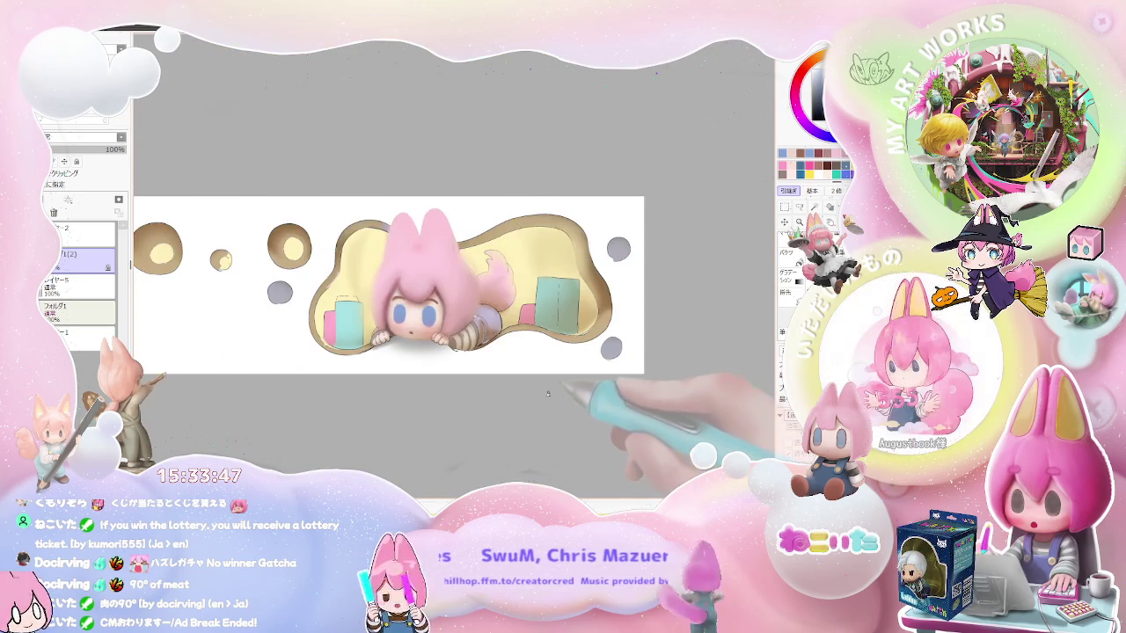
pyautogui.scroll(1, 413, 304)
pyautogui.scroll(2, 418, 299)
pyautogui.scroll(1, 419, 299)
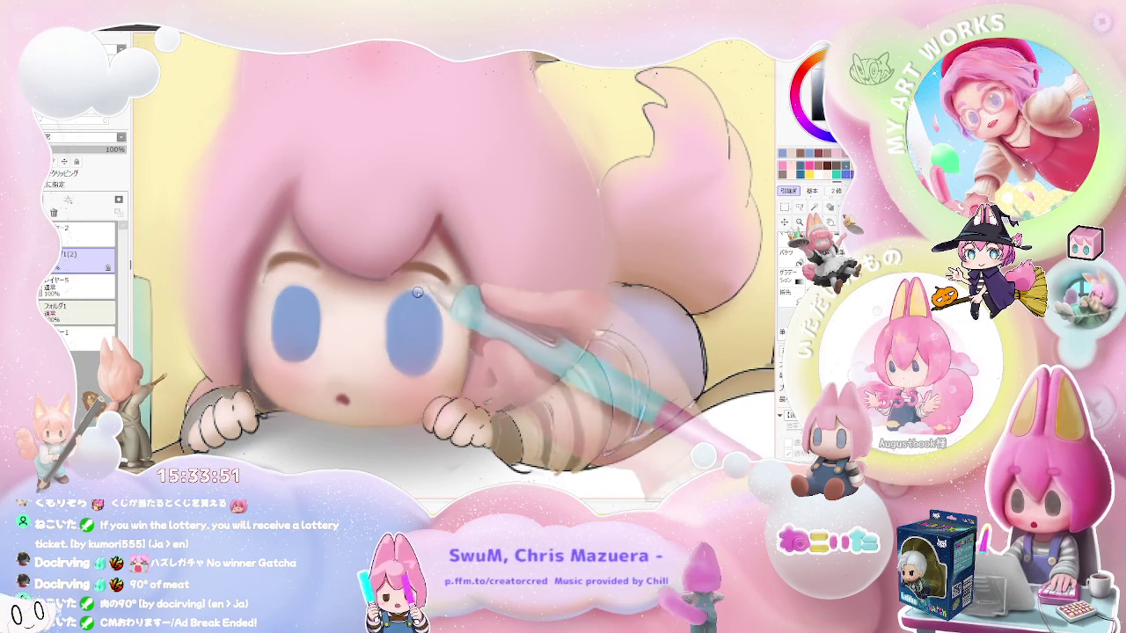
pyautogui.scroll(-2, 388, 342)
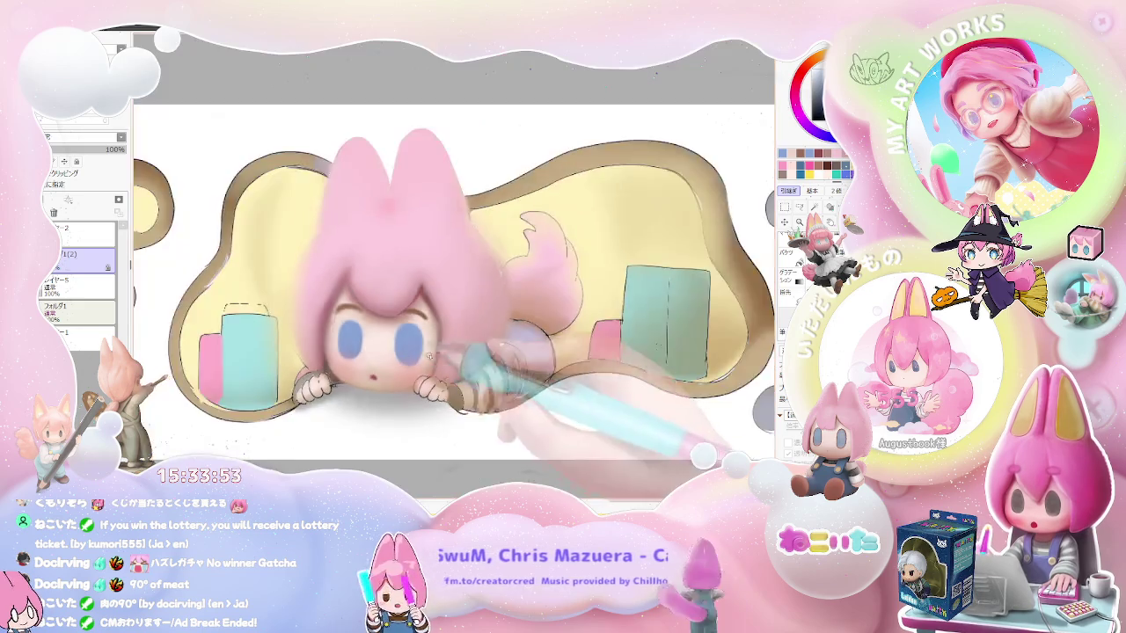
pyautogui.scroll(-2, 440, 378)
pyautogui.scroll(-1, 501, 369)
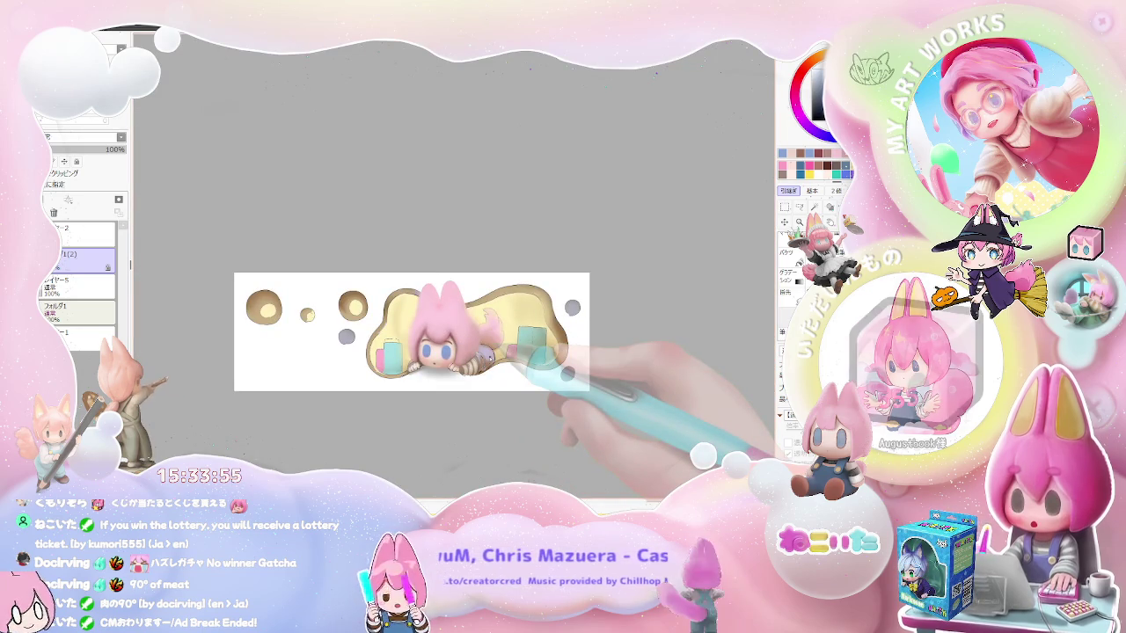
pyautogui.scroll(1, 414, 332)
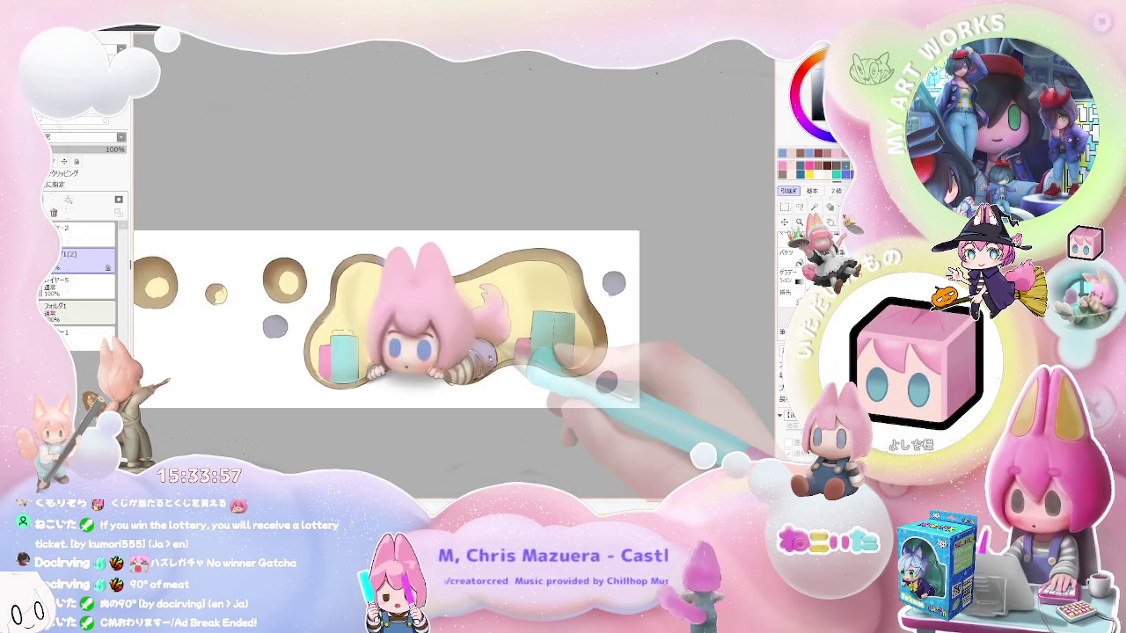
pyautogui.scroll(2, 414, 333)
pyautogui.scroll(1, 413, 333)
pyautogui.scroll(1, 414, 332)
pyautogui.scroll(2, 459, 395)
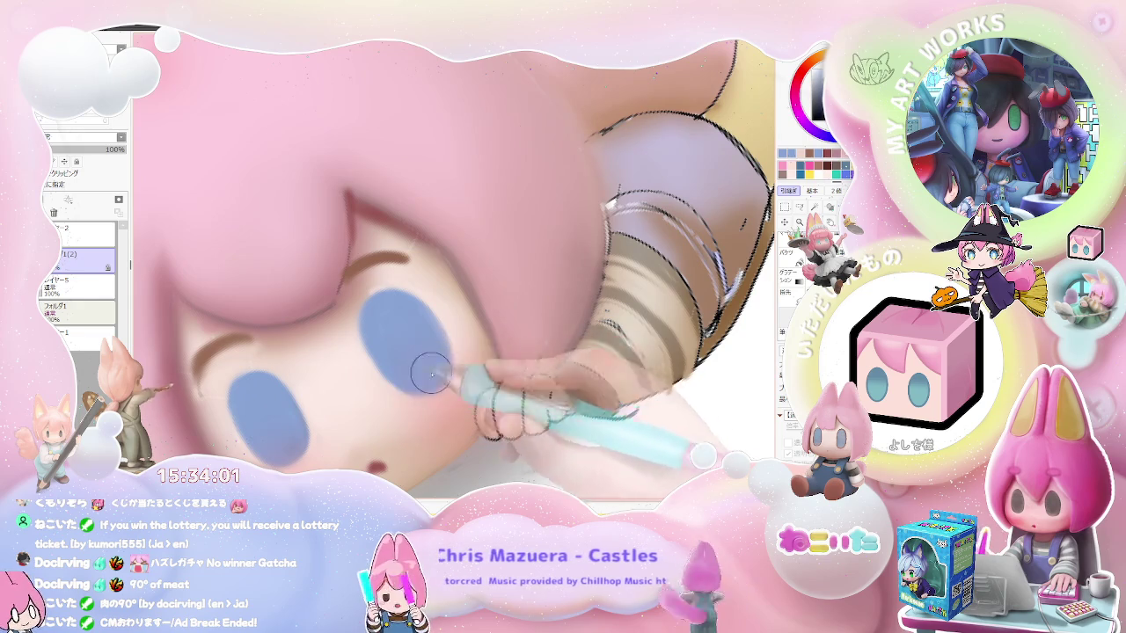
pyautogui.scroll(-2, 421, 382)
pyautogui.scroll(-1, 423, 383)
pyautogui.scroll(1, 427, 384)
pyautogui.scroll(2, 440, 387)
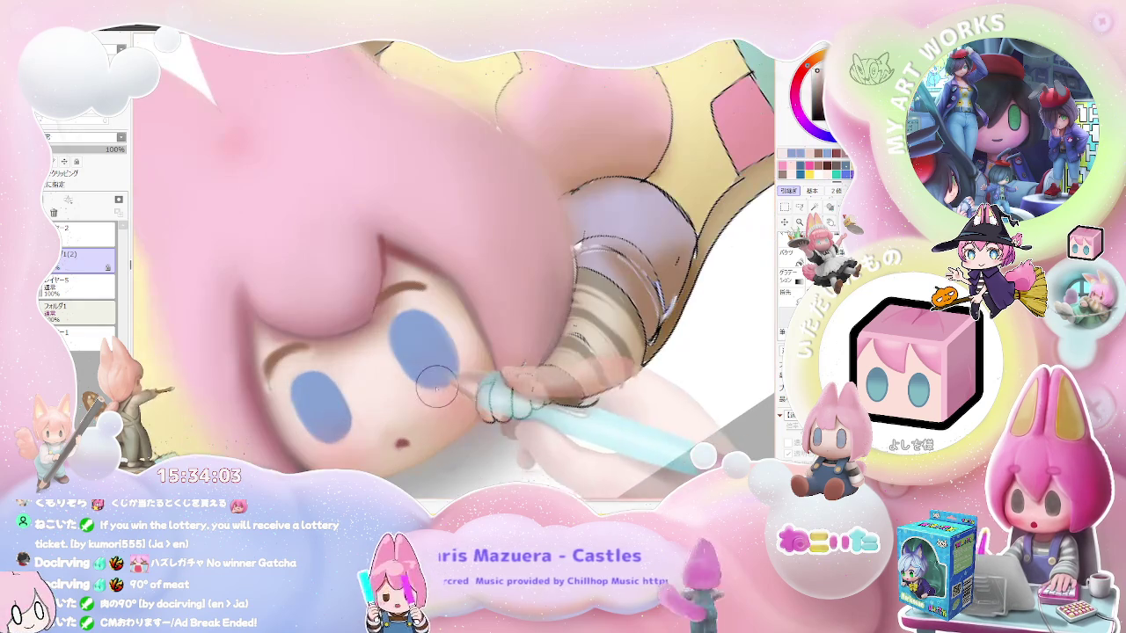
pyautogui.scroll(-1, 462, 360)
pyautogui.scroll(-2, 467, 363)
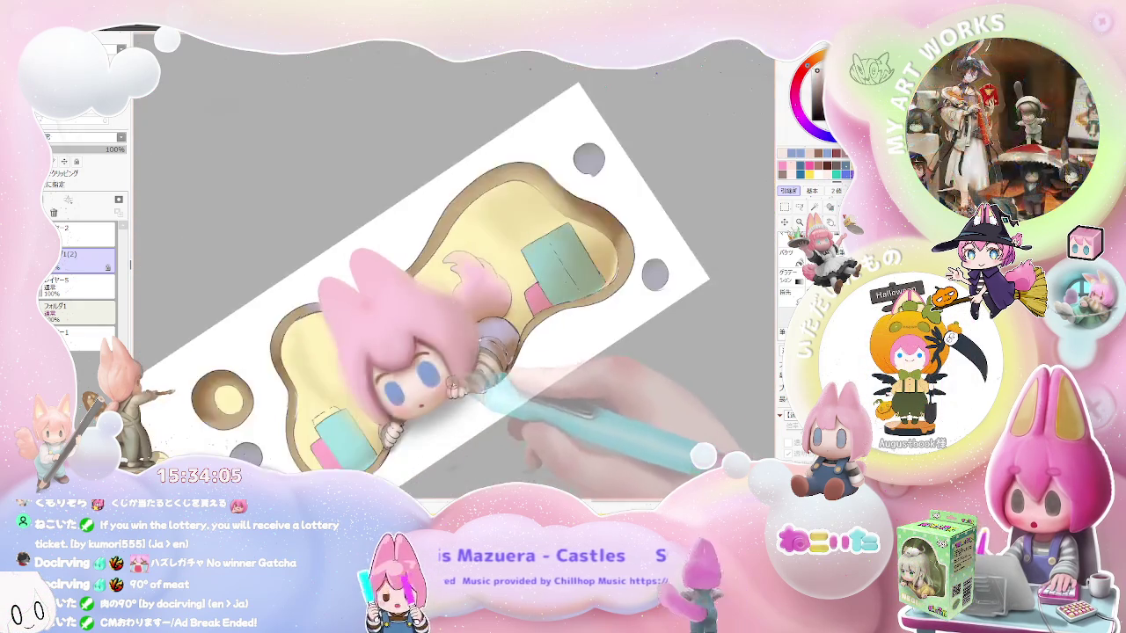
pyautogui.scroll(-1, 479, 365)
pyautogui.scroll(-1, 458, 401)
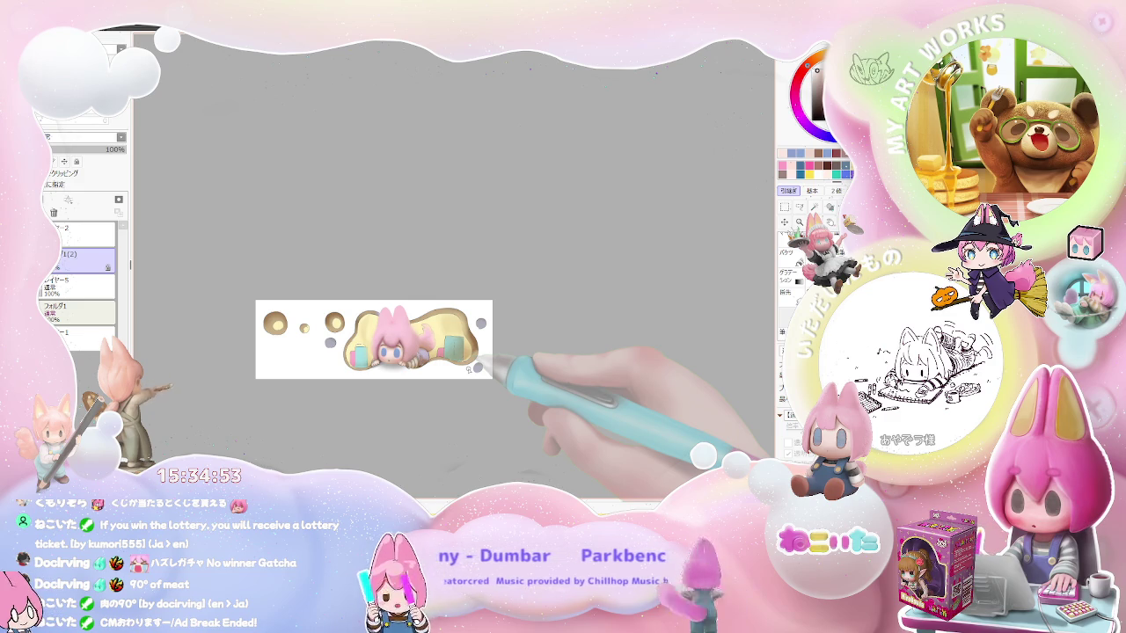
pyautogui.scroll(2, 476, 367)
pyautogui.scroll(2, 440, 352)
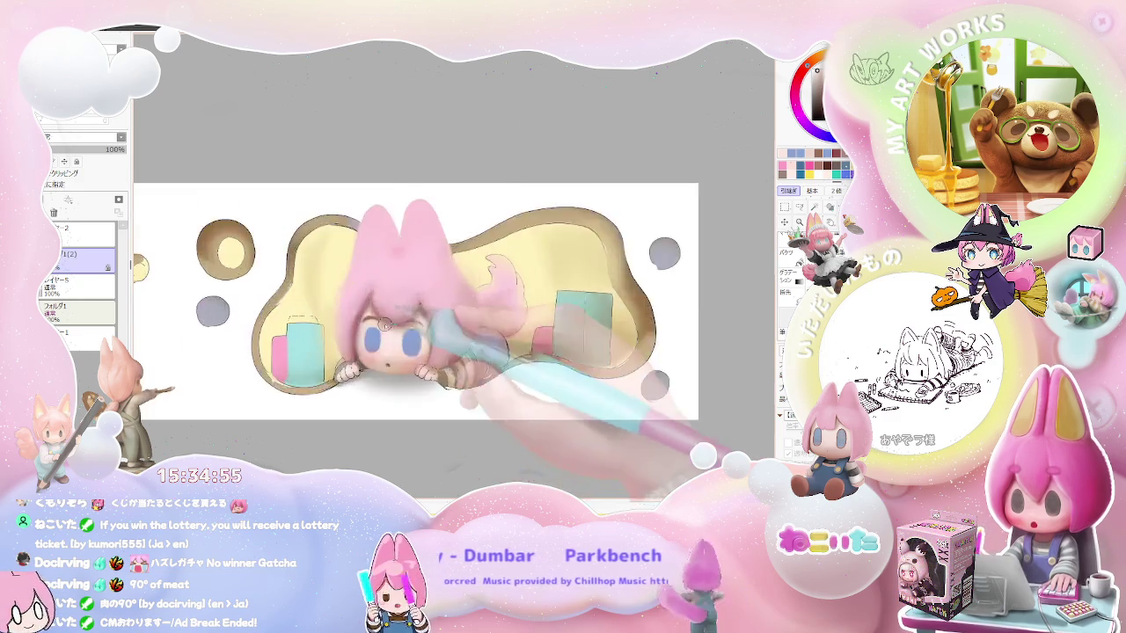
pyautogui.scroll(2, 395, 339)
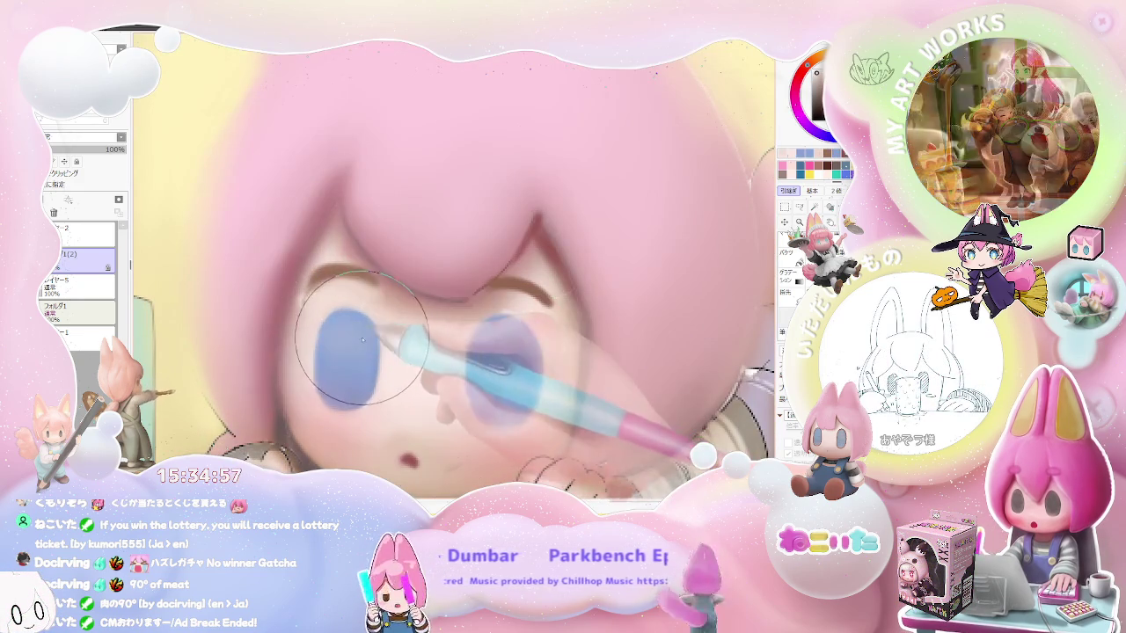
pyautogui.scroll(-2, 380, 342)
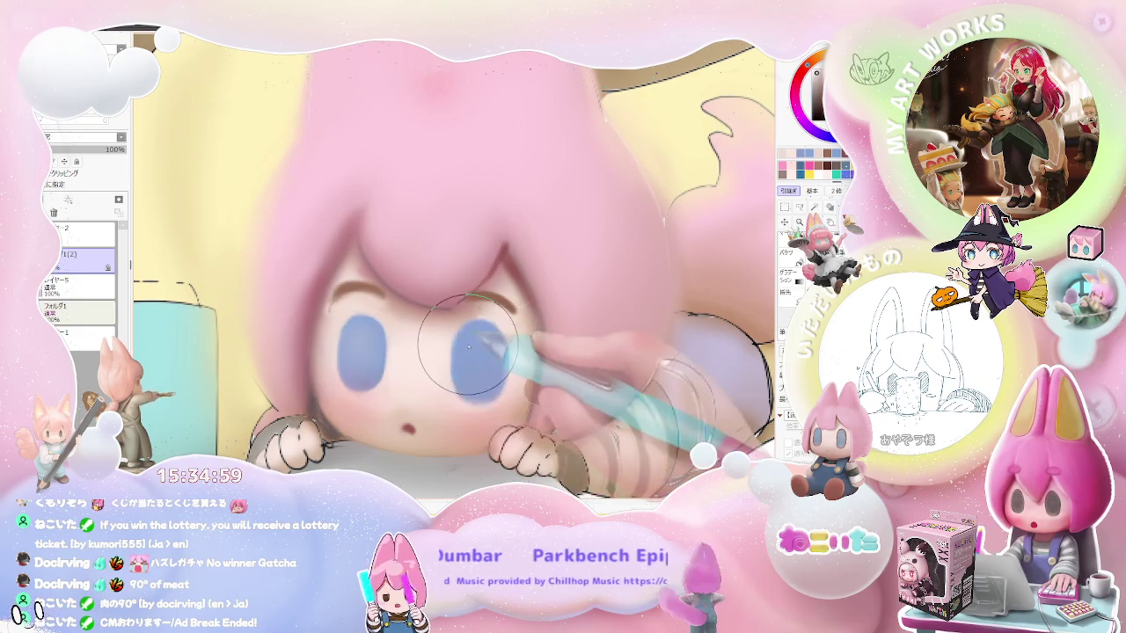
pyautogui.scroll(-2, 482, 356)
pyautogui.scroll(3, 404, 308)
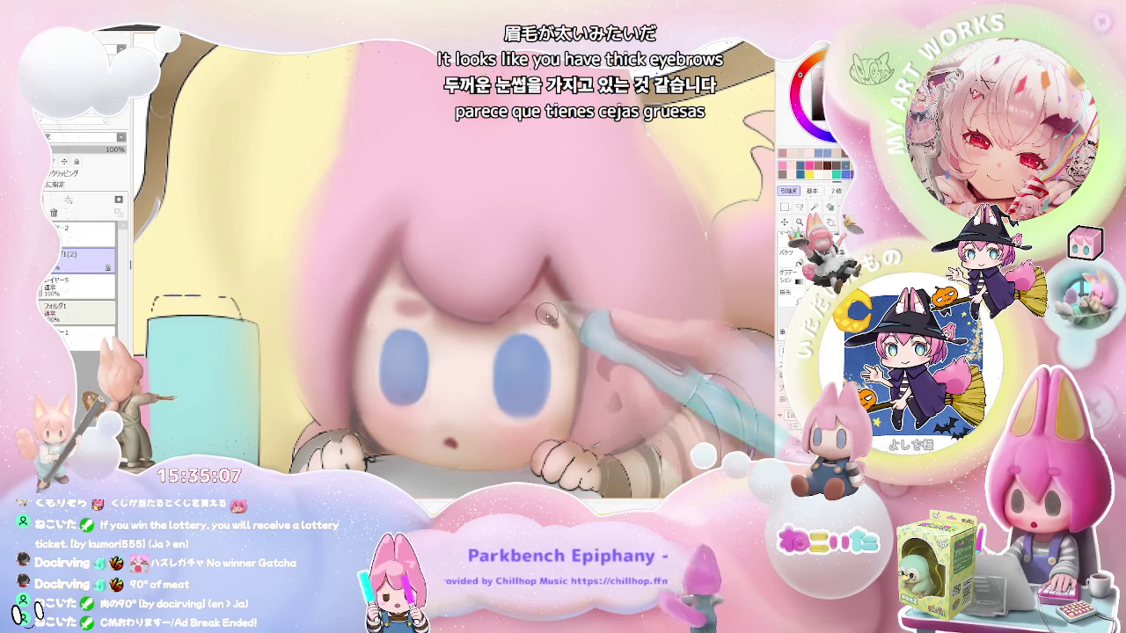
pyautogui.scroll(-2, 550, 316)
pyautogui.scroll(-2, 550, 317)
pyautogui.scroll(-2, 549, 317)
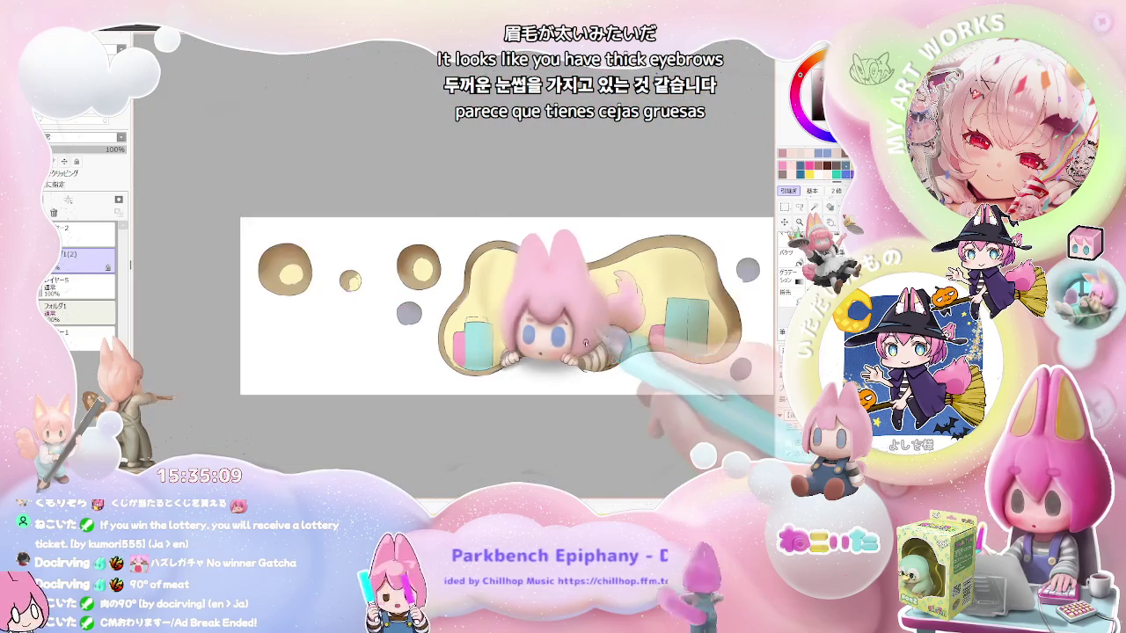
pyautogui.scroll(2, 583, 355)
pyautogui.scroll(2, 493, 360)
pyautogui.scroll(2, 439, 370)
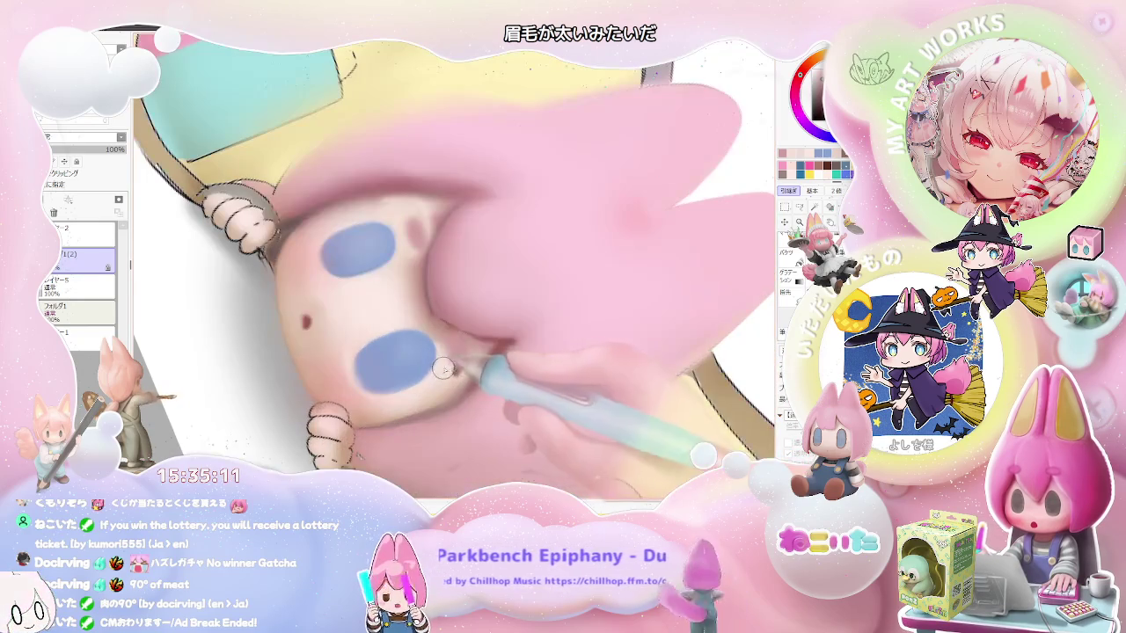
pyautogui.scroll(-2, 463, 361)
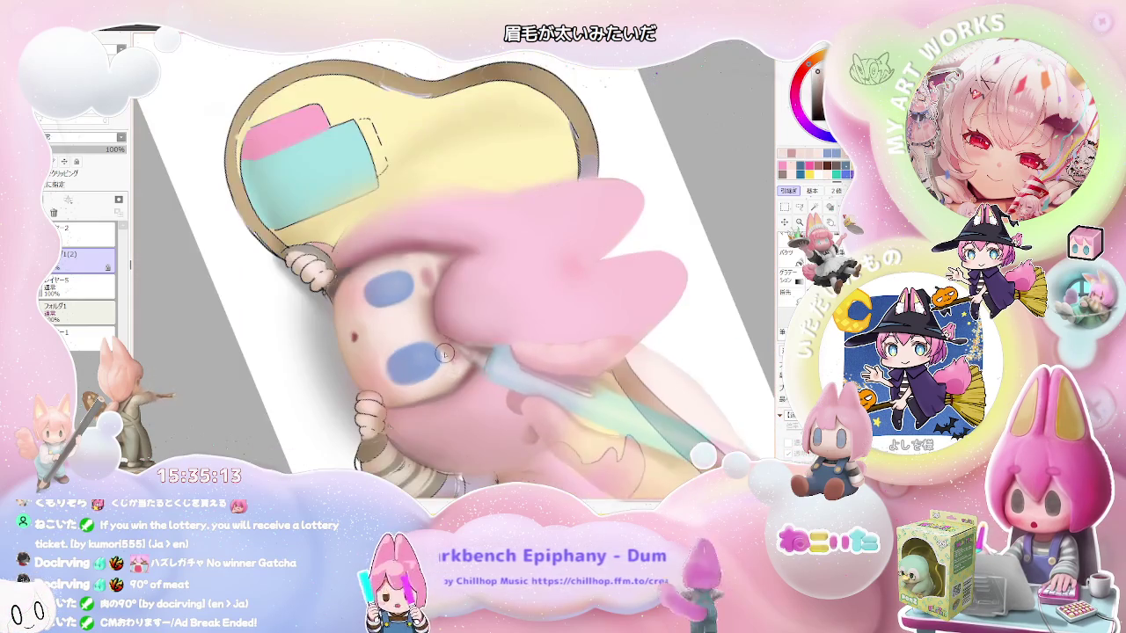
pyautogui.scroll(-2, 467, 362)
pyautogui.scroll(-2, 471, 366)
pyautogui.scroll(2, 474, 369)
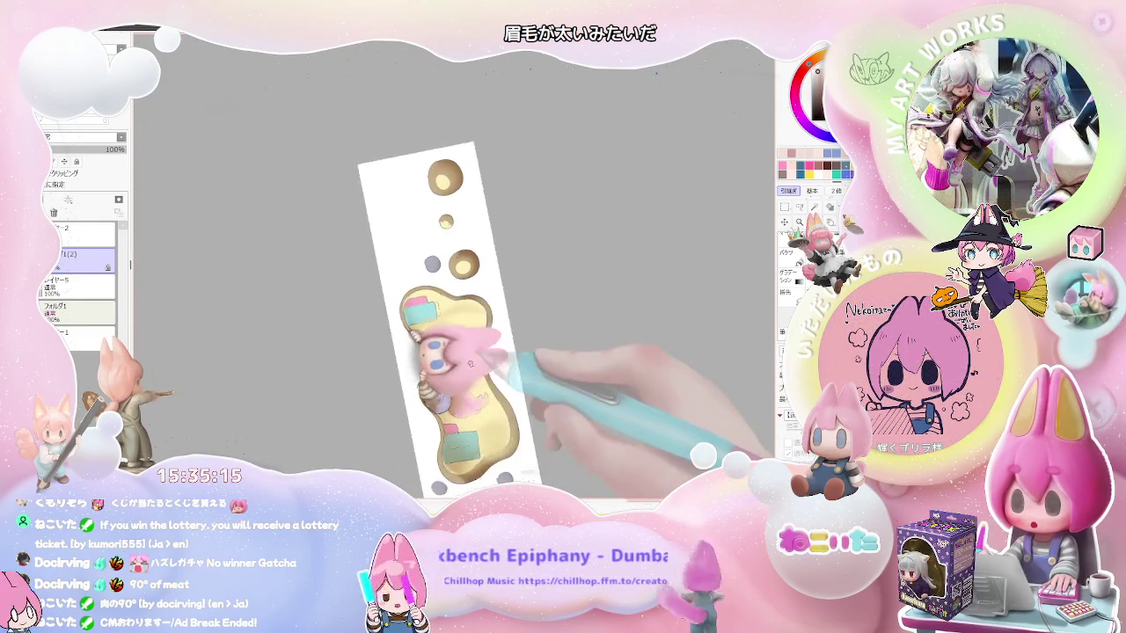
pyautogui.scroll(2, 457, 356)
pyautogui.scroll(2, 440, 345)
pyautogui.scroll(2, 422, 332)
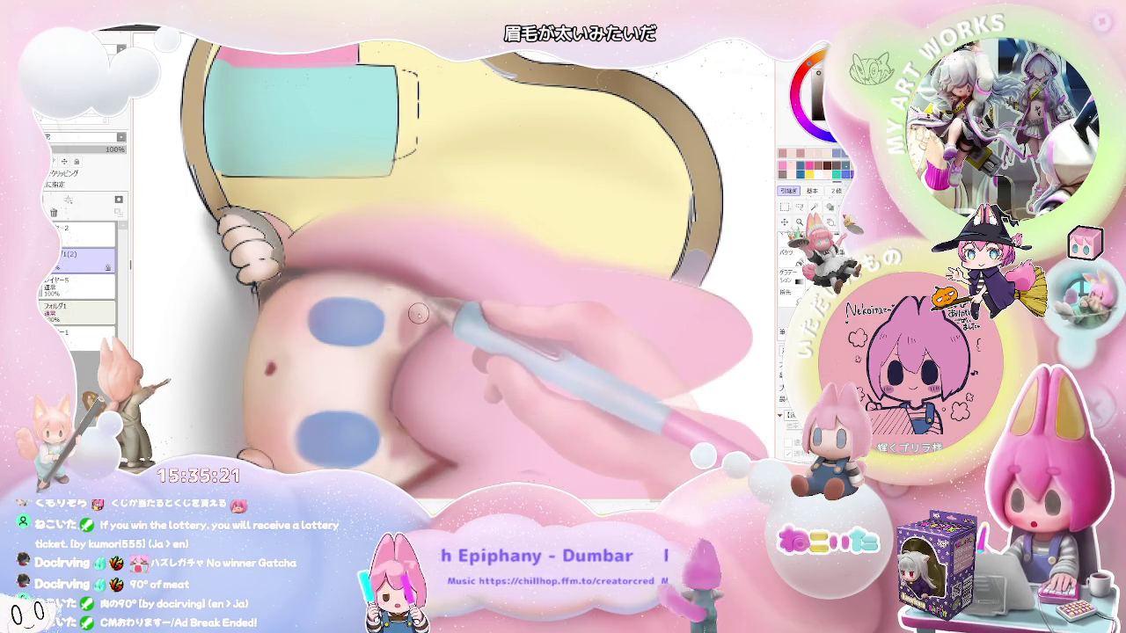
pyautogui.scroll(-2, 417, 310)
pyautogui.scroll(-2, 428, 322)
pyautogui.scroll(-2, 438, 334)
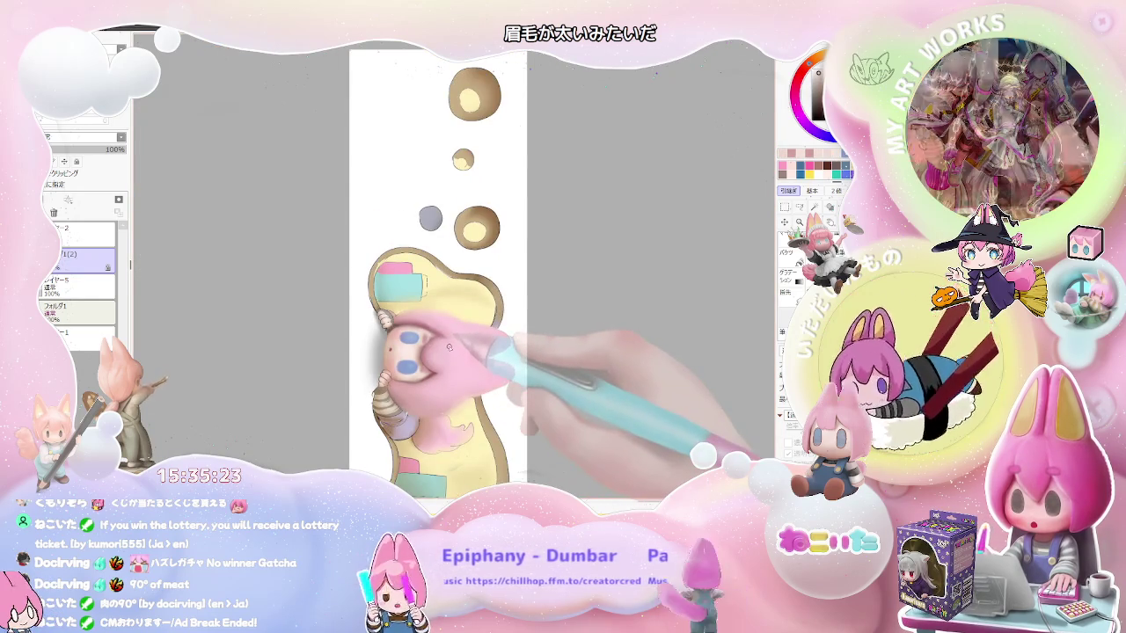
pyautogui.press('Delete')
pyautogui.press('Delete')
pyautogui.scroll(2, 379, 326)
pyautogui.scroll(2, 352, 351)
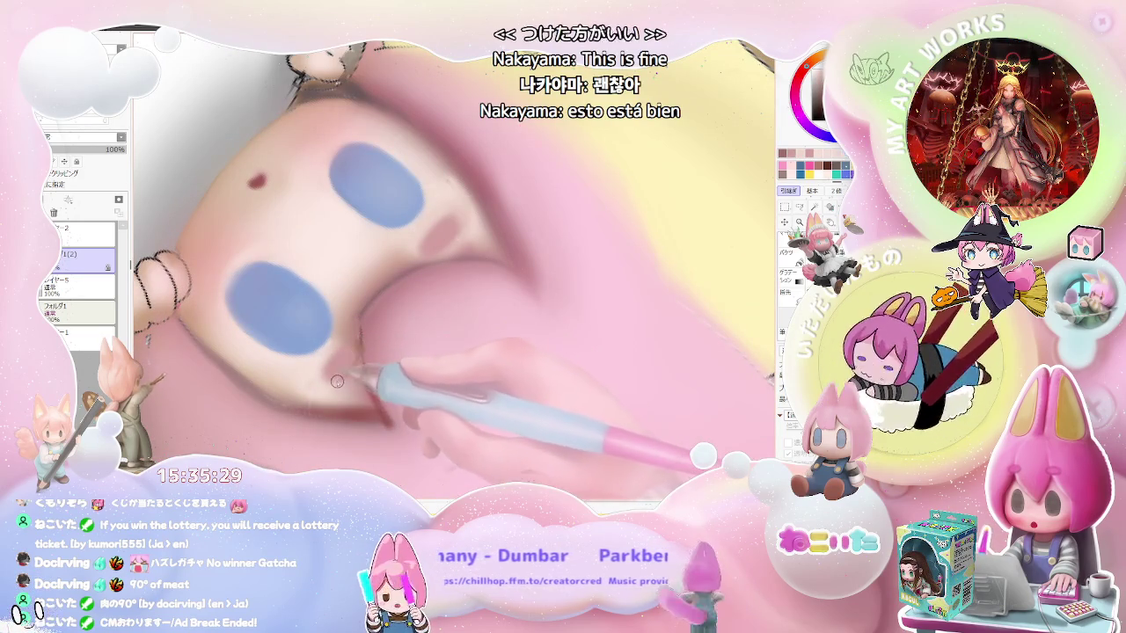
pyautogui.scroll(-1, 360, 360)
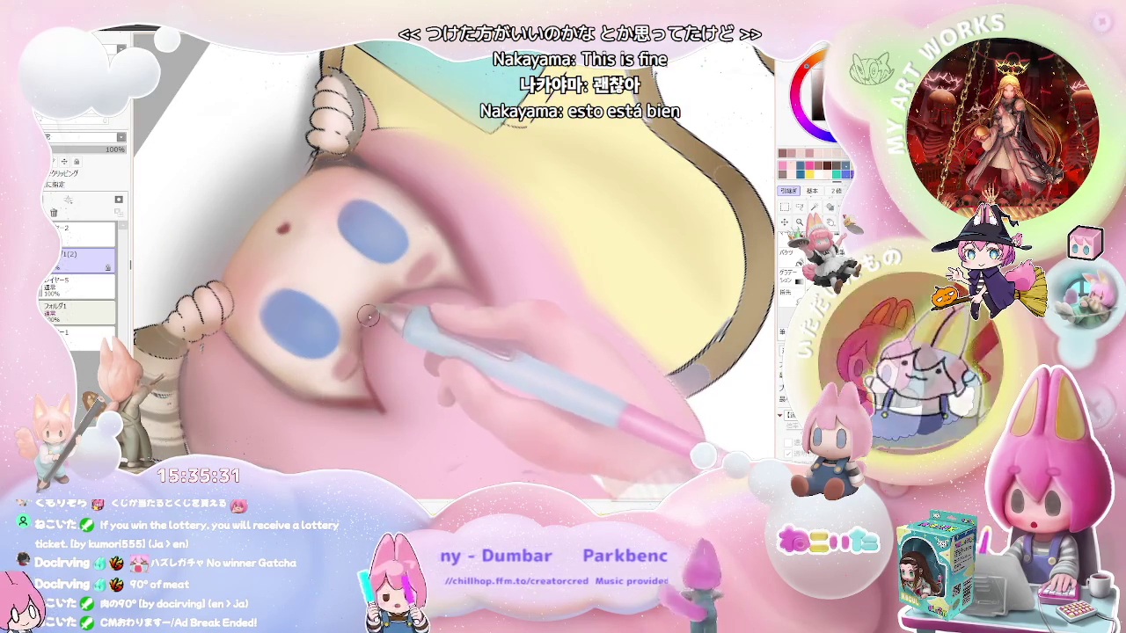
# - Zoom out, rotate the view to level the canvas strip, then zoom in
pyautogui.scroll(-2, 387, 308)
pyautogui.scroll(-2, 413, 312)
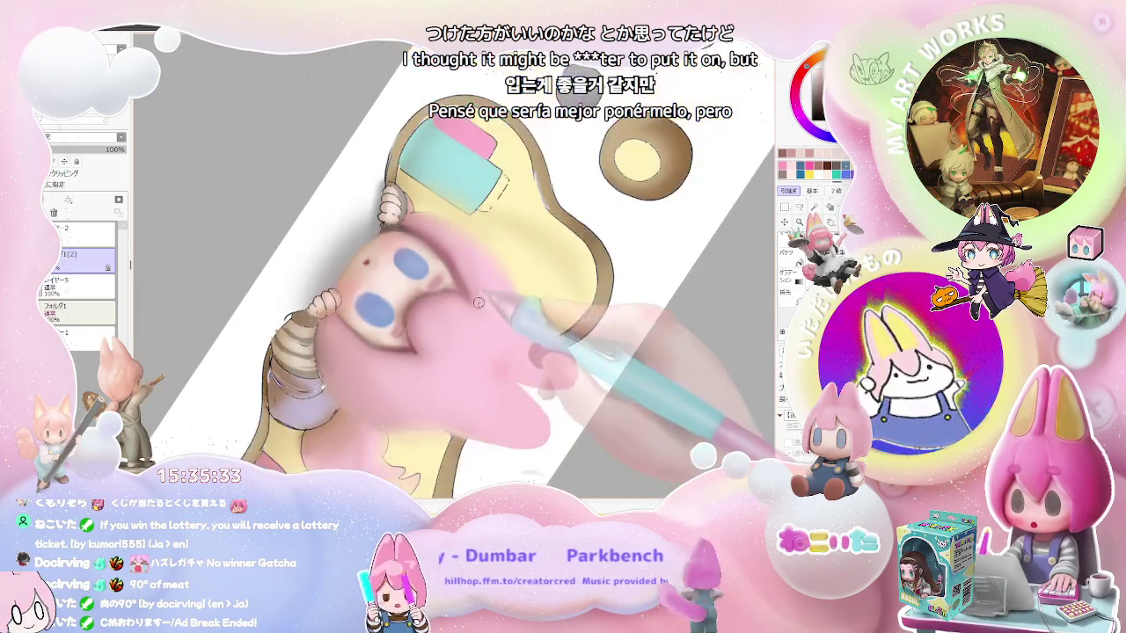
pyautogui.scroll(-2, 449, 316)
pyautogui.scroll(-1, 488, 321)
pyautogui.press('End')
pyautogui.press('End')
pyautogui.press('End')
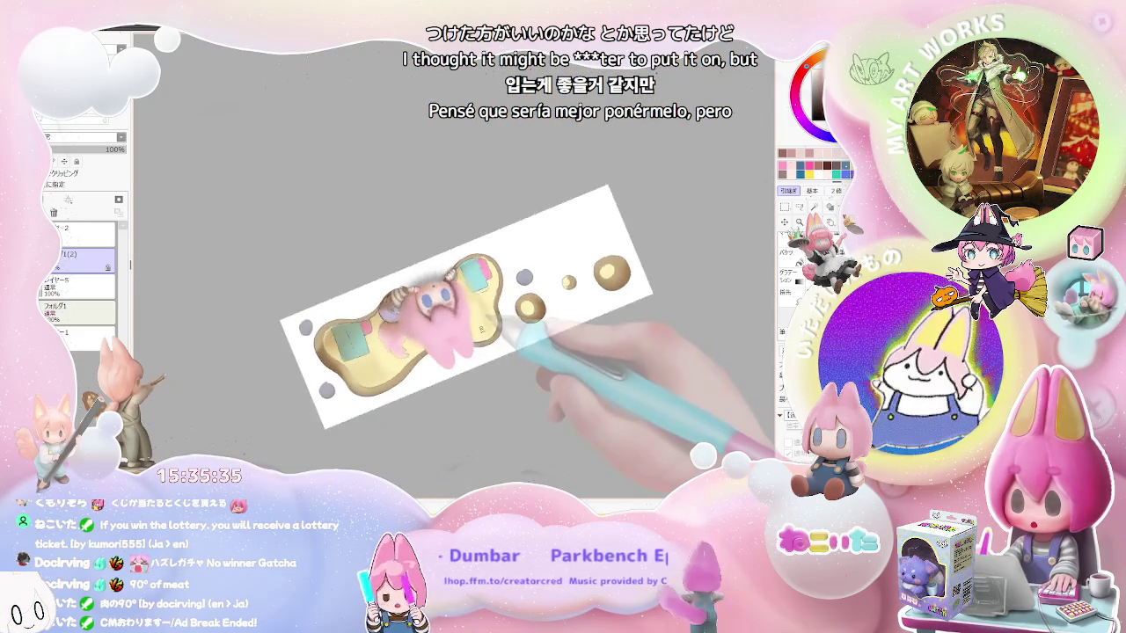
pyautogui.scroll(2, 409, 323)
pyautogui.scroll(2, 409, 324)
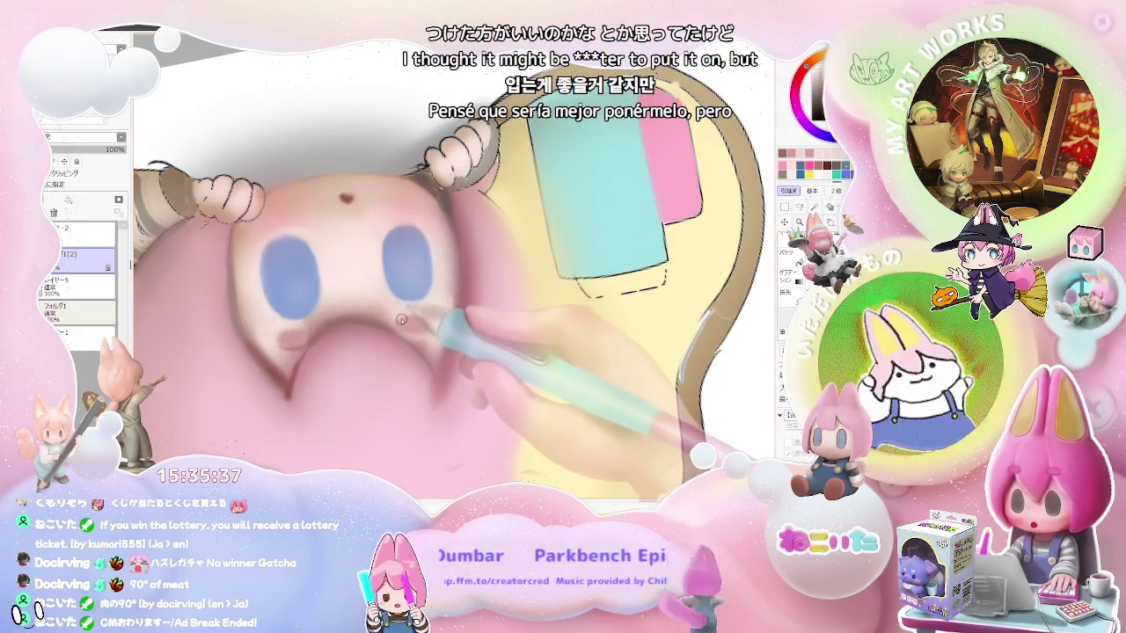
# - Tilt the view slightly around the character and zoom over the hair
pyautogui.scroll(-2, 436, 323)
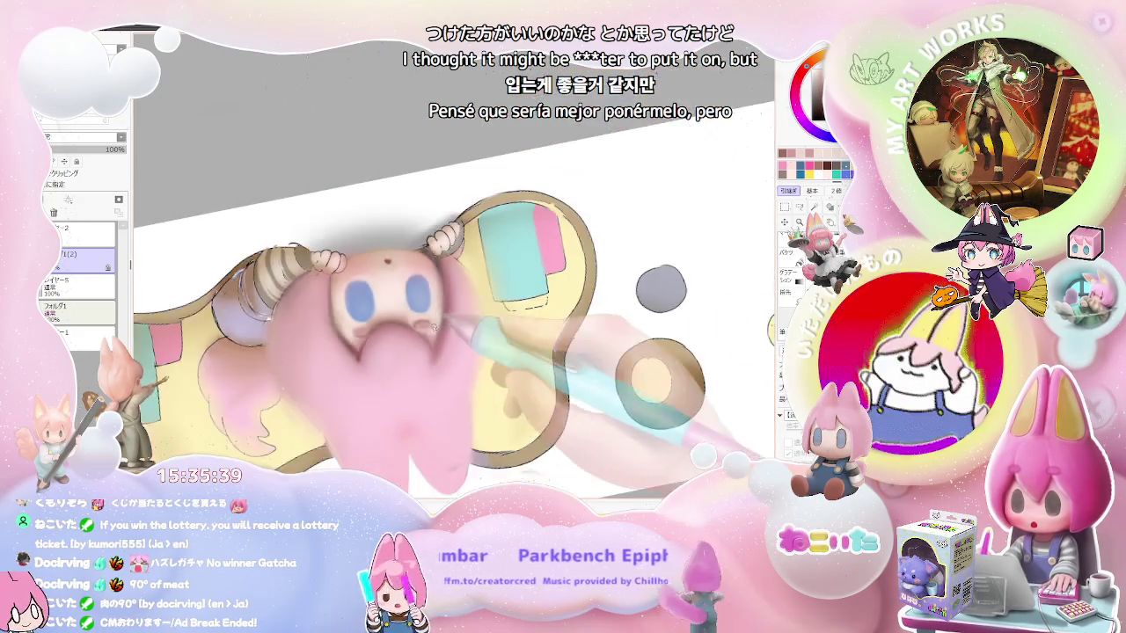
pyautogui.press('End')
pyautogui.scroll(2, 431, 299)
pyautogui.scroll(1, 429, 278)
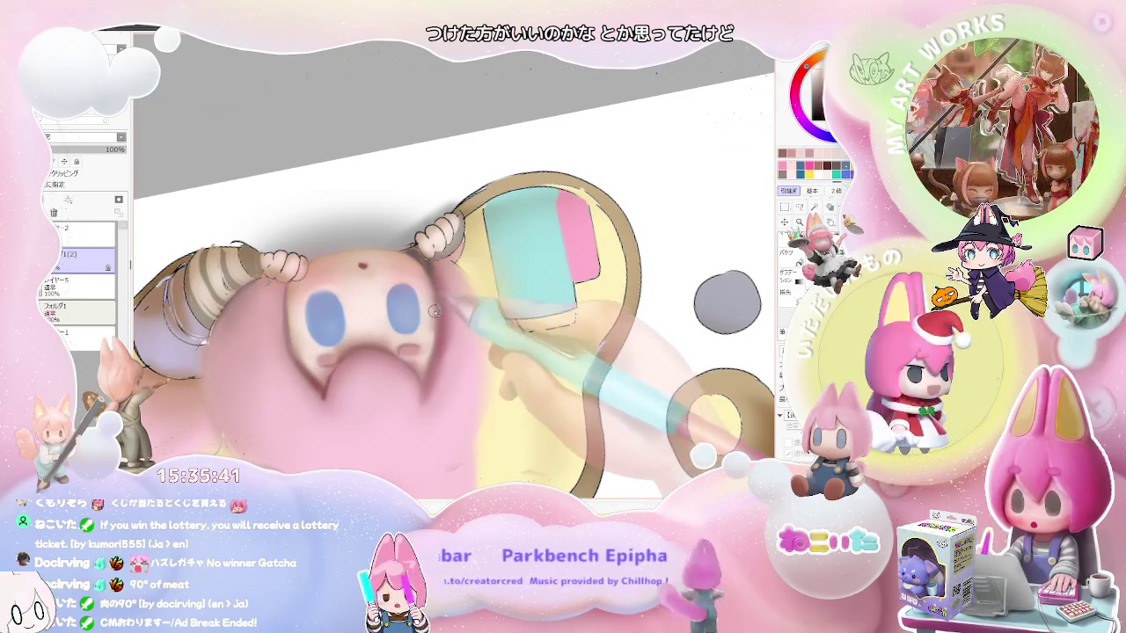
pyautogui.scroll(-2, 424, 383)
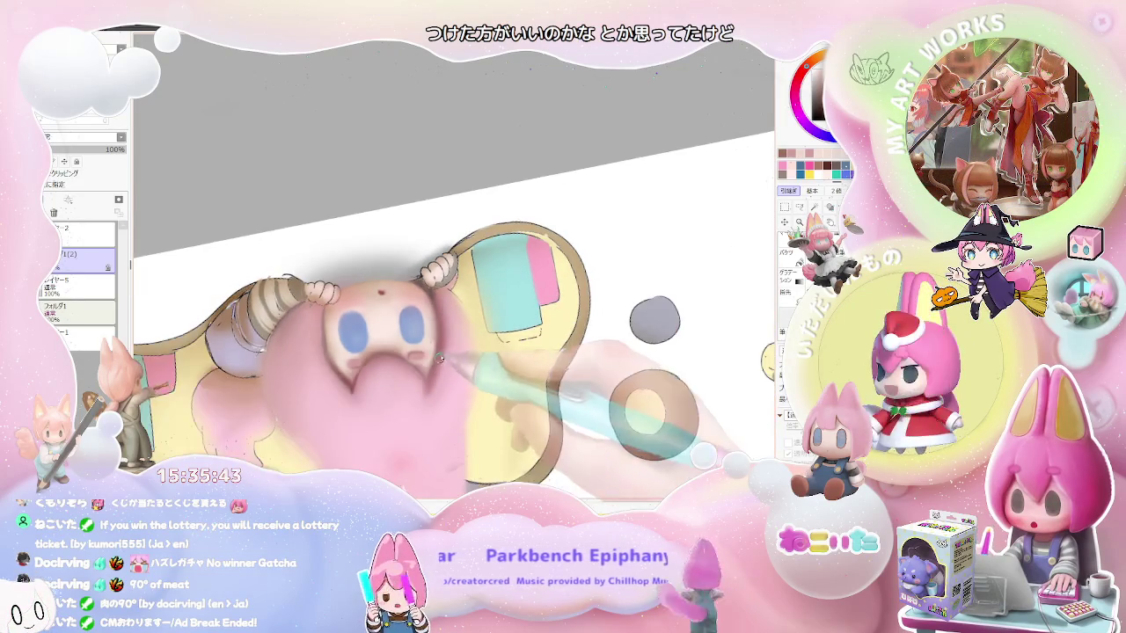
pyautogui.scroll(-2, 440, 374)
pyautogui.scroll(-1, 466, 356)
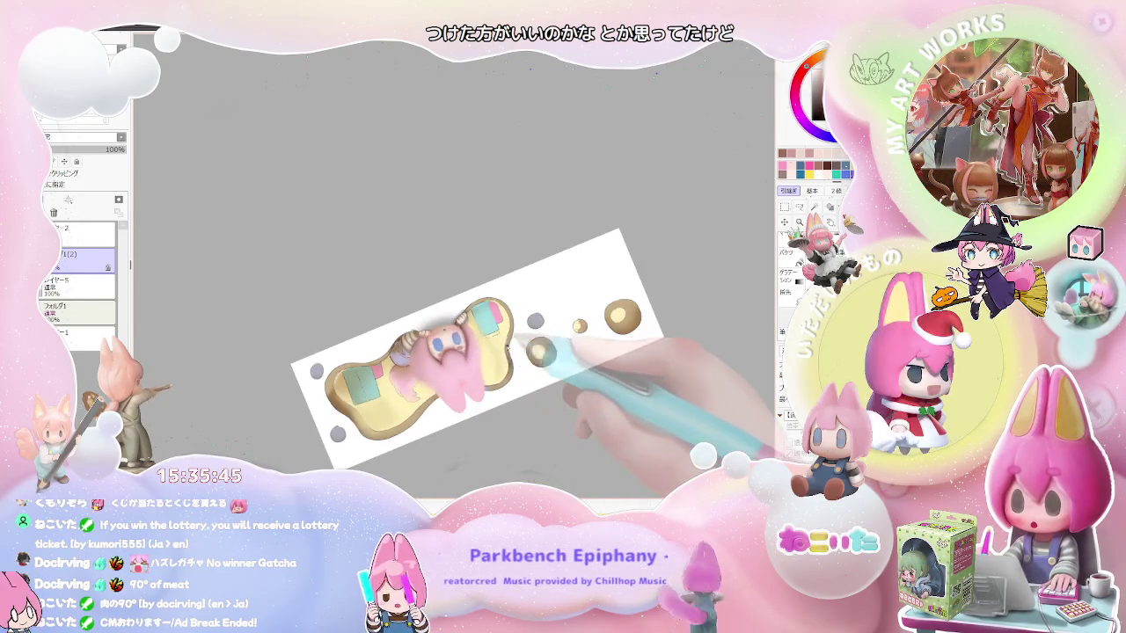
# - Rotate counter-clockwise toward the character, zoom on the face, then tilt back clockwise
pyautogui.press('Delete')
pyautogui.press('Delete')
pyautogui.press('Delete')
pyautogui.scroll(2, 472, 348)
pyautogui.scroll(2, 473, 339)
pyautogui.scroll(2, 472, 336)
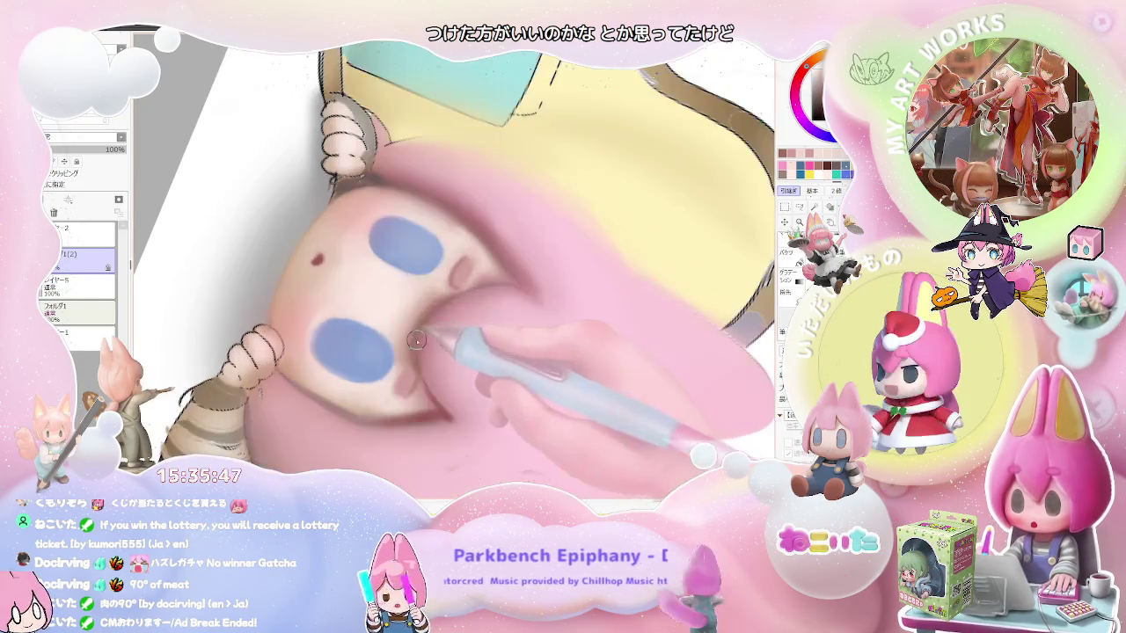
pyautogui.scroll(-2, 431, 378)
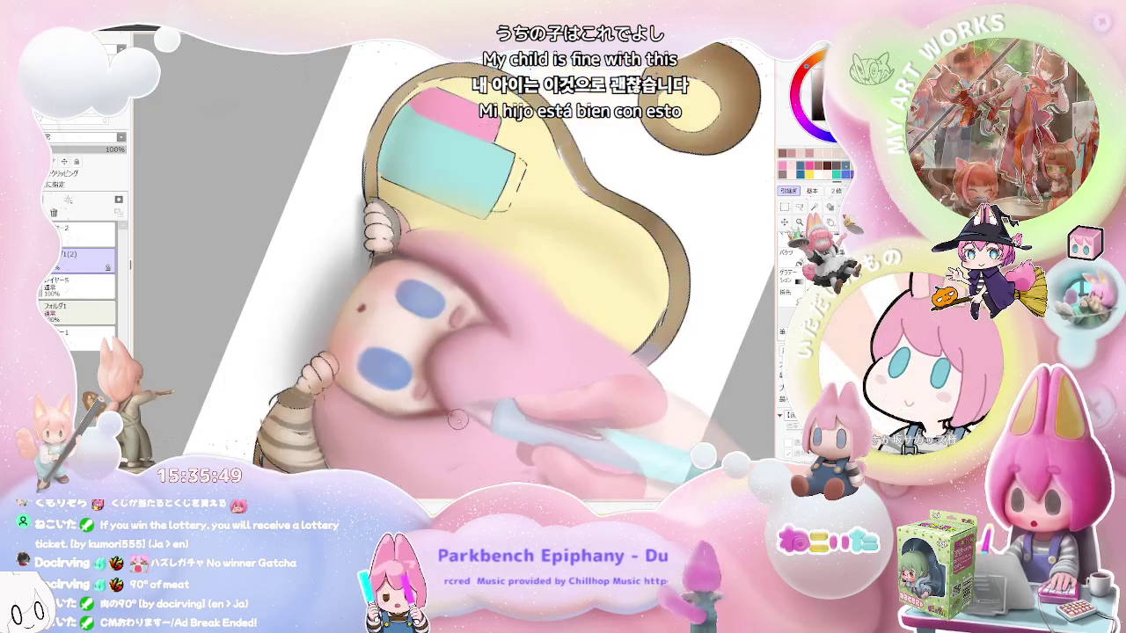
pyautogui.scroll(-2, 493, 396)
pyautogui.press('End')
pyautogui.press('End')
pyautogui.press('End')
pyautogui.press('End')
pyautogui.press('End')
pyautogui.scroll(2, 378, 425)
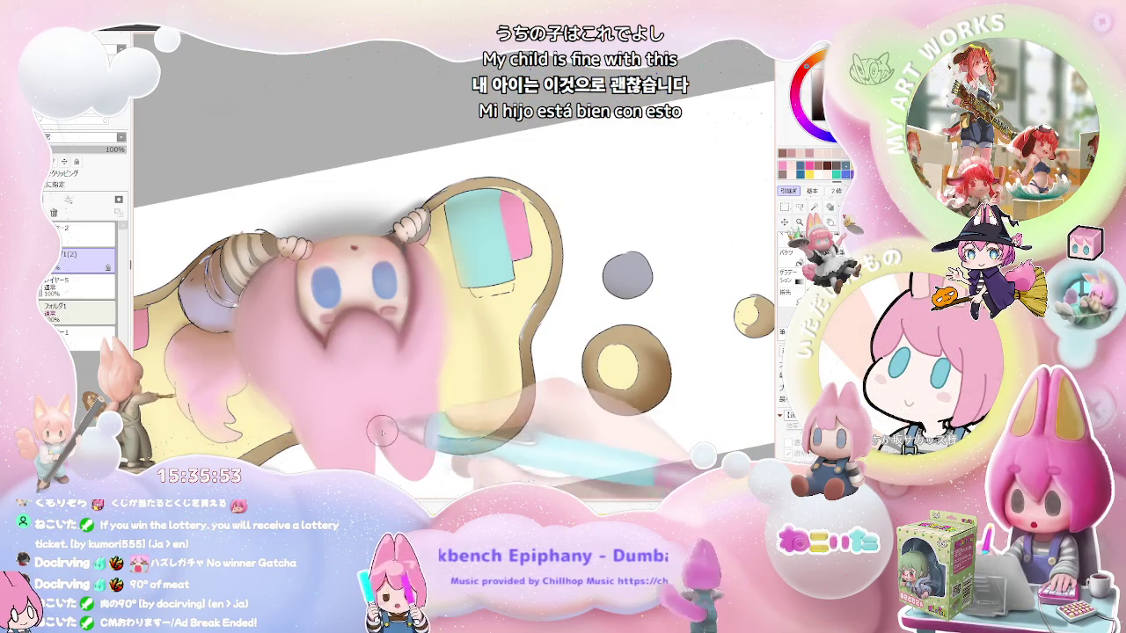
pyautogui.scroll(-2, 385, 413)
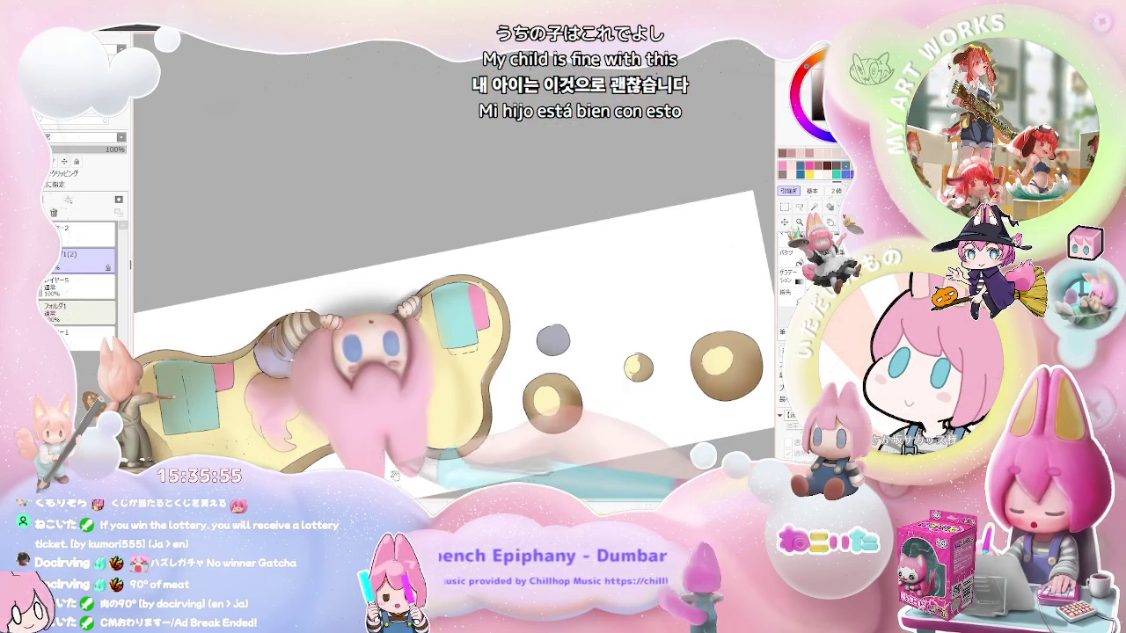
# - Pan the artwork higher and turn the view so the page stands nearly vertical
pyautogui.moveTo(394, 476); pyautogui.dragTo(370, 417)
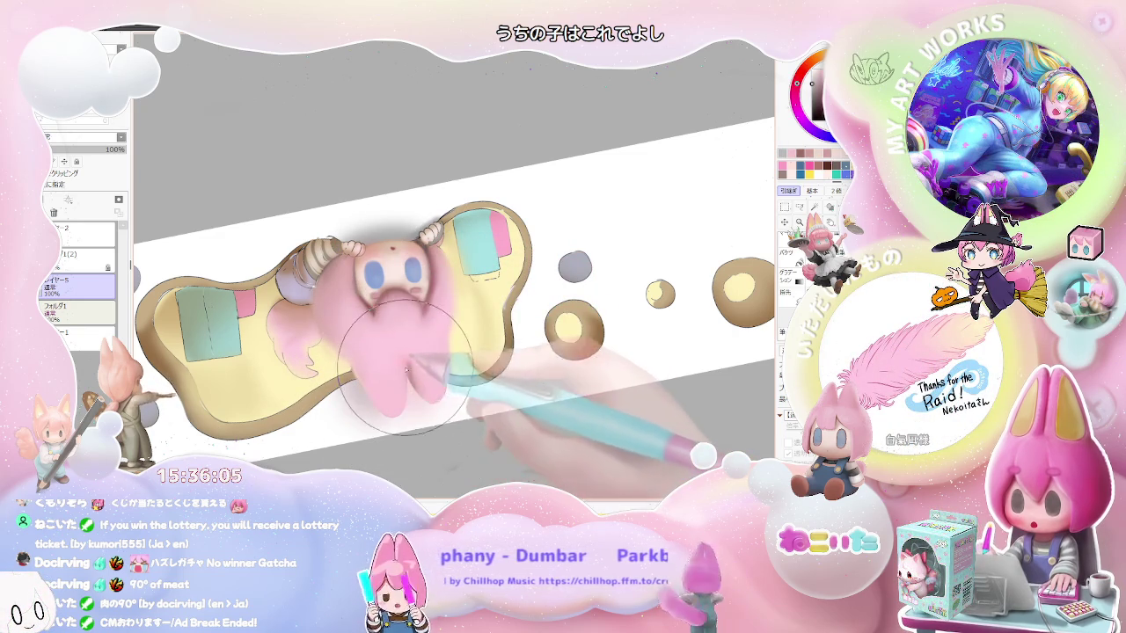
pyautogui.scroll(-2, 406, 370)
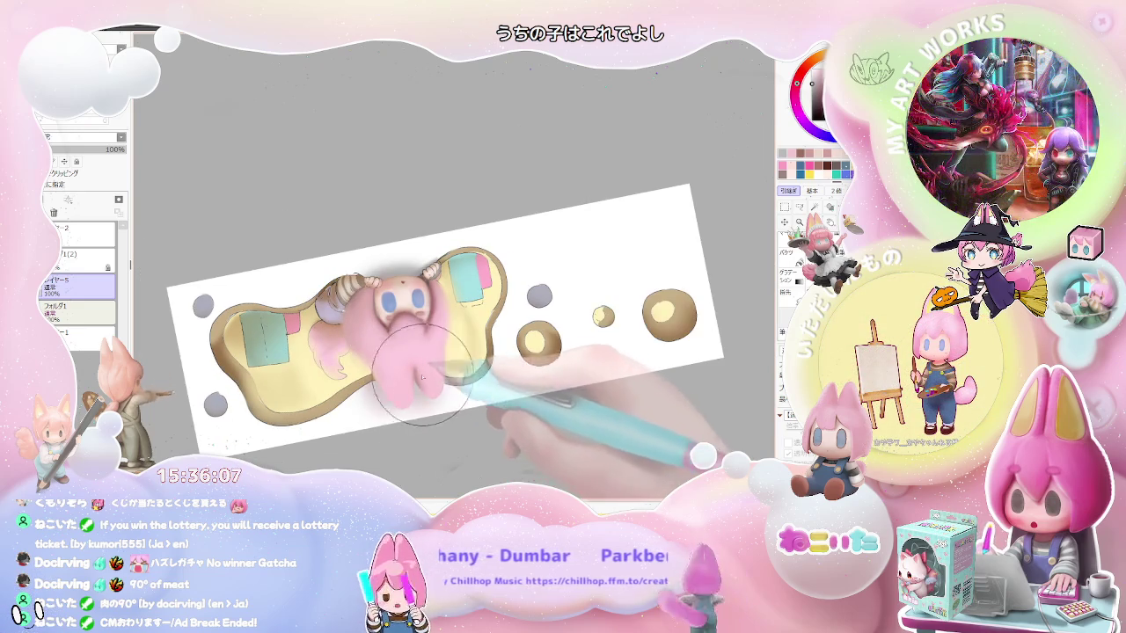
pyautogui.scroll(2, 407, 378)
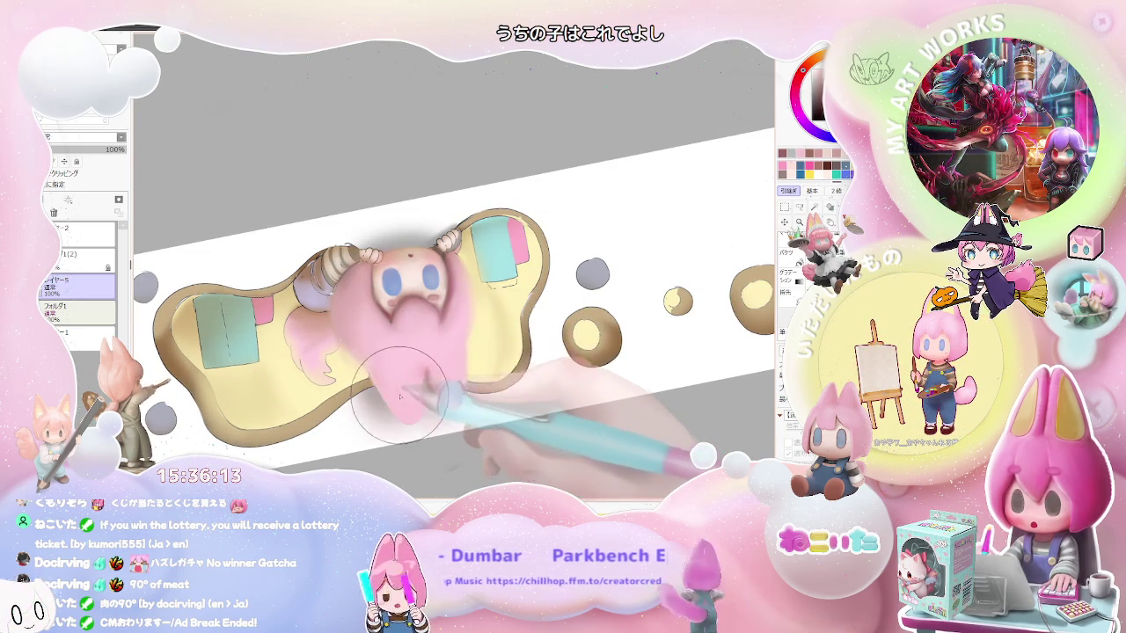
pyautogui.scroll(-2, 429, 380)
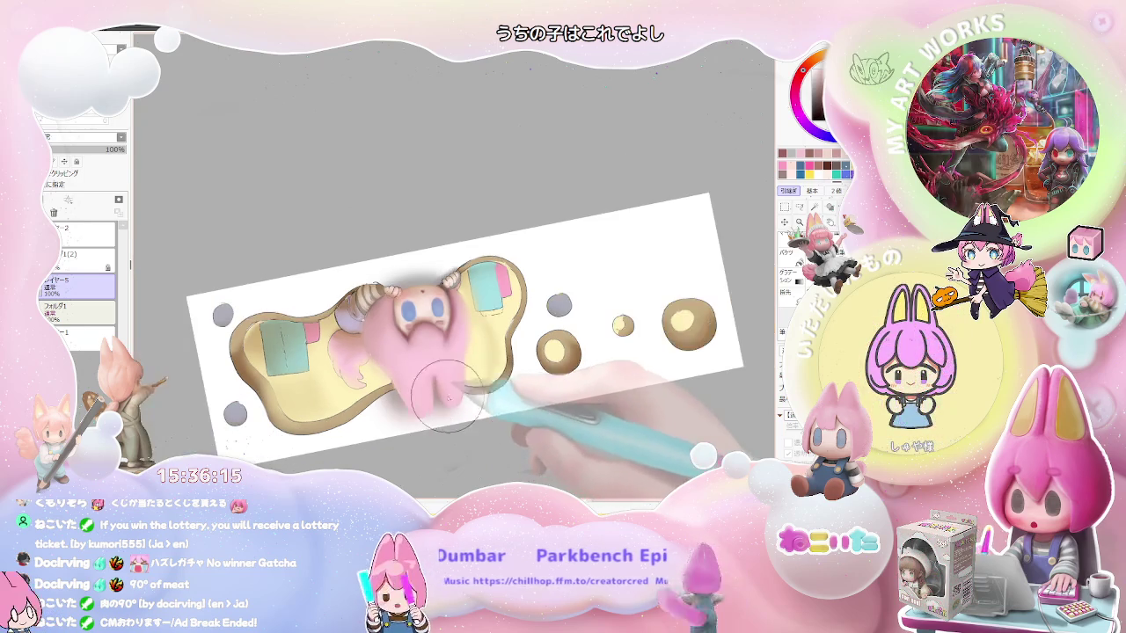
pyautogui.press('Delete')
pyautogui.press('Delete')
pyautogui.press('Delete')
pyautogui.press('Delete')
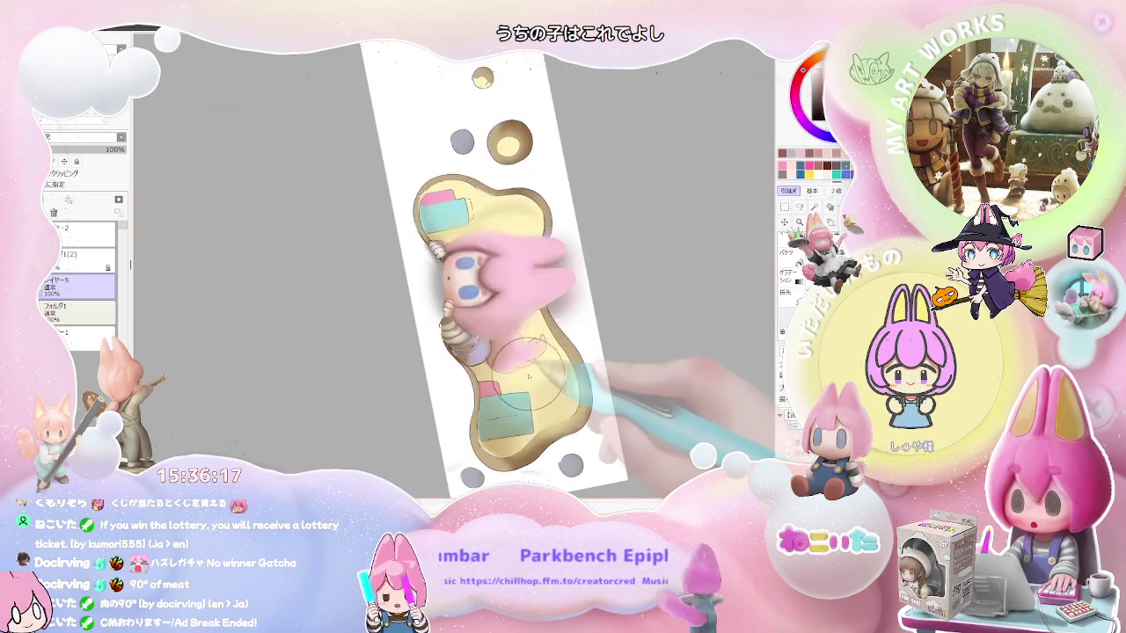
pyautogui.scroll(-2, 532, 378)
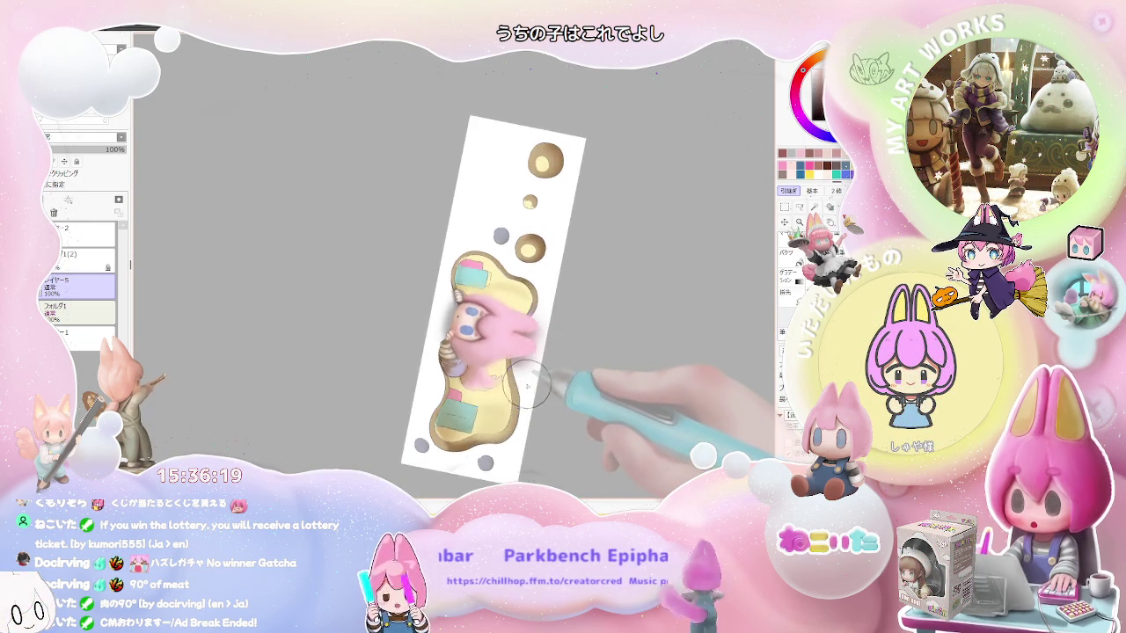
pyautogui.scroll(2, 532, 383)
pyautogui.scroll(3, 532, 383)
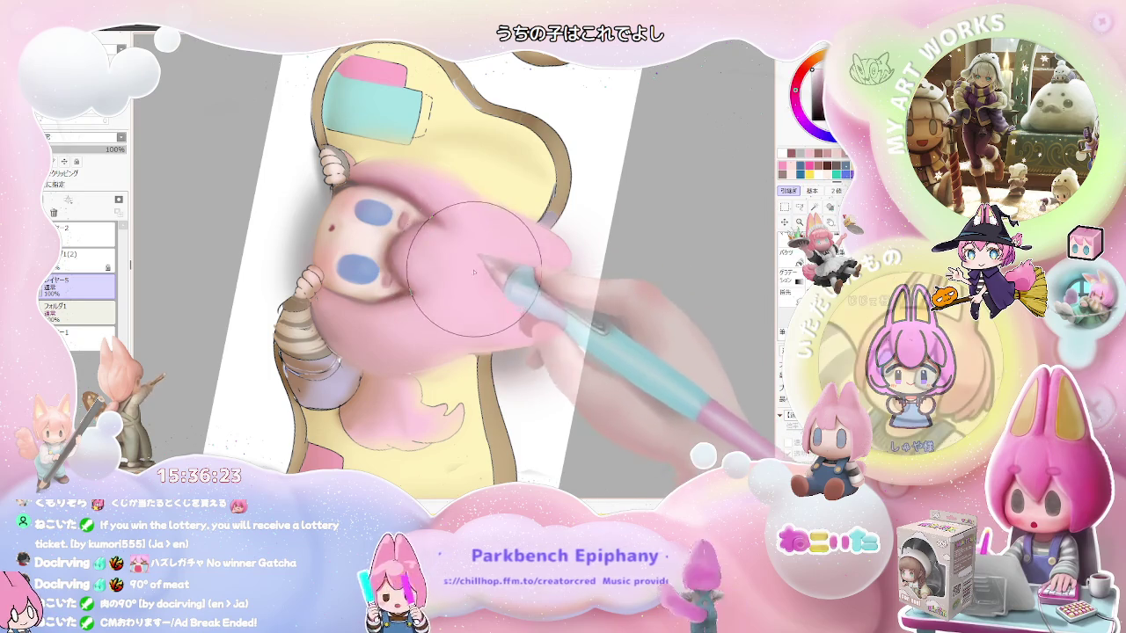
# - Switch to layer 1(2) and rotate and zoom toward a horizontal view of the hair
pyautogui.hotkey('alt', ']')
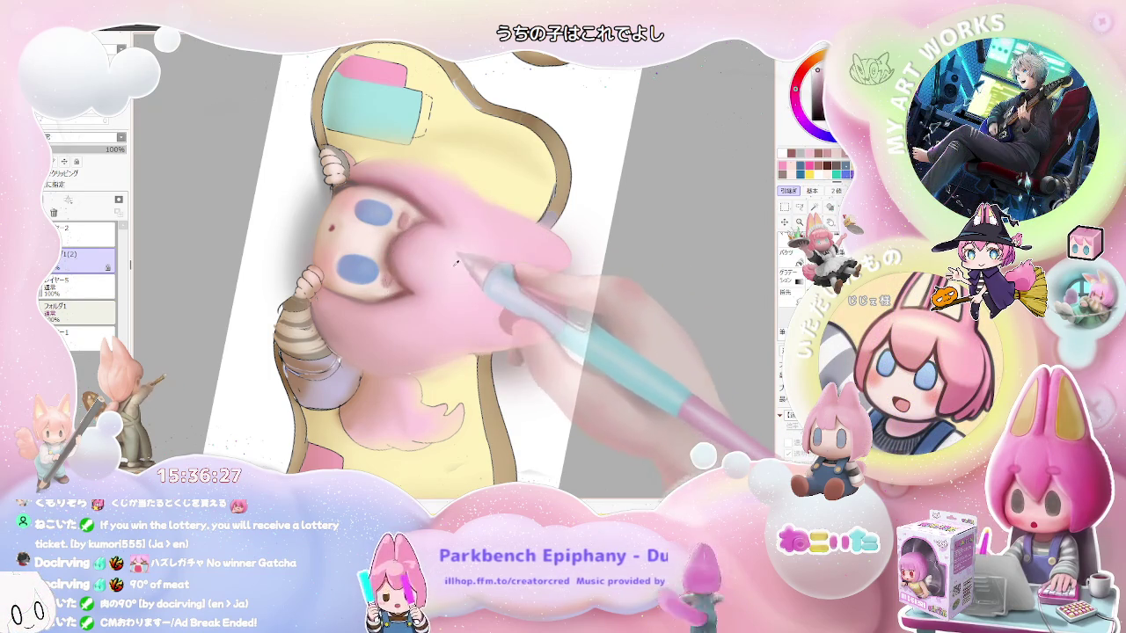
pyautogui.scroll(-1, 442, 317)
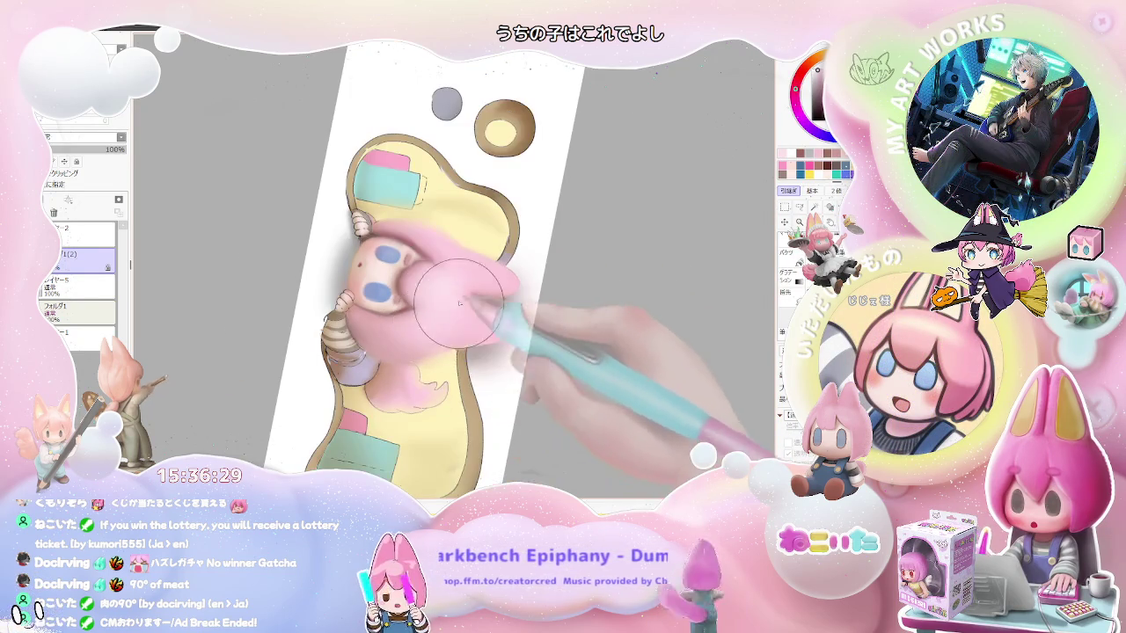
pyautogui.scroll(1, 442, 293)
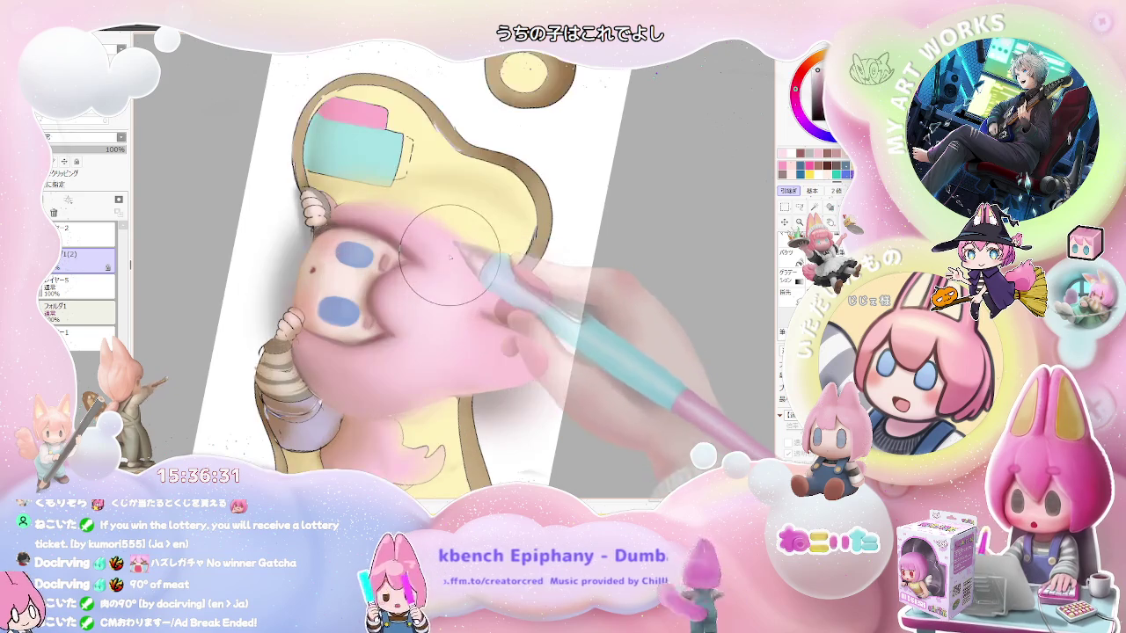
pyautogui.scroll(-1, 515, 299)
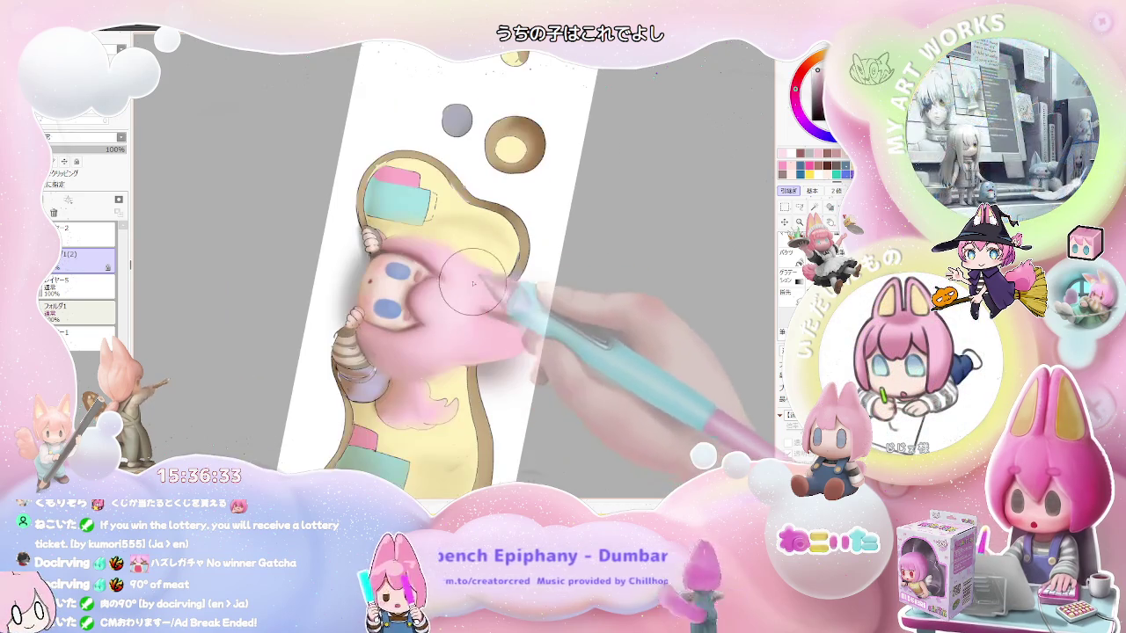
pyautogui.scroll(-1, 519, 306)
pyautogui.scroll(-1, 516, 311)
pyautogui.press('End')
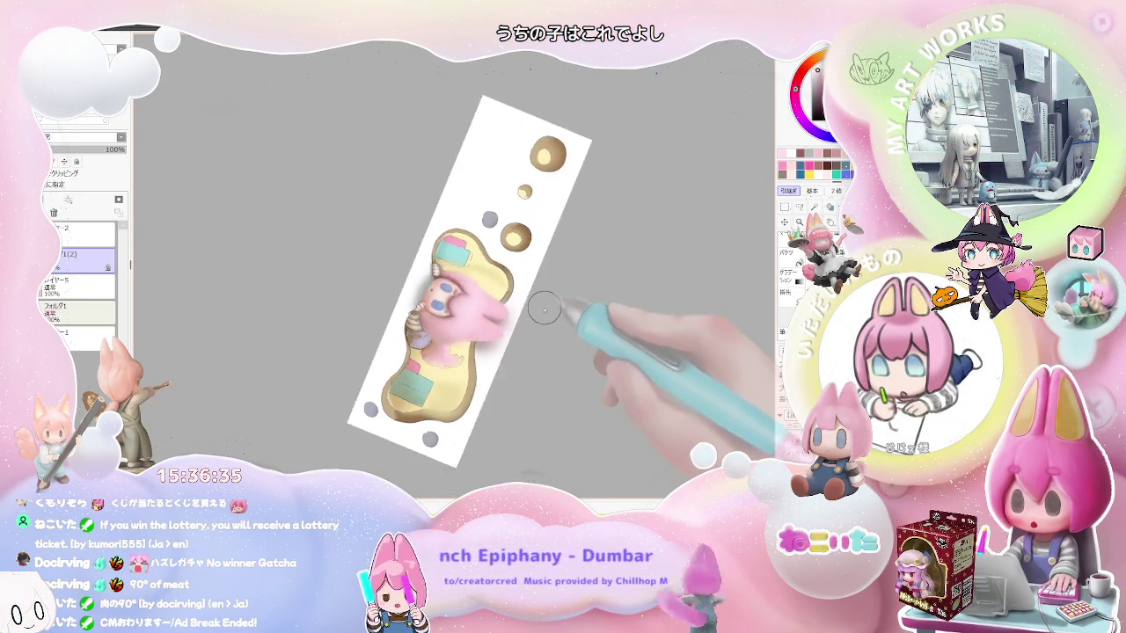
pyautogui.press('End')
pyautogui.press('End')
pyautogui.press('End')
pyautogui.scroll(1, 465, 338)
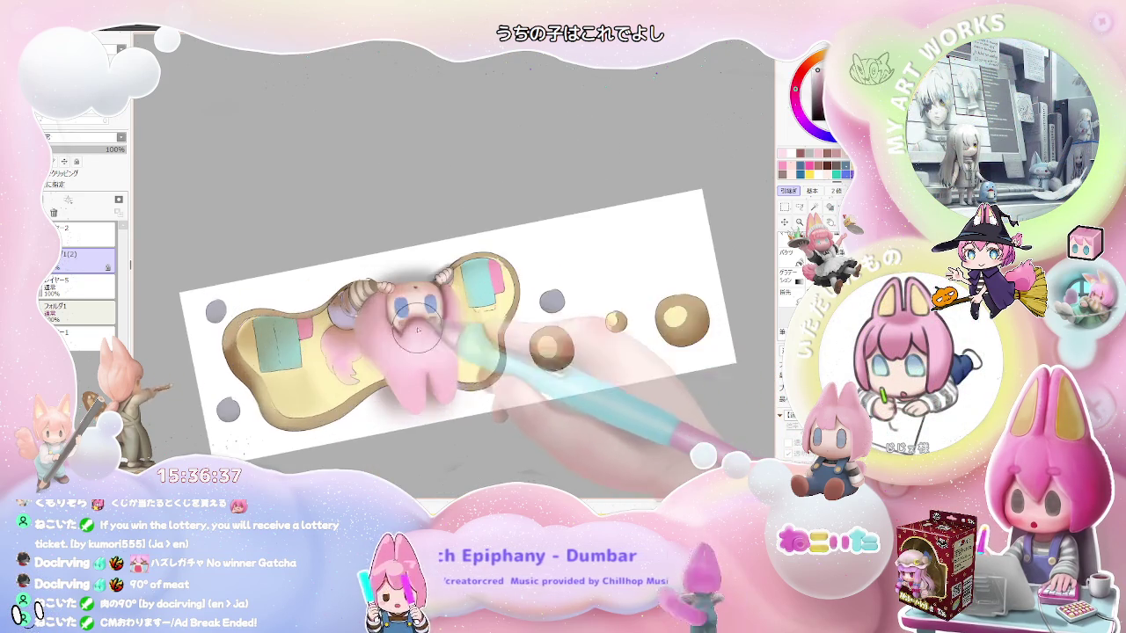
pyautogui.scroll(1, 439, 325)
pyautogui.scroll(1, 395, 308)
pyautogui.scroll(1, 348, 286)
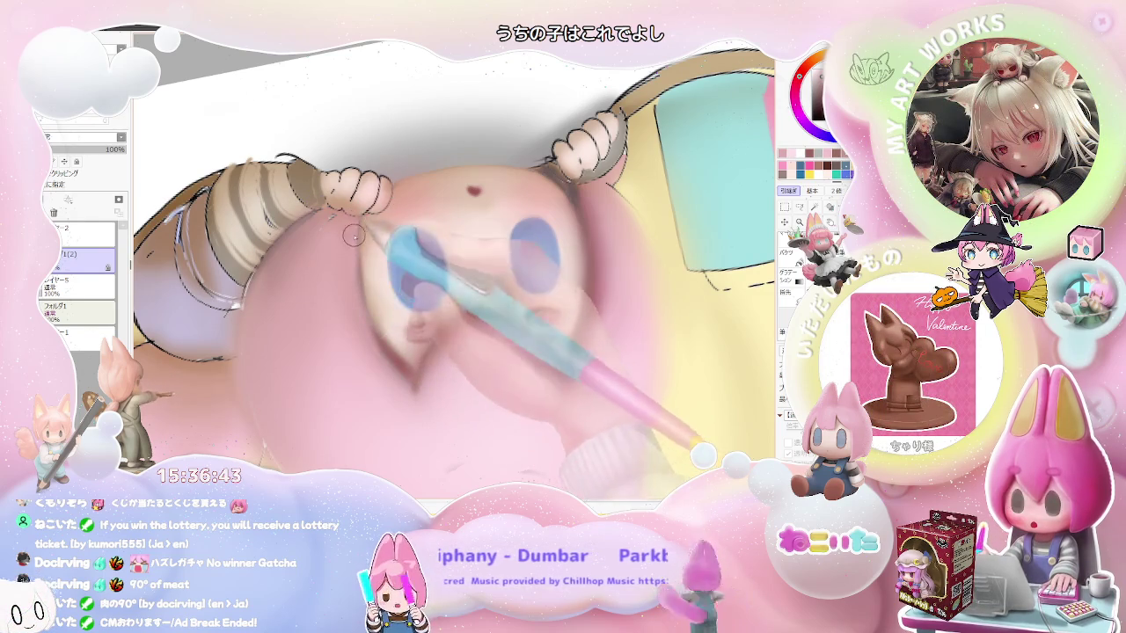
pyautogui.scroll(-2, 423, 264)
pyautogui.scroll(-2, 519, 328)
# - Tilt the view steeply clockwise, zoom around the face, then rotate it back about 45°
pyautogui.press('End')
pyautogui.press('End')
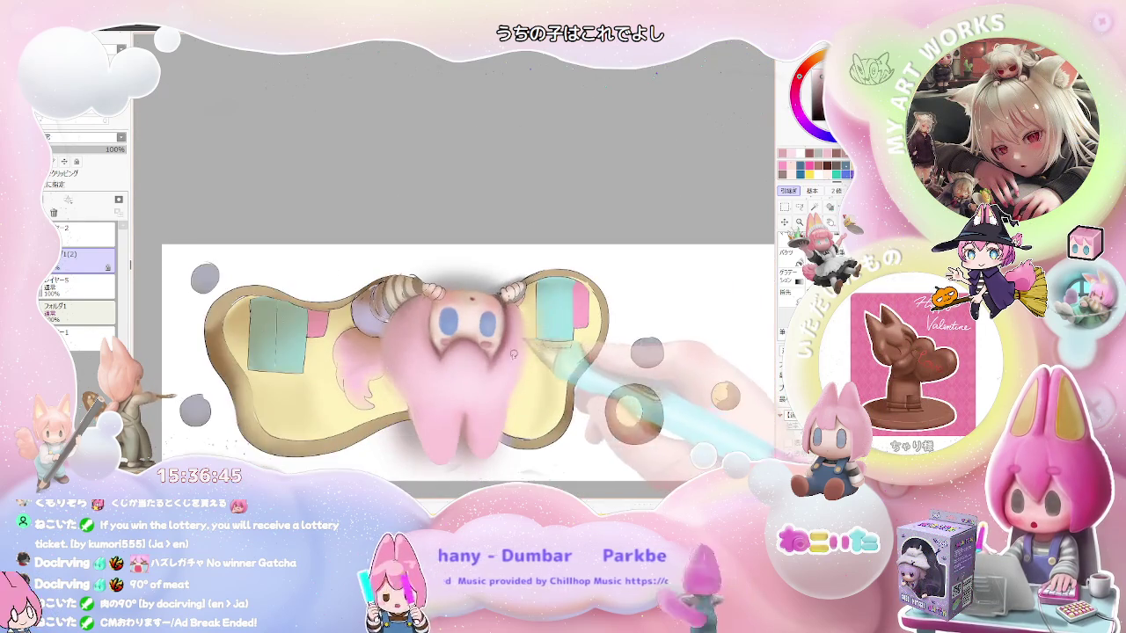
pyautogui.press('End')
pyautogui.scroll(2, 401, 358)
pyautogui.scroll(2, 400, 358)
pyautogui.scroll(2, 400, 358)
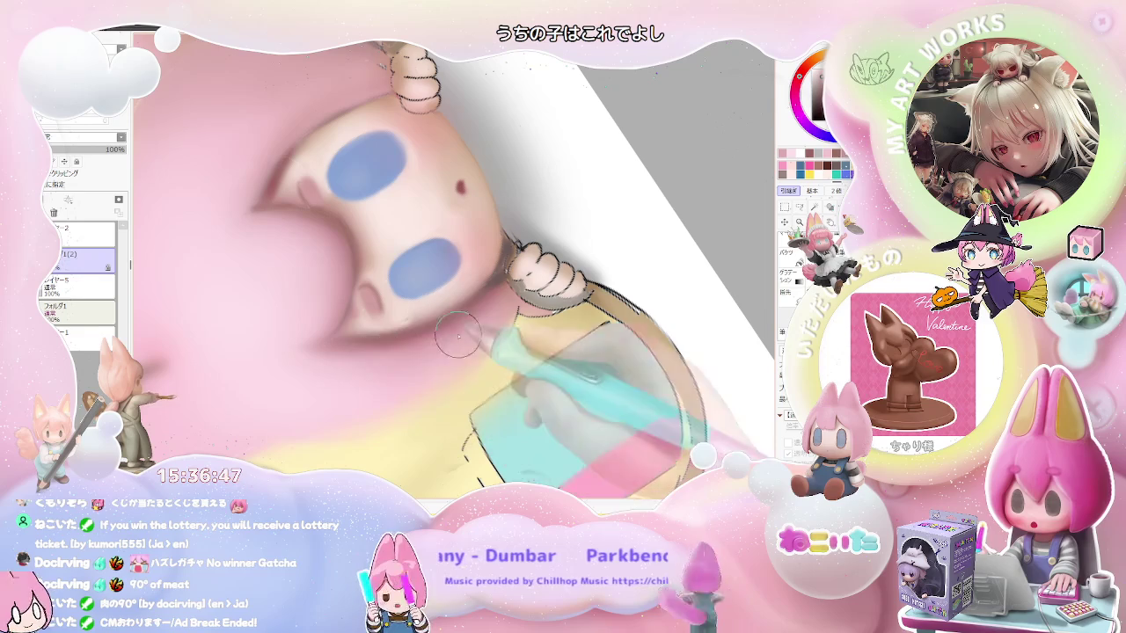
pyautogui.scroll(-2, 492, 304)
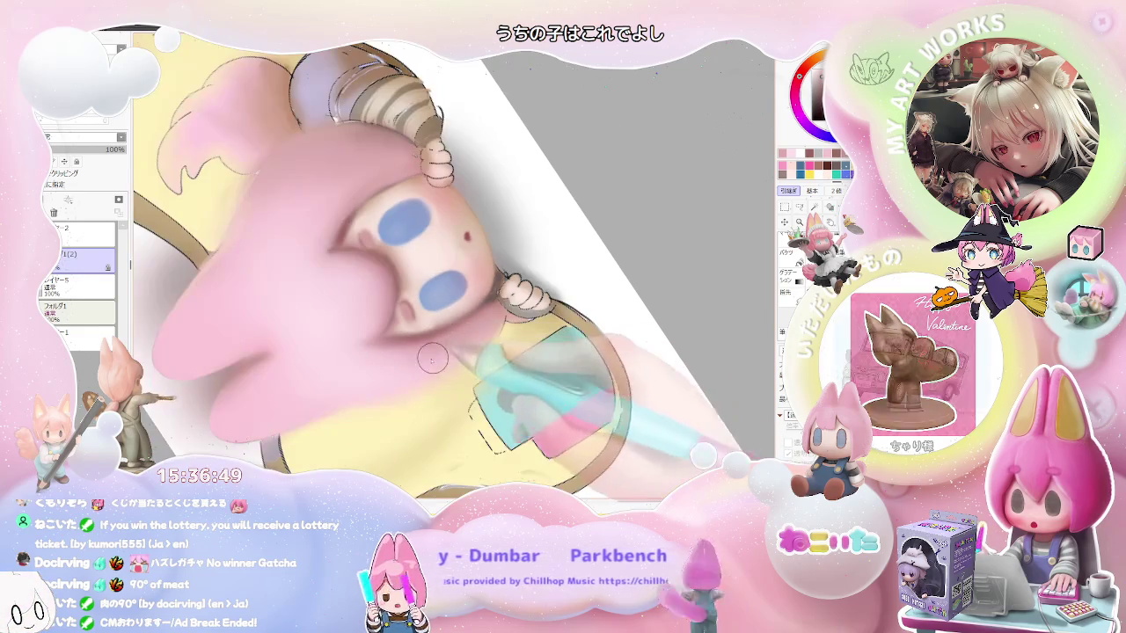
pyautogui.scroll(2, 442, 324)
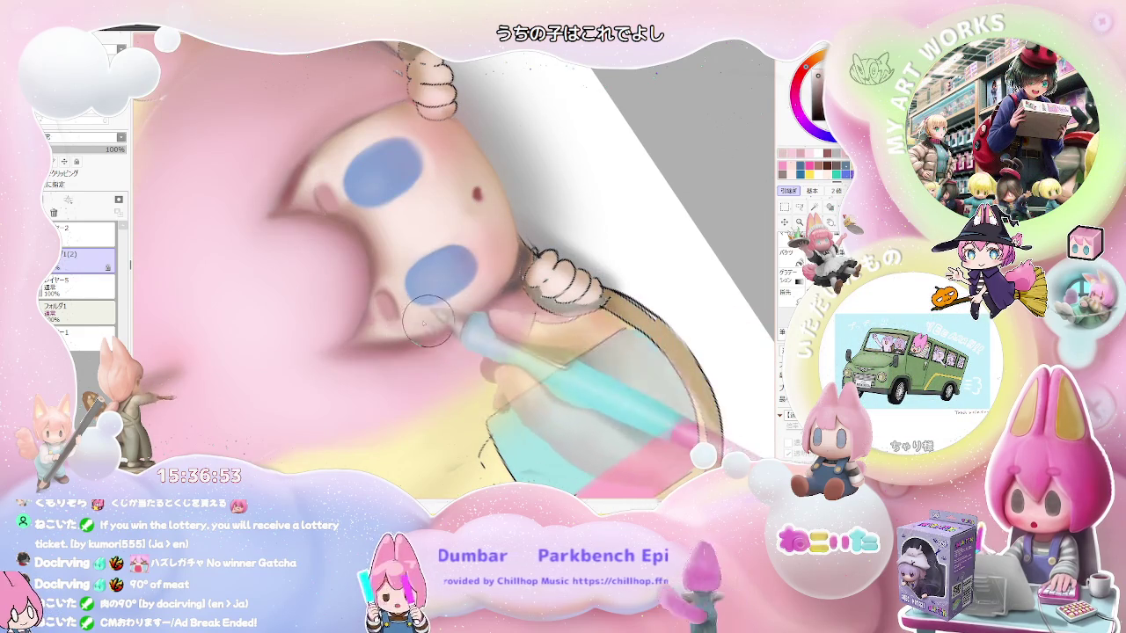
pyautogui.scroll(-2, 387, 312)
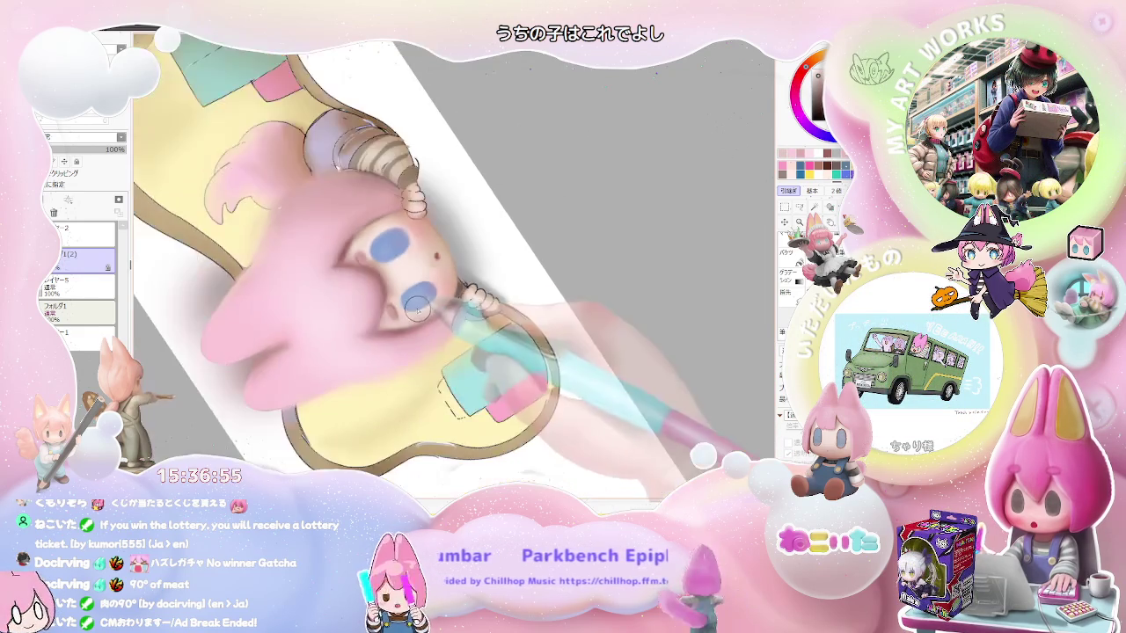
pyautogui.scroll(-2, 413, 308)
pyautogui.scroll(-2, 444, 304)
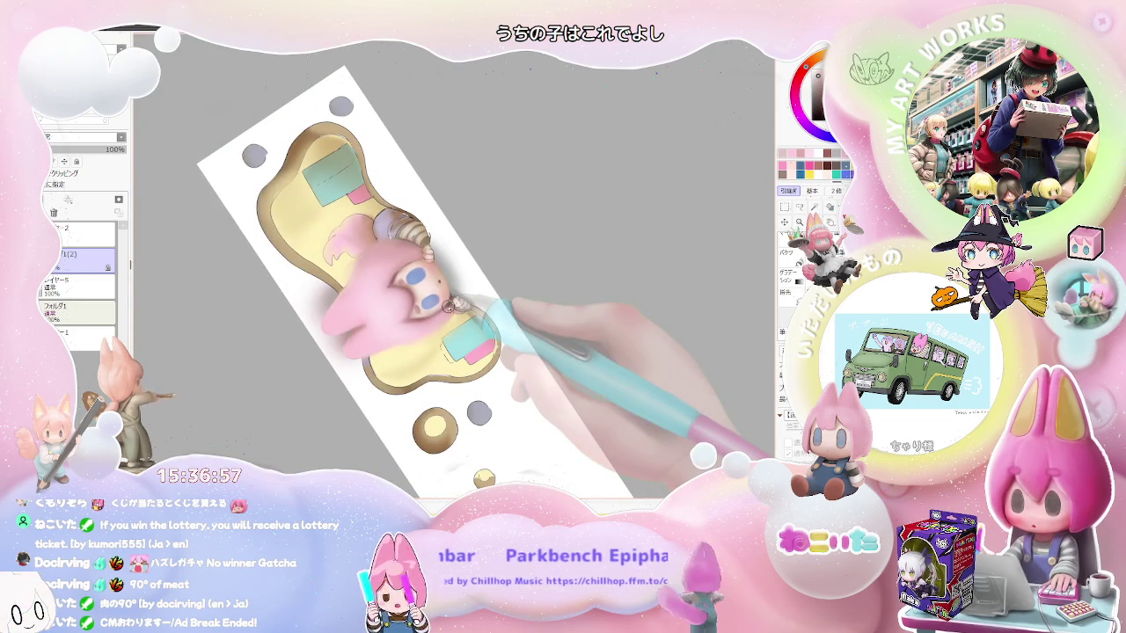
pyautogui.press('Delete')
pyautogui.press('Delete')
pyautogui.press('Delete')
pyautogui.press('Delete')
pyautogui.press('Delete')
pyautogui.press('Delete')
pyautogui.press('End')
pyautogui.press('End')
pyautogui.press('End')
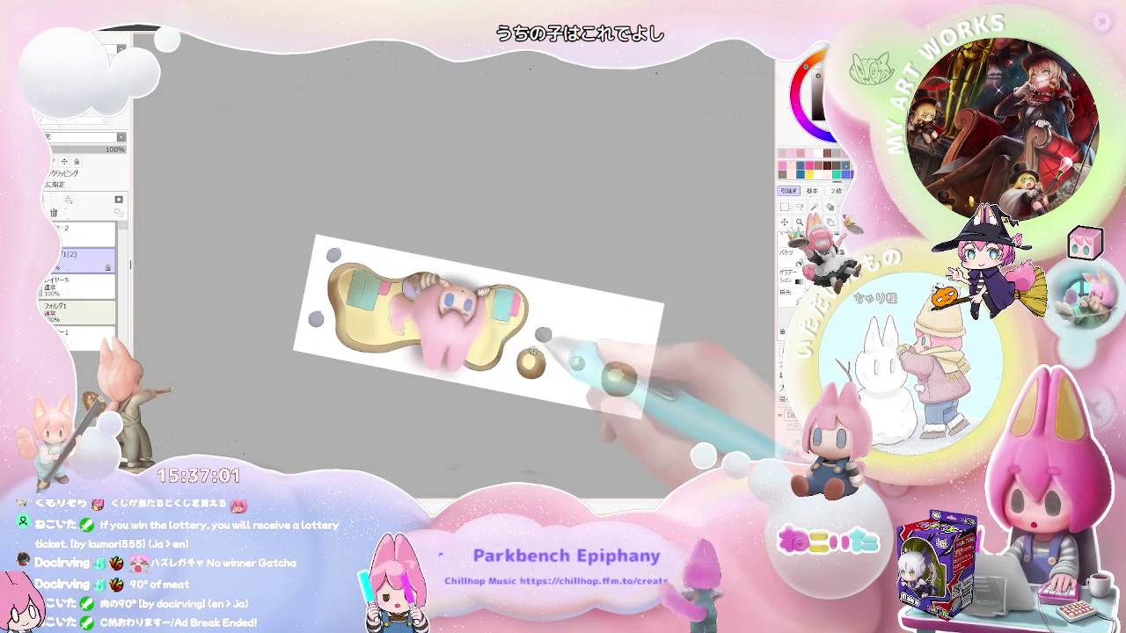
# - Reset the view upright, then tilt and zoom to frame the gold bubbles
pyautogui.press('Home')
pyautogui.scroll(3, 533, 349)
pyautogui.scroll(2, 528, 348)
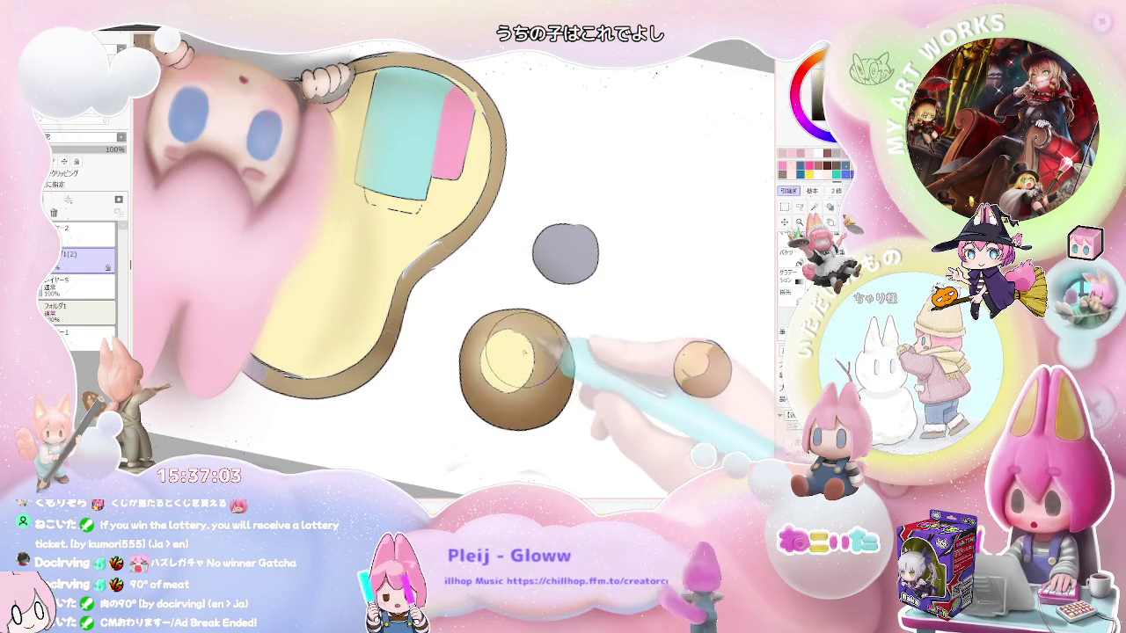
pyautogui.scroll(-3, 525, 349)
pyautogui.press('End')
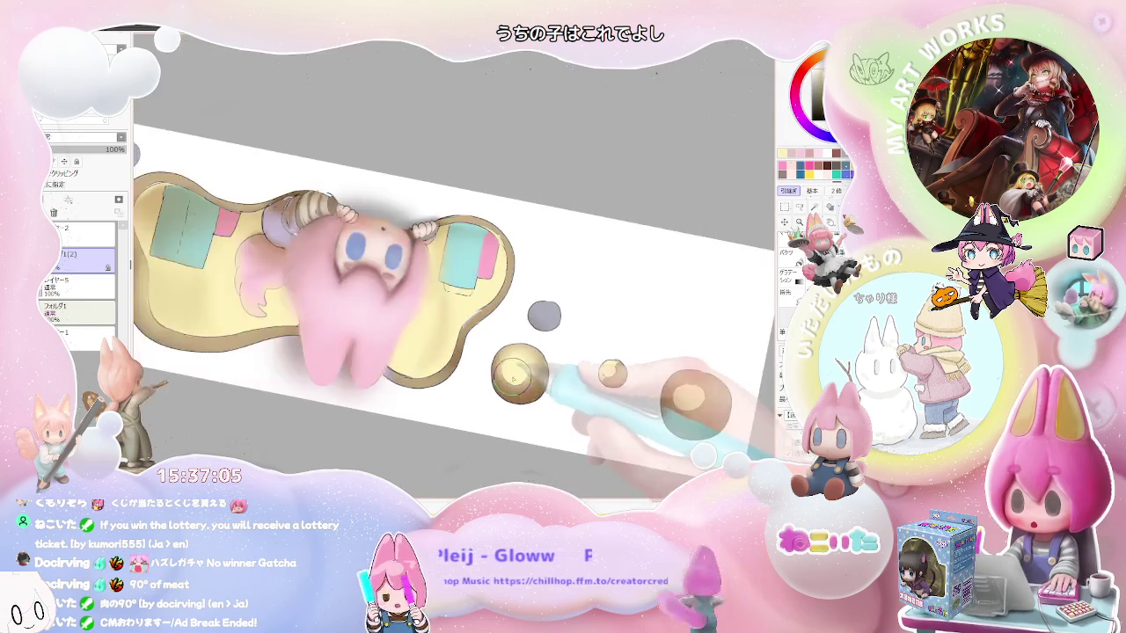
pyautogui.scroll(-2, 514, 377)
pyautogui.scroll(-2, 572, 387)
pyautogui.scroll(2, 516, 378)
pyautogui.scroll(2, 453, 354)
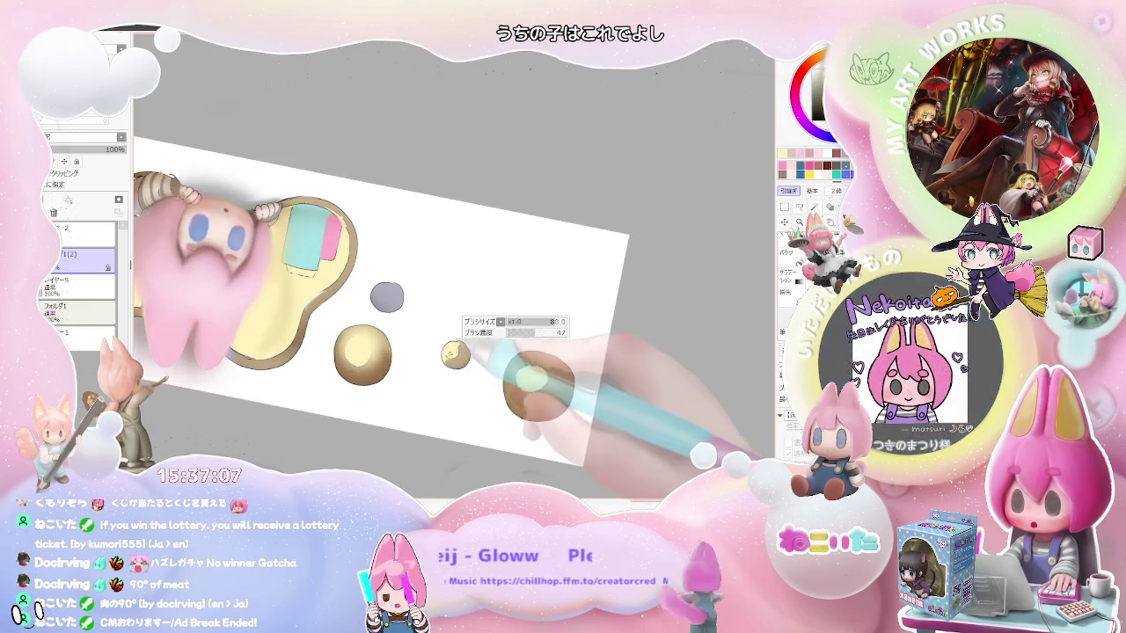
pyautogui.scroll(-2, 466, 359)
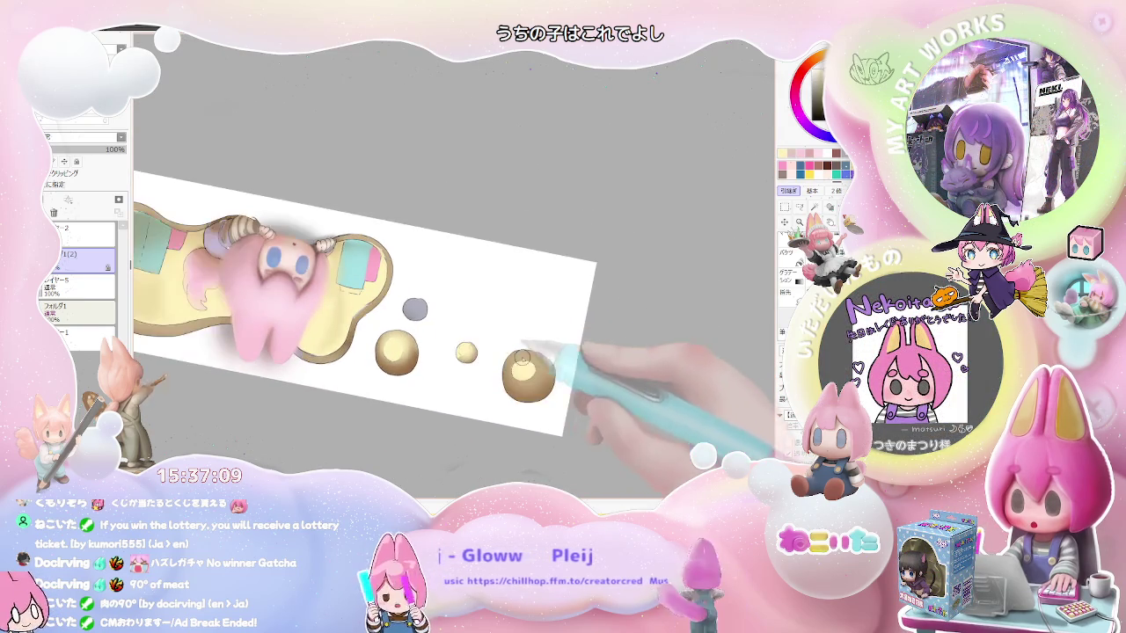
pyautogui.scroll(2, 520, 371)
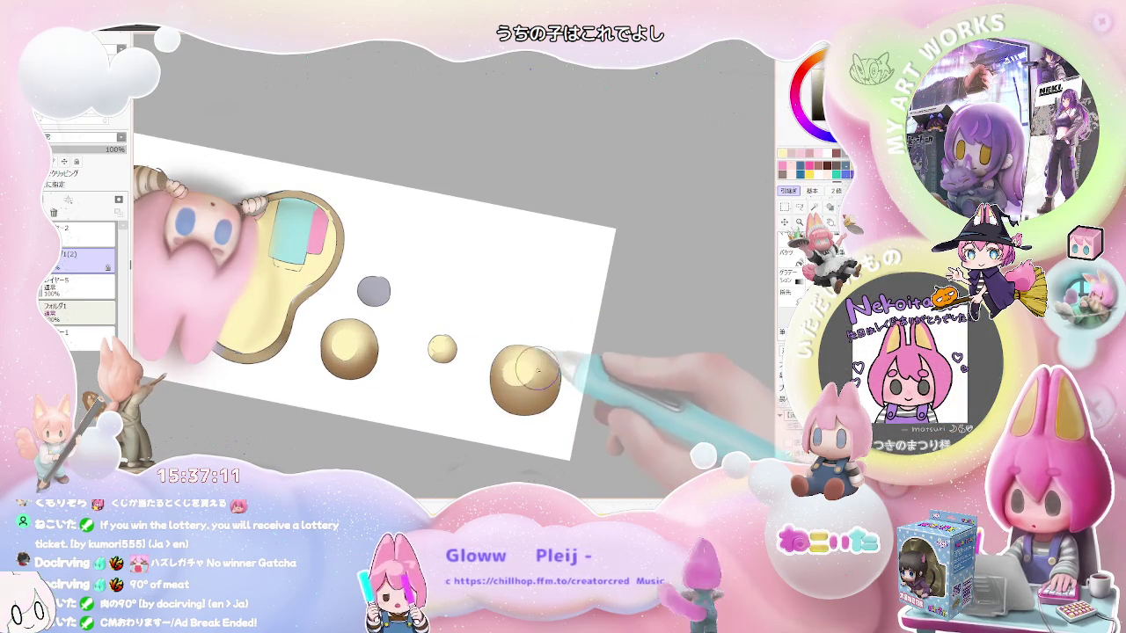
pyautogui.scroll(-2, 518, 378)
pyautogui.scroll(-1, 538, 384)
pyautogui.moveTo(540, 386); pyautogui.dragTo(403, 376)
pyautogui.scroll(3, 403, 376)
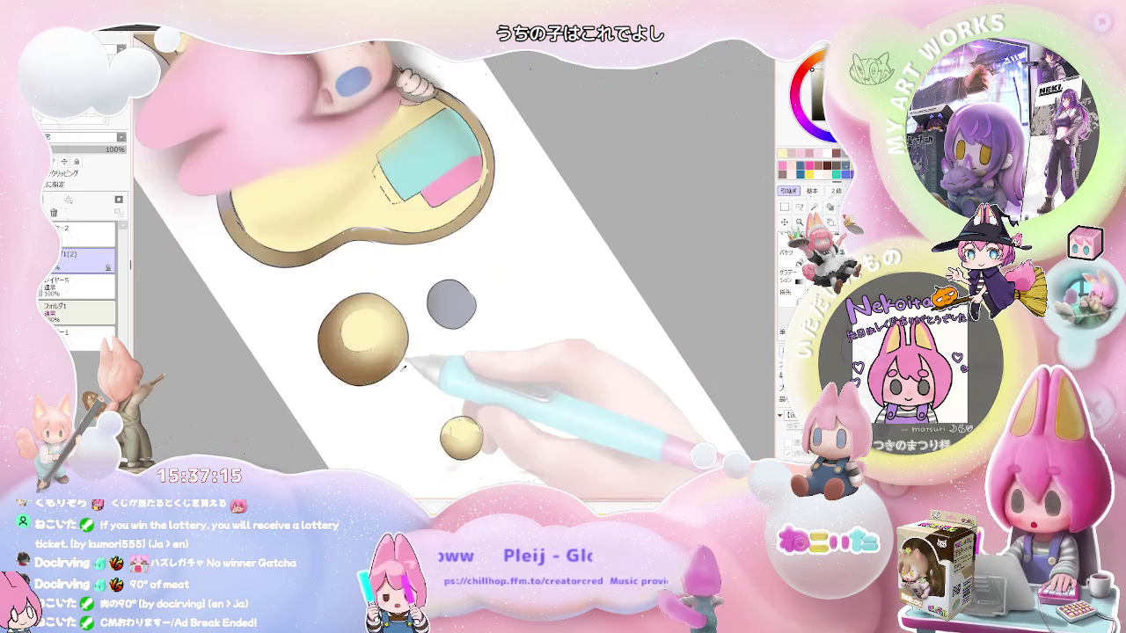
# - Blend the shading on the left gold bubble
pyautogui.moveTo(387, 334)
pyautogui.mouseDown()
pyautogui.moveTo(356, 370)
pyautogui.moveTo(360, 343)
pyautogui.moveTo(357, 364)
pyautogui.mouseUp()
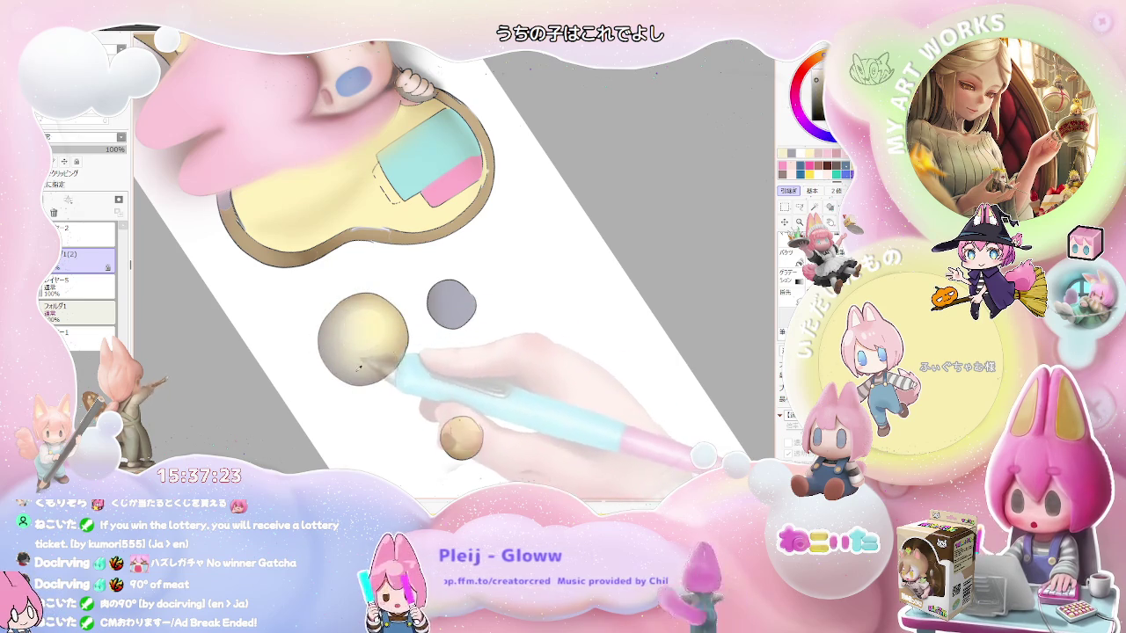
pyautogui.scroll(-2, 370, 361)
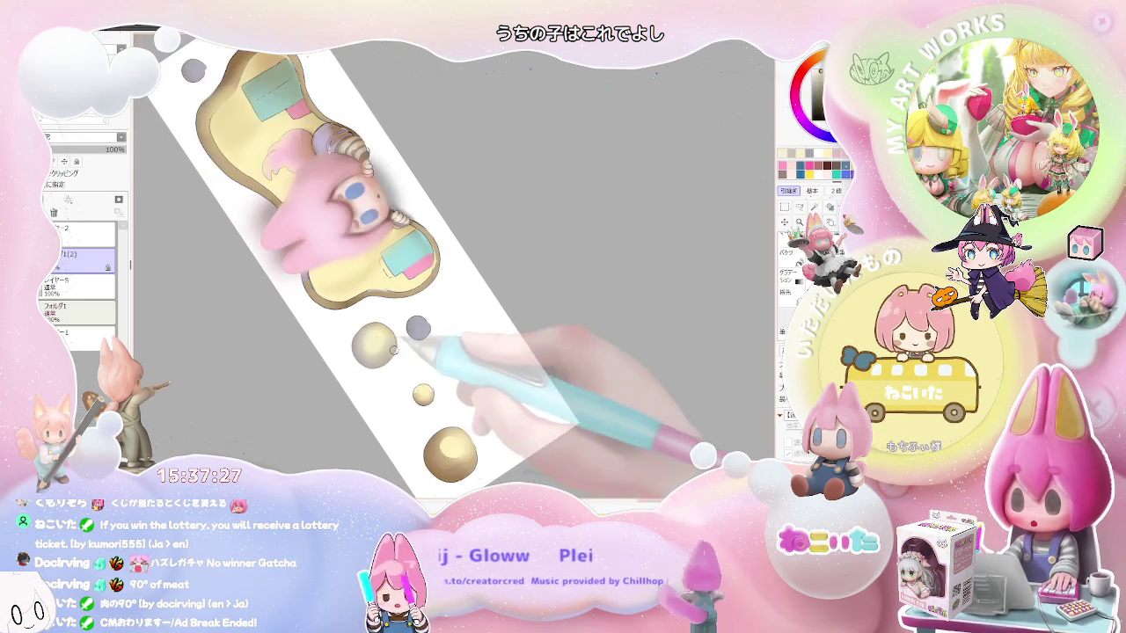
pyautogui.scroll(-5, 366, 336)
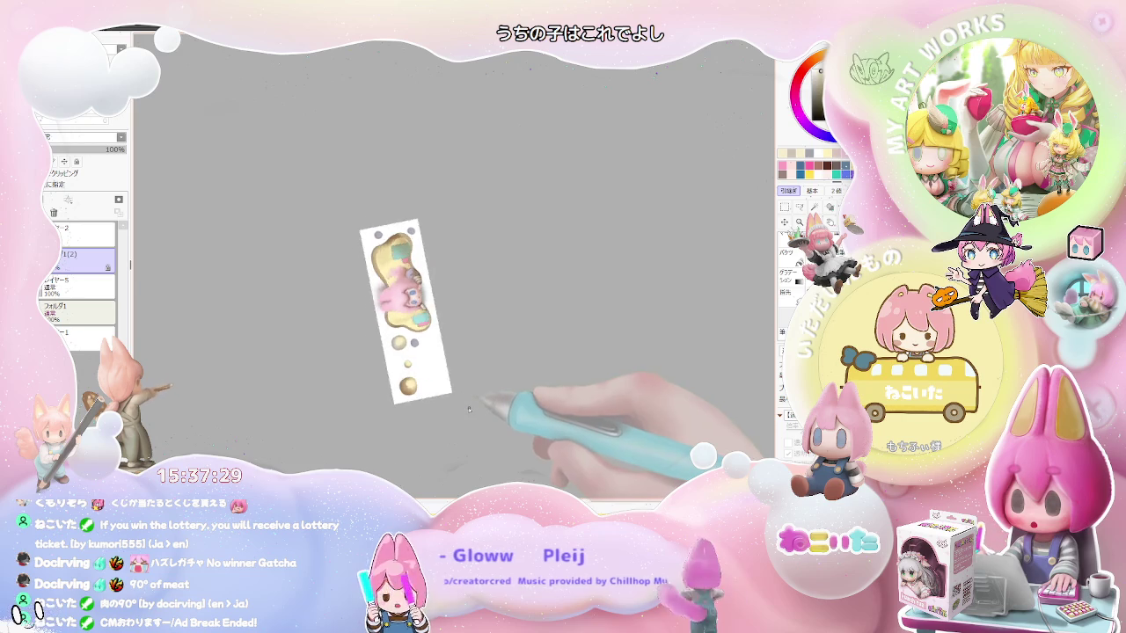
pyautogui.scroll(2, 396, 352)
pyautogui.scroll(2, 378, 352)
pyautogui.scroll(2, 371, 355)
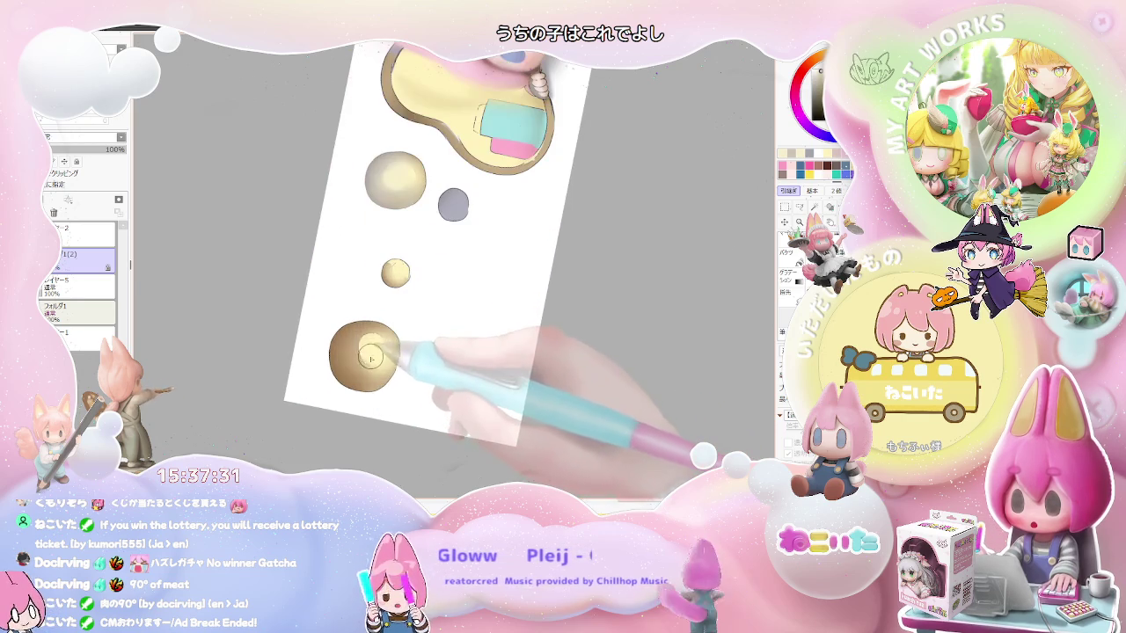
# - Soften the large gold bubble's top, lighten the grey bubble's dark top, and enlarge the brush
pyautogui.moveTo(371, 340); pyautogui.dragTo(377, 353)
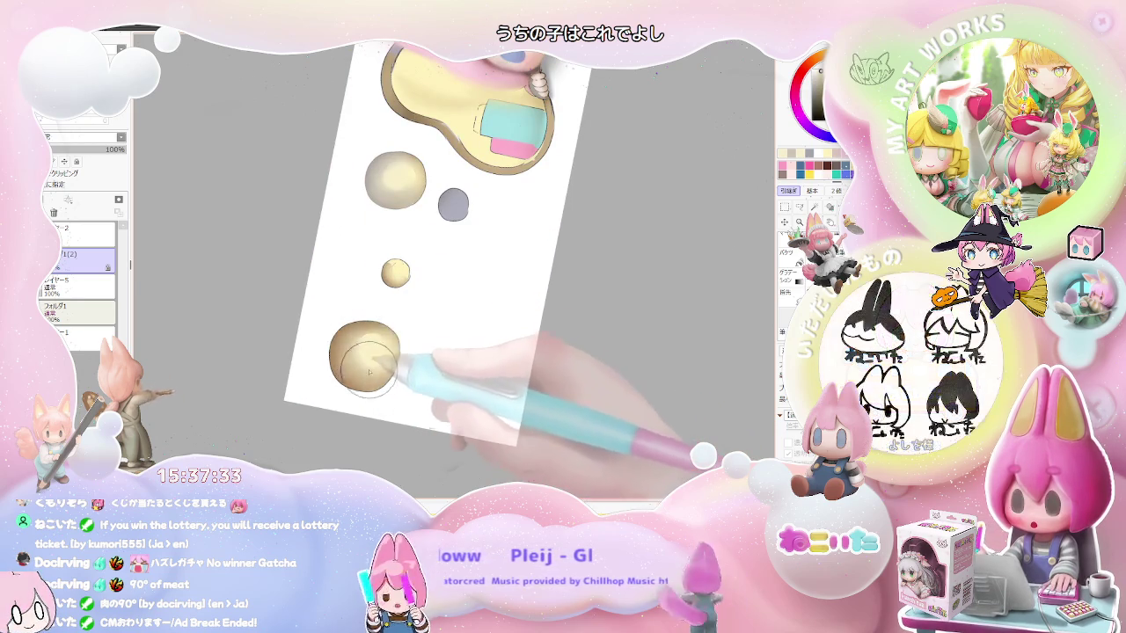
pyautogui.moveTo(444, 216); pyautogui.dragTo(453, 209)
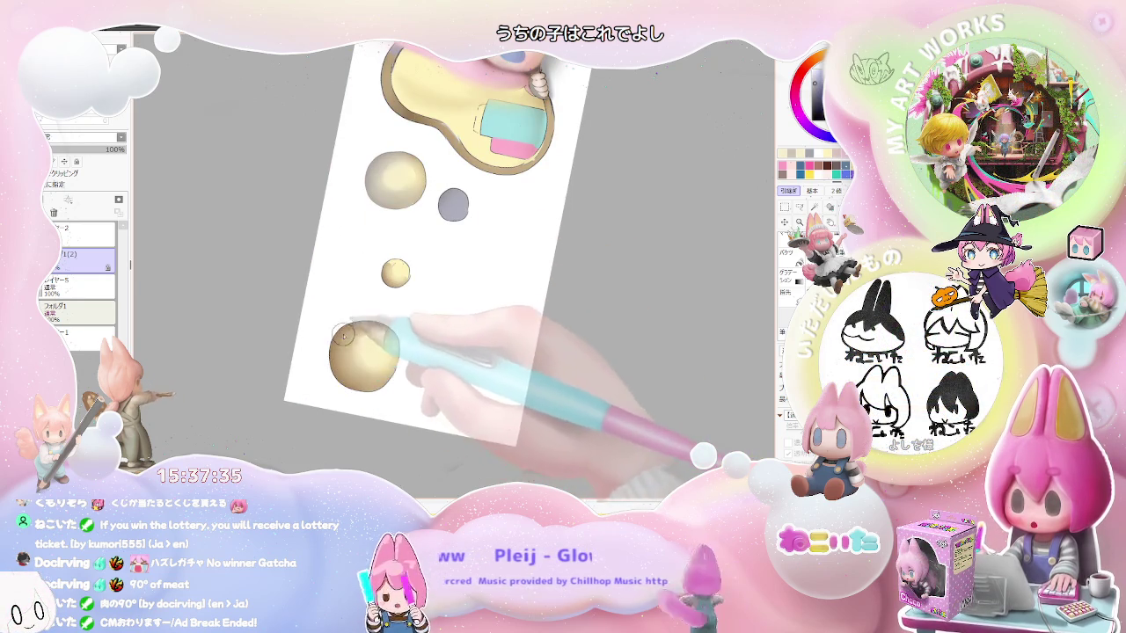
pyautogui.moveTo(338, 344); pyautogui.dragTo(321, 356)
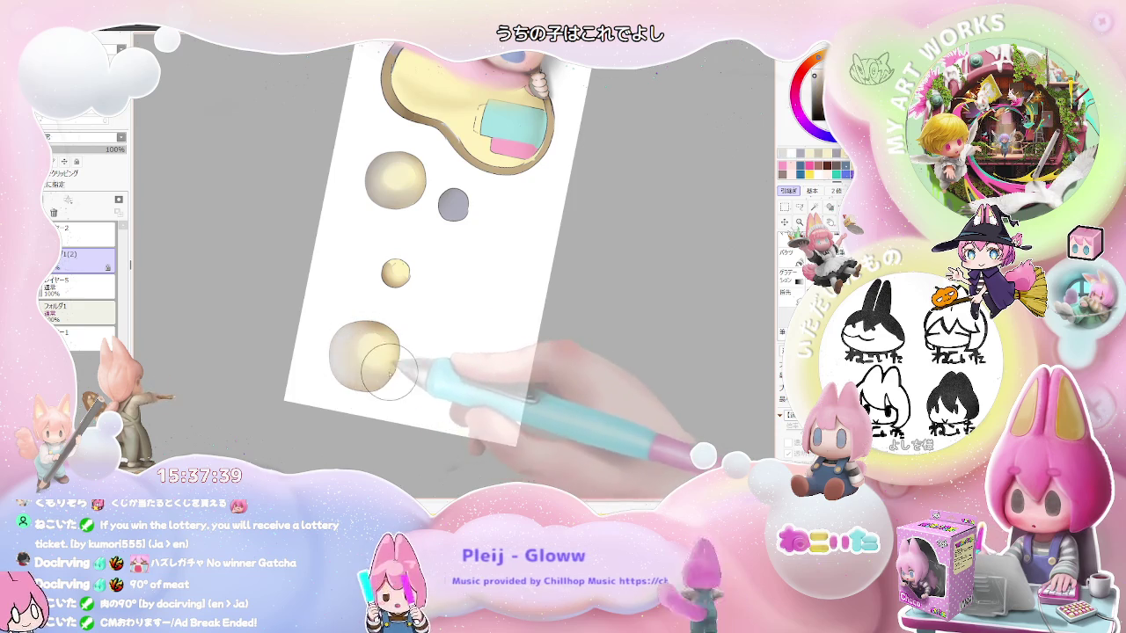
pyautogui.scroll(-5, 346, 357)
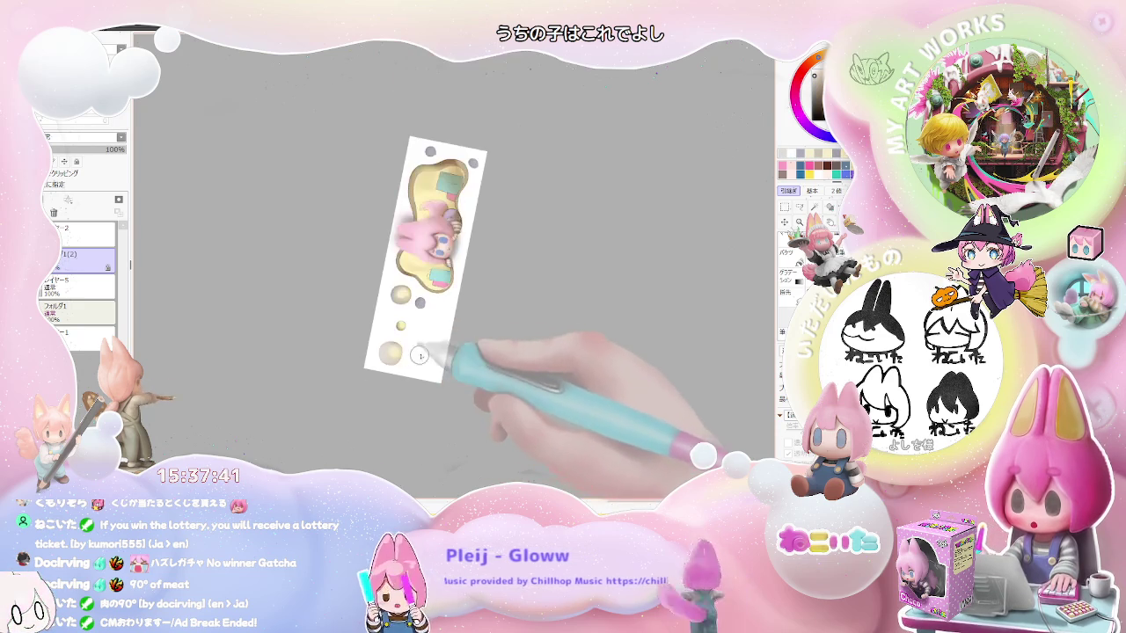
pyautogui.scroll(2, 429, 297)
pyautogui.scroll(2, 413, 317)
pyautogui.scroll(2, 303, 387)
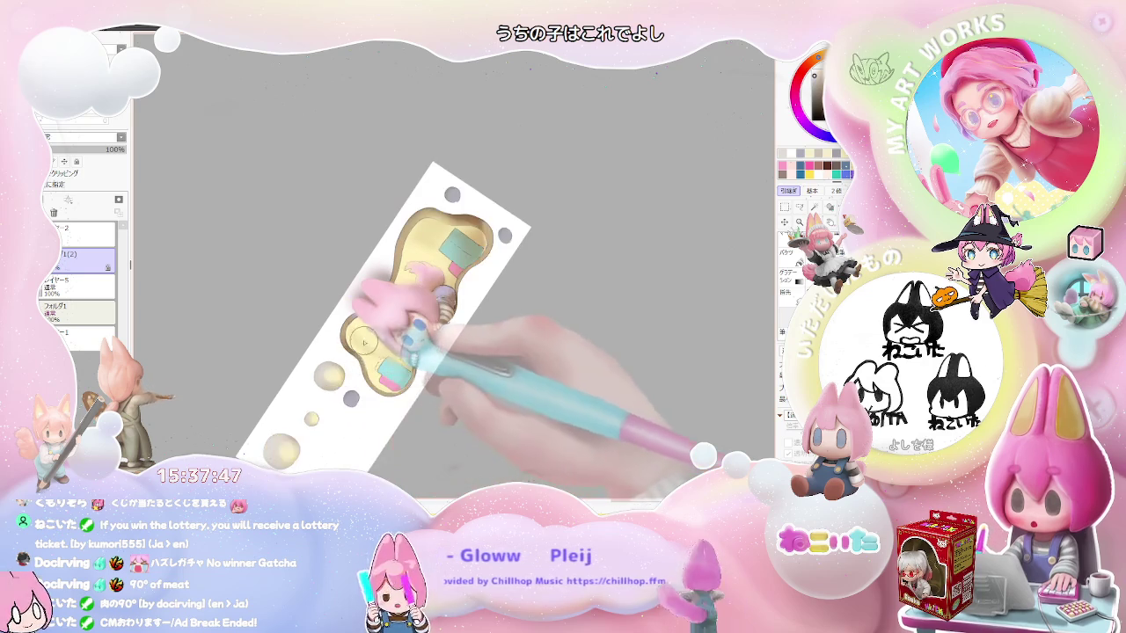
pyautogui.scroll(1, 283, 432)
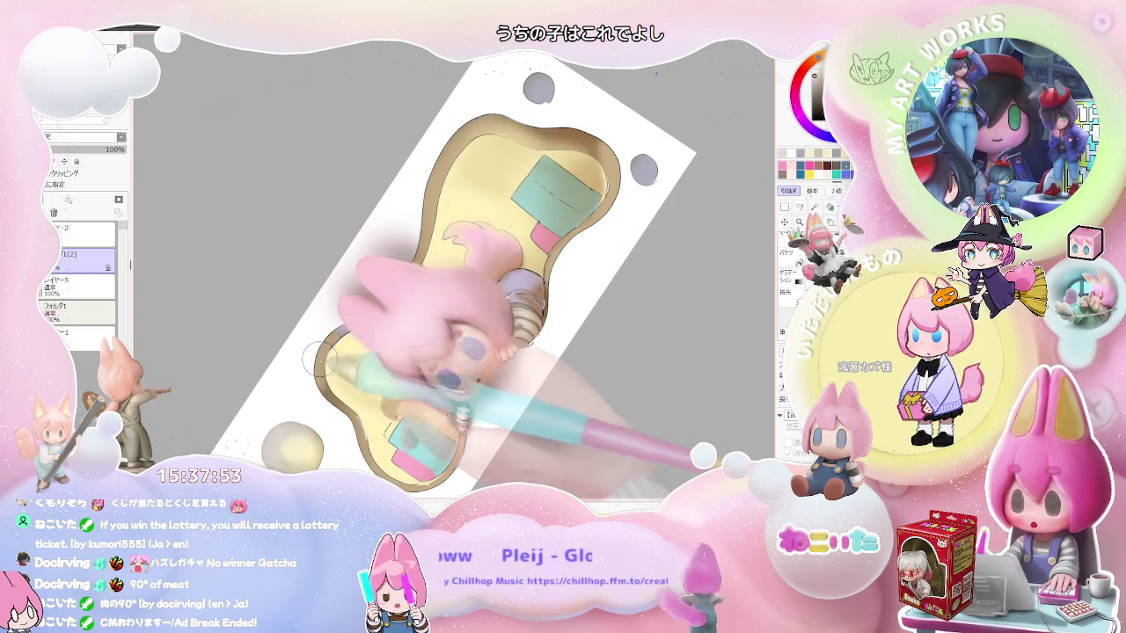
pyautogui.moveTo(313, 374); pyautogui.dragTo(249, 474)
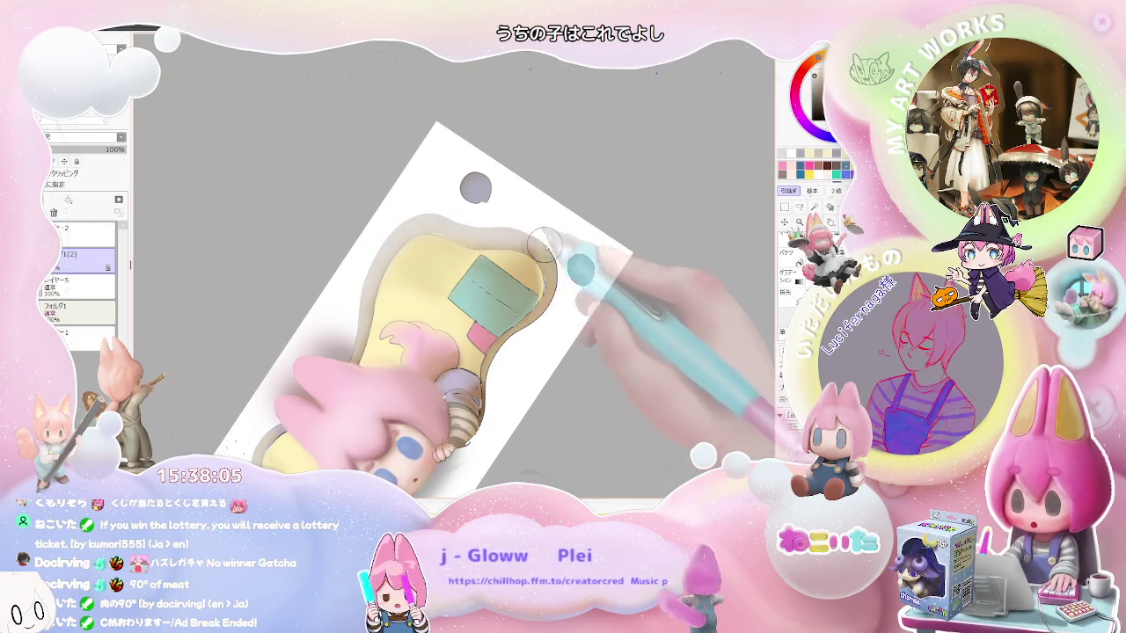
pyautogui.scroll(-2, 572, 290)
pyautogui.press('End')
pyautogui.press('End')
pyautogui.press('End')
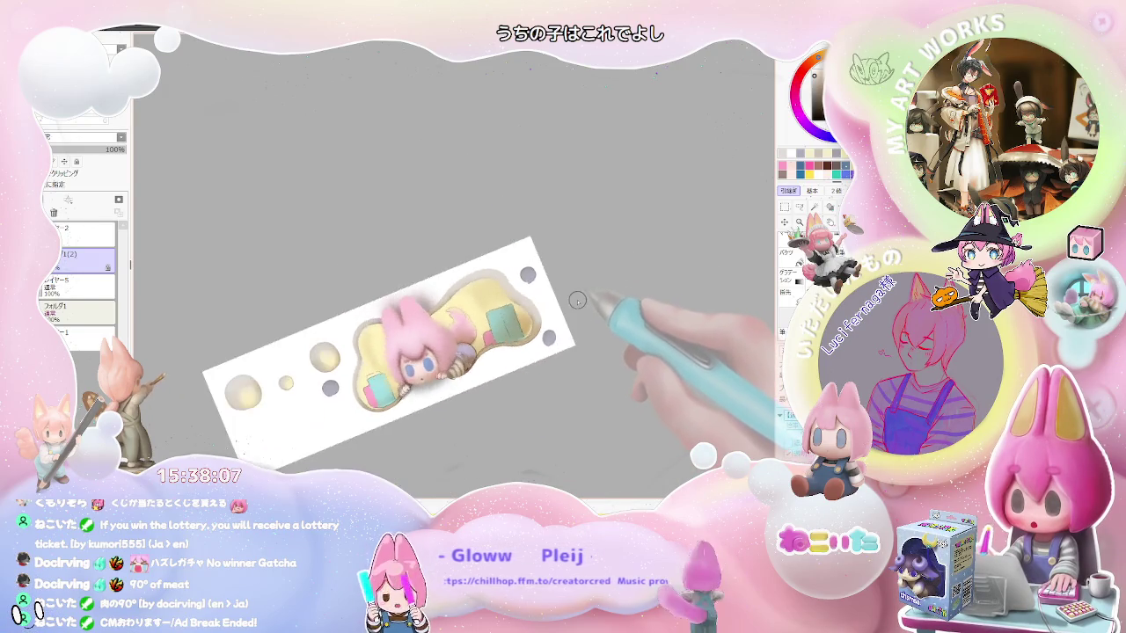
pyautogui.scroll(2, 528, 352)
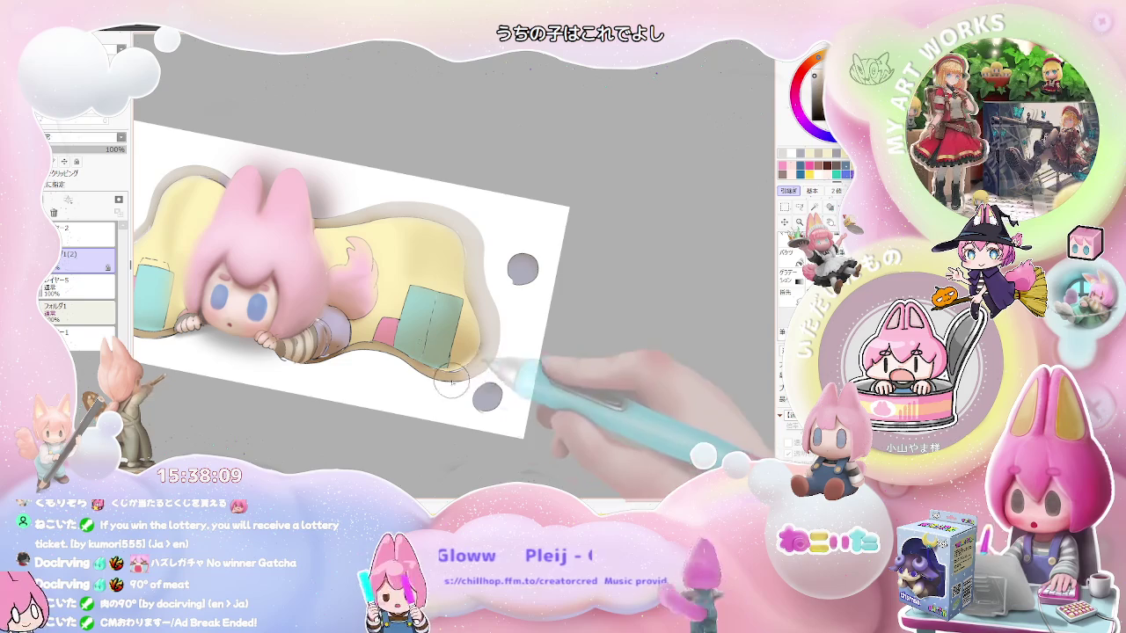
pyautogui.scroll(-1, 493, 337)
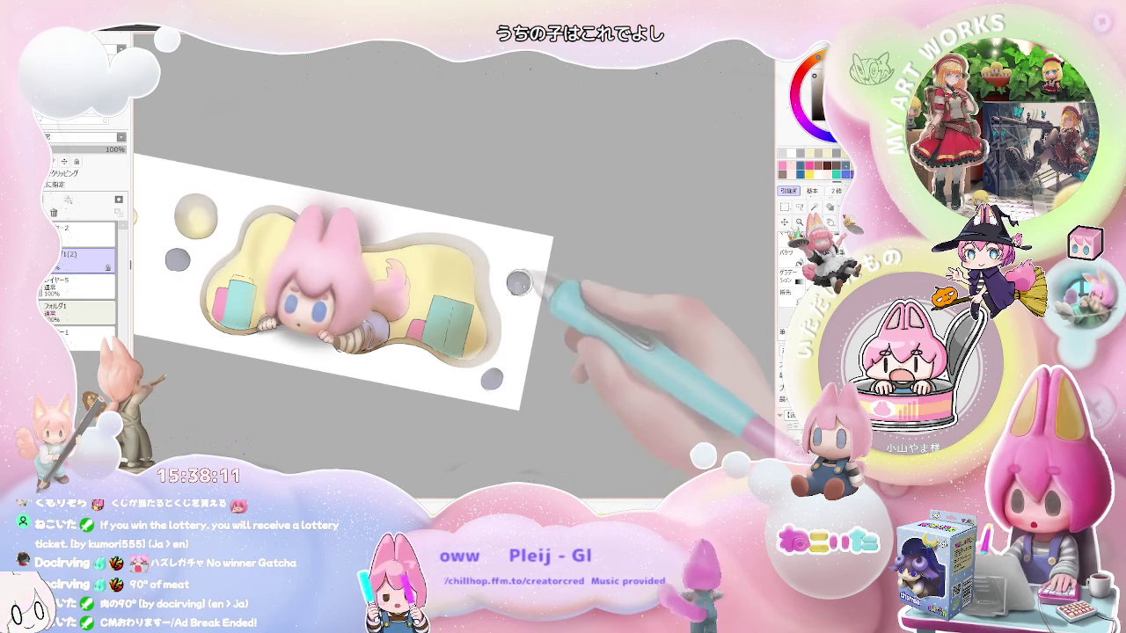
pyautogui.scroll(-1, 523, 291)
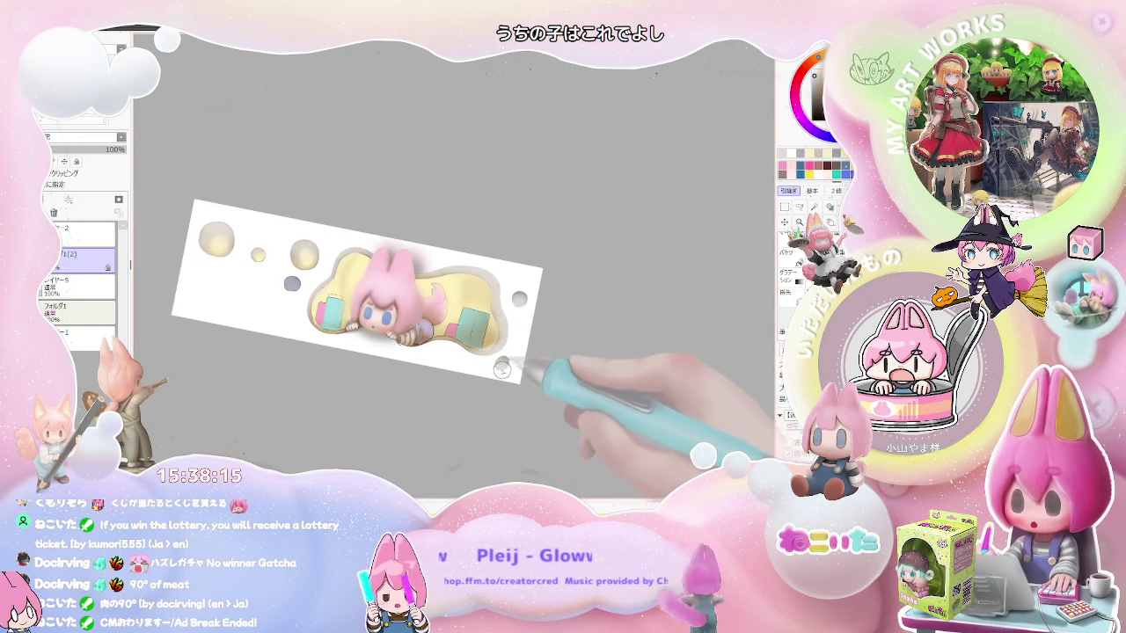
pyautogui.scroll(1, 289, 295)
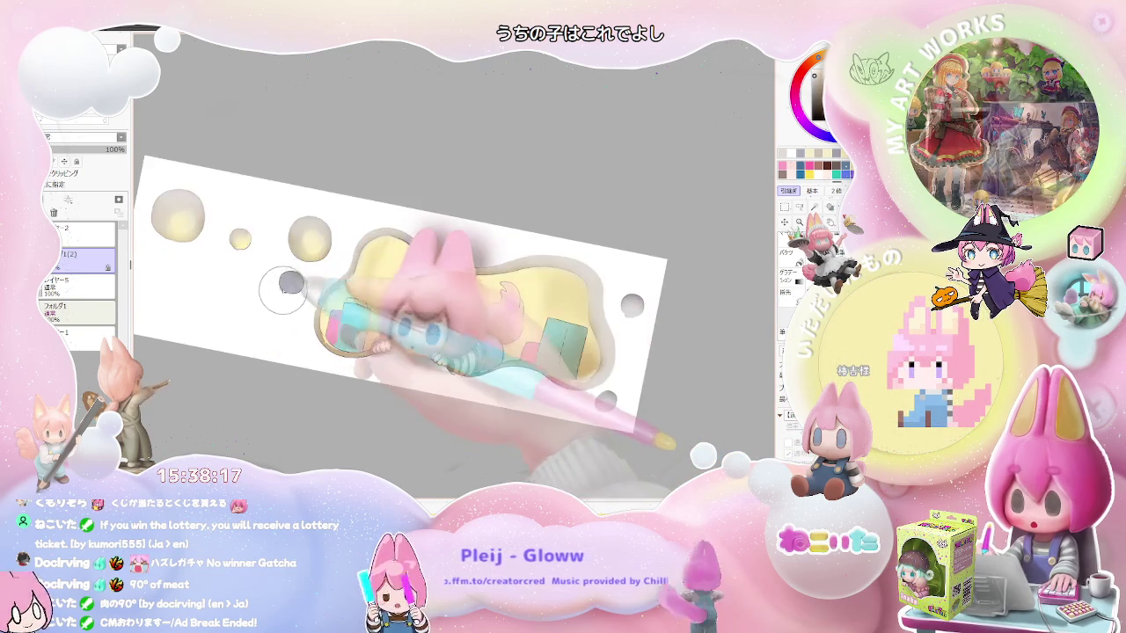
pyautogui.scroll(-1, 288, 299)
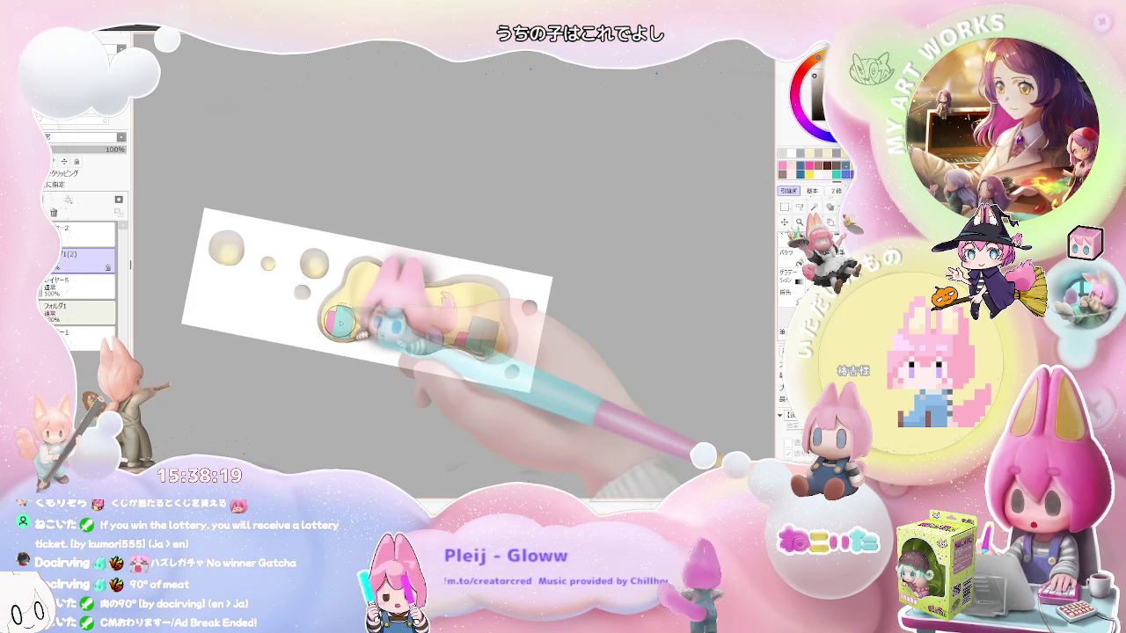
pyautogui.press('Home')
pyautogui.scroll(2, 523, 417)
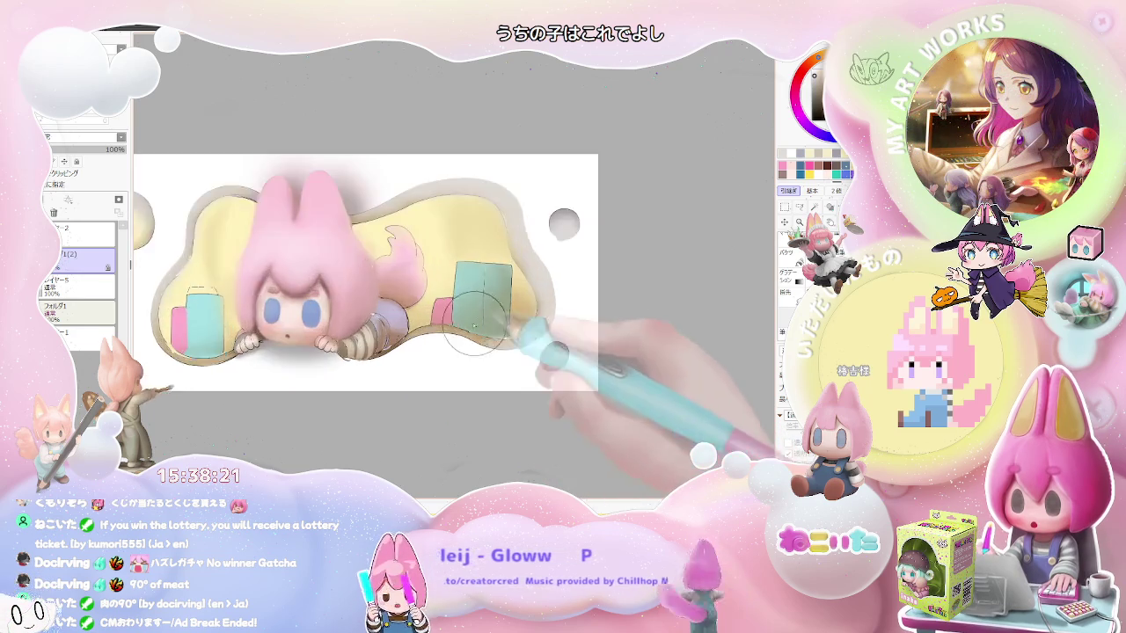
pyautogui.scroll(2, 405, 343)
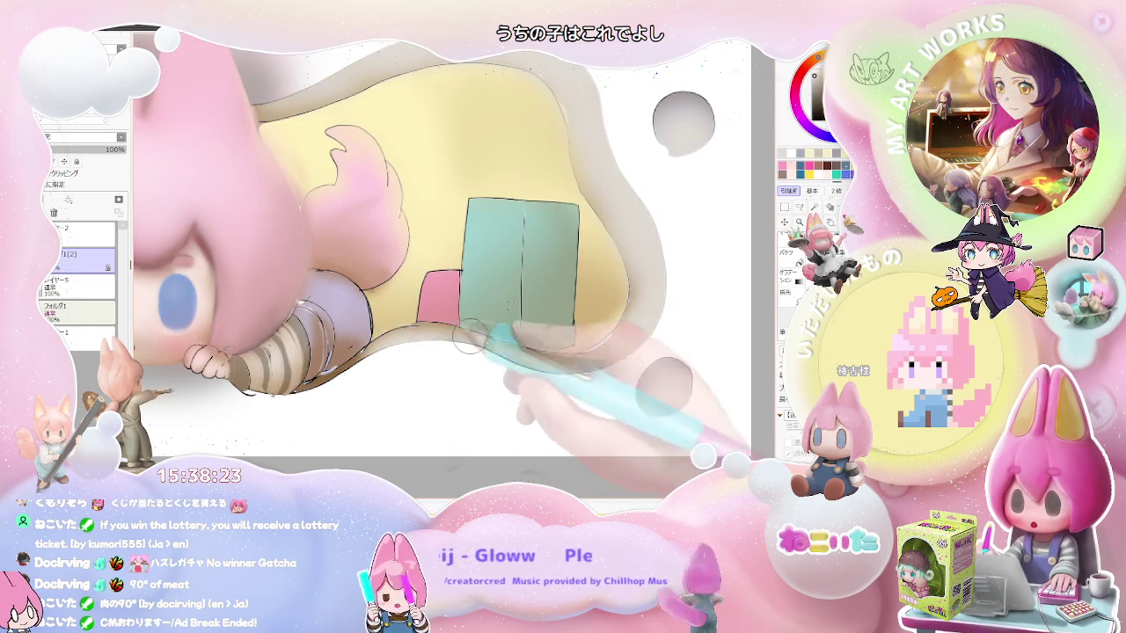
pyautogui.scroll(-2, 560, 380)
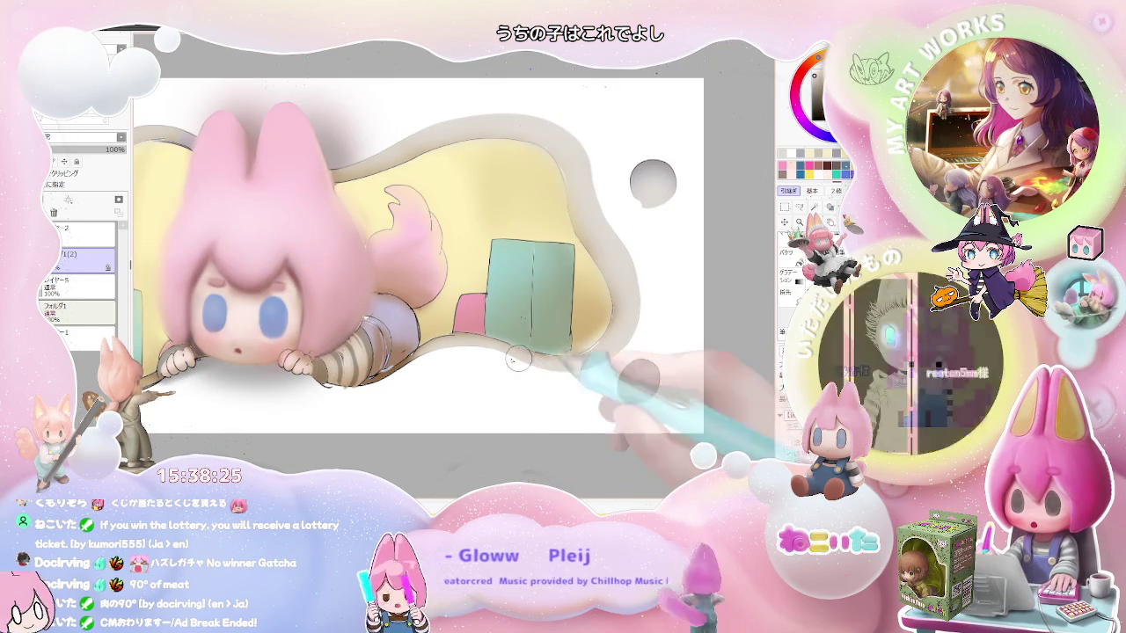
pyautogui.scroll(-1, 522, 365)
pyautogui.scroll(1, 522, 365)
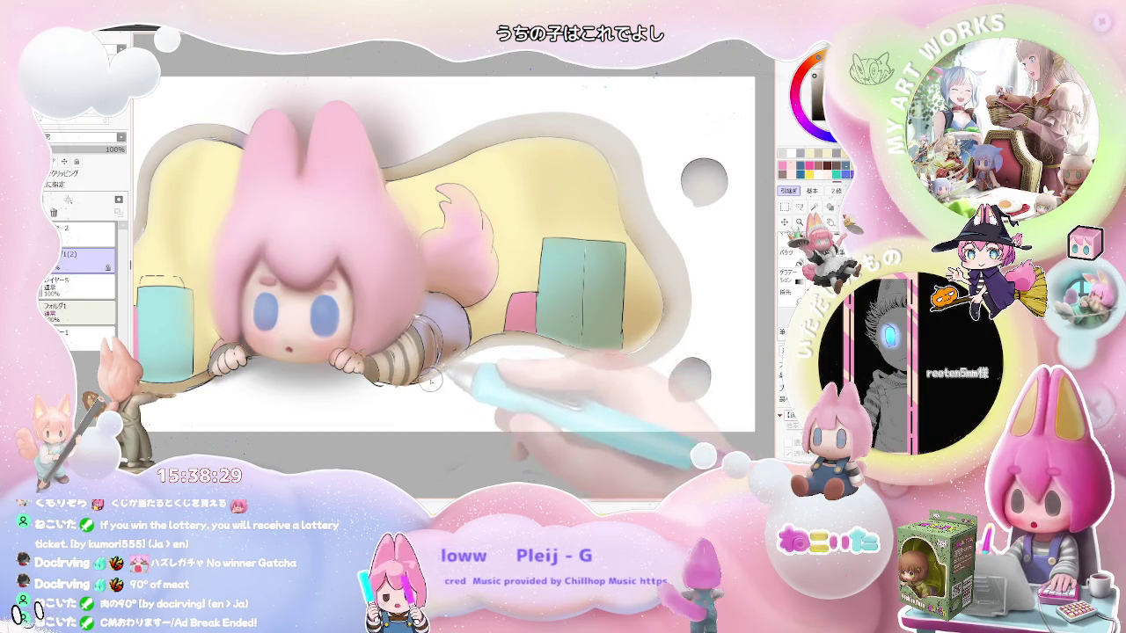
pyautogui.scroll(-1, 554, 363)
pyautogui.scroll(-1, 560, 368)
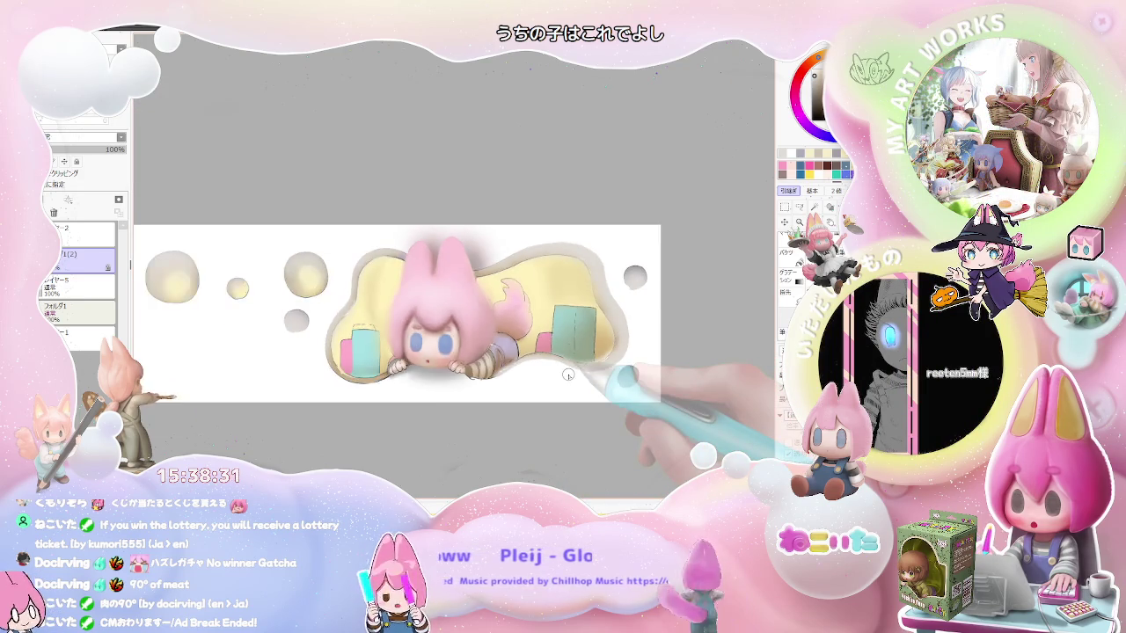
pyautogui.scroll(-1, 564, 371)
pyautogui.press('Delete')
pyautogui.scroll(1, 528, 378)
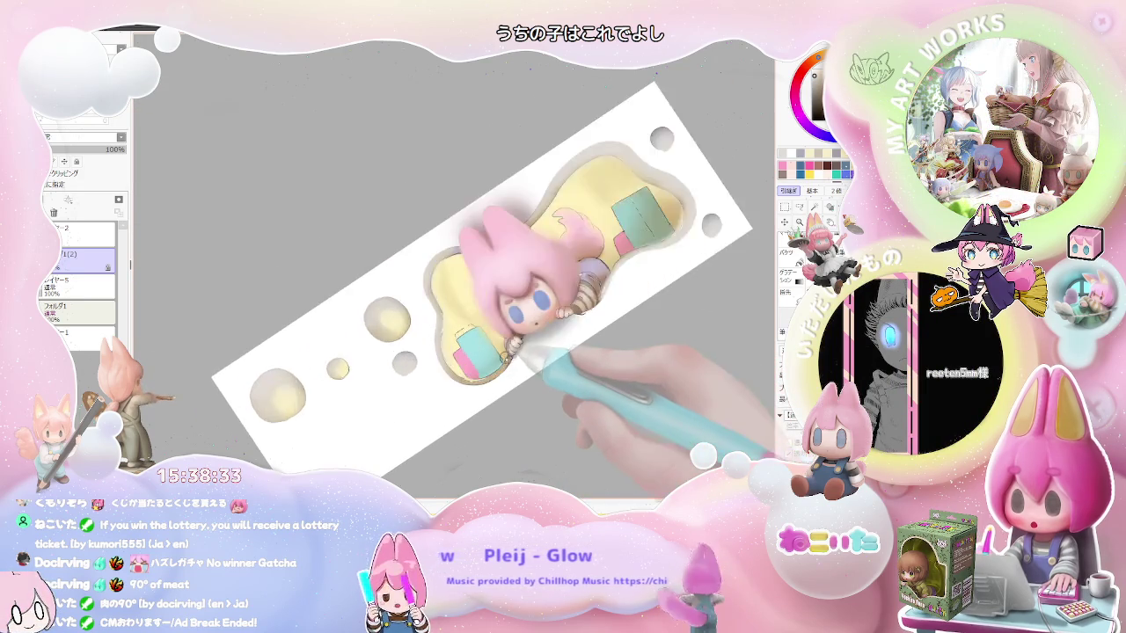
pyautogui.scroll(1, 502, 388)
pyautogui.scroll(1, 483, 391)
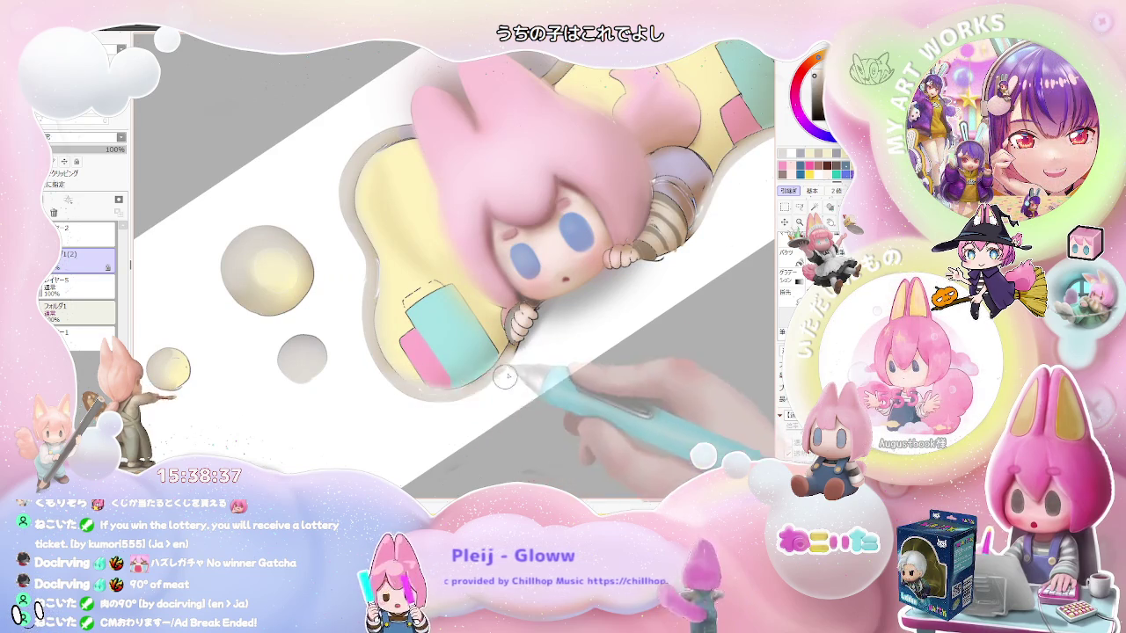
pyautogui.scroll(-2, 502, 374)
pyautogui.scroll(-2, 494, 385)
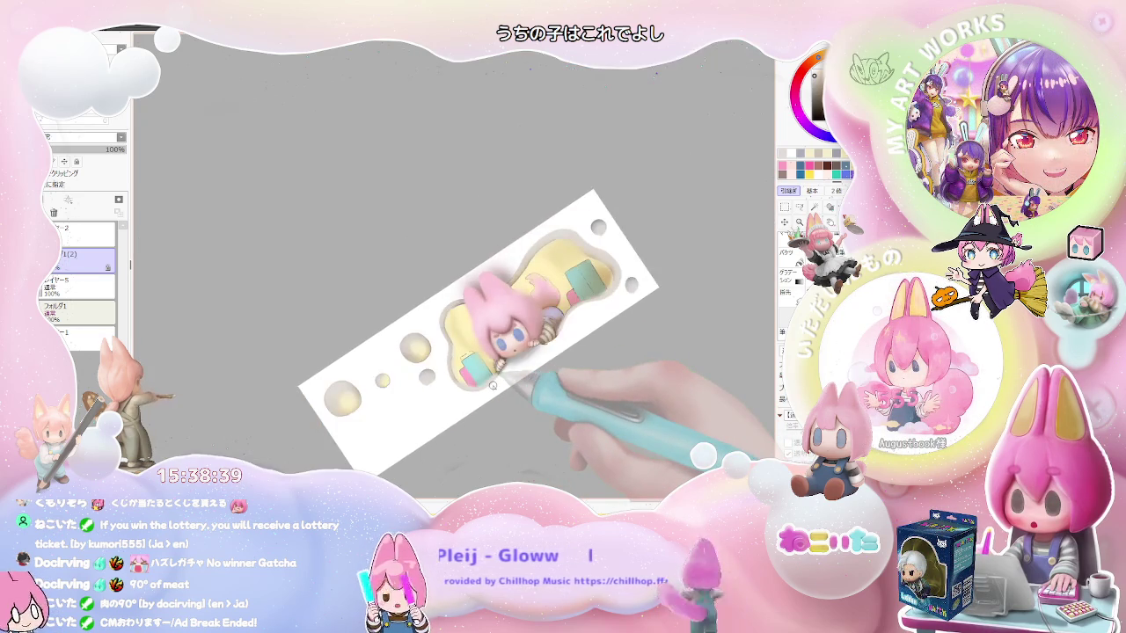
pyautogui.press('End')
pyautogui.press('End')
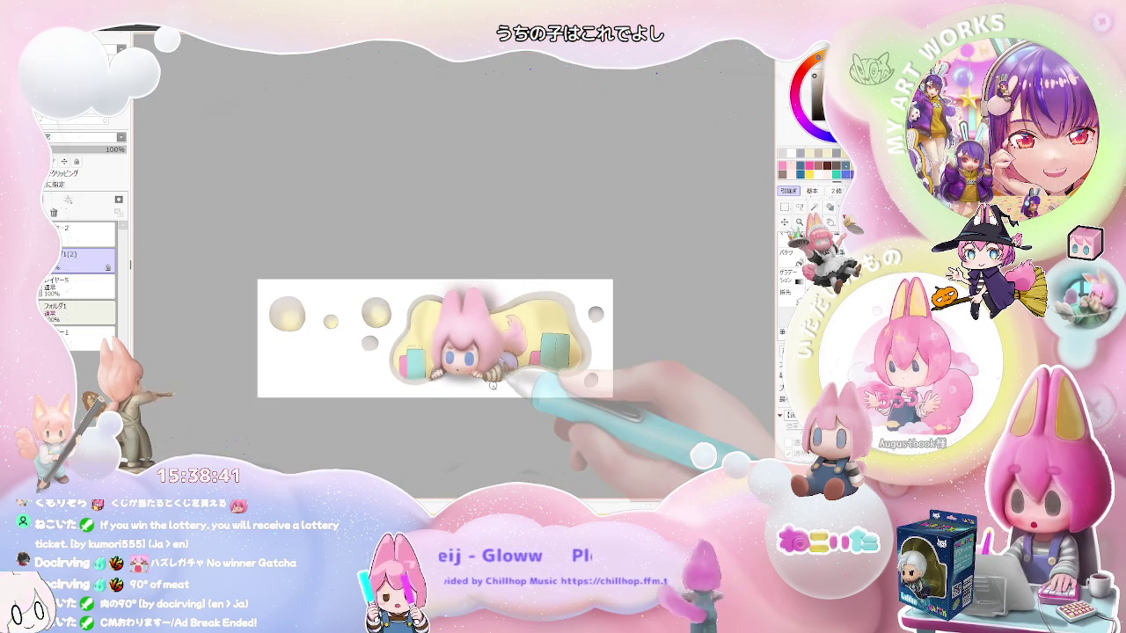
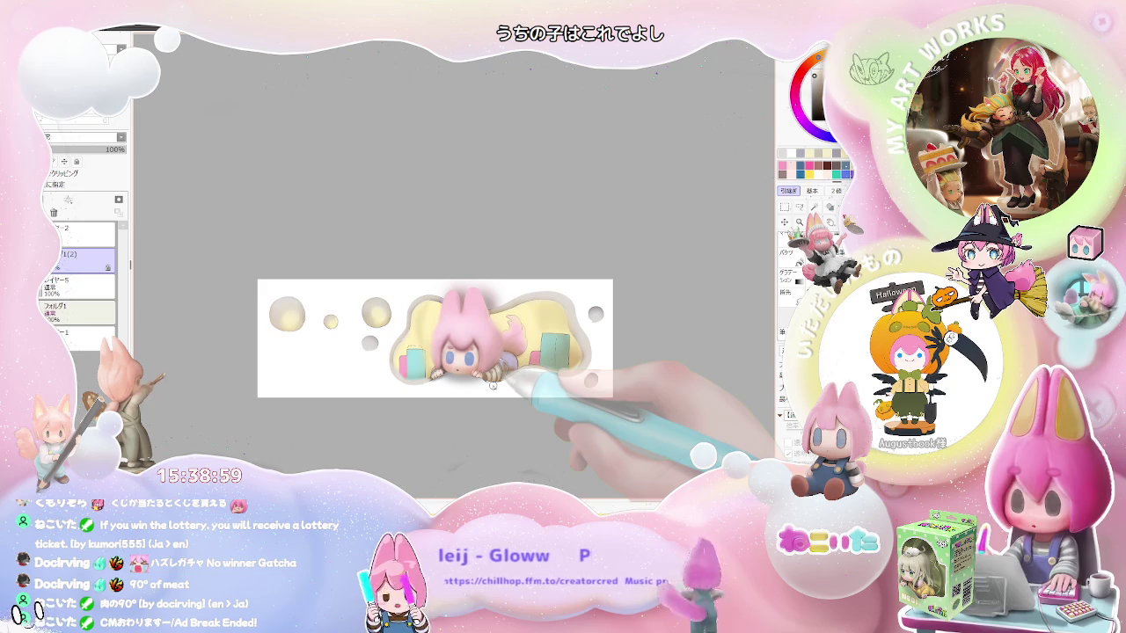
# - Zoom in and out and tilt the canvas to inspect the character, then level the view
pyautogui.scroll(2, 526, 429)
pyautogui.scroll(2, 526, 429)
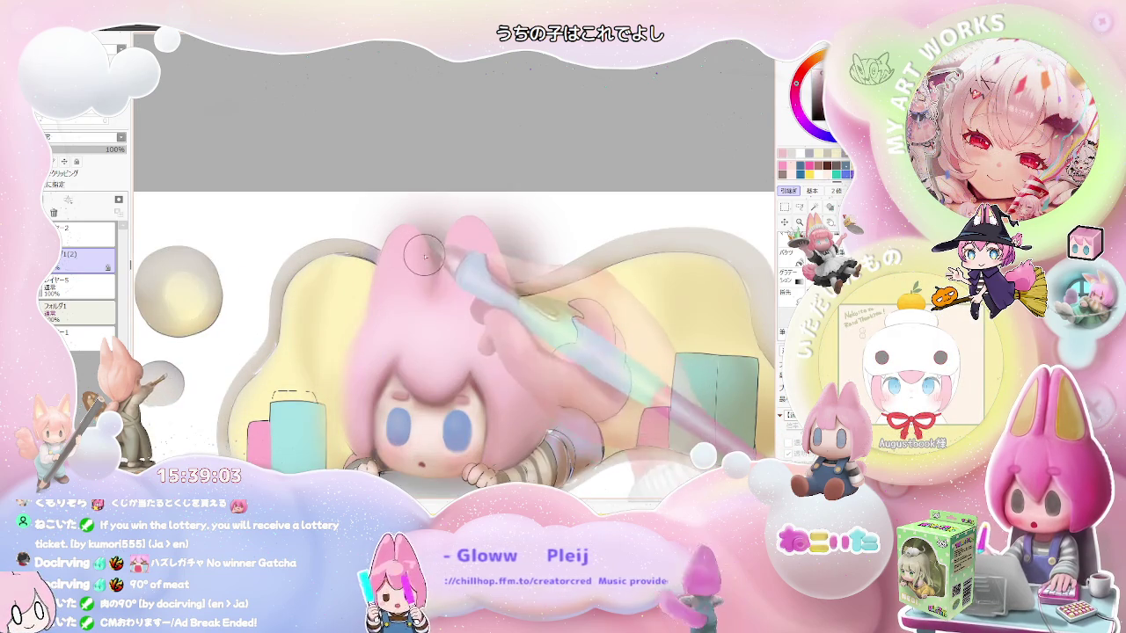
pyautogui.scroll(-2, 421, 254)
pyautogui.scroll(-2, 482, 339)
pyautogui.moveTo(607, 391); pyautogui.dragTo(546, 413)
pyautogui.scroll(2, 546, 413)
pyautogui.scroll(2, 378, 401)
pyautogui.scroll(2, 378, 338)
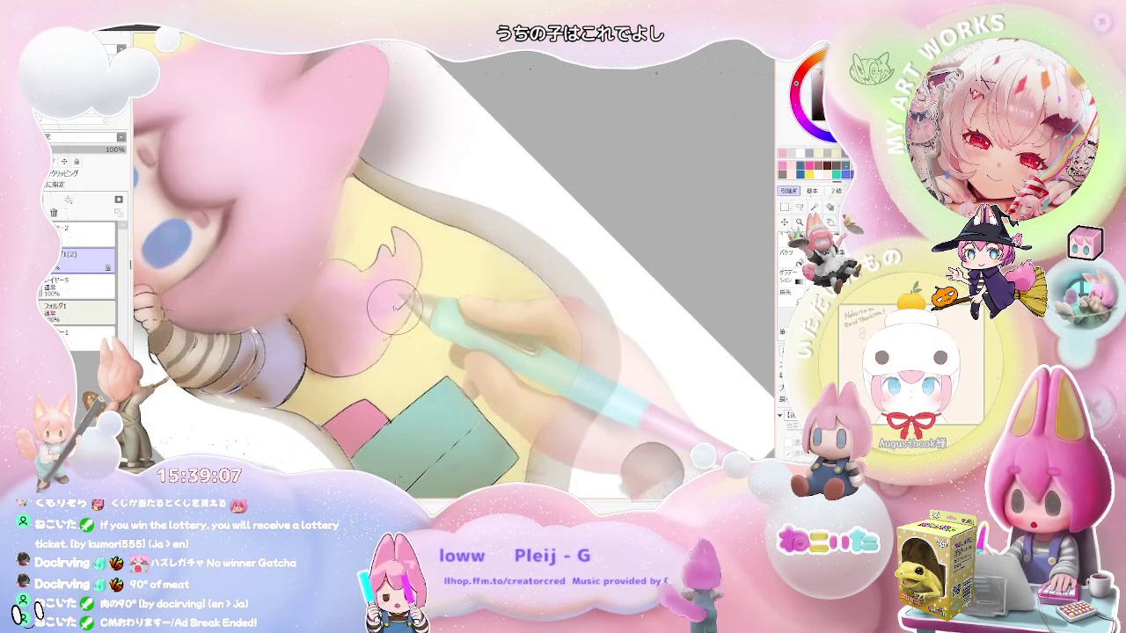
pyautogui.scroll(-1, 384, 249)
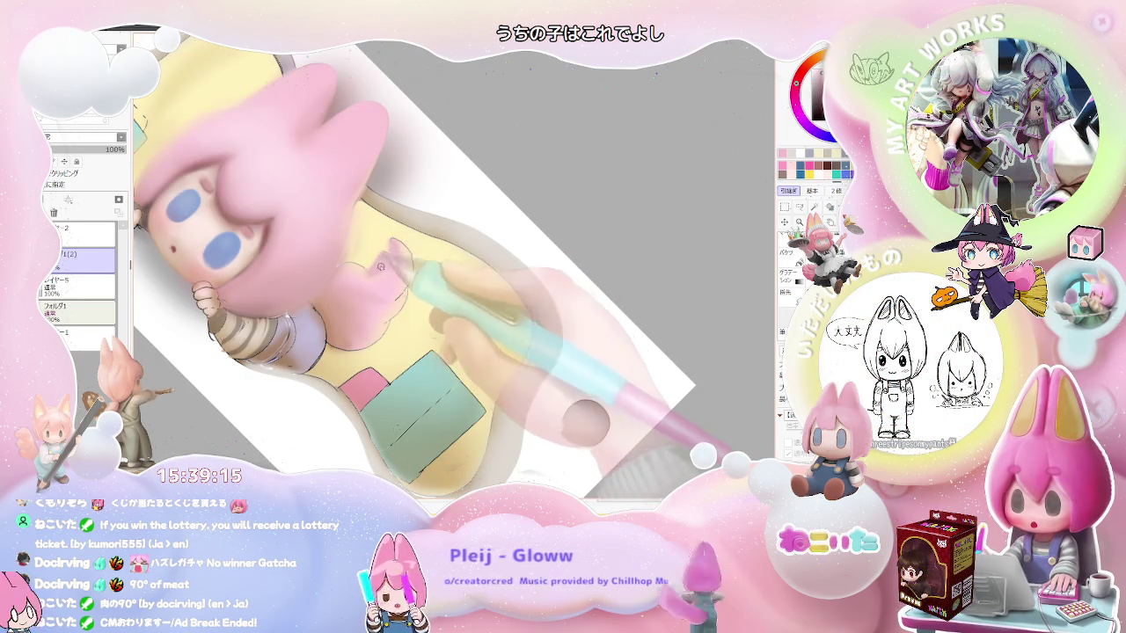
pyautogui.scroll(-2, 368, 277)
pyautogui.scroll(-1, 387, 289)
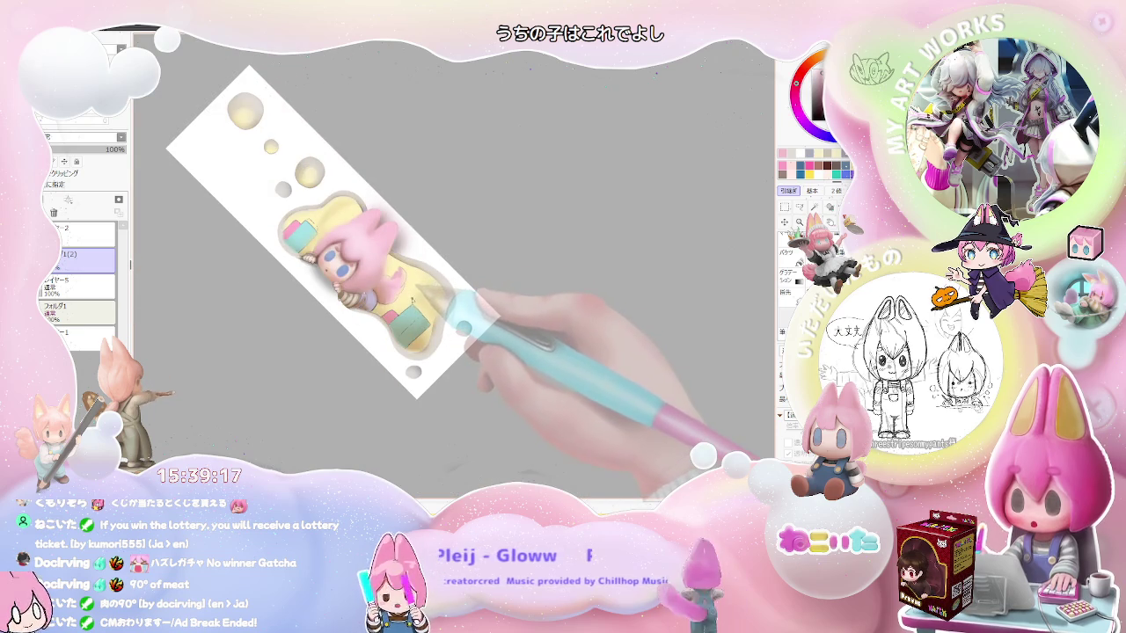
pyautogui.scroll(1, 391, 286)
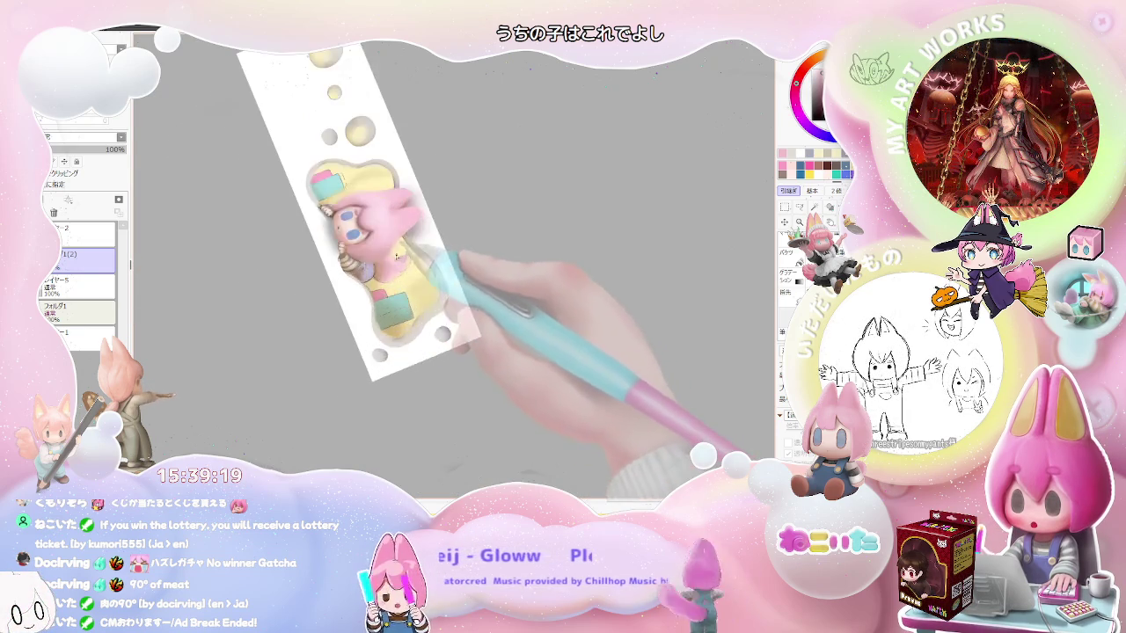
pyautogui.scroll(2, 370, 270)
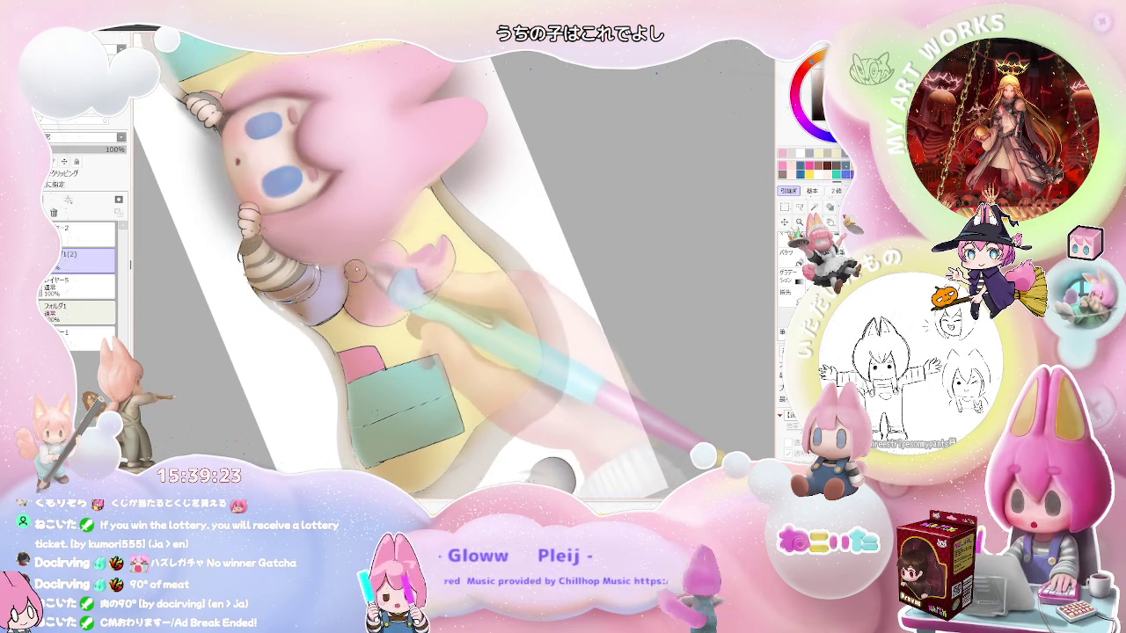
pyautogui.scroll(-2, 381, 318)
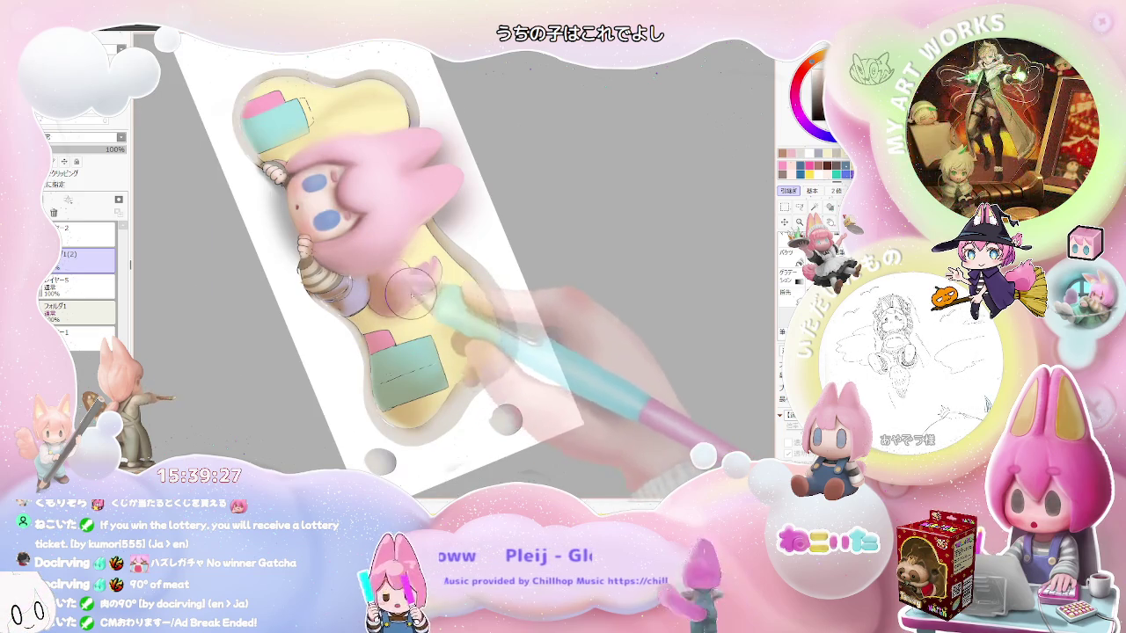
pyautogui.scroll(-1, 447, 286)
pyautogui.scroll(-2, 447, 286)
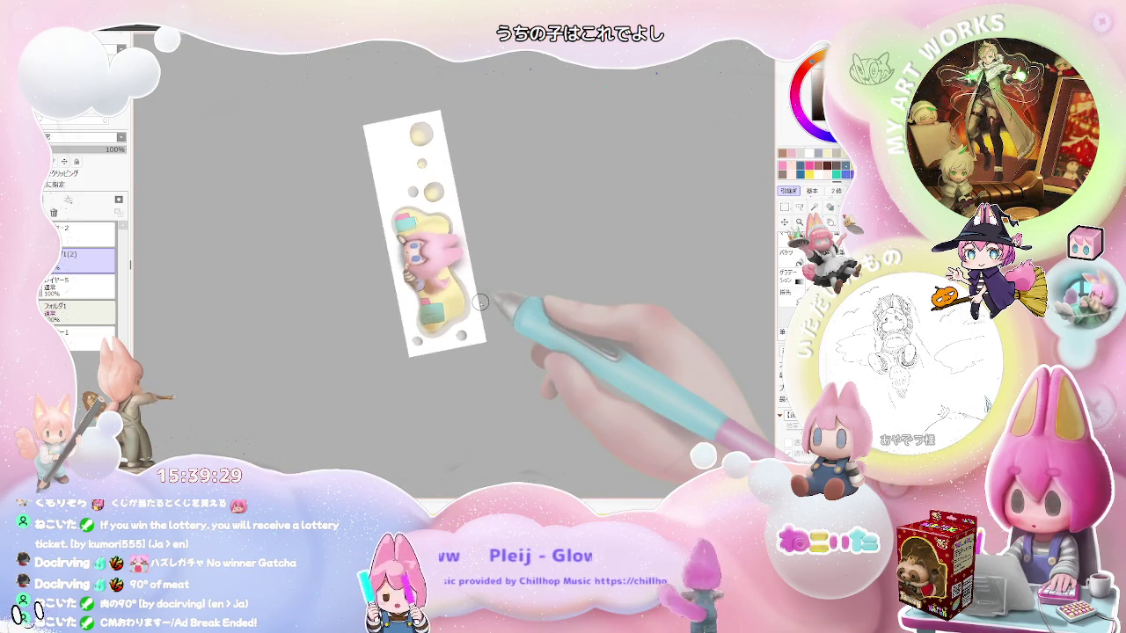
pyautogui.press('End')
pyautogui.press('End')
pyautogui.press('End')
pyautogui.scroll(2, 466, 281)
pyautogui.scroll(2, 453, 264)
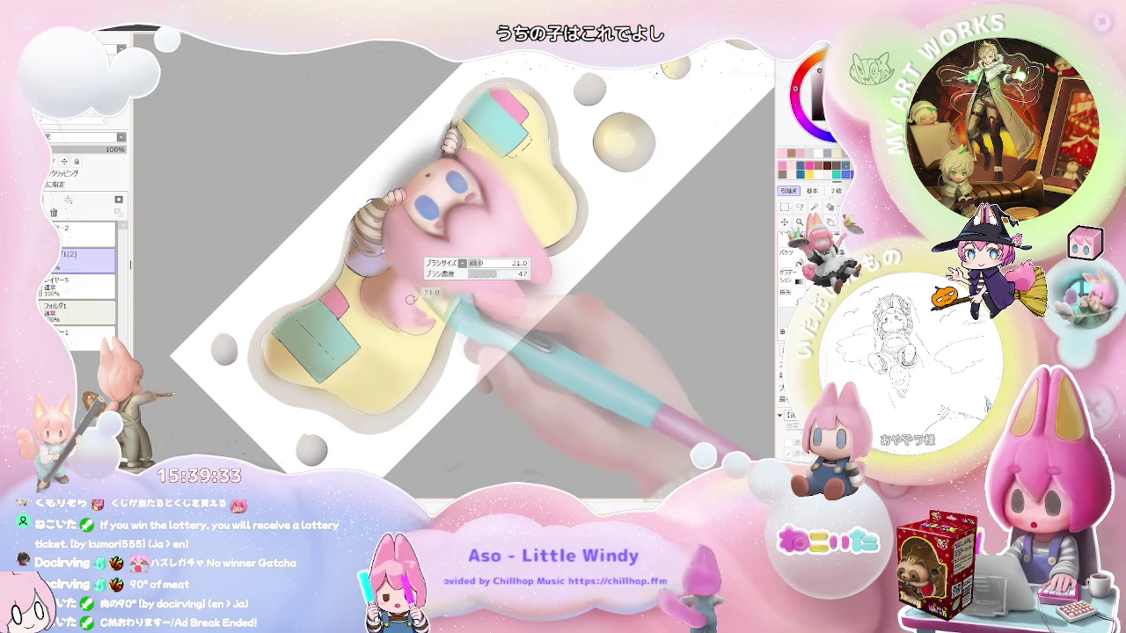
pyautogui.scroll(-1, 410, 301)
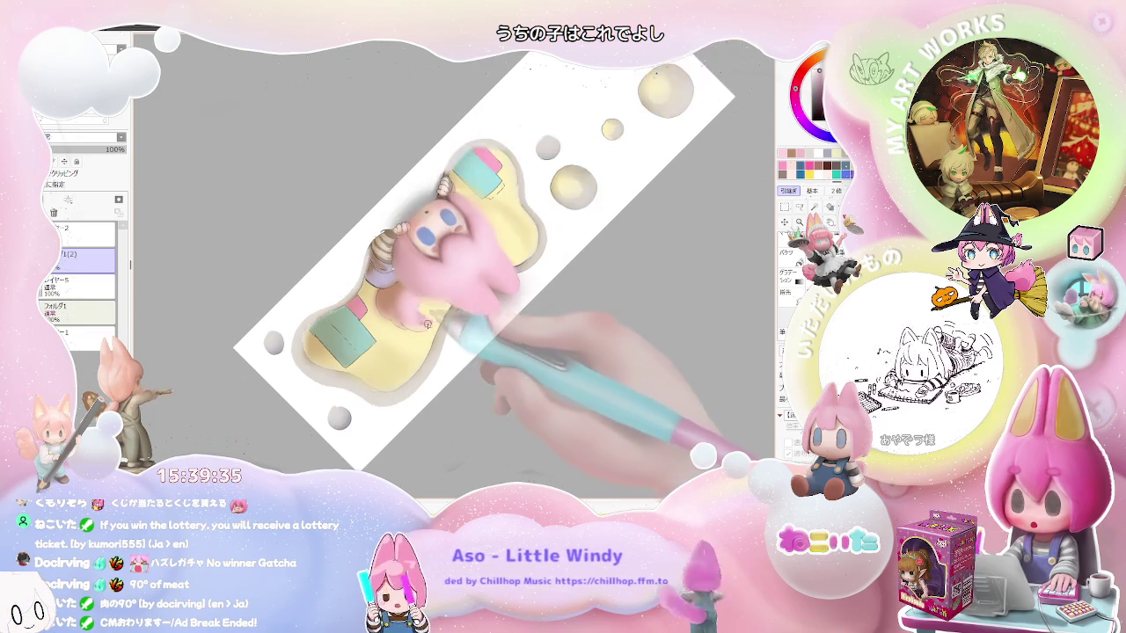
pyautogui.scroll(-1, 431, 317)
pyautogui.scroll(-1, 456, 331)
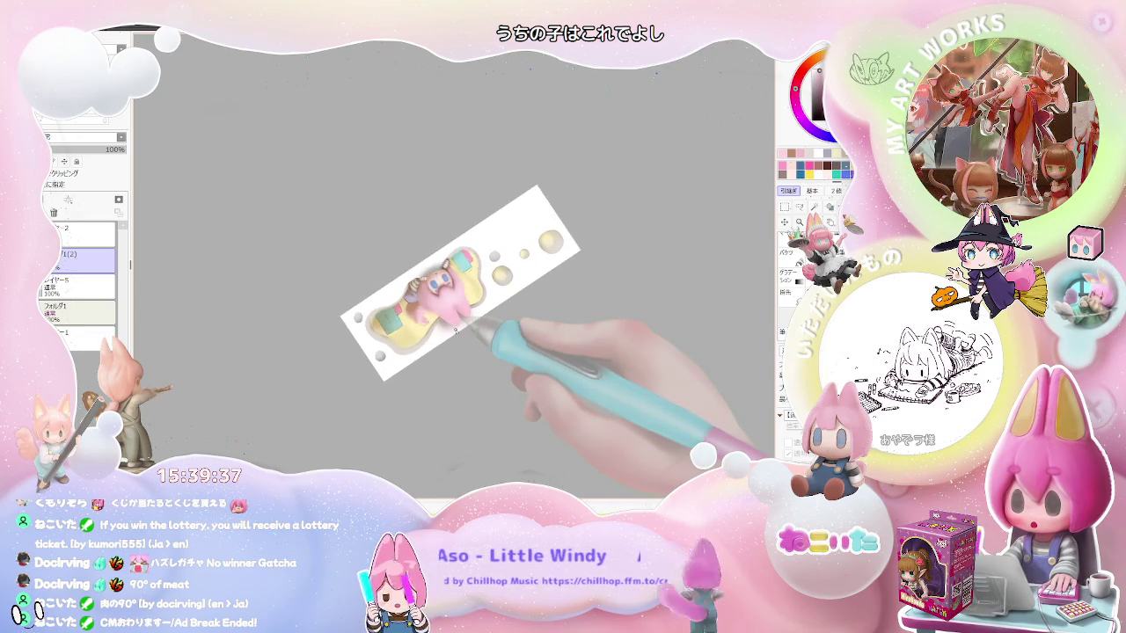
pyautogui.press('Home')
# - Zoom around the face and tilt the canvas about 45 degrees, then rotate it back toward horizontal
pyautogui.scroll(5, 455, 332)
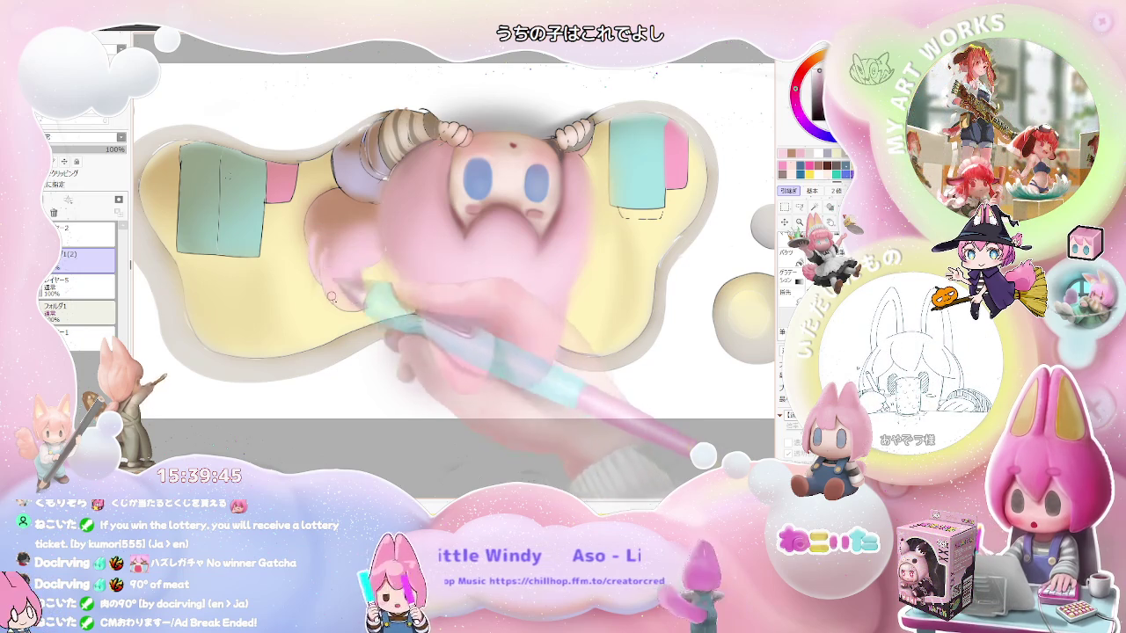
pyautogui.scroll(-2, 344, 305)
pyautogui.scroll(-2, 352, 303)
pyautogui.scroll(-2, 383, 301)
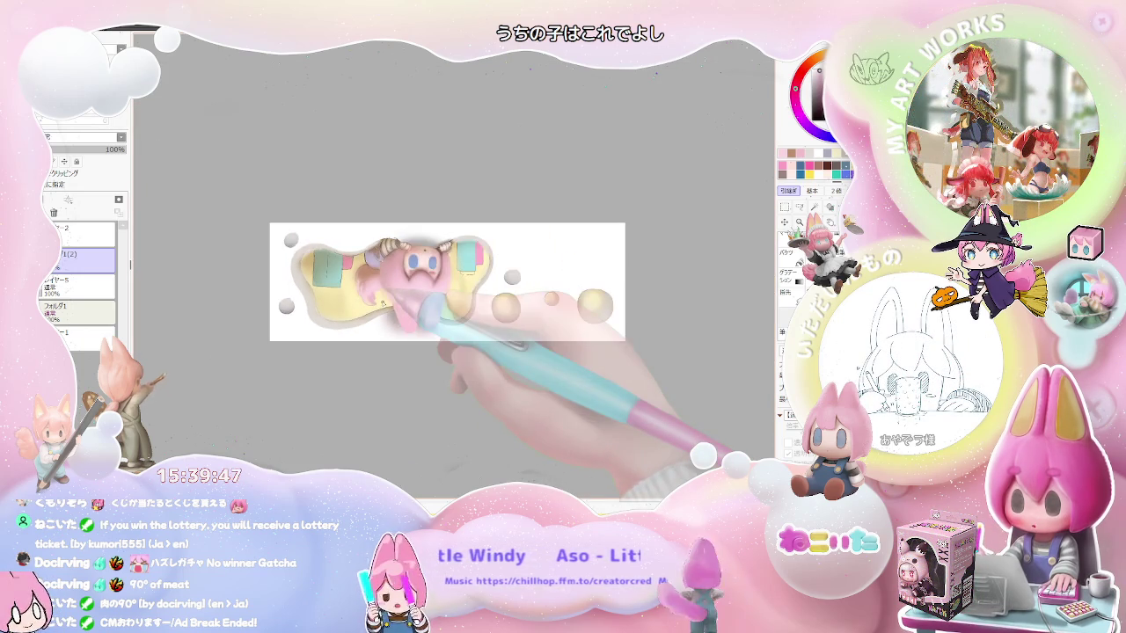
pyautogui.scroll(2, 383, 302)
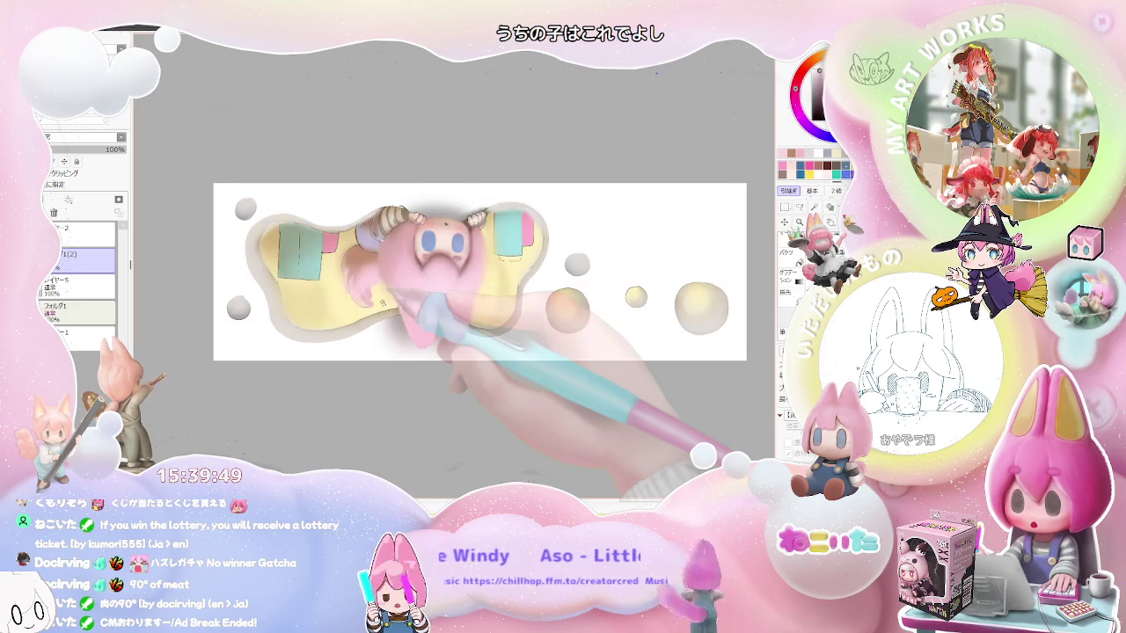
pyautogui.scroll(2, 386, 282)
pyautogui.scroll(1, 390, 255)
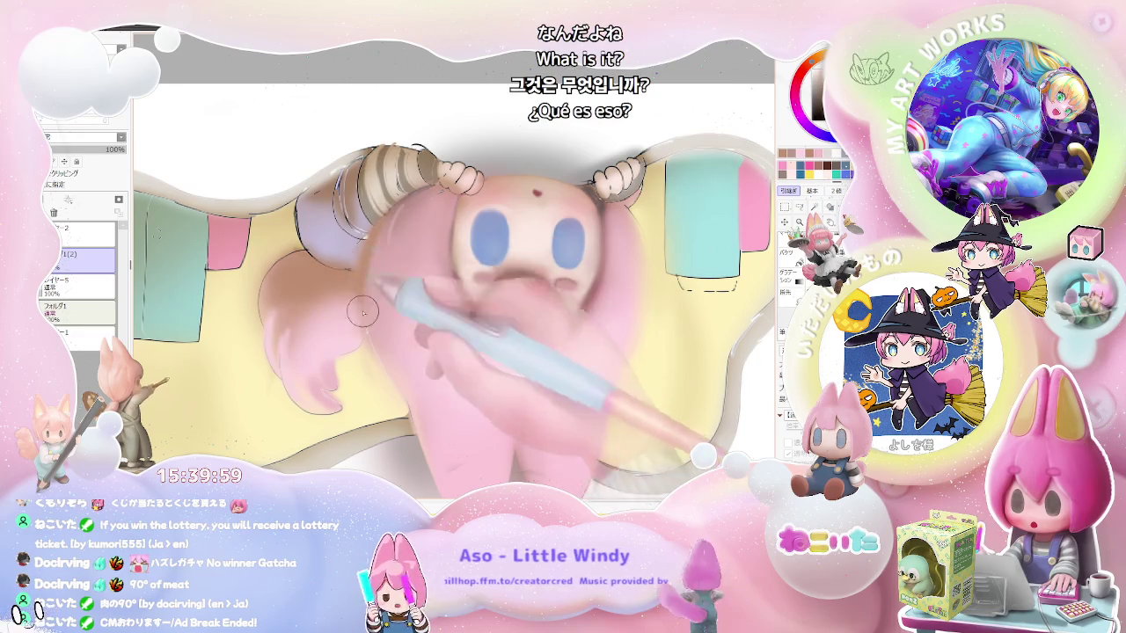
pyautogui.scroll(-2, 360, 281)
pyautogui.scroll(-1, 370, 299)
pyautogui.scroll(-1, 385, 337)
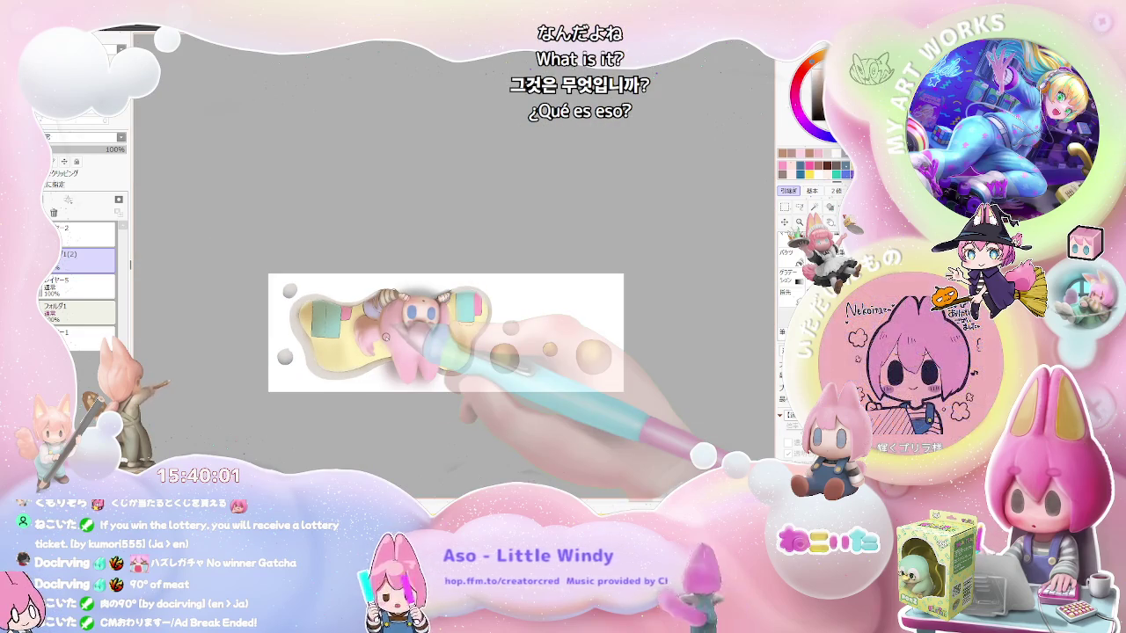
pyautogui.moveTo(384, 337); pyautogui.dragTo(363, 264)
pyautogui.scroll(2, 363, 253)
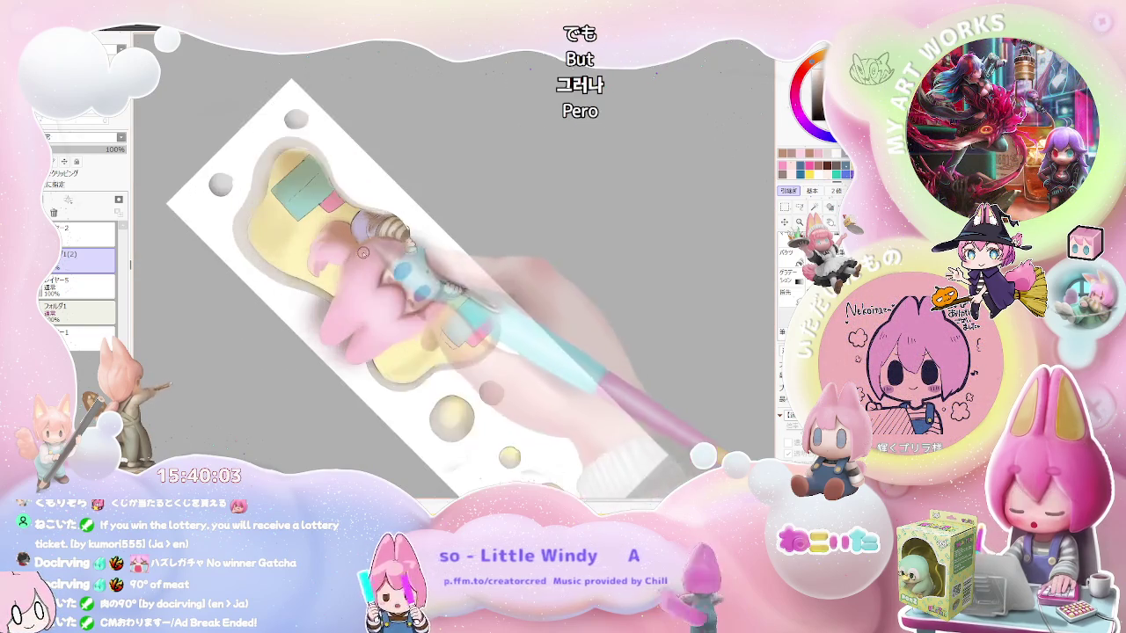
pyautogui.scroll(2, 364, 254)
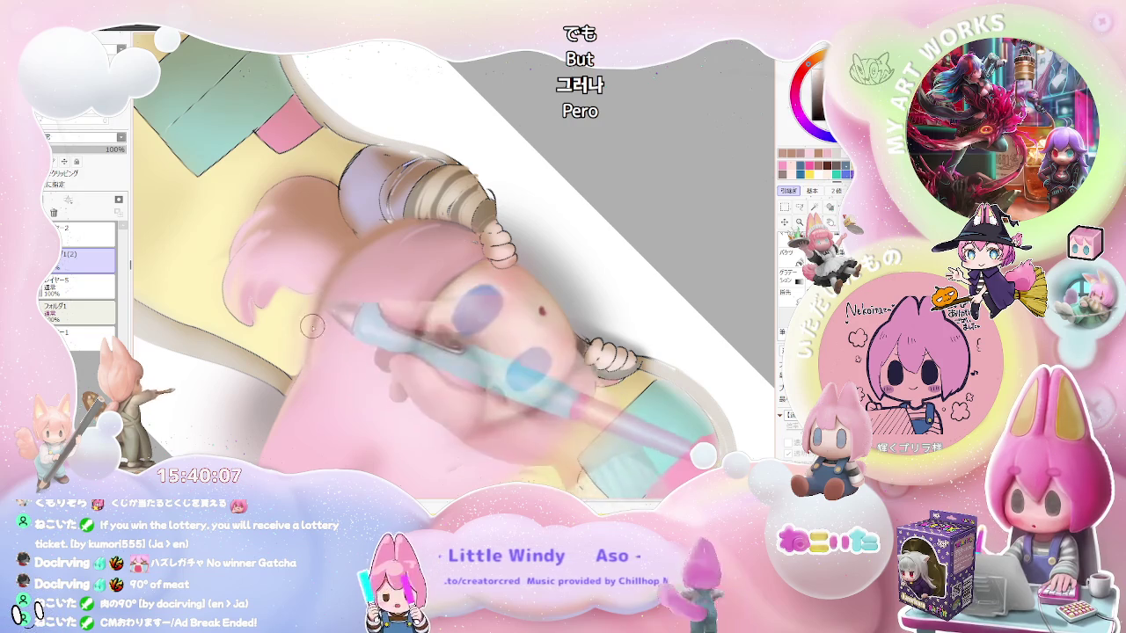
pyautogui.scroll(-1, 318, 313)
pyautogui.scroll(-1, 318, 313)
pyautogui.scroll(-2, 318, 313)
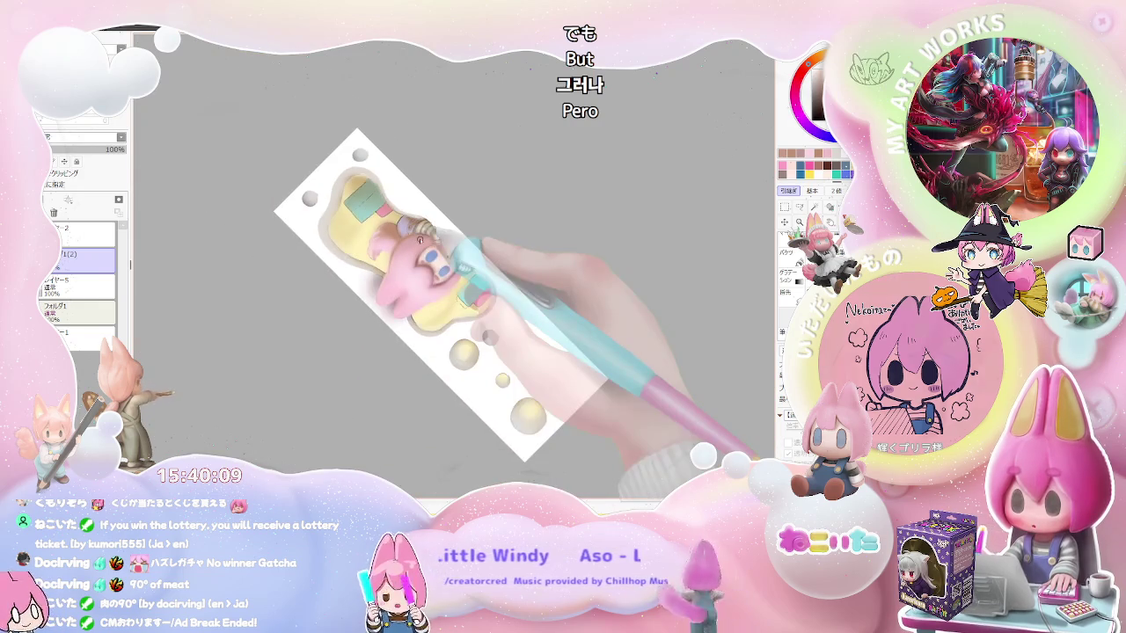
pyautogui.press('Delete')
pyautogui.press('Delete')
pyautogui.press('Delete')
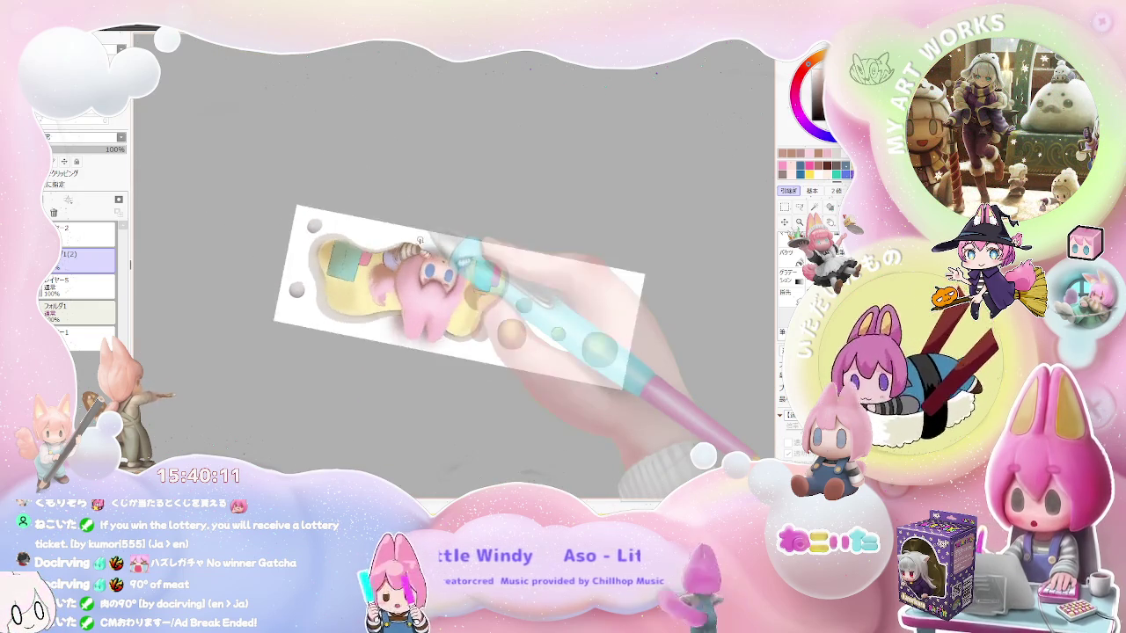
pyautogui.press('Delete')
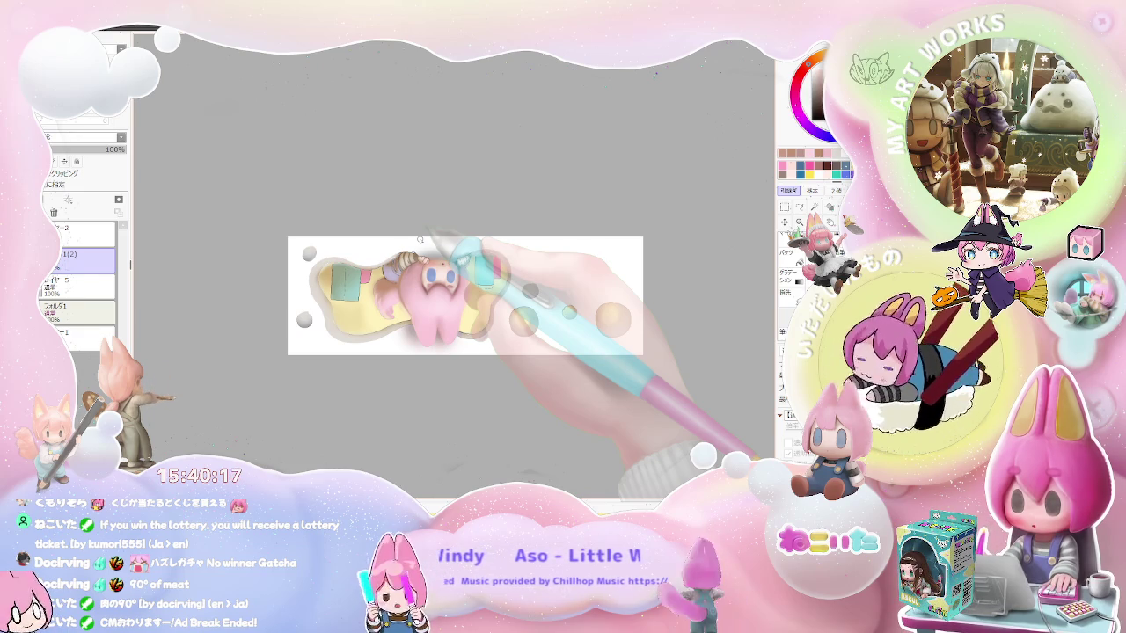
# - Shrink the brush to size 4.0 for fine face shading
pyautogui.scroll(3, 419, 239)
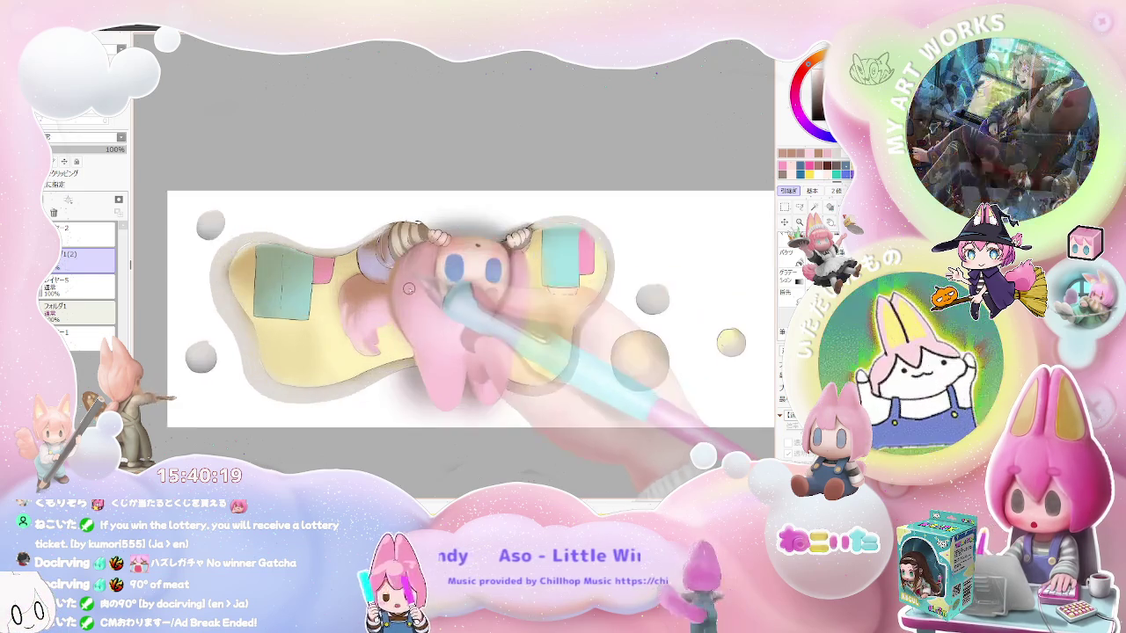
pyautogui.scroll(2, 419, 239)
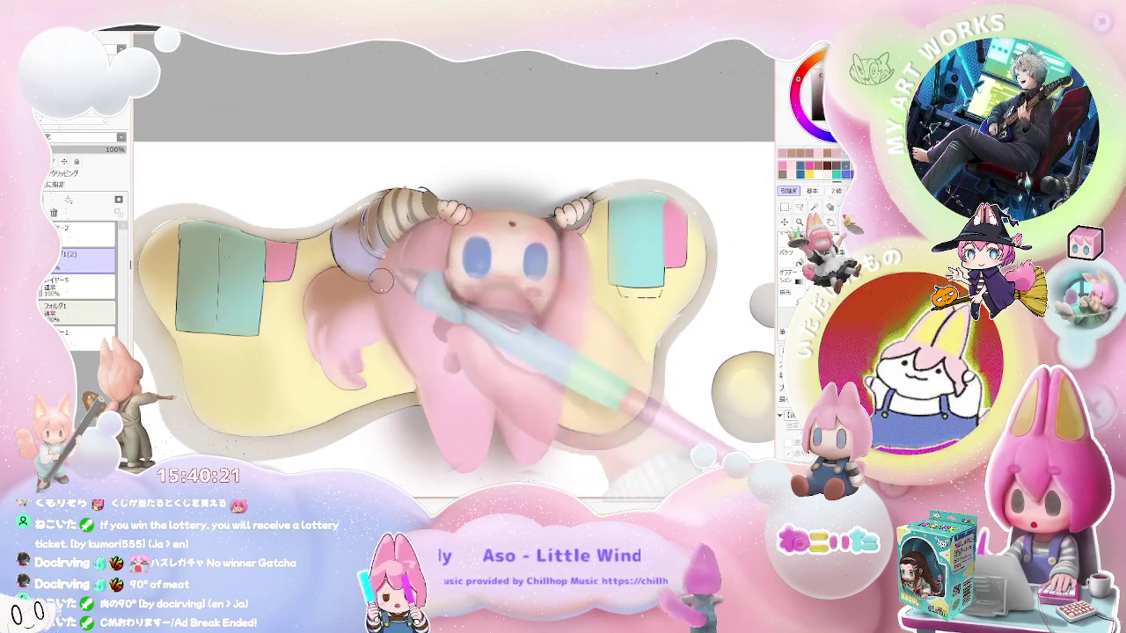
pyautogui.press('[')
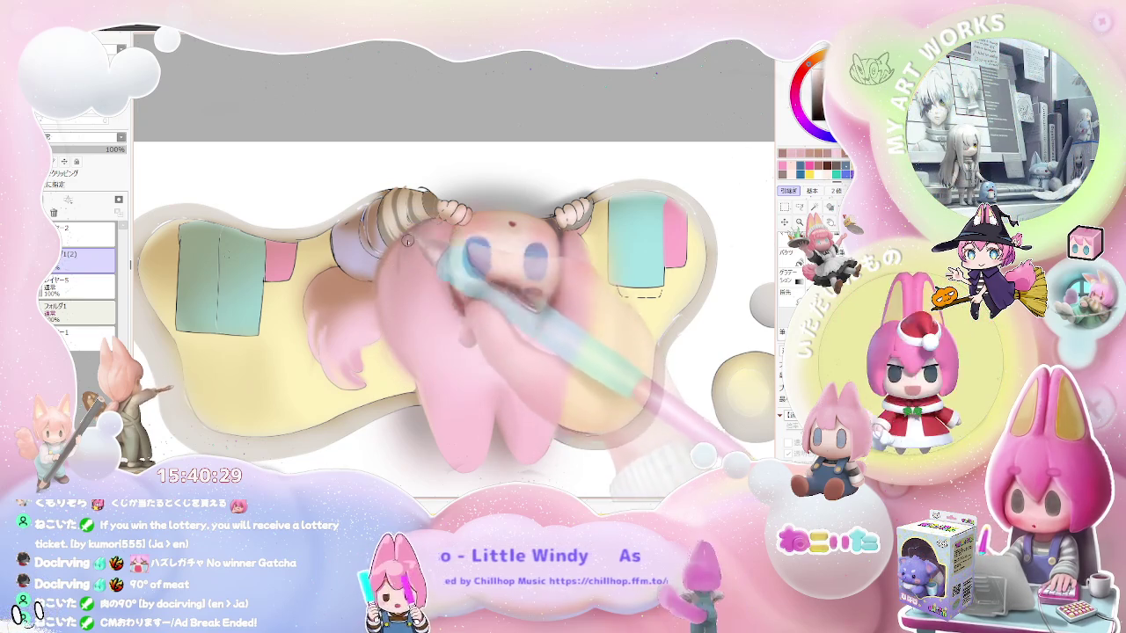
pyautogui.scroll(-2, 405, 248)
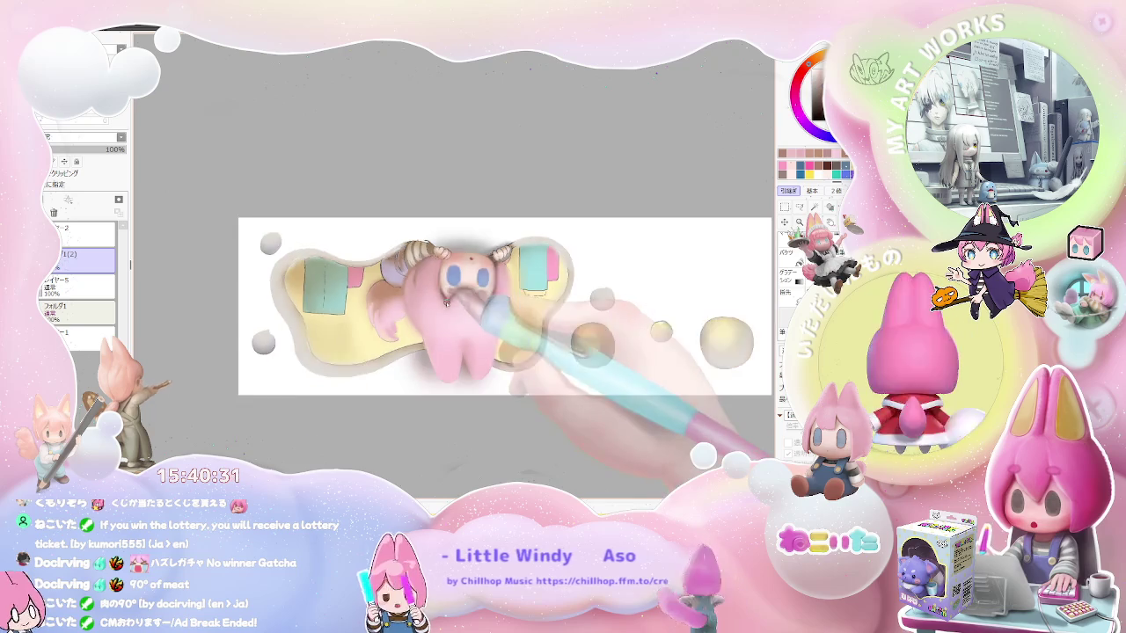
pyautogui.press('End')
pyautogui.press('End')
pyautogui.press('End')
pyautogui.press('End')
pyautogui.press('End')
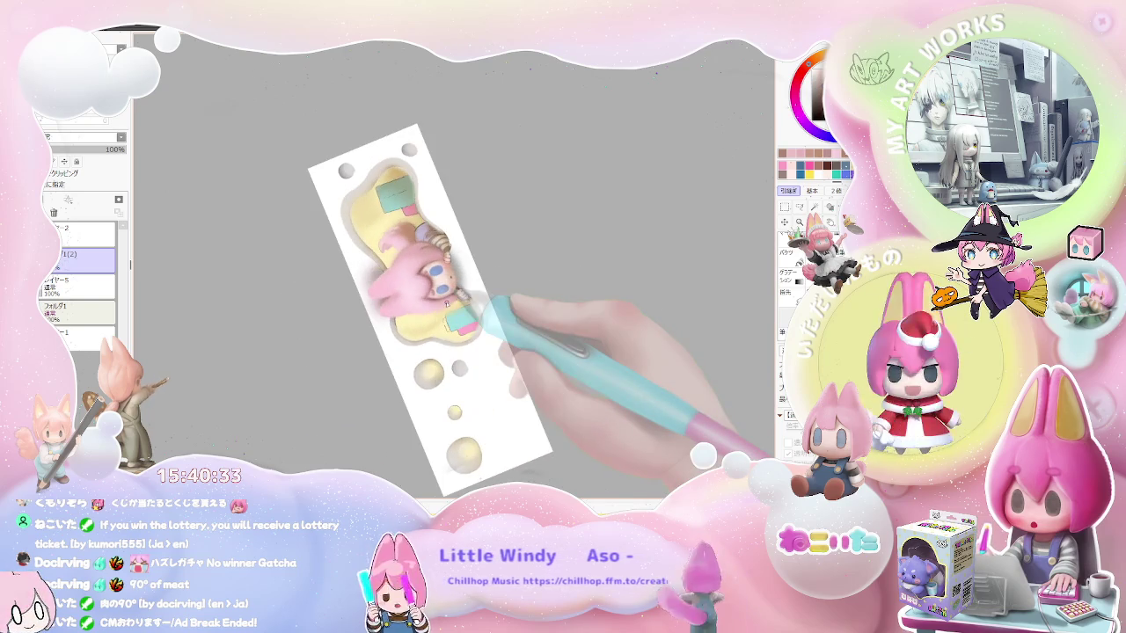
# - Zoom and rotate the canvas to a comfortable angle for shading the face
pyautogui.scroll(2, 446, 303)
pyautogui.scroll(2, 446, 304)
pyautogui.scroll(2, 446, 304)
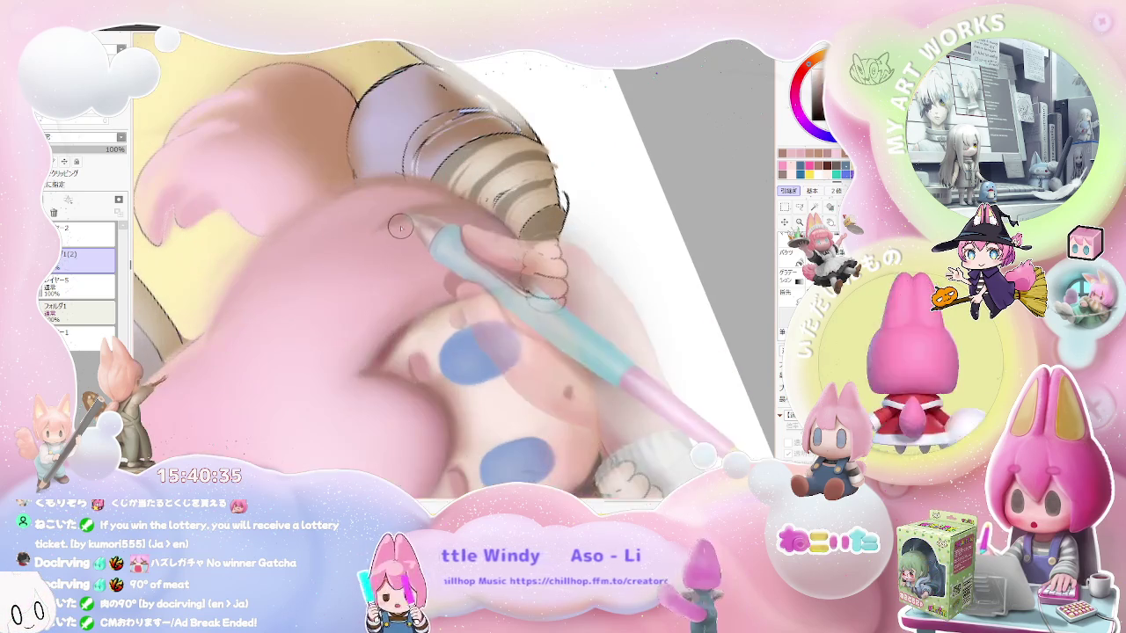
pyautogui.scroll(1, 414, 216)
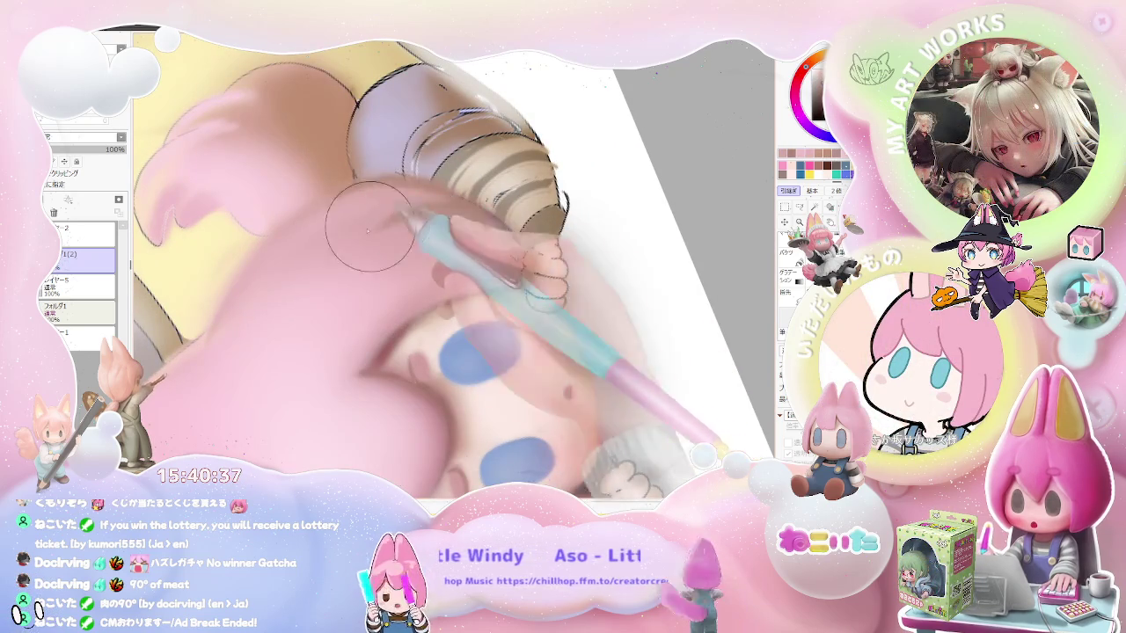
pyautogui.scroll(-1, 353, 259)
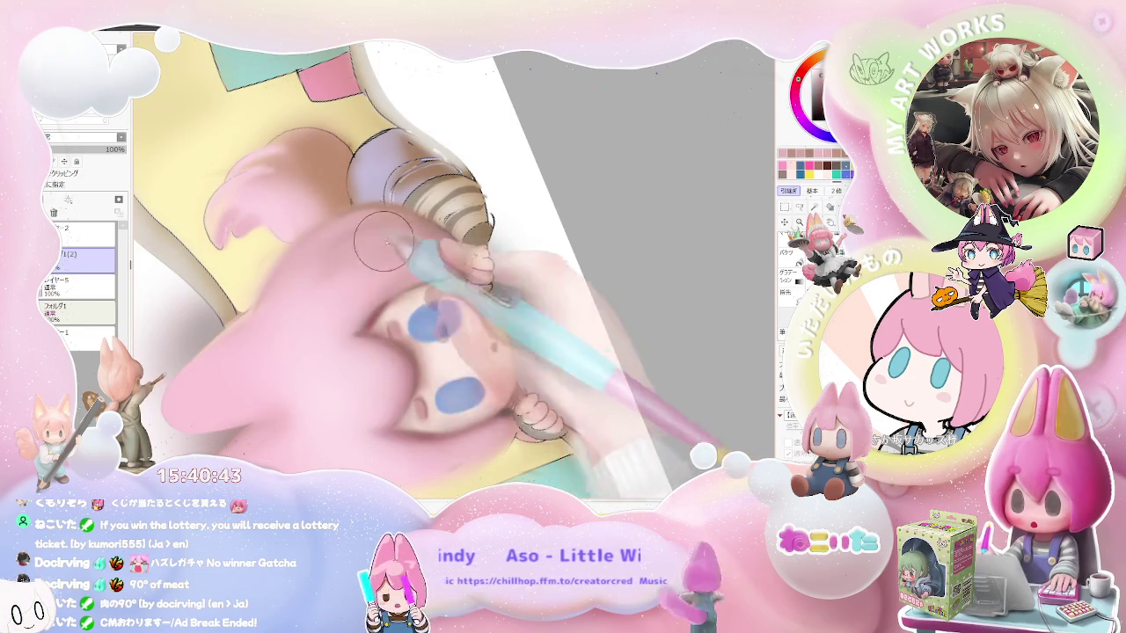
pyautogui.scroll(-1, 367, 250)
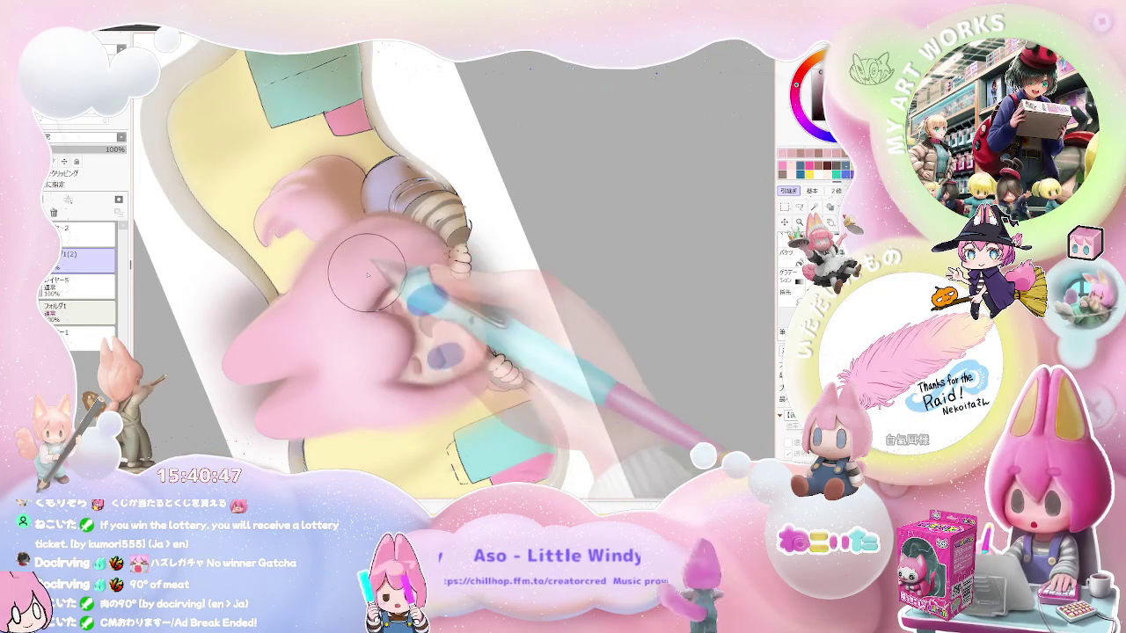
pyautogui.scroll(-1, 368, 275)
pyautogui.press('Home')
pyautogui.scroll(-1, 365, 275)
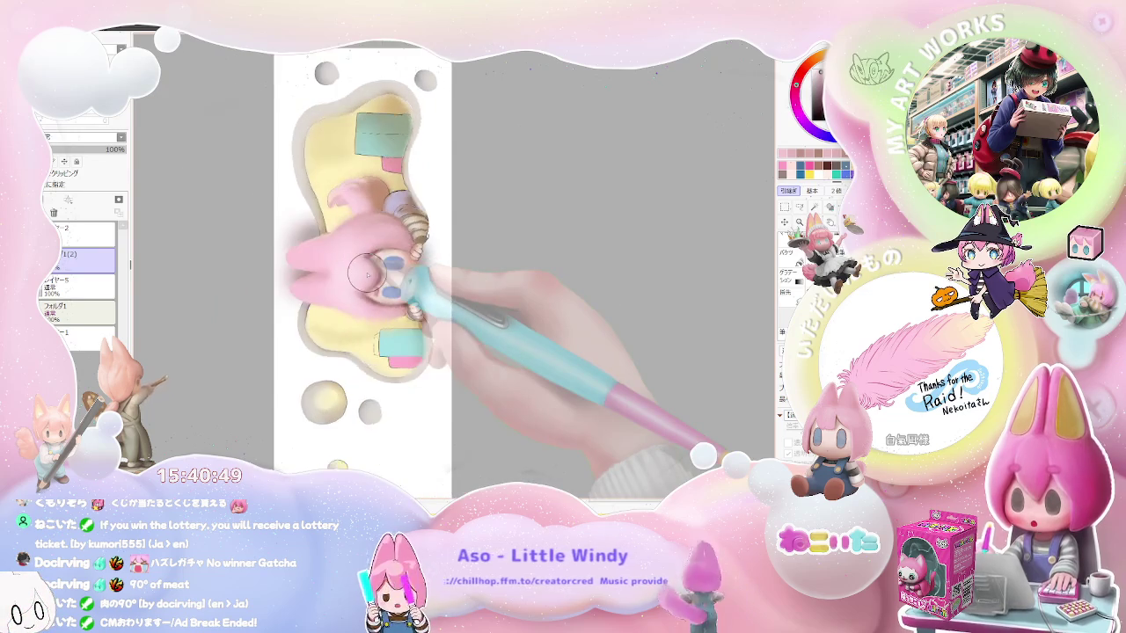
pyautogui.press('End')
pyautogui.press('End')
pyautogui.press('End')
pyautogui.press('End')
pyautogui.press('End')
pyautogui.press('End')
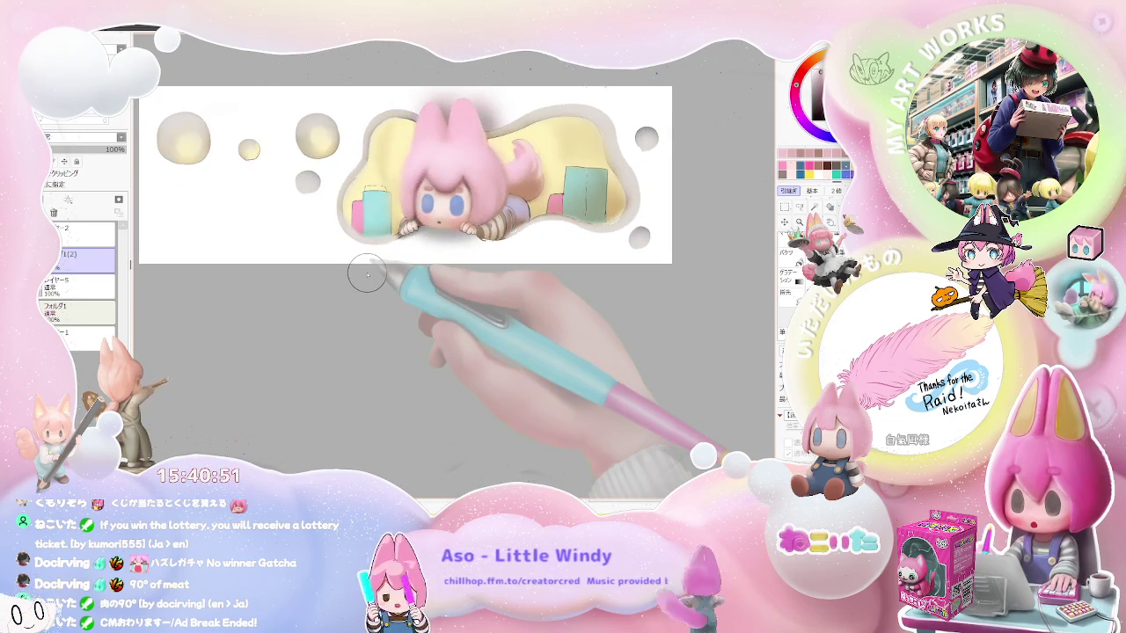
pyautogui.scroll(1, 368, 269)
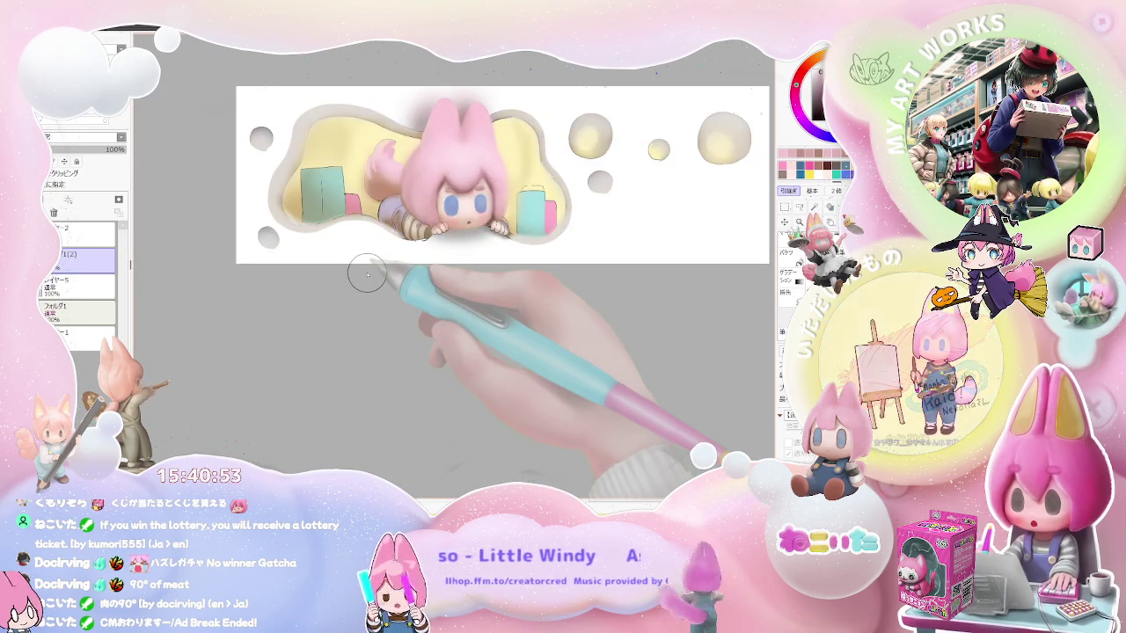
pyautogui.scroll(2, 423, 255)
pyautogui.scroll(2, 419, 176)
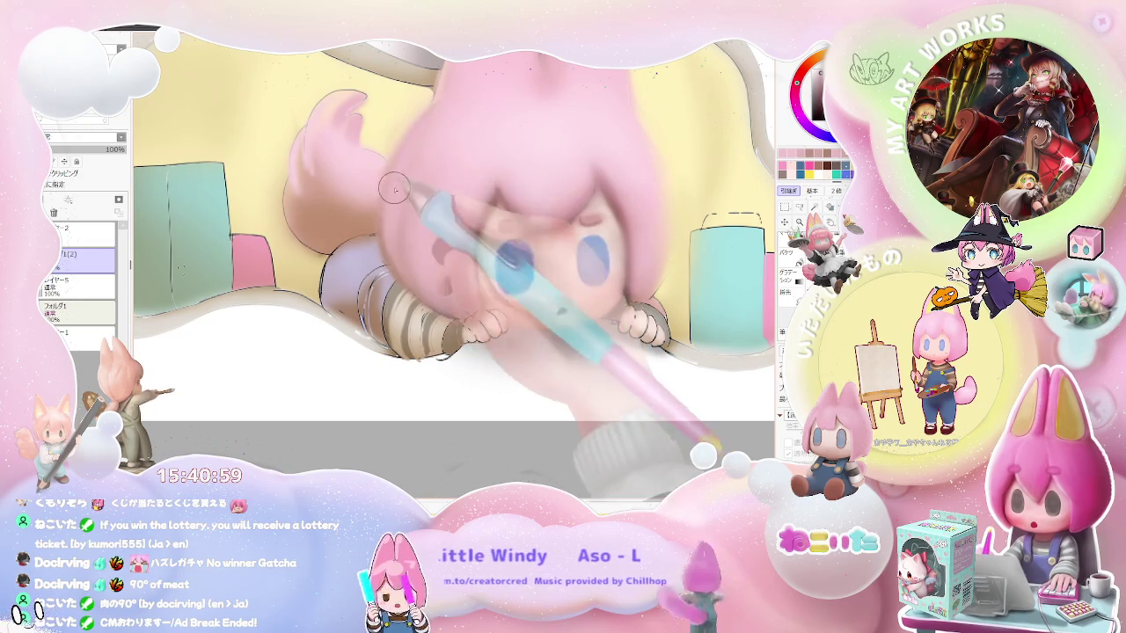
pyautogui.scroll(-1, 395, 254)
pyautogui.scroll(-2, 400, 257)
pyautogui.scroll(-1, 409, 259)
pyautogui.press('End')
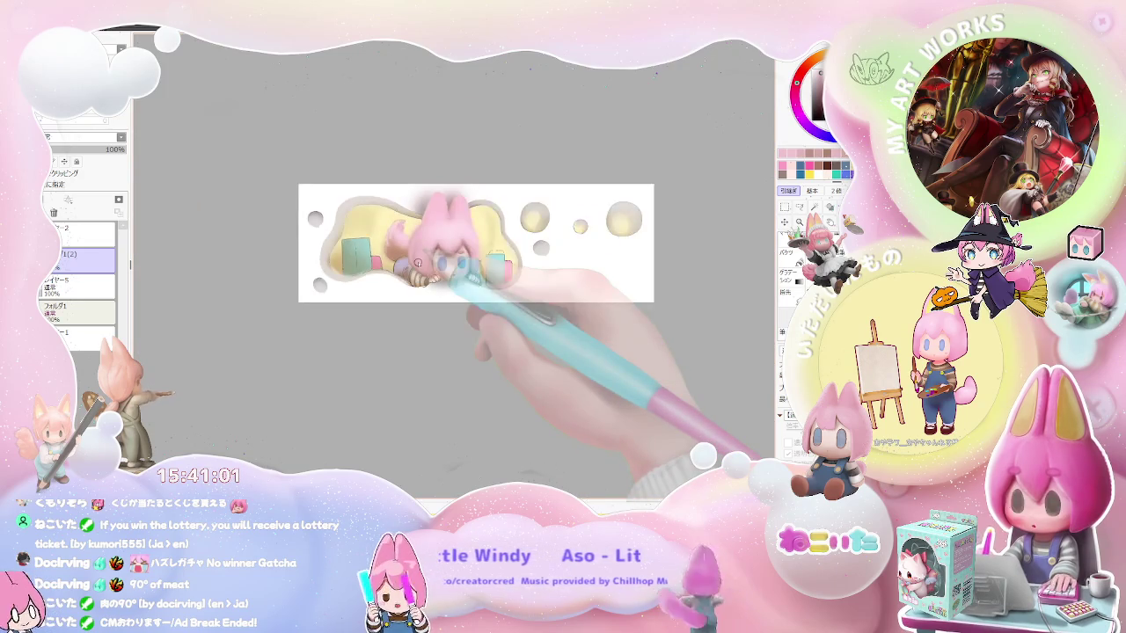
pyautogui.press('End')
pyautogui.press('End')
pyautogui.press('End')
pyautogui.scroll(1, 431, 255)
pyautogui.scroll(2, 453, 242)
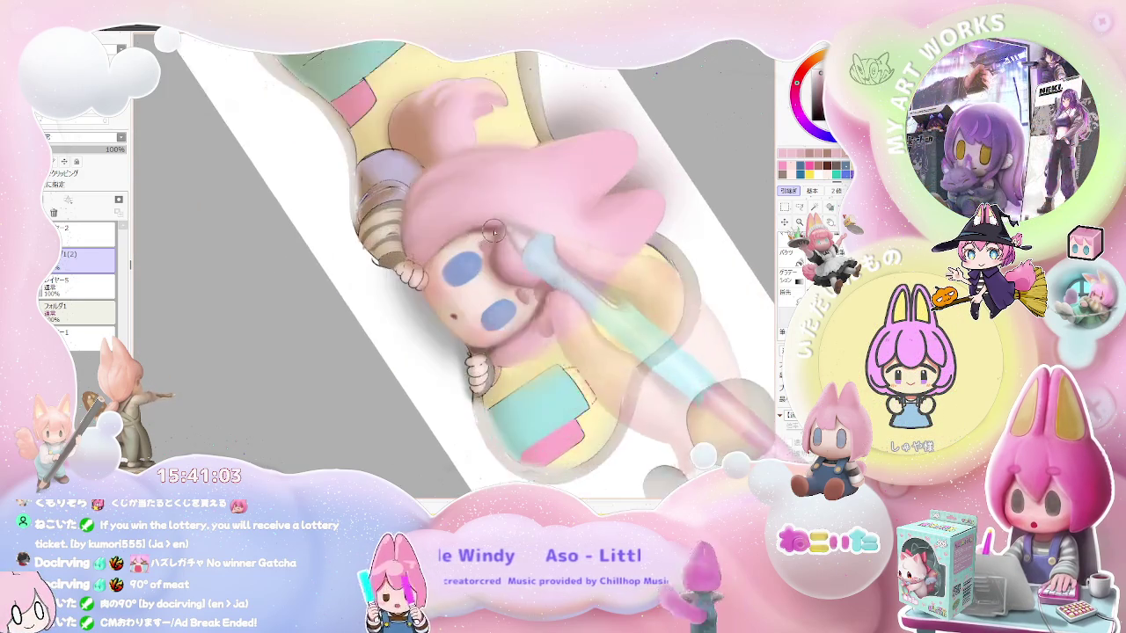
pyautogui.scroll(2, 476, 229)
# - Set the airbrush to about size 17 and blend soft pink shading over the face and hair
pyautogui.press('[')
pyautogui.press('[')
pyautogui.press('[')
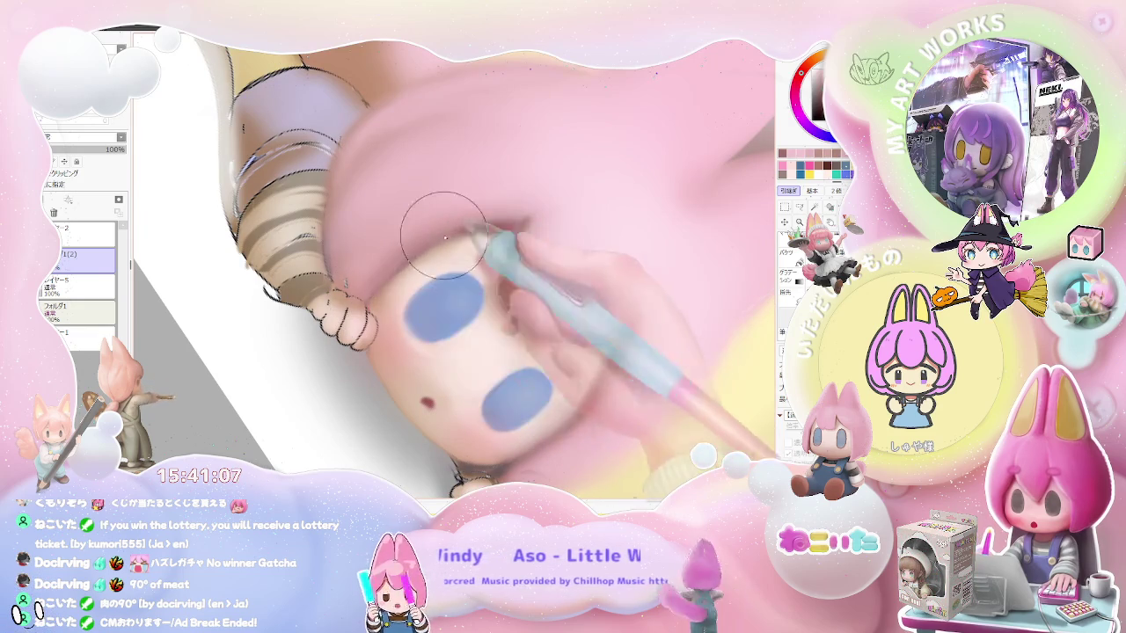
pyautogui.press('[')
pyautogui.press('[')
pyautogui.press('[')
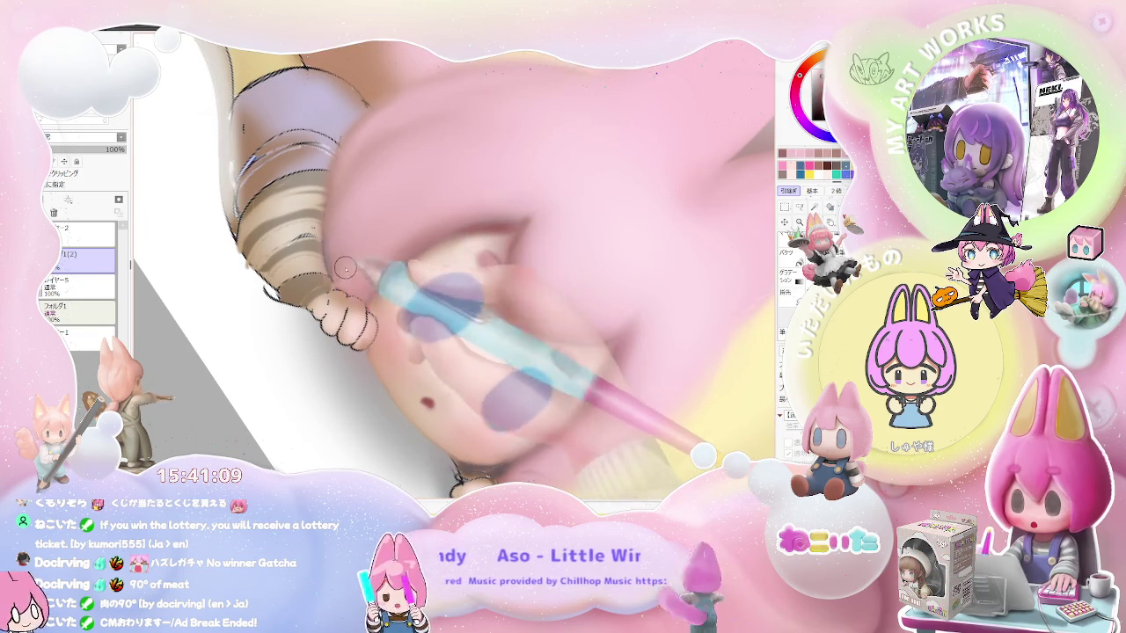
pyautogui.press(']')
pyautogui.press(']')
pyautogui.press(']')
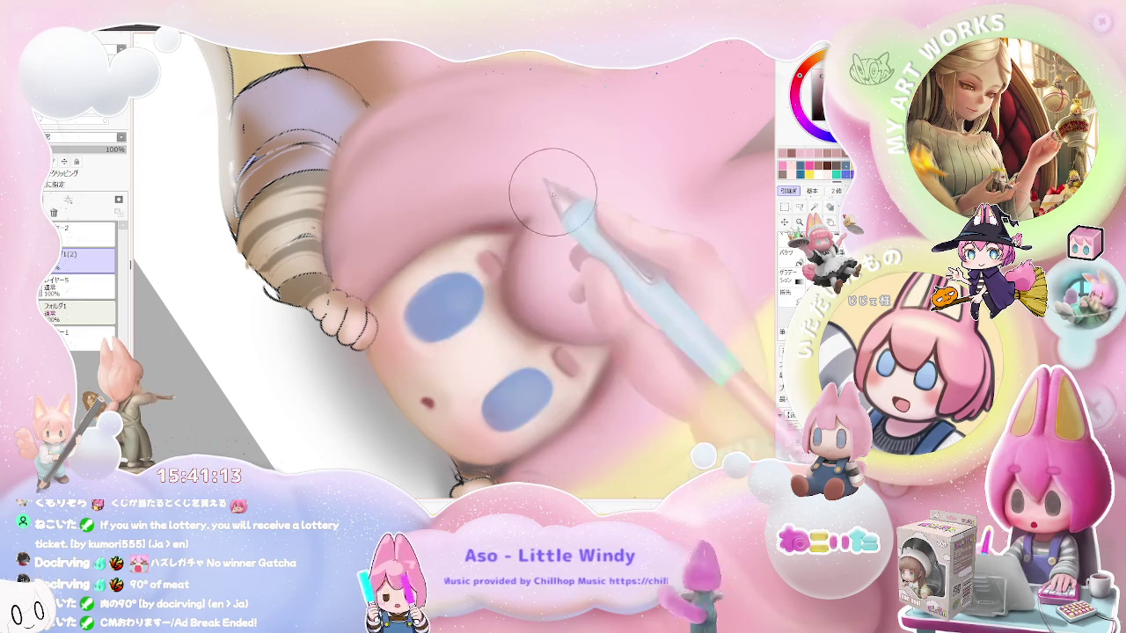
pyautogui.scroll(-3, 540, 191)
pyautogui.scroll(-2, 550, 195)
pyautogui.scroll(-2, 562, 202)
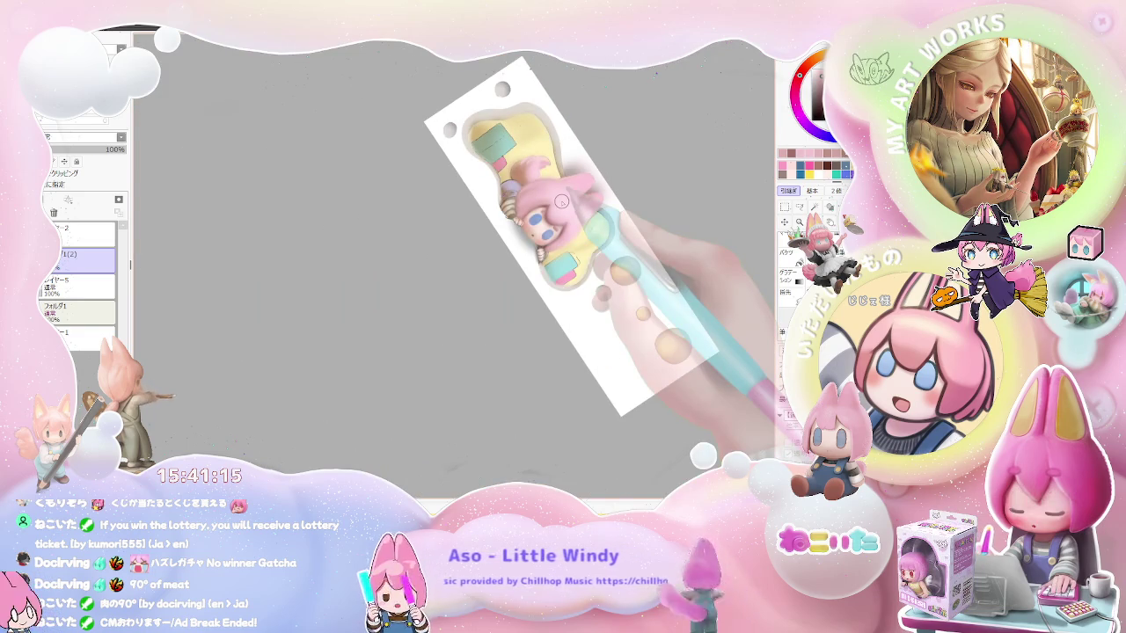
pyautogui.press('Delete')
pyautogui.press('Delete')
pyautogui.scroll(3, 556, 228)
pyautogui.scroll(2, 551, 264)
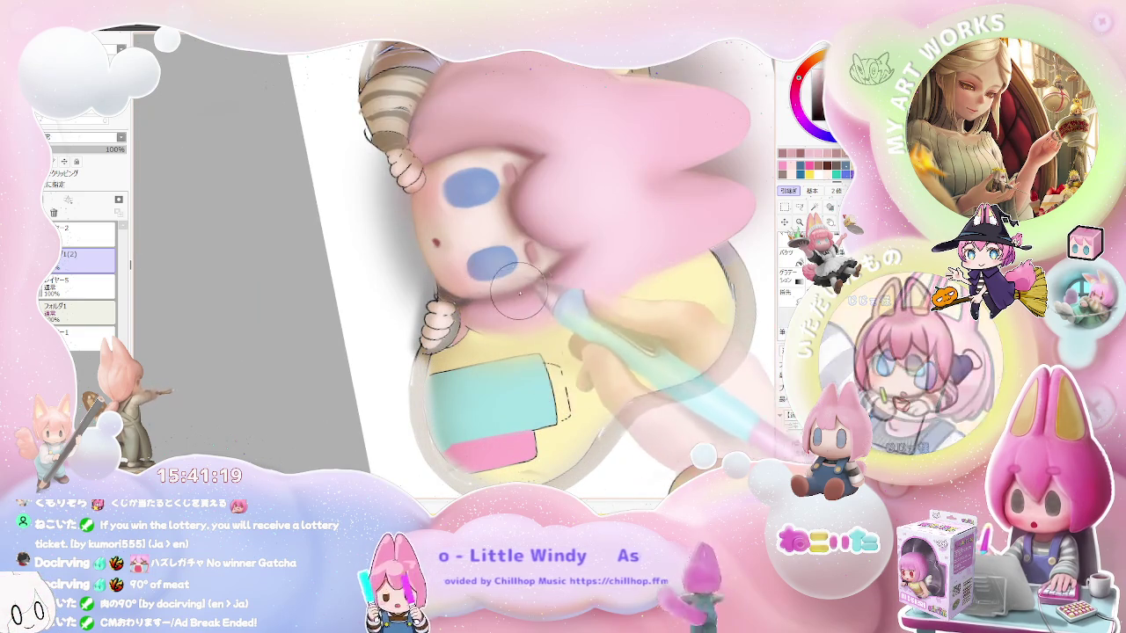
pyautogui.scroll(-2, 574, 259)
pyautogui.scroll(-1, 554, 269)
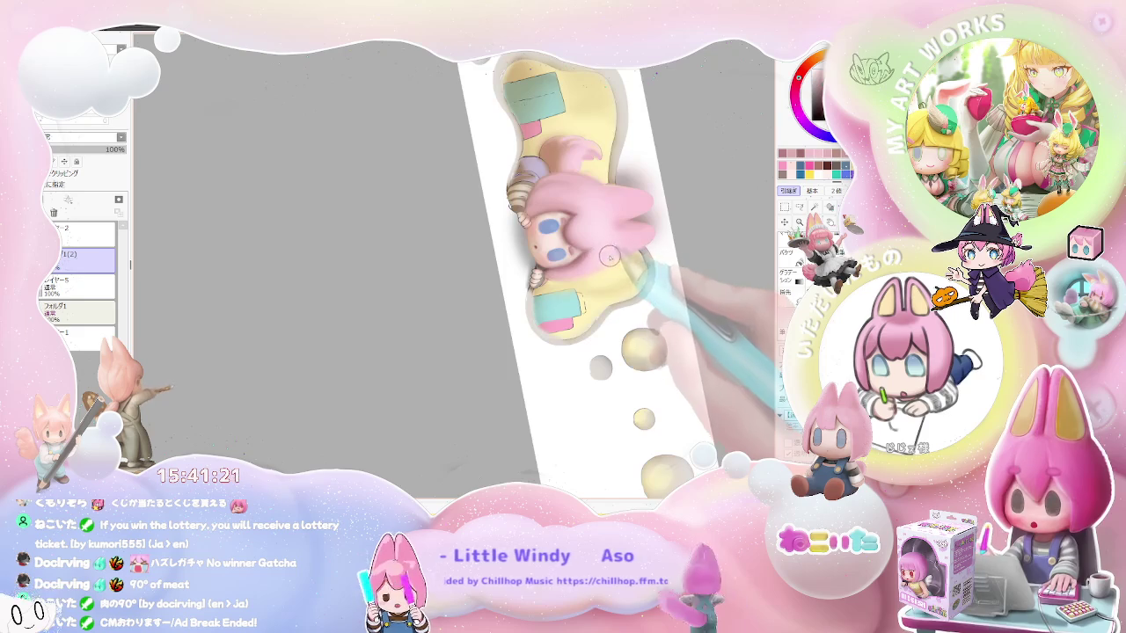
pyautogui.scroll(-1, 527, 282)
pyautogui.scroll(2, 521, 286)
pyautogui.scroll(1, 492, 273)
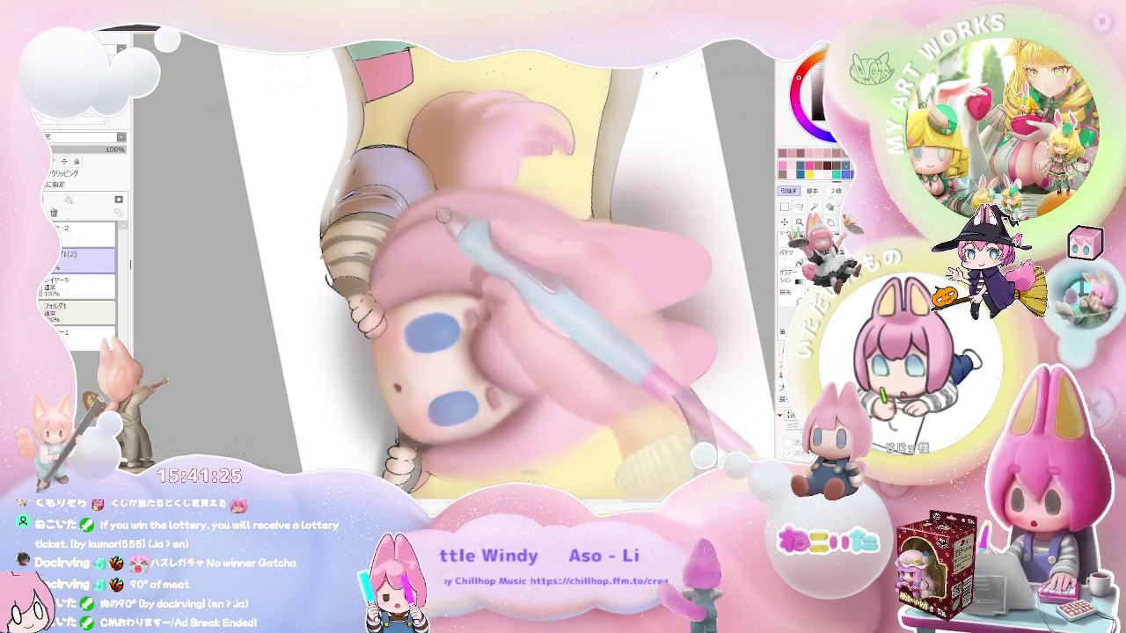
pyautogui.scroll(-1, 493, 242)
pyautogui.scroll(-1, 536, 231)
pyautogui.scroll(-1, 535, 232)
pyautogui.scroll(-1, 536, 231)
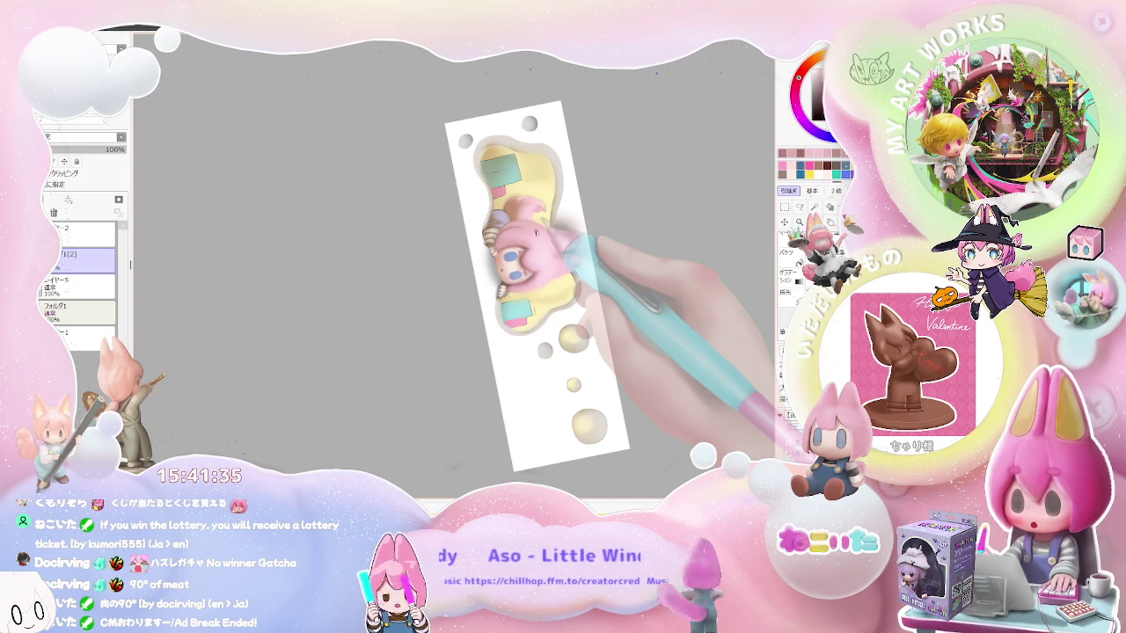
pyautogui.scroll(2, 536, 231)
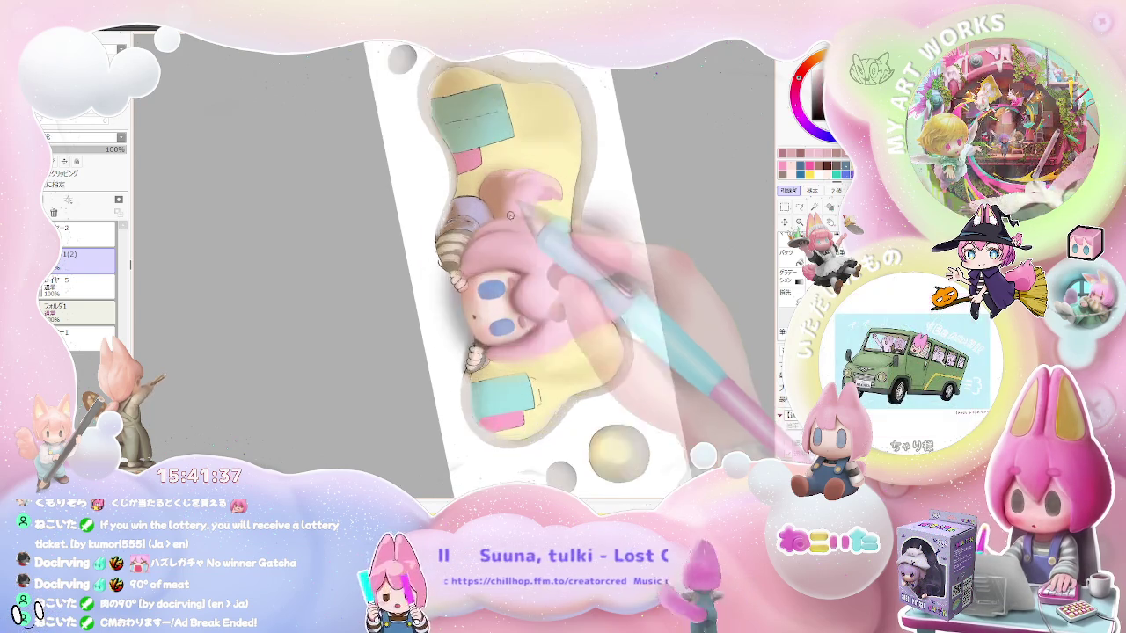
pyautogui.scroll(2, 539, 225)
pyautogui.scroll(2, 492, 255)
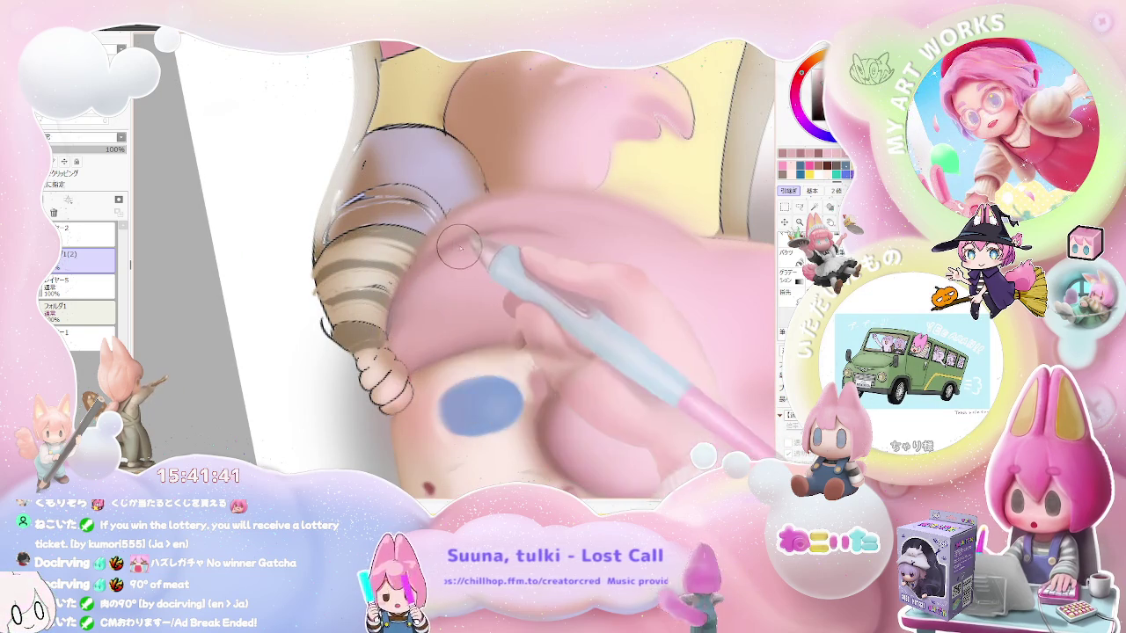
# - Enlarge the brush and shade the sleeve edge, zooming out to check the whole character
pyautogui.press(']')
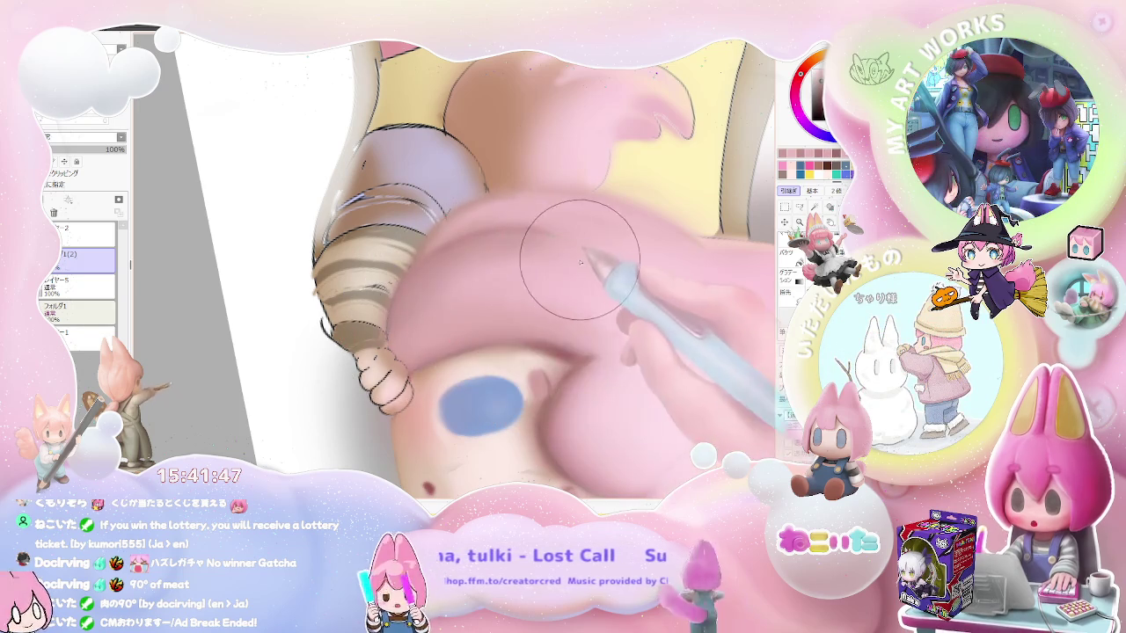
pyautogui.hotkey('ctrl', '-')
pyautogui.hotkey('ctrl', '-')
pyautogui.hotkey('ctrl', '-')
pyautogui.hotkey('ctrl', '-')
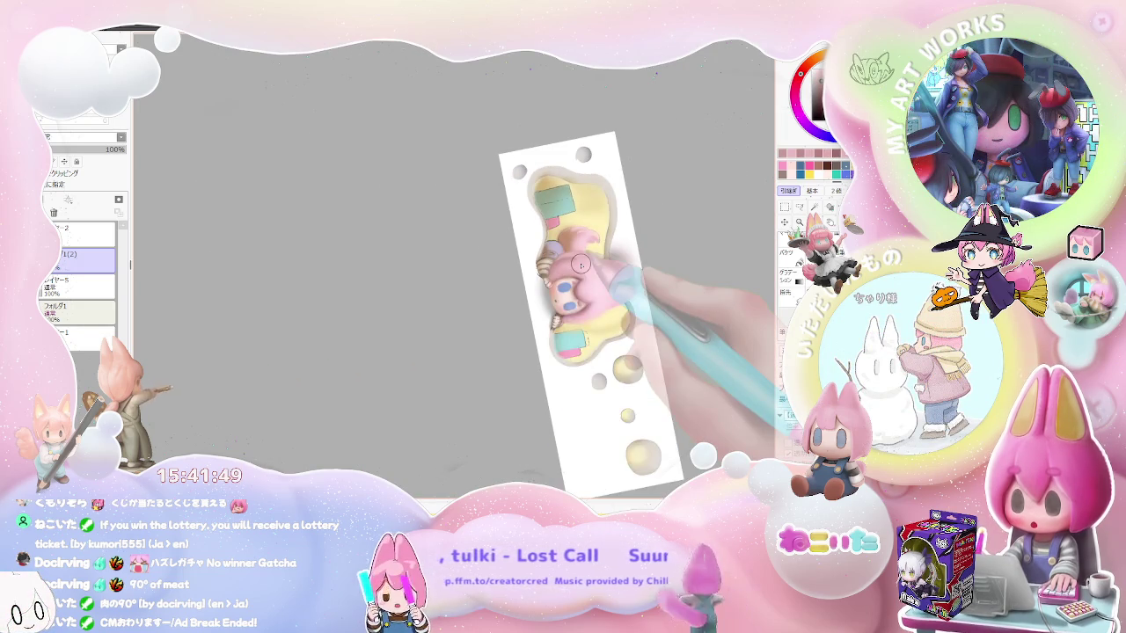
pyautogui.hotkey('ctrl', '-')
pyautogui.press('Delete')
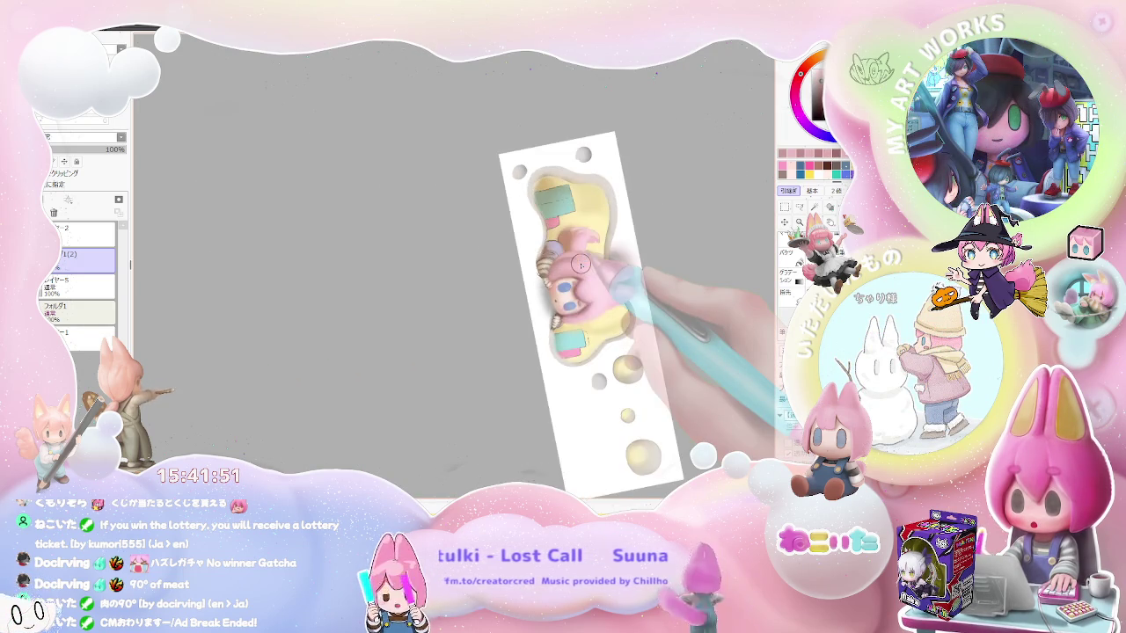
pyautogui.hotkey('ctrl', '+')
pyautogui.hotkey('ctrl', '+')
pyautogui.hotkey('ctrl', '+')
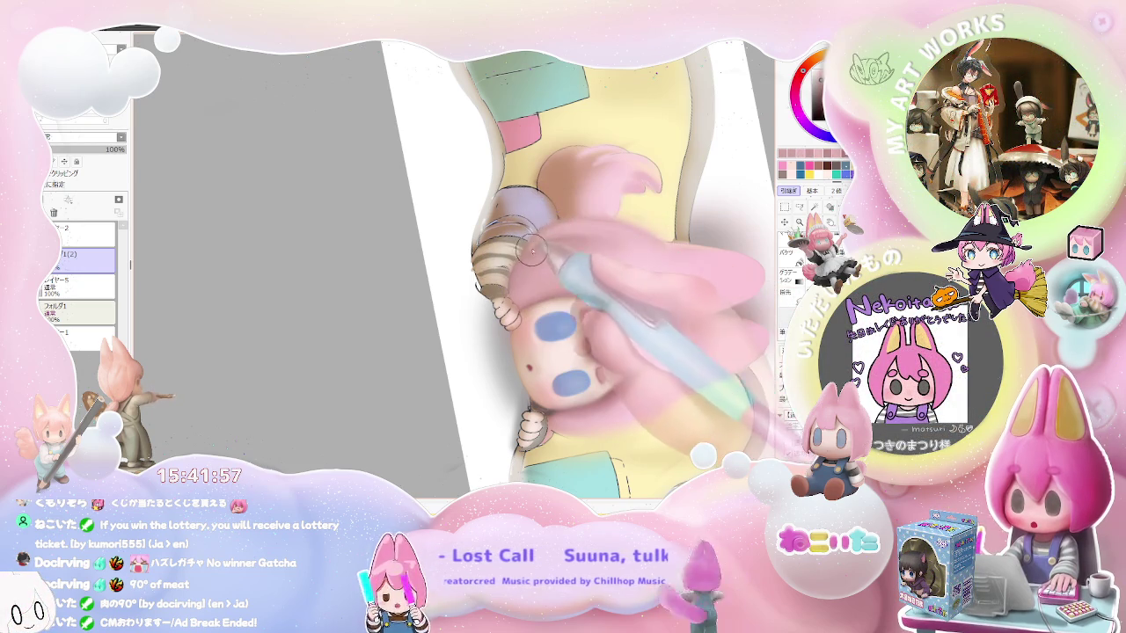
pyautogui.hotkey('ctrl', '-')
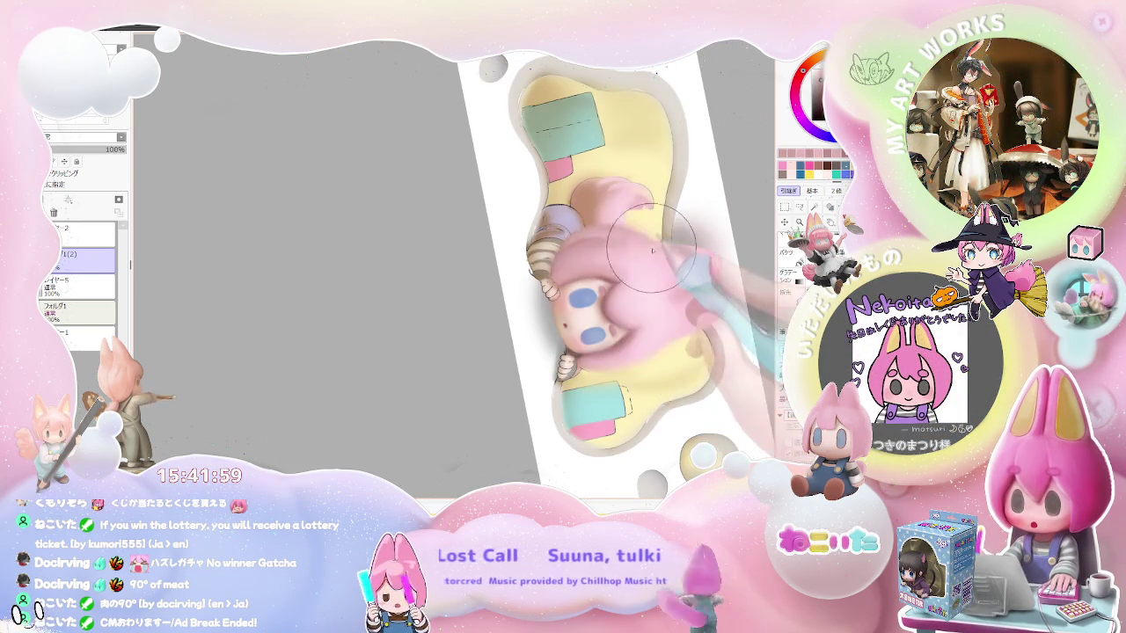
pyautogui.scroll(-2, 670, 266)
pyautogui.press('End')
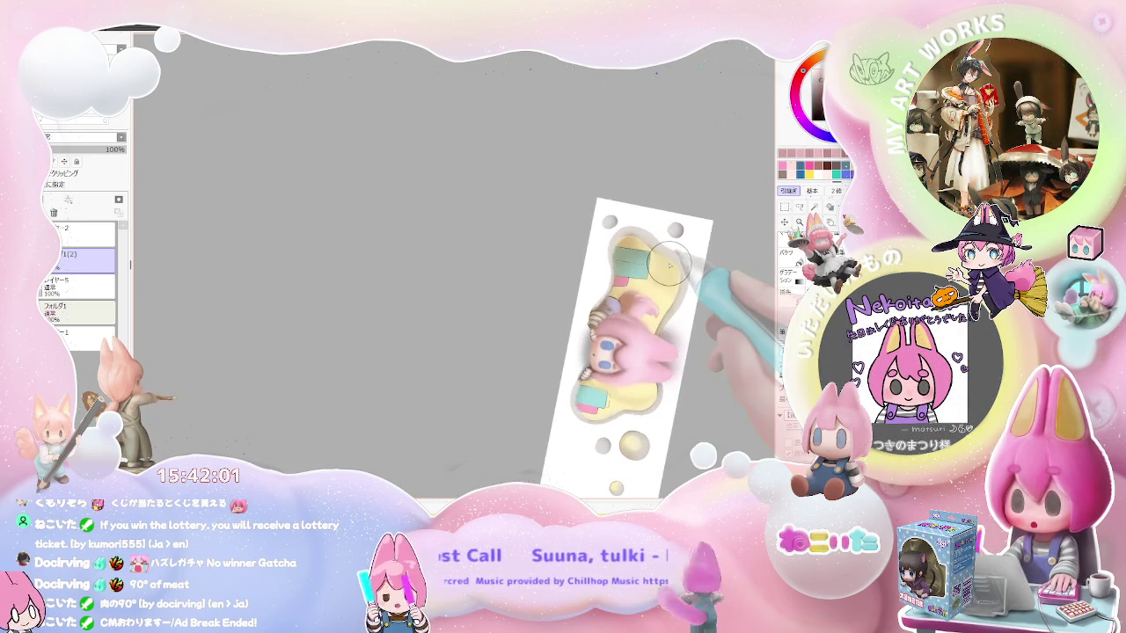
pyautogui.scroll(2, 671, 266)
pyautogui.scroll(1, 666, 255)
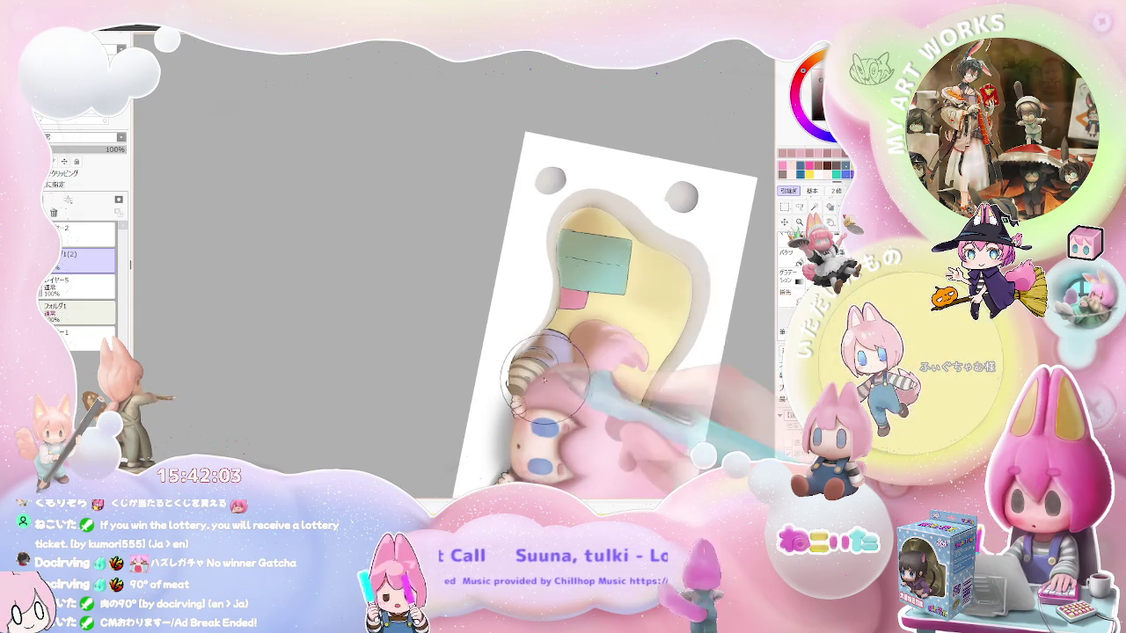
# - Zoom and rotate the canvas toward horizontal to reach the sleeve cuff
pyautogui.scroll(2, 531, 368)
pyautogui.scroll(1, 530, 367)
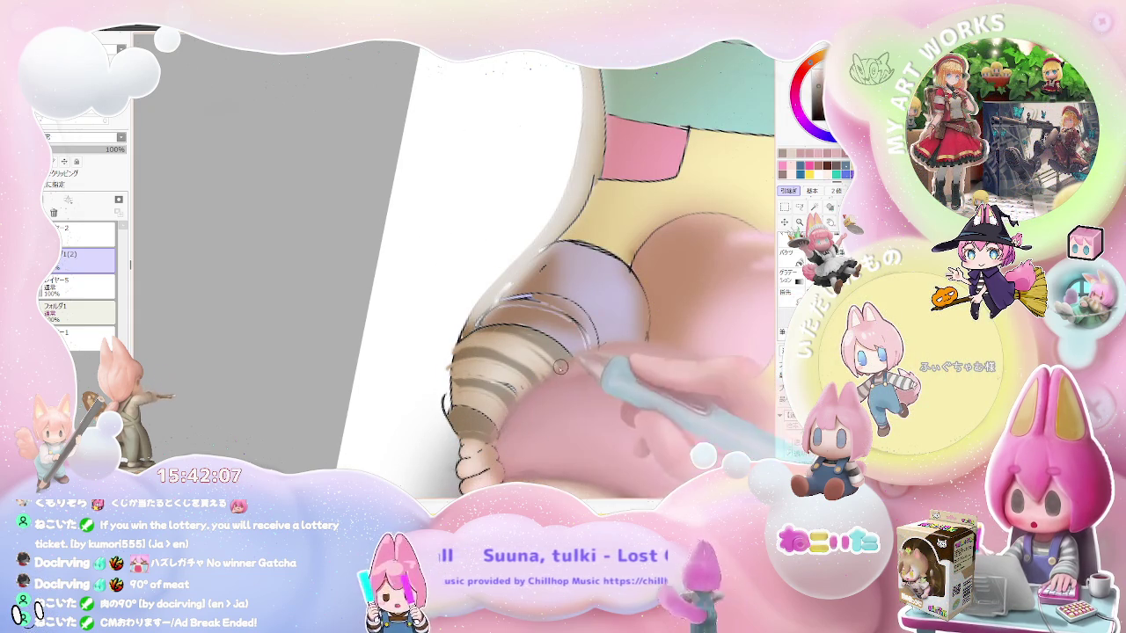
pyautogui.scroll(-2, 611, 349)
pyautogui.scroll(-2, 616, 361)
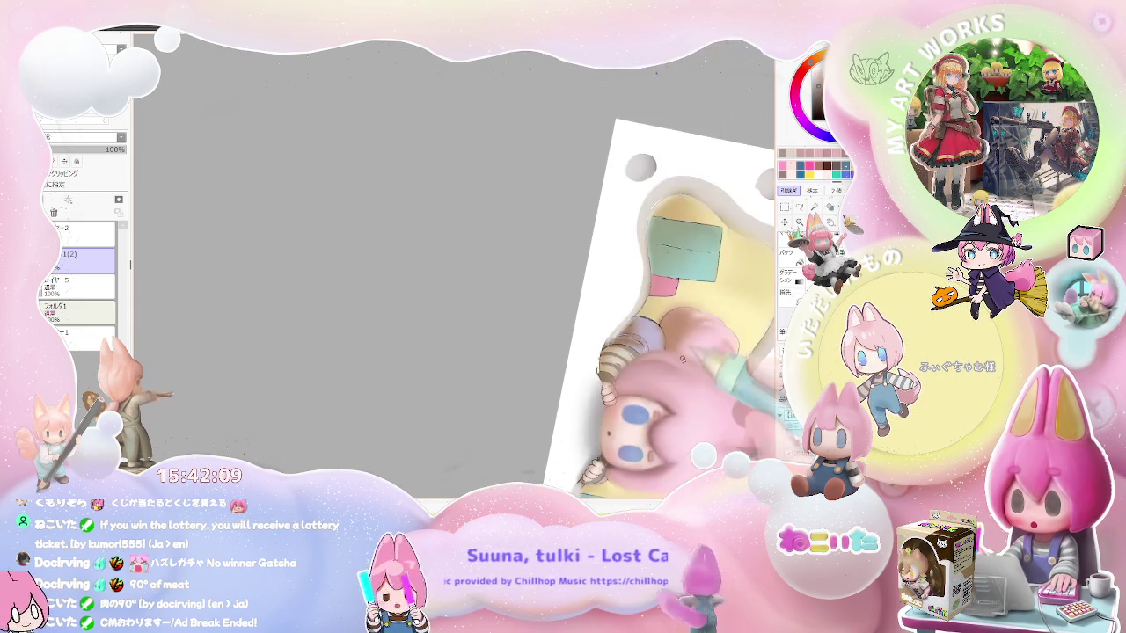
pyautogui.scroll(-1, 620, 370)
pyautogui.scroll(-1, 624, 376)
pyautogui.moveTo(624, 376); pyautogui.dragTo(528, 352)
# - Airbrush shading along the sleeve cuff and hand, then turn the view nearly vertical
pyautogui.scroll(2, 484, 335)
pyautogui.scroll(2, 436, 310)
pyautogui.scroll(1, 434, 310)
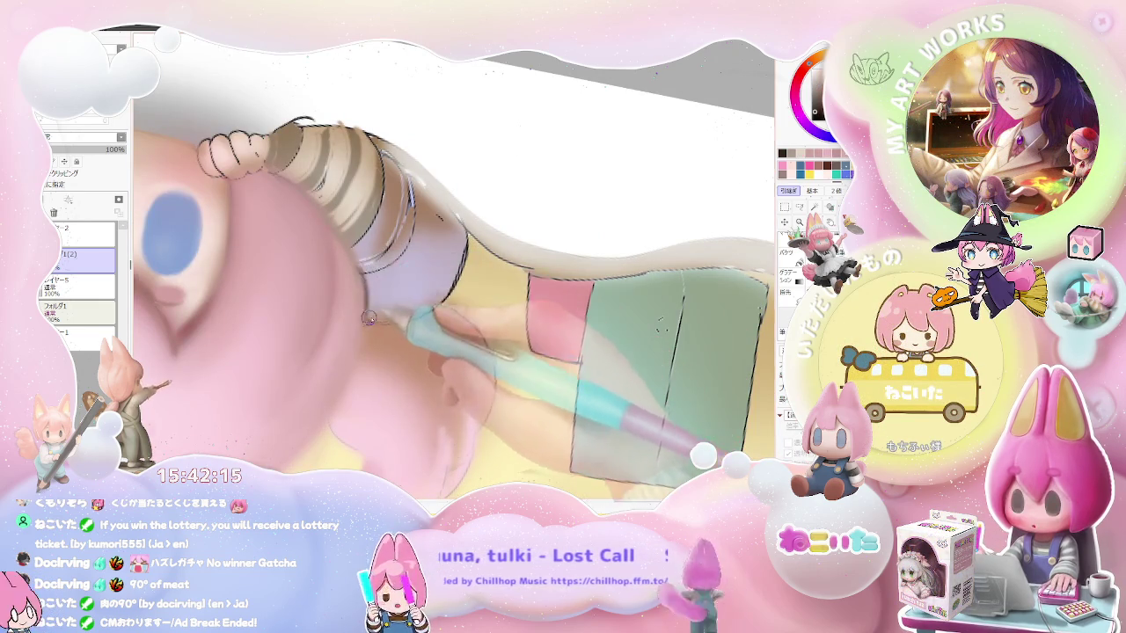
pyautogui.scroll(-1, 366, 320)
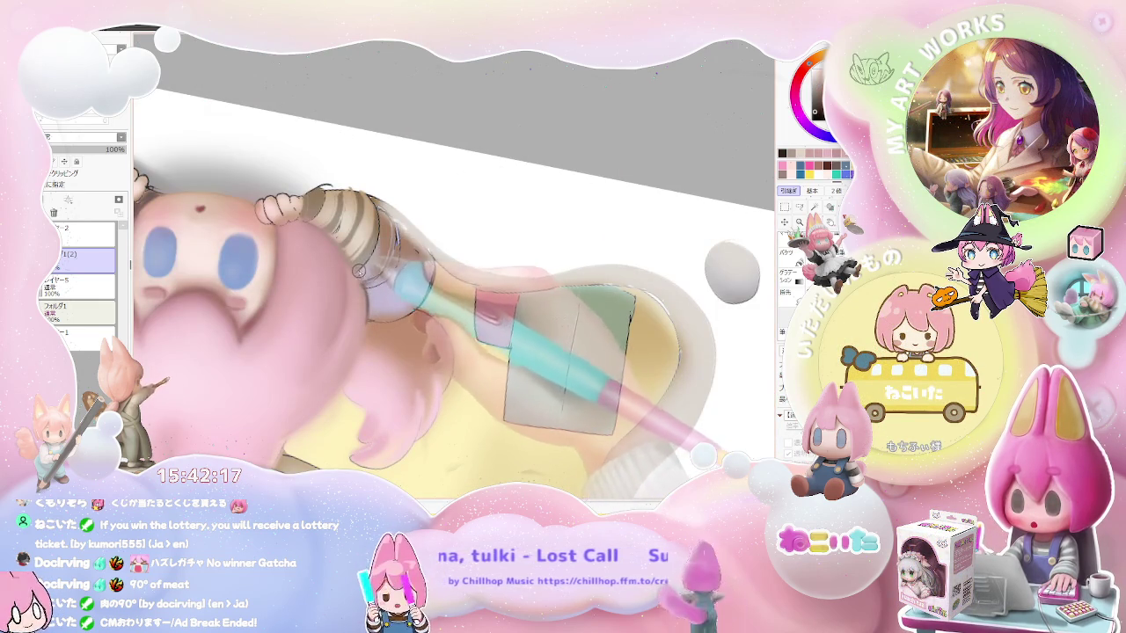
pyautogui.scroll(-1, 355, 290)
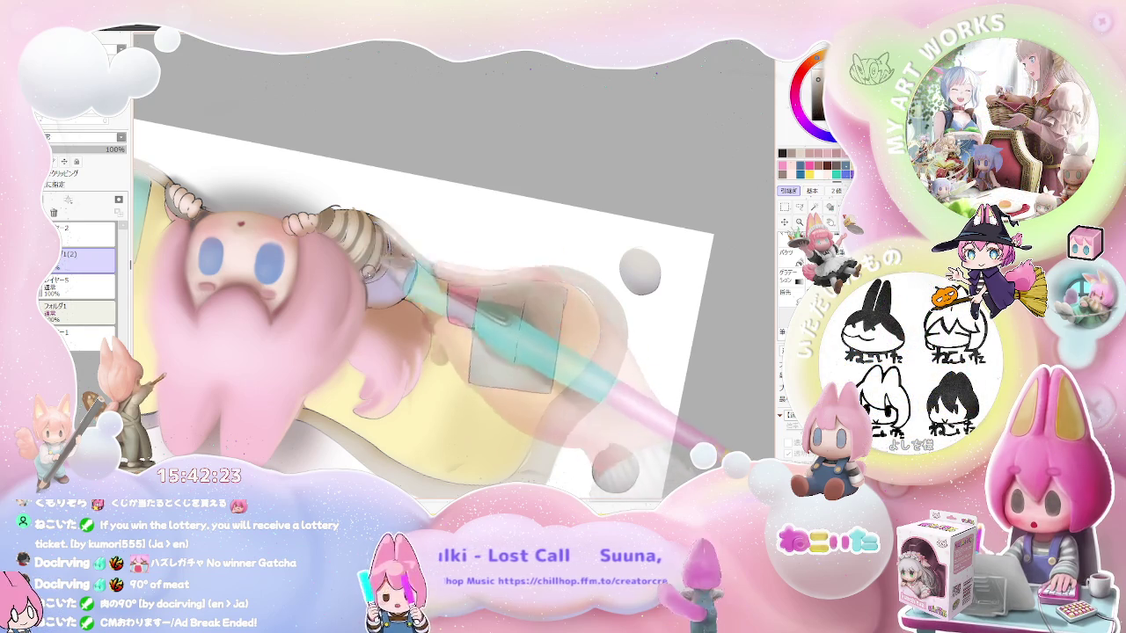
pyautogui.scroll(-3, 366, 290)
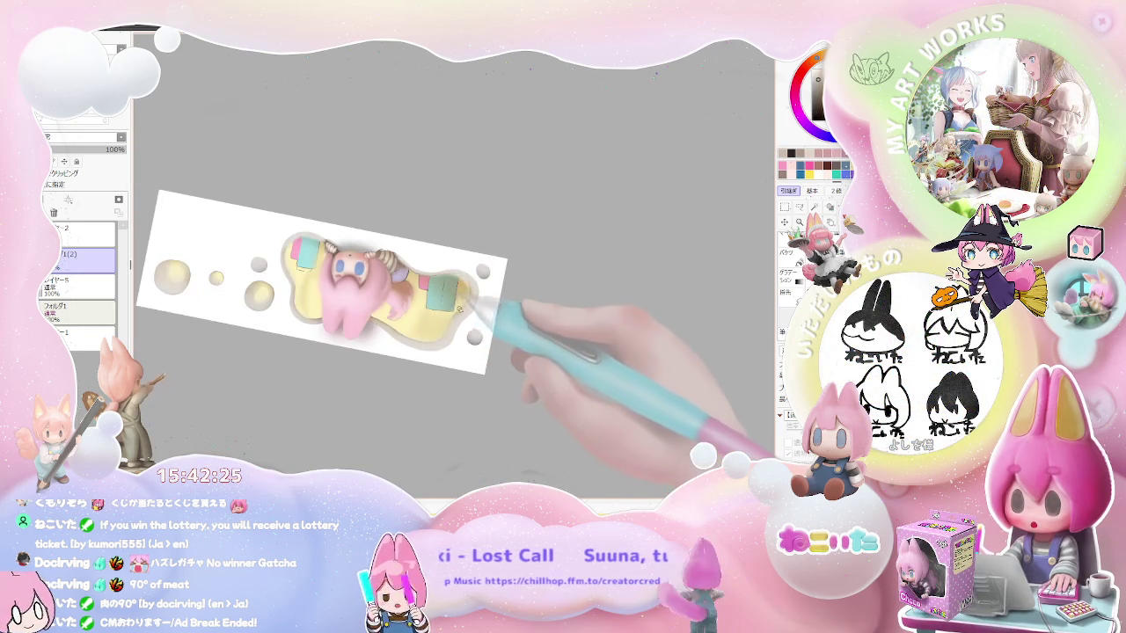
pyautogui.moveTo(459, 308); pyautogui.dragTo(511, 314)
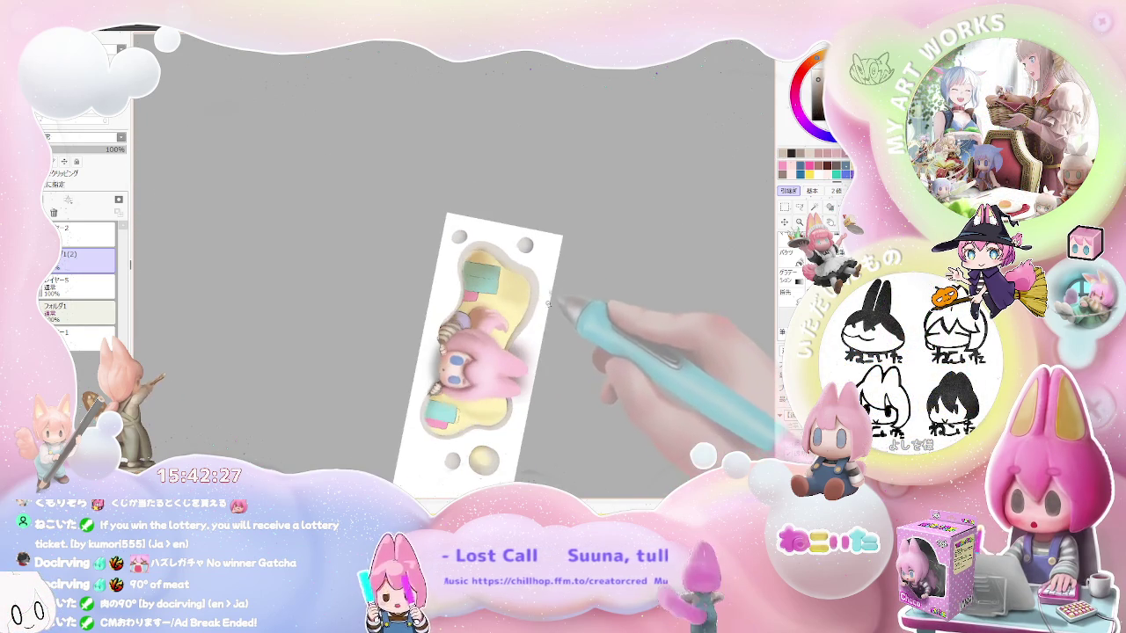
# - Deepen the shading on the striped sleeve beside the face with the view tilted counterclockwise
pyautogui.scroll(2, 527, 313)
pyautogui.scroll(3, 516, 370)
pyautogui.scroll(3, 378, 326)
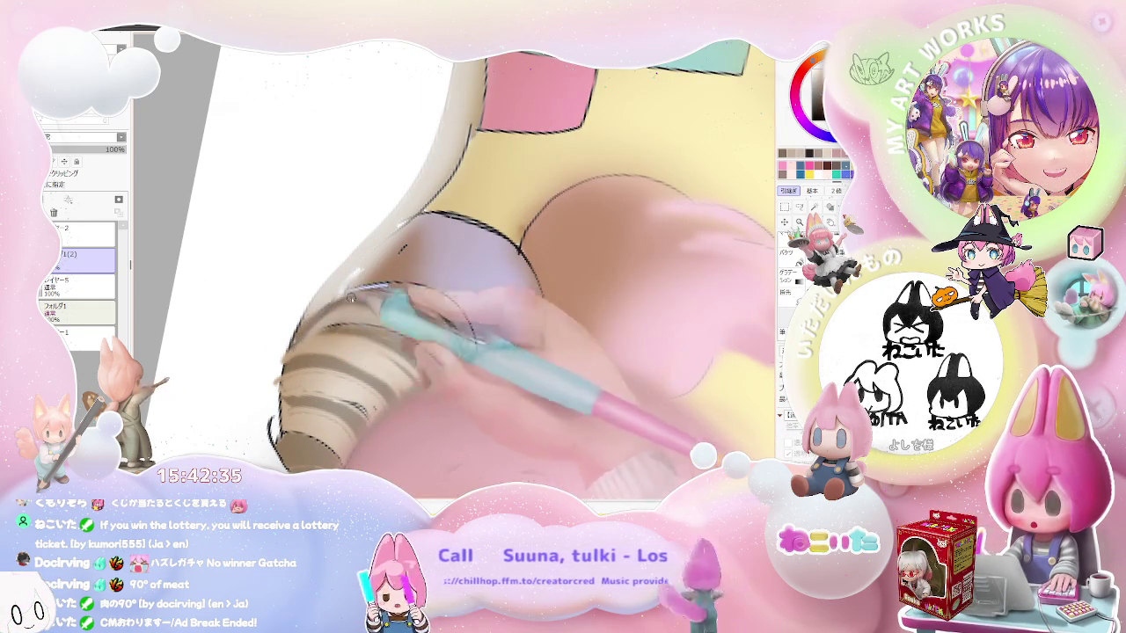
pyautogui.scroll(-1, 328, 304)
pyautogui.scroll(-2, 329, 304)
pyautogui.scroll(-1, 328, 304)
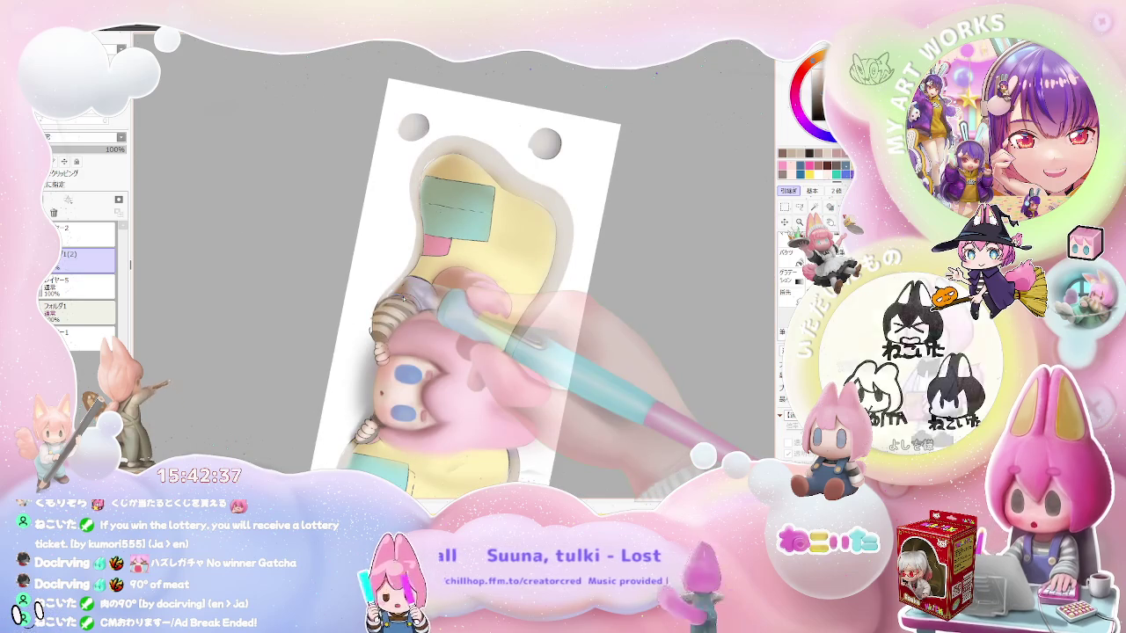
pyautogui.press('Delete')
pyautogui.press('Delete')
pyautogui.scroll(4, 422, 343)
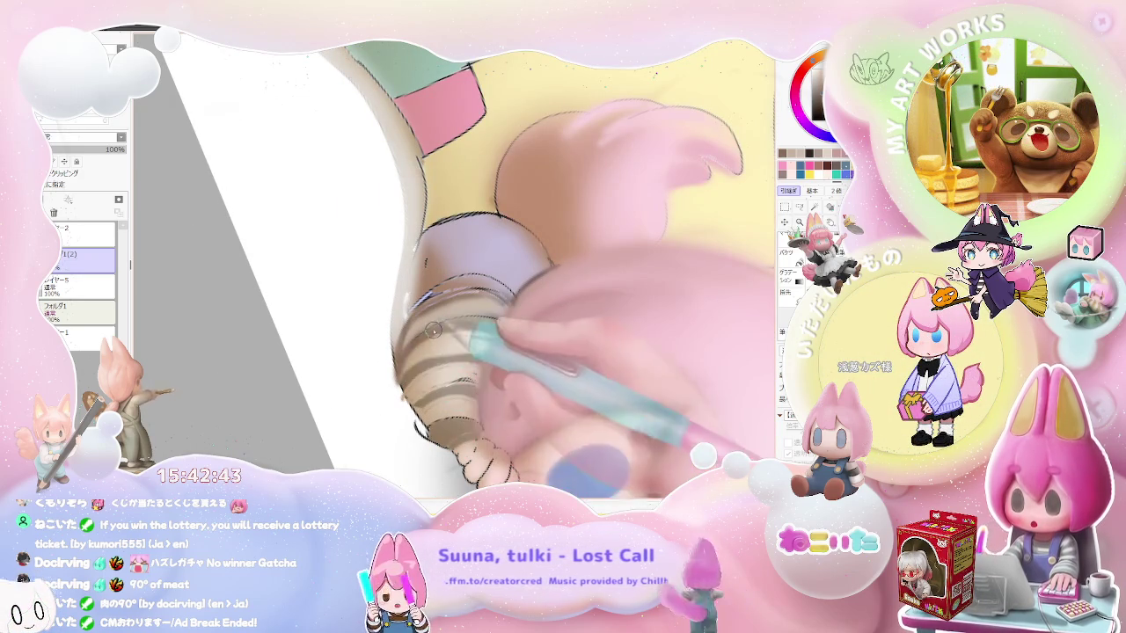
pyautogui.scroll(-2, 470, 324)
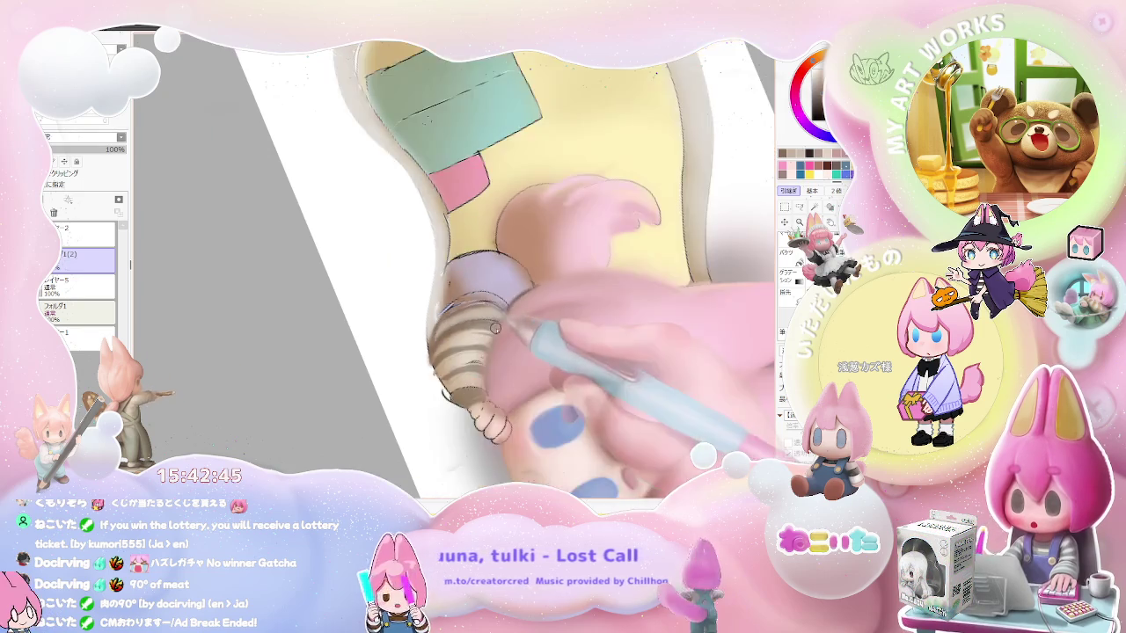
pyautogui.scroll(-3, 475, 325)
pyautogui.scroll(-1, 502, 329)
pyautogui.scroll(1, 508, 330)
pyautogui.scroll(3, 492, 327)
pyautogui.scroll(2, 466, 324)
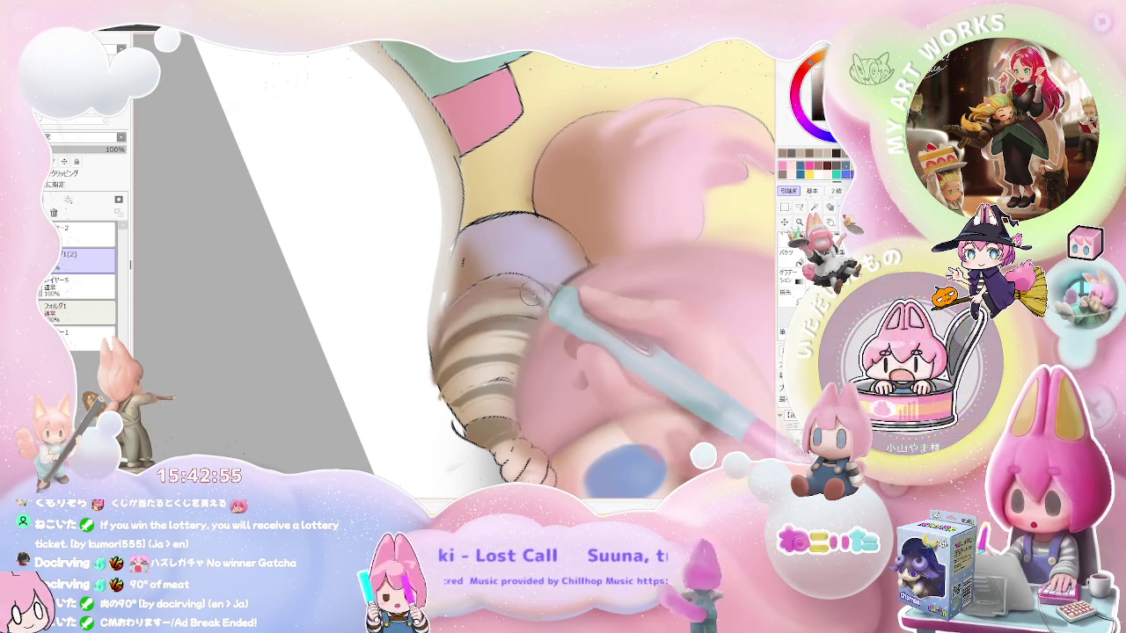
# - Zoom out to check the whole sheet, then tilt clockwise and zoom in to continue the sleeve shading
pyautogui.hotkey('ctrl', '-')
pyautogui.hotkey('ctrl', '-')
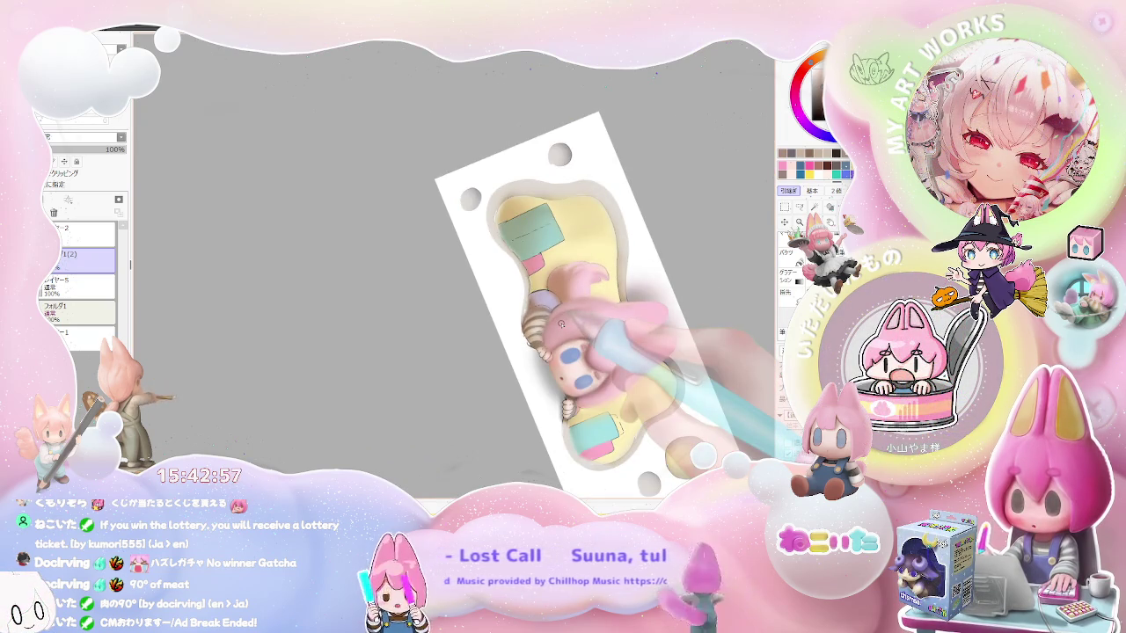
pyautogui.press('Delete')
pyautogui.hotkey('ctrl', '+')
pyautogui.hotkey('ctrl', '+')
pyautogui.hotkey('ctrl', '+')
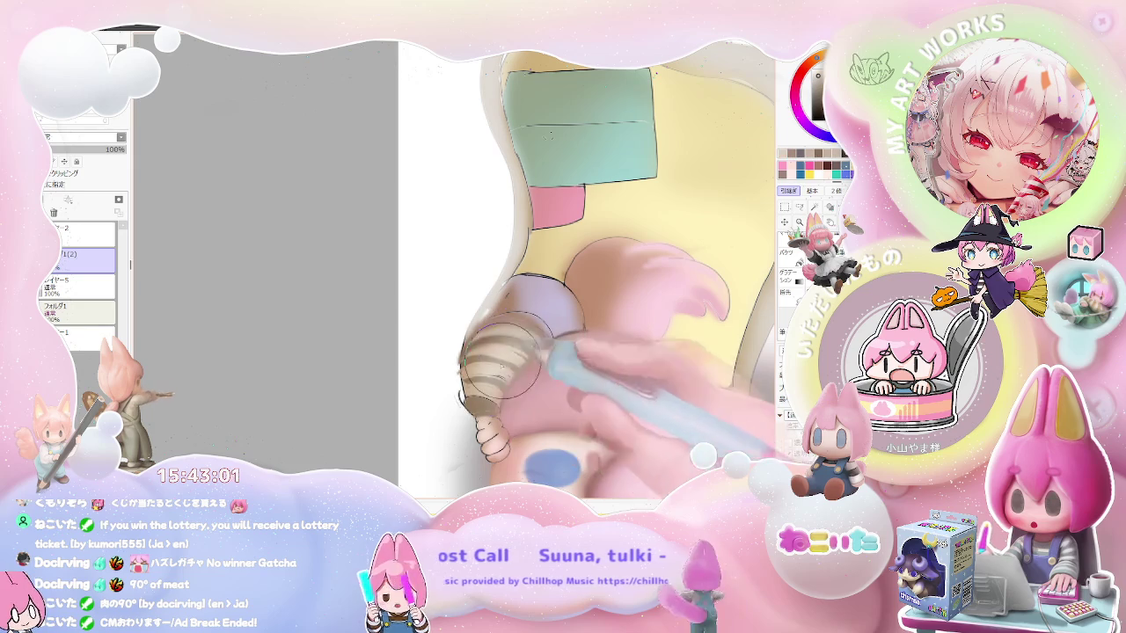
pyautogui.hotkey('ctrl', '-')
pyautogui.hotkey('ctrl', '-')
pyautogui.press('End')
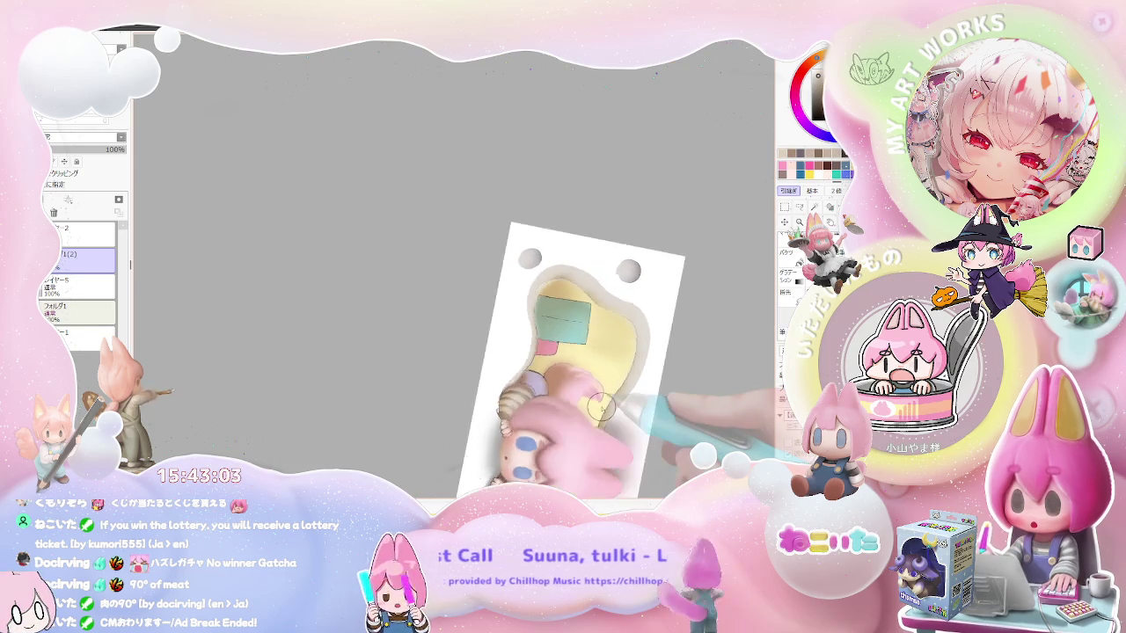
pyautogui.press('End')
pyautogui.hotkey('ctrl', '+')
pyautogui.hotkey('ctrl', '+')
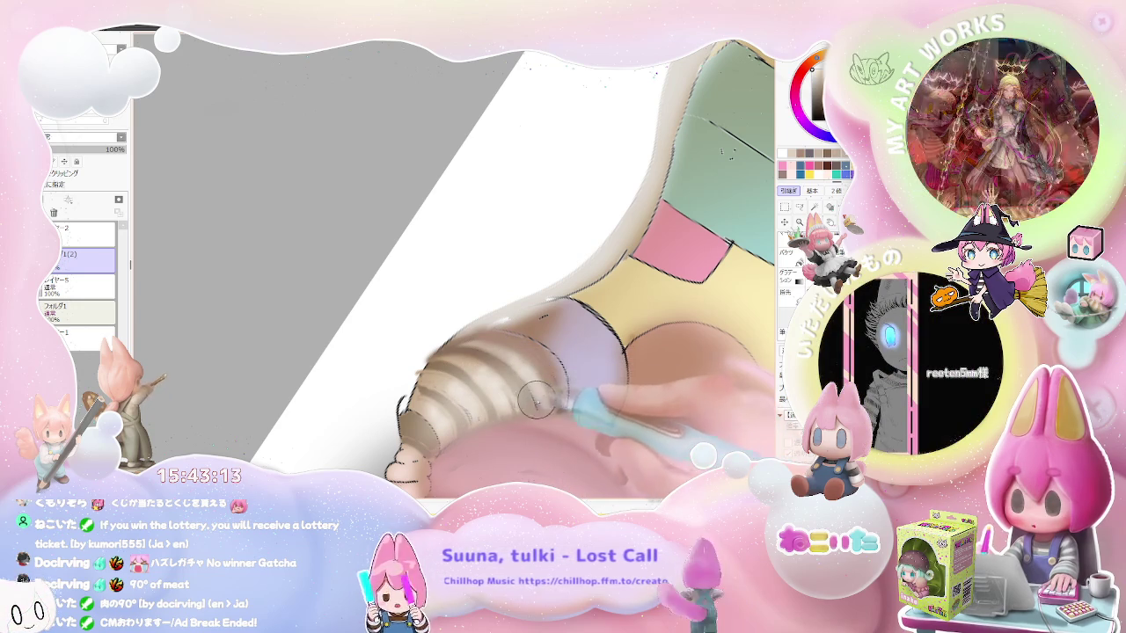
pyautogui.scroll(-2, 544, 383)
pyautogui.scroll(-2, 544, 382)
pyautogui.scroll(-2, 563, 396)
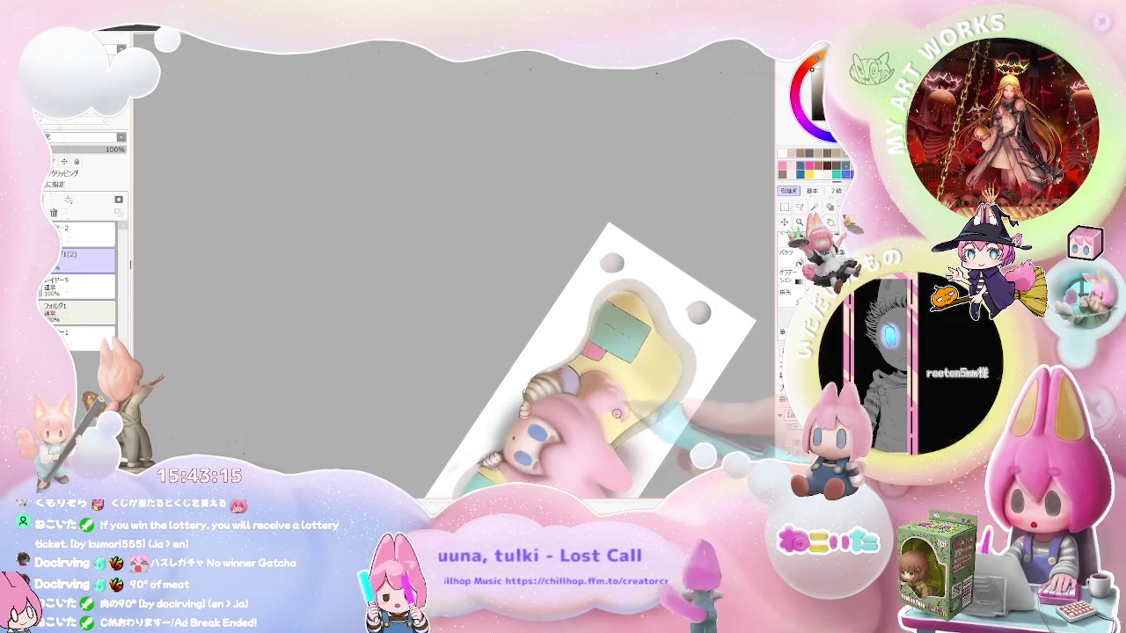
pyautogui.scroll(5, 605, 419)
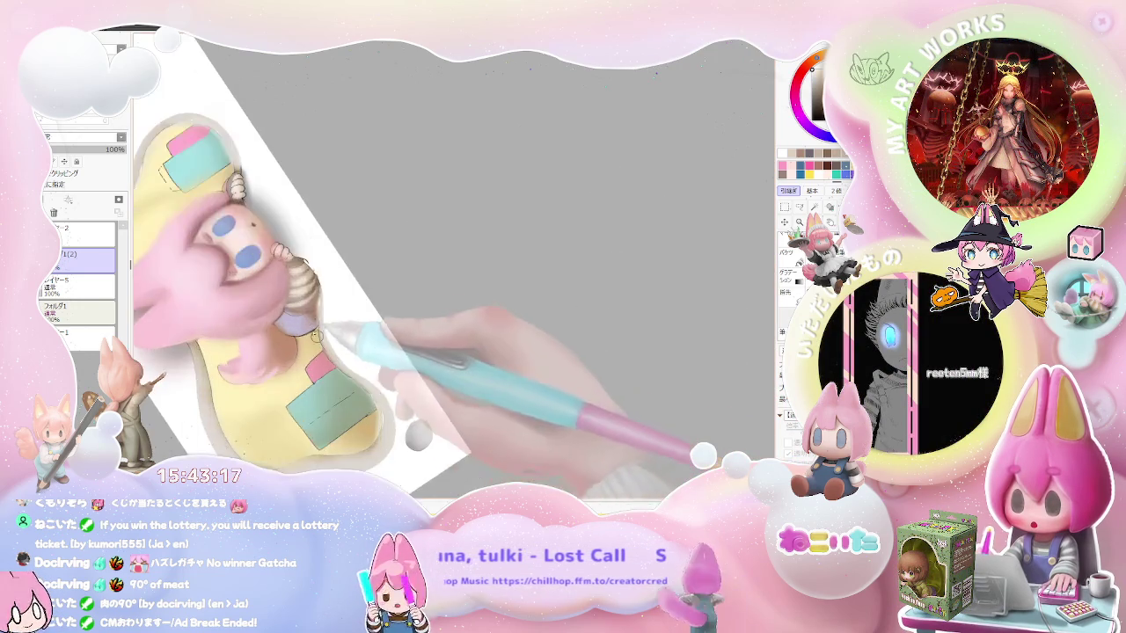
# - Shrink the brush to size 5.0 for fine sleeve and hand detail
pyautogui.scroll(2, 284, 262)
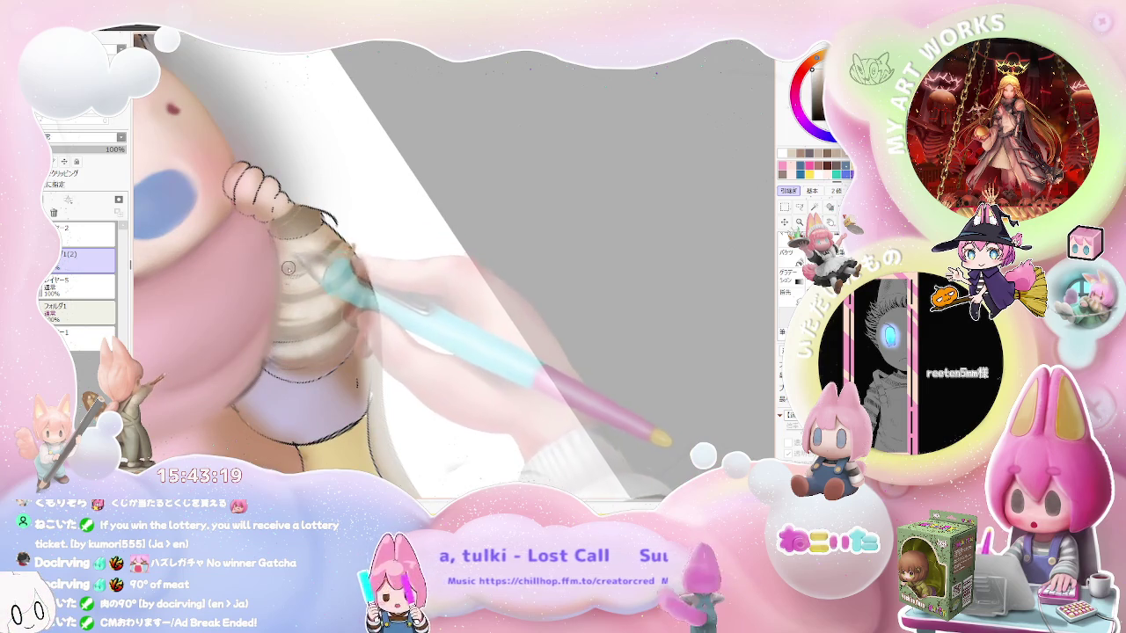
pyautogui.press('[')
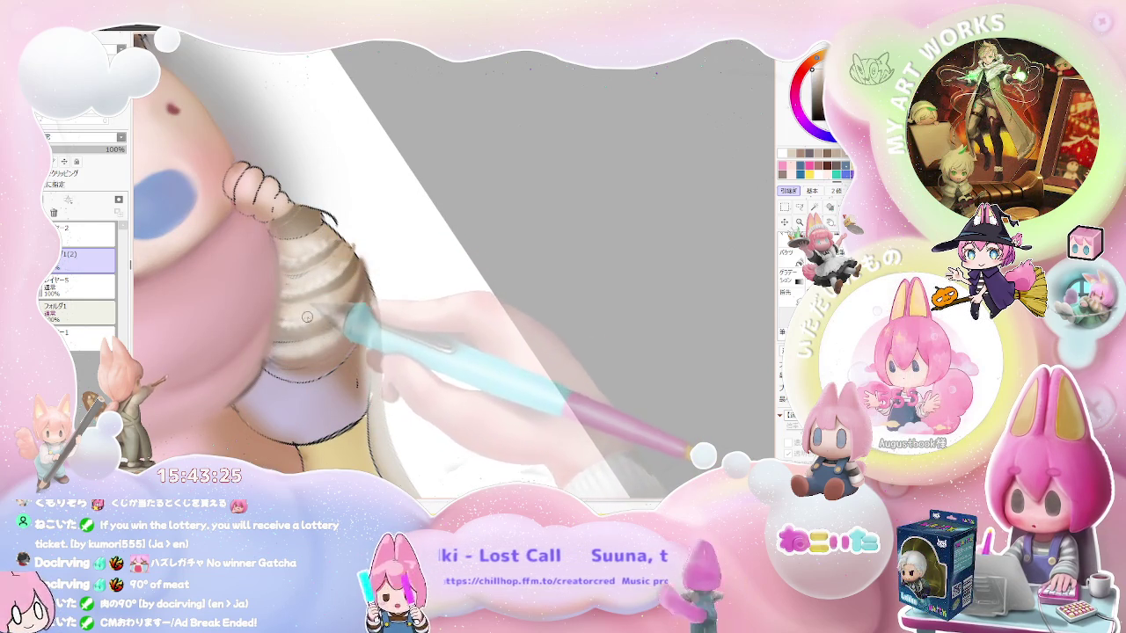
pyautogui.scroll(-2, 350, 297)
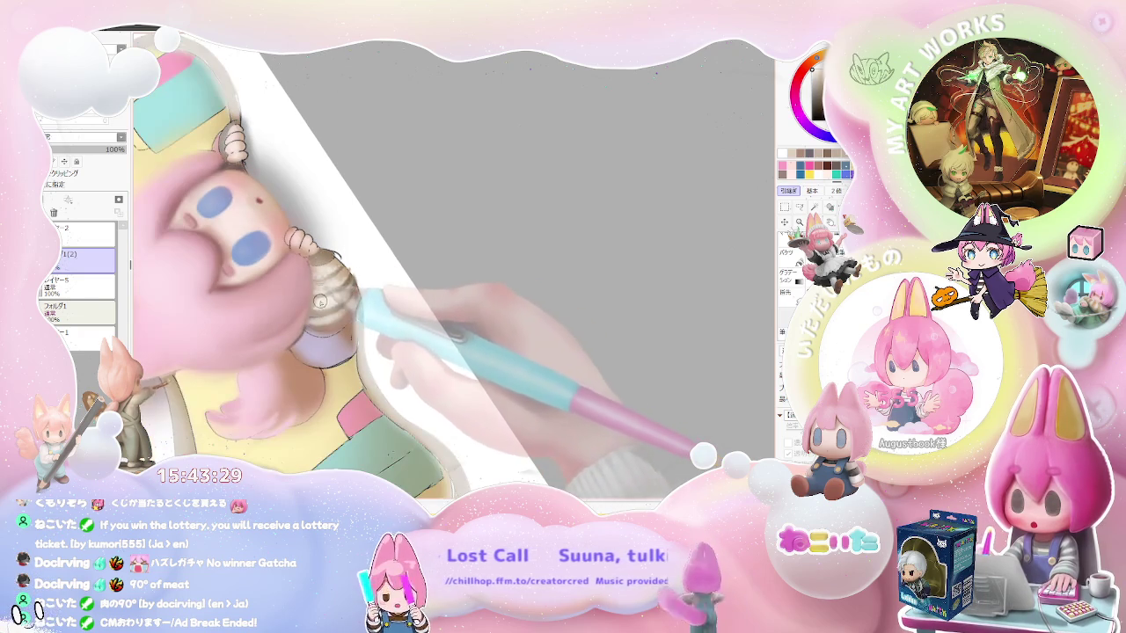
pyautogui.scroll(2, 346, 295)
pyautogui.scroll(-2, 348, 276)
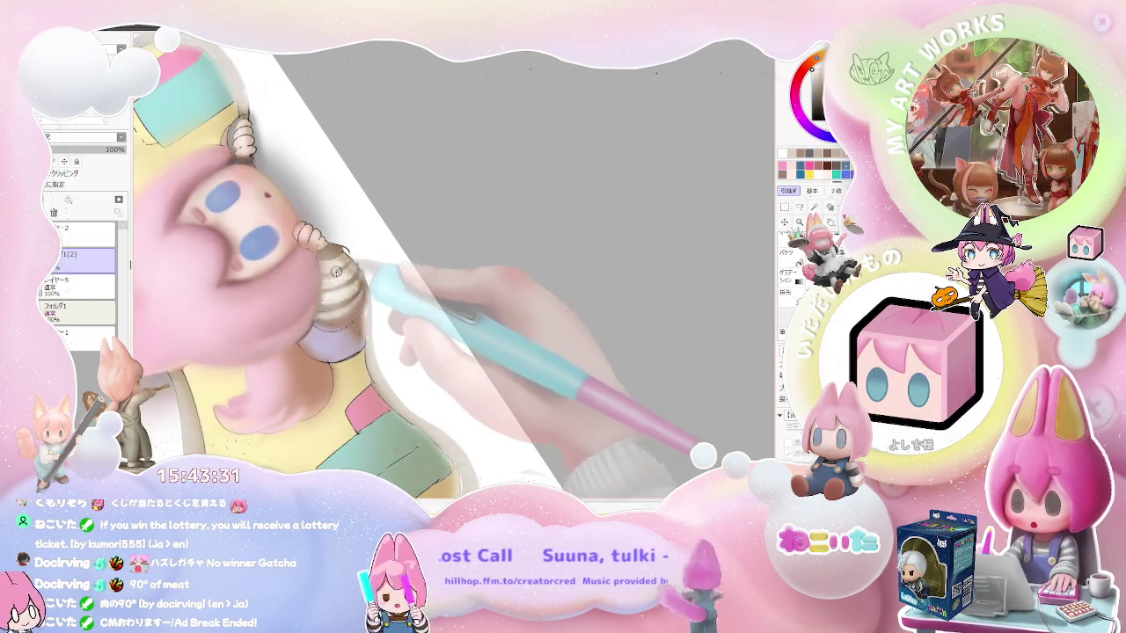
pyautogui.scroll(1, 333, 268)
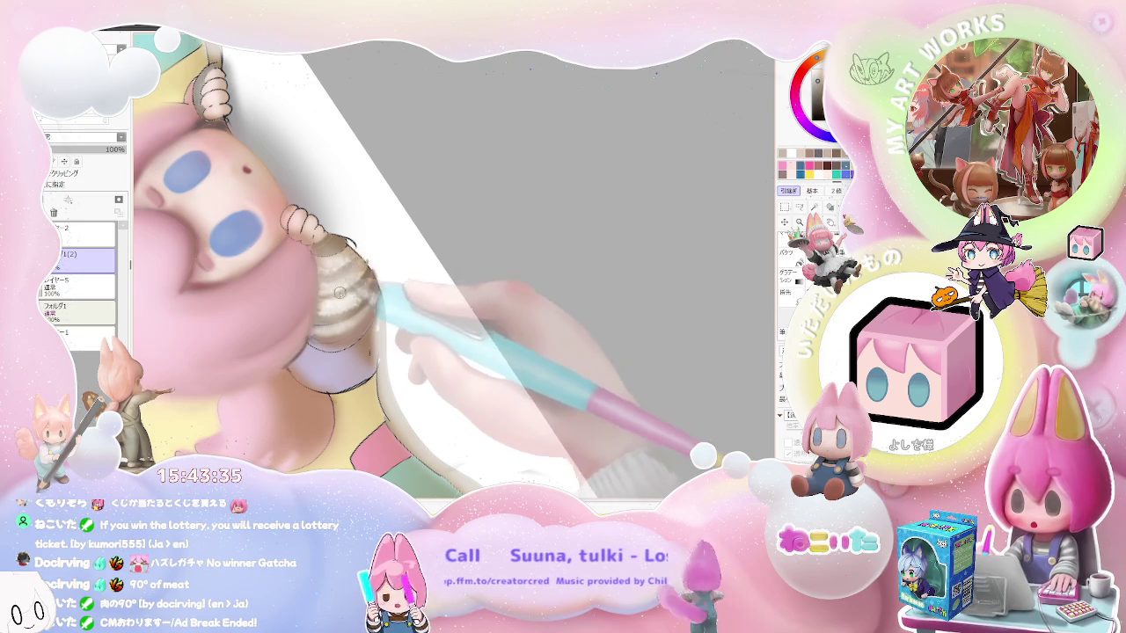
pyautogui.scroll(1, 336, 298)
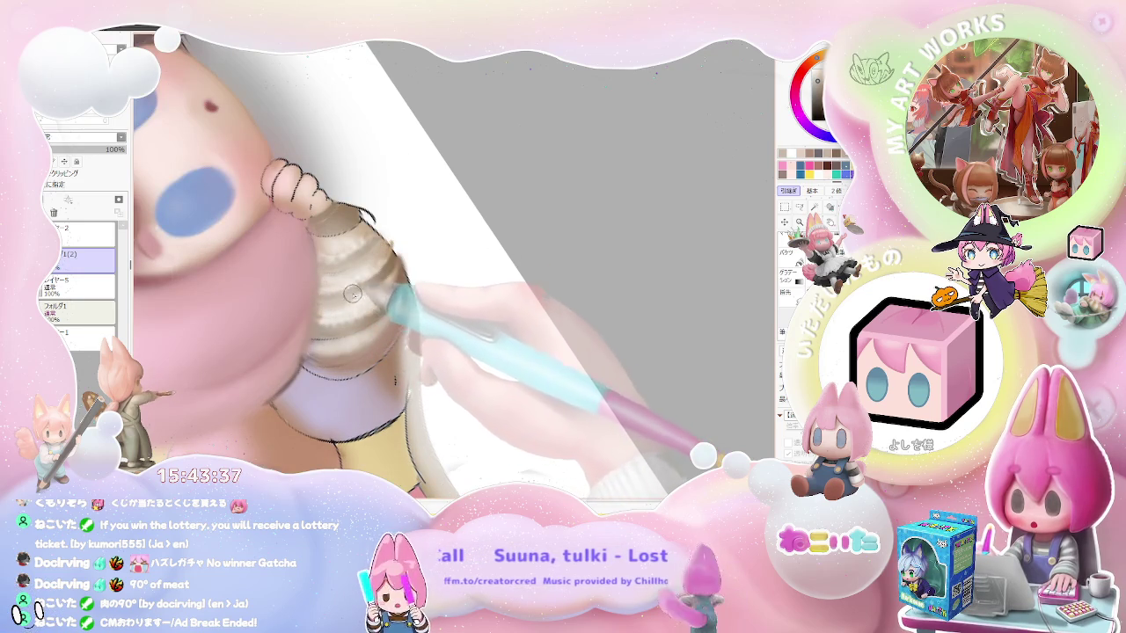
pyautogui.scroll(-2, 377, 283)
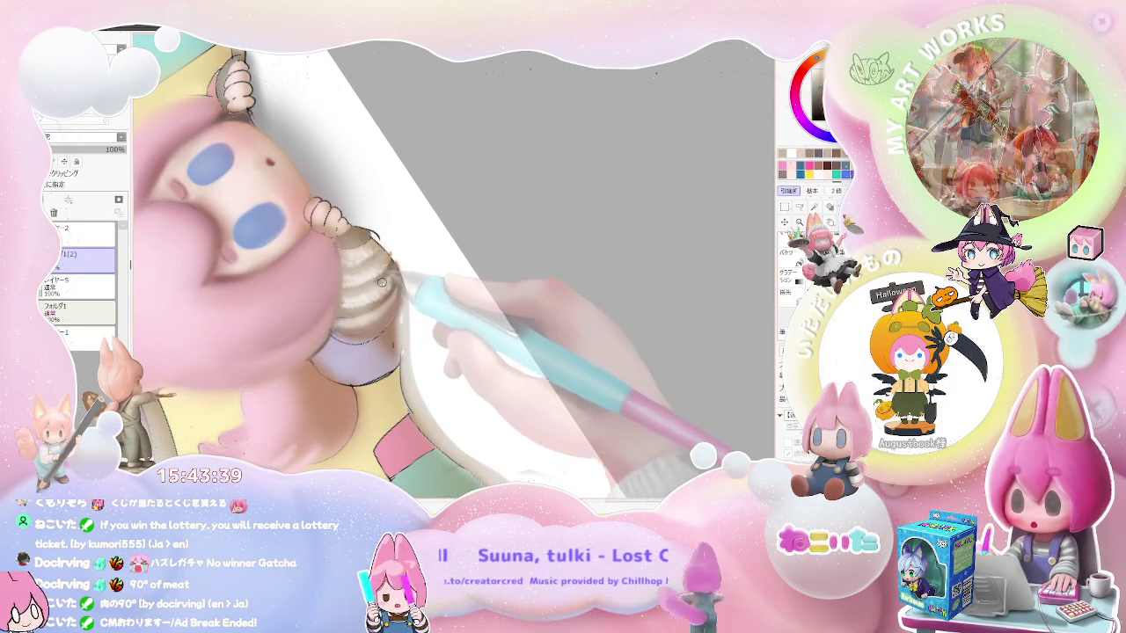
pyautogui.scroll(-1, 388, 270)
# - Rotate the artwork horizontal, paint fine shading on the striped sleeve, then rotate back
pyautogui.press('Delete')
pyautogui.press('Delete')
pyautogui.press('Delete')
pyautogui.press('Delete')
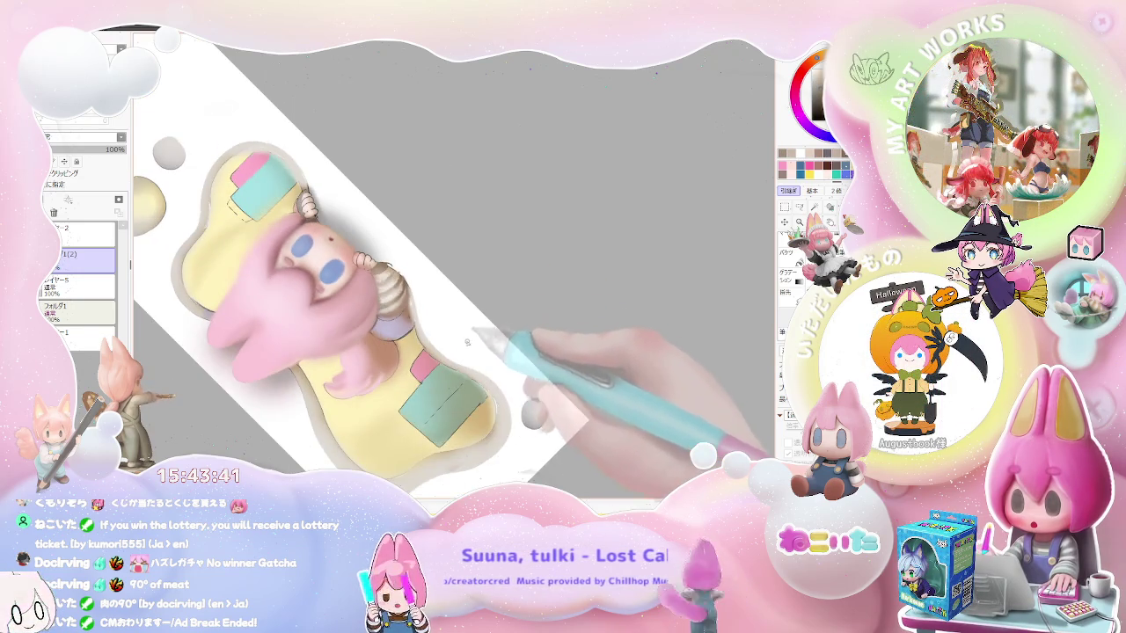
pyautogui.press('Delete')
pyautogui.scroll(1, 491, 340)
pyautogui.scroll(1, 490, 341)
pyautogui.scroll(1, 379, 329)
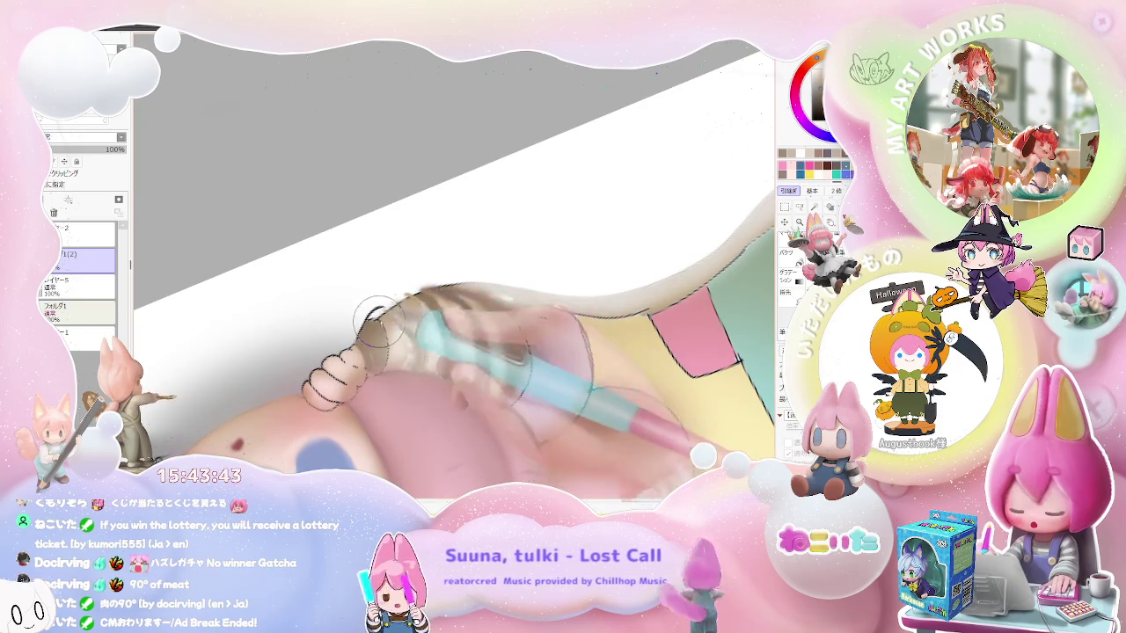
pyautogui.moveTo(449, 294); pyautogui.dragTo(502, 321)
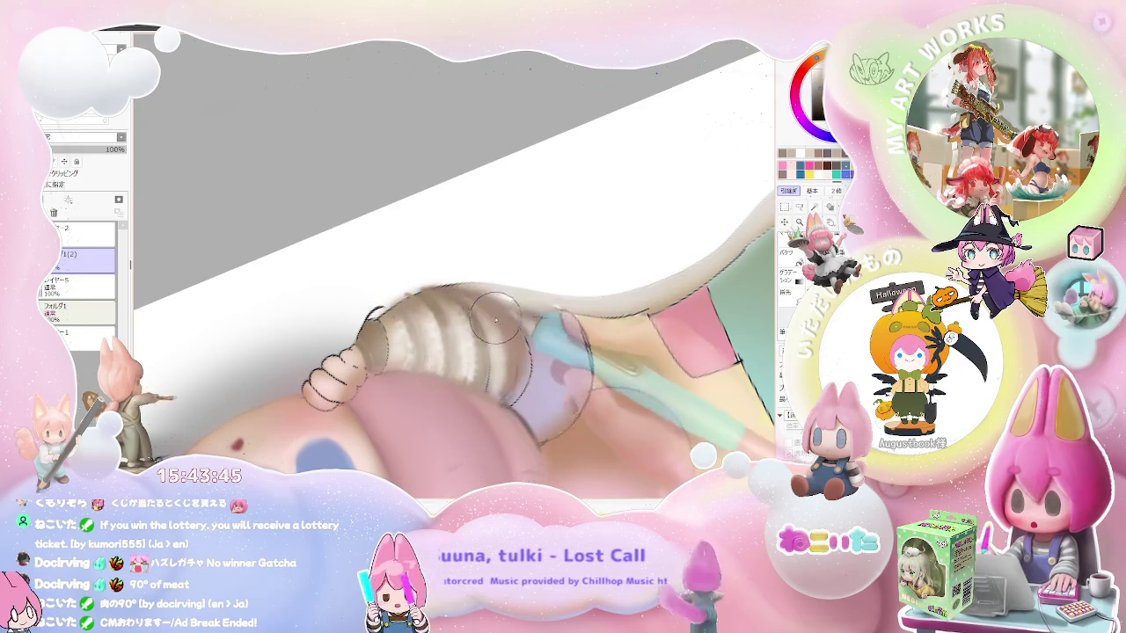
pyautogui.scroll(-2, 510, 337)
pyautogui.press('End')
pyautogui.press('End')
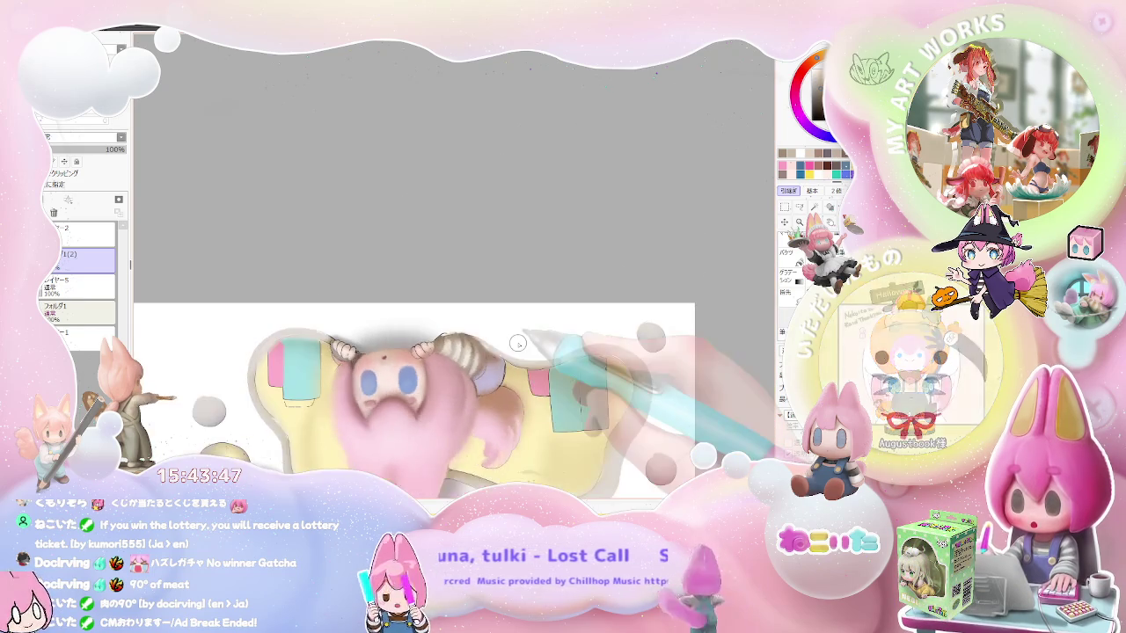
# - Bring the view nearly level around the chibi's sleeve resting over the yellow cloud
pyautogui.press('End')
pyautogui.scroll(3, 517, 343)
pyautogui.press('End')
pyautogui.press('End')
pyautogui.press('End')
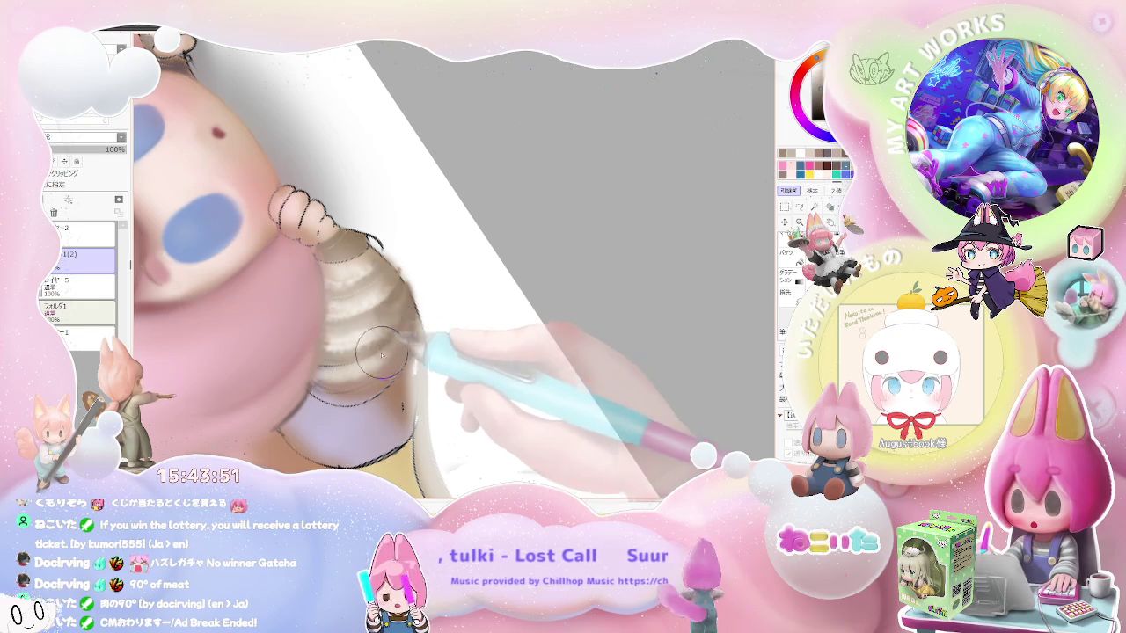
pyautogui.scroll(-1, 395, 355)
pyautogui.scroll(-1, 396, 356)
pyautogui.scroll(-1, 400, 364)
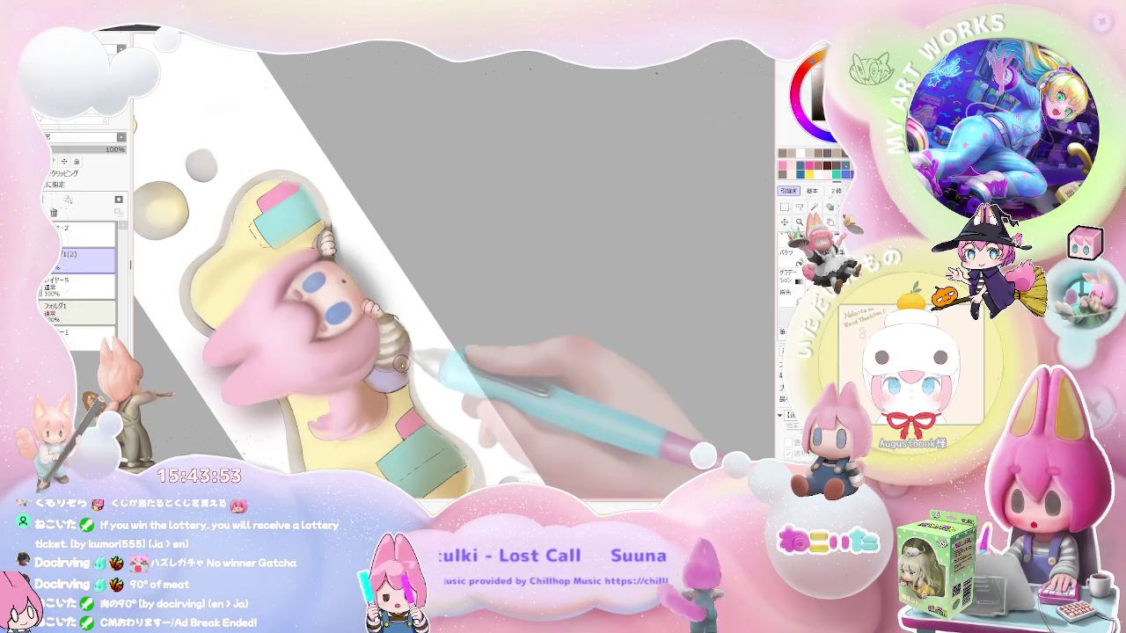
pyautogui.scroll(2, 407, 346)
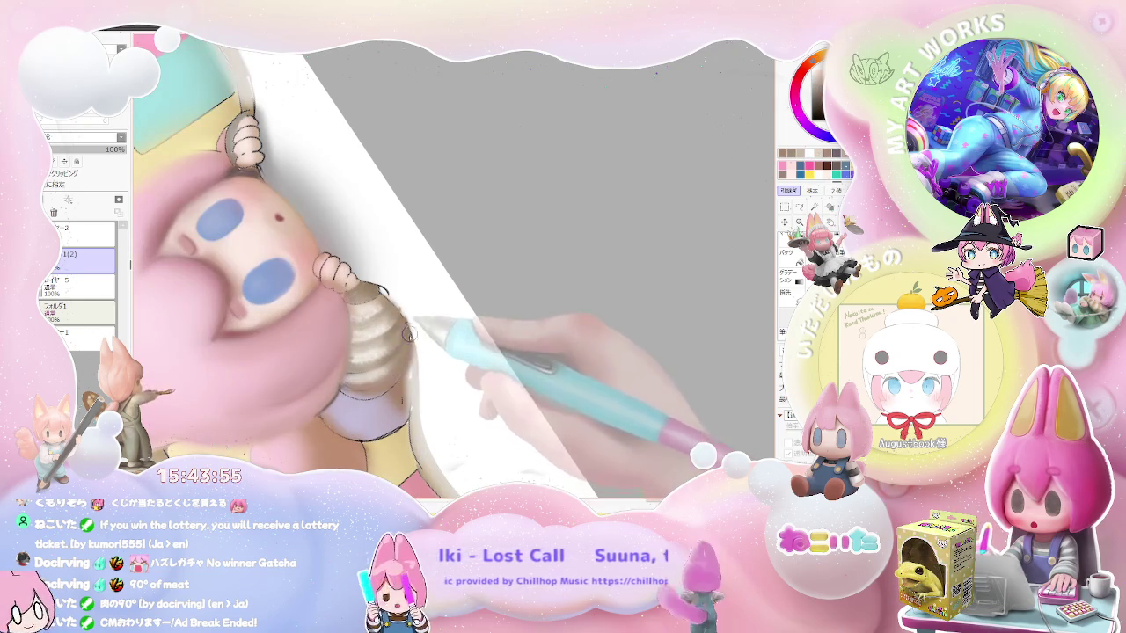
pyautogui.scroll(-1, 409, 339)
pyautogui.scroll(-1, 415, 356)
pyautogui.scroll(-1, 420, 370)
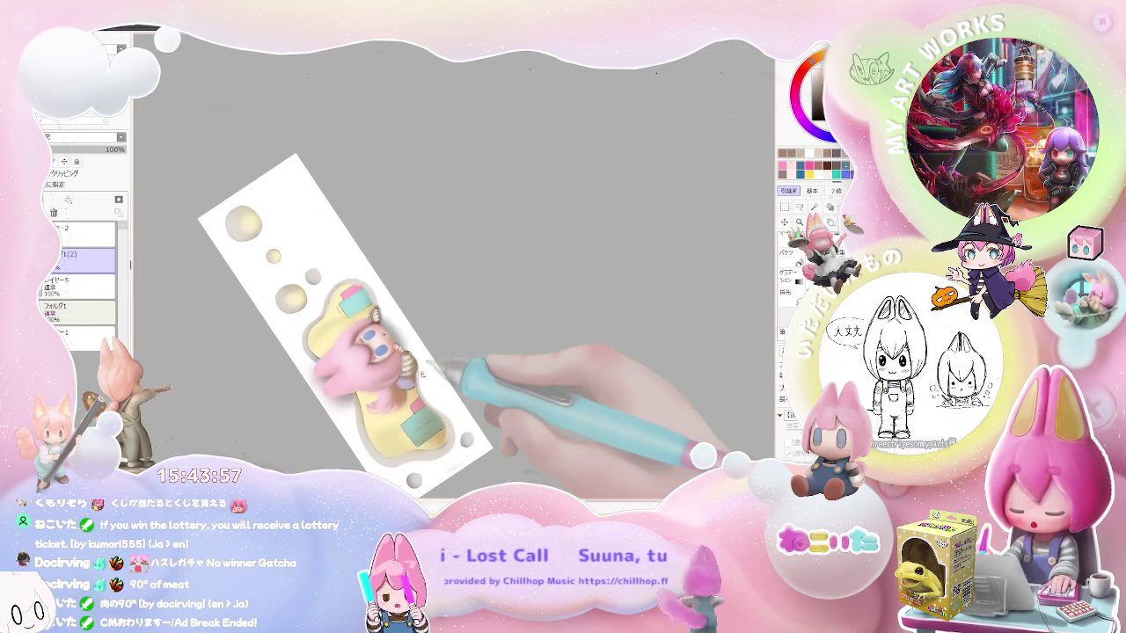
pyautogui.scroll(1, 418, 365)
pyautogui.scroll(1, 410, 348)
pyautogui.scroll(1, 401, 326)
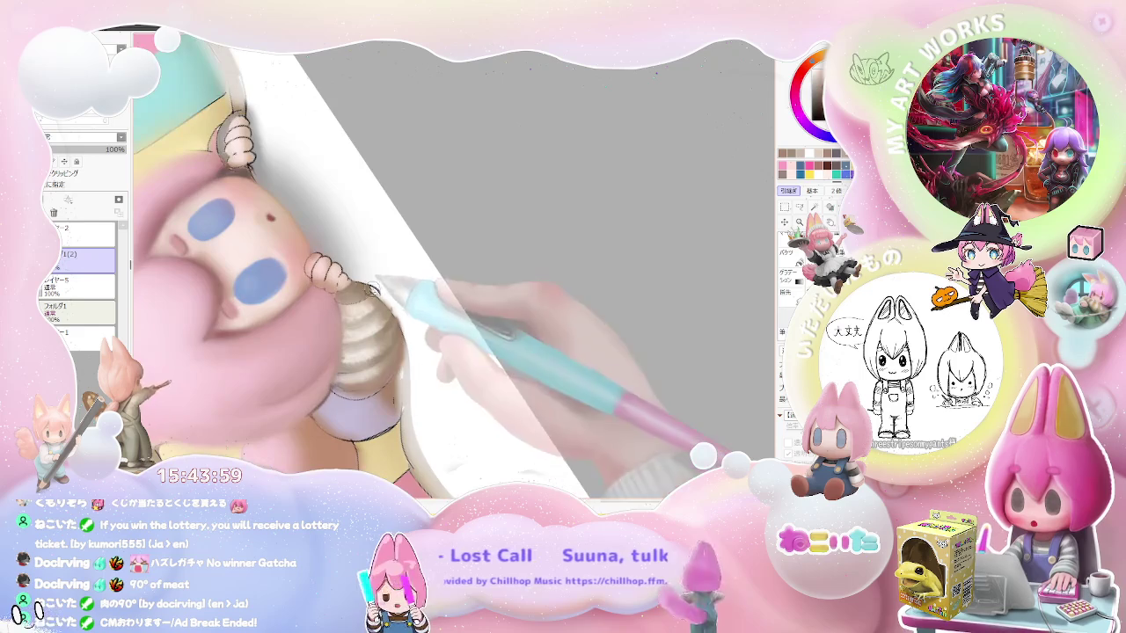
pyautogui.scroll(1, 393, 300)
pyautogui.moveTo(392, 300); pyautogui.dragTo(432, 328)
# - Tilt the canvas about 45° counterclockwise to shade the sleeve, then show the whole banner
pyautogui.scroll(1, 440, 350)
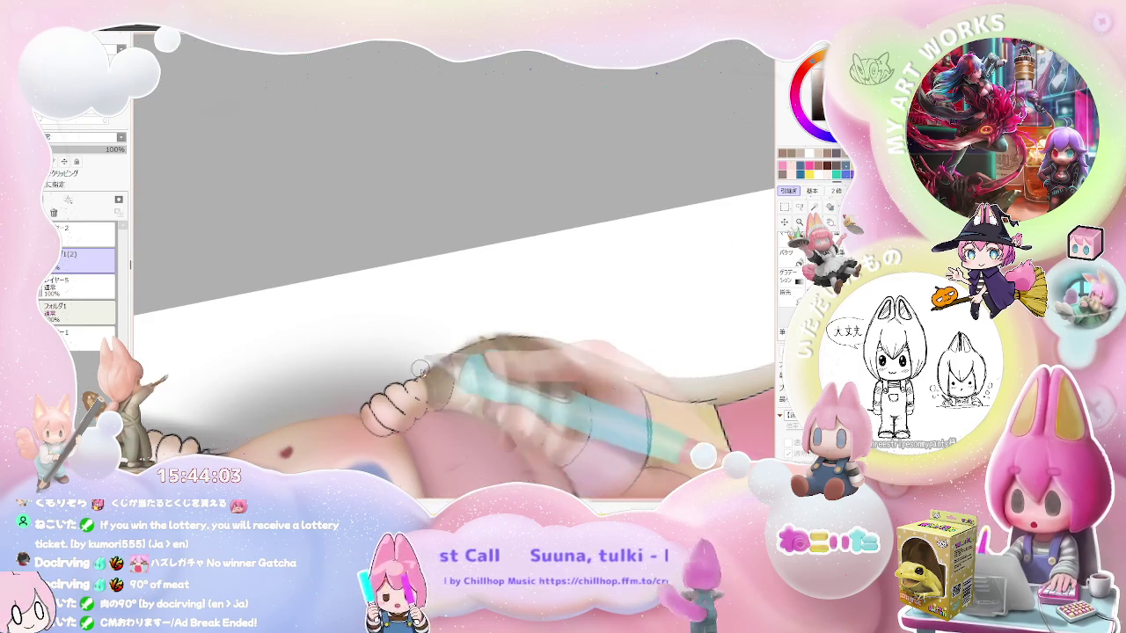
pyautogui.scroll(-1, 526, 332)
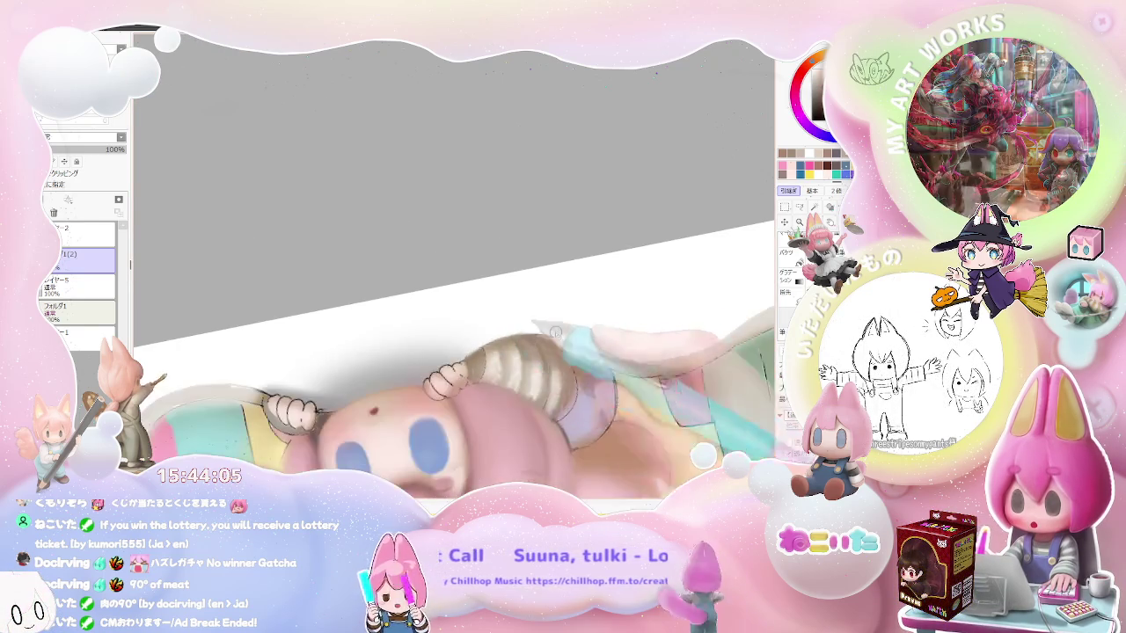
pyautogui.scroll(-2, 582, 331)
pyautogui.moveTo(581, 331); pyautogui.dragTo(347, 238)
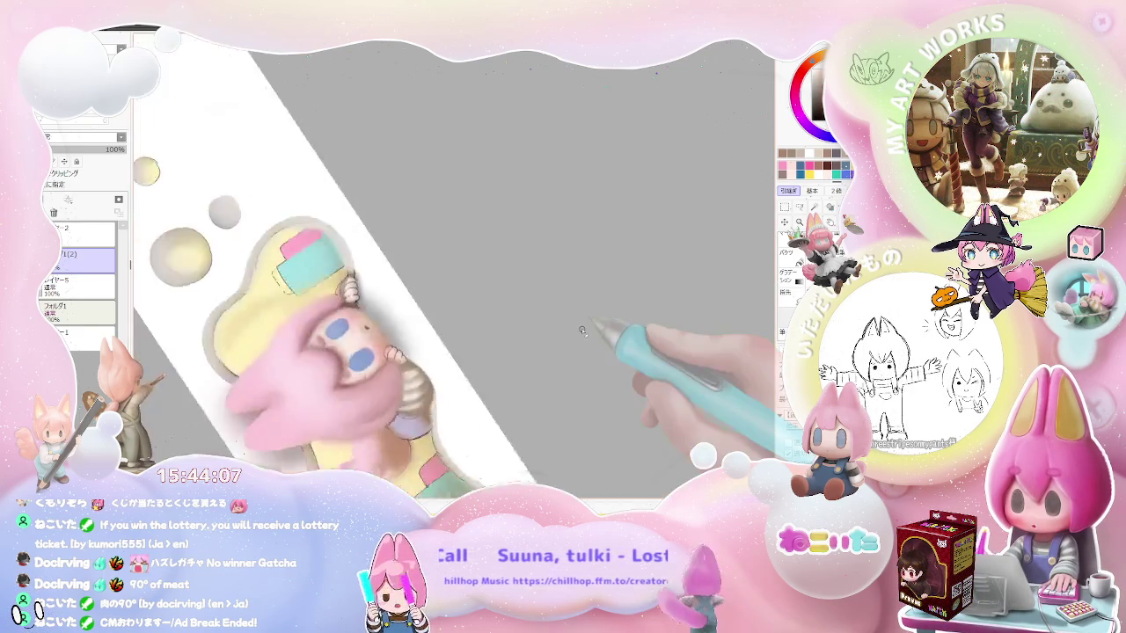
pyautogui.scroll(3, 348, 238)
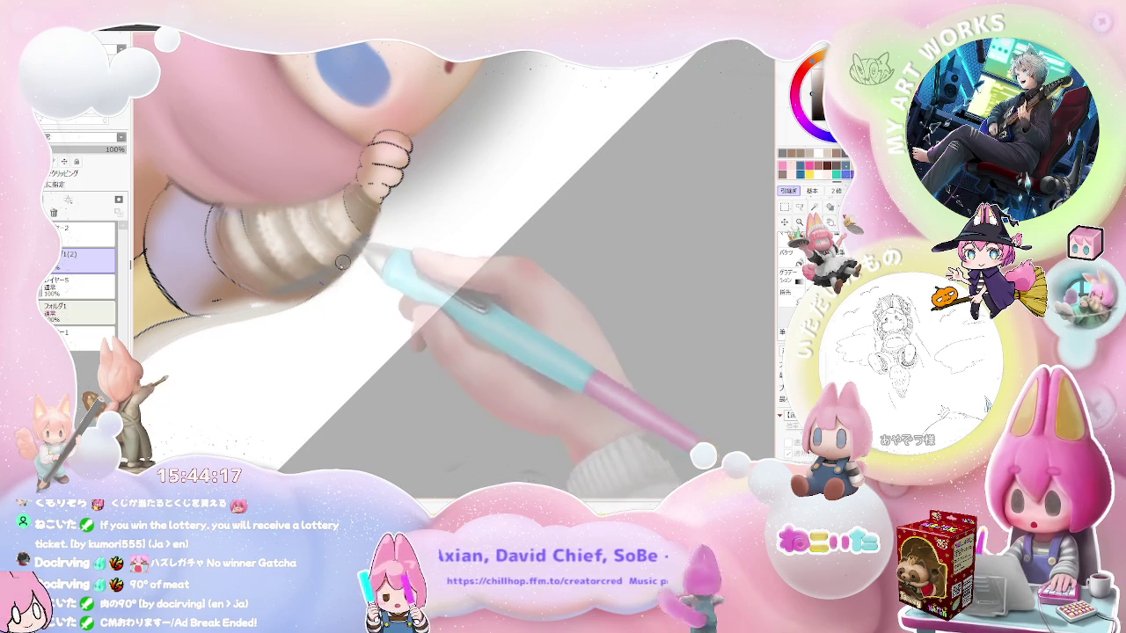
pyautogui.scroll(-2, 355, 249)
pyautogui.scroll(-1, 361, 246)
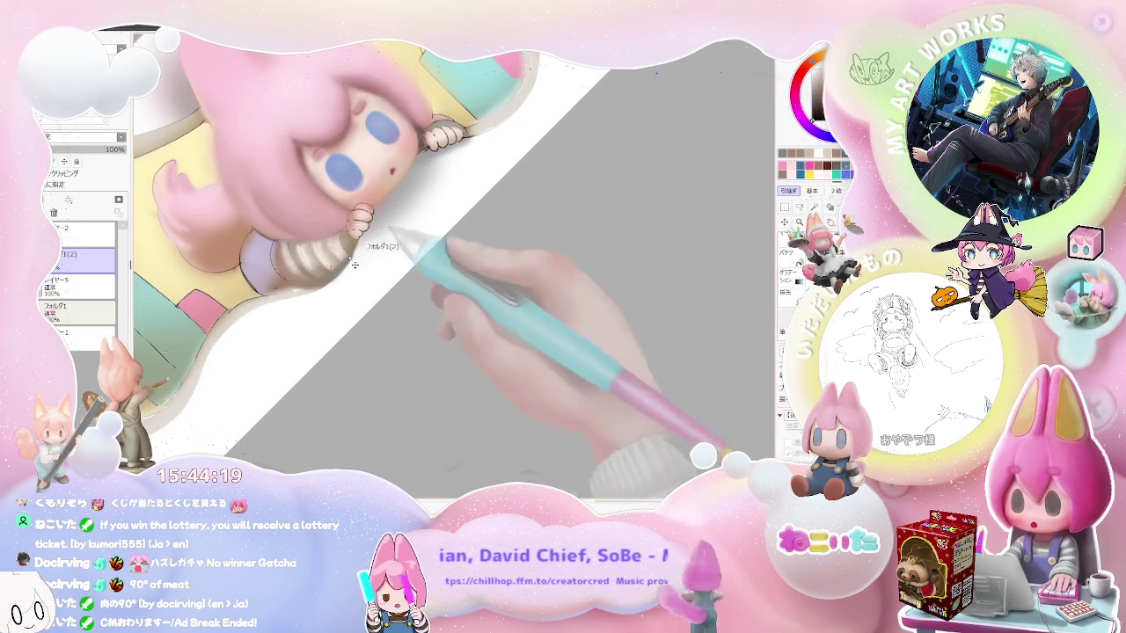
pyautogui.scroll(1, 374, 245)
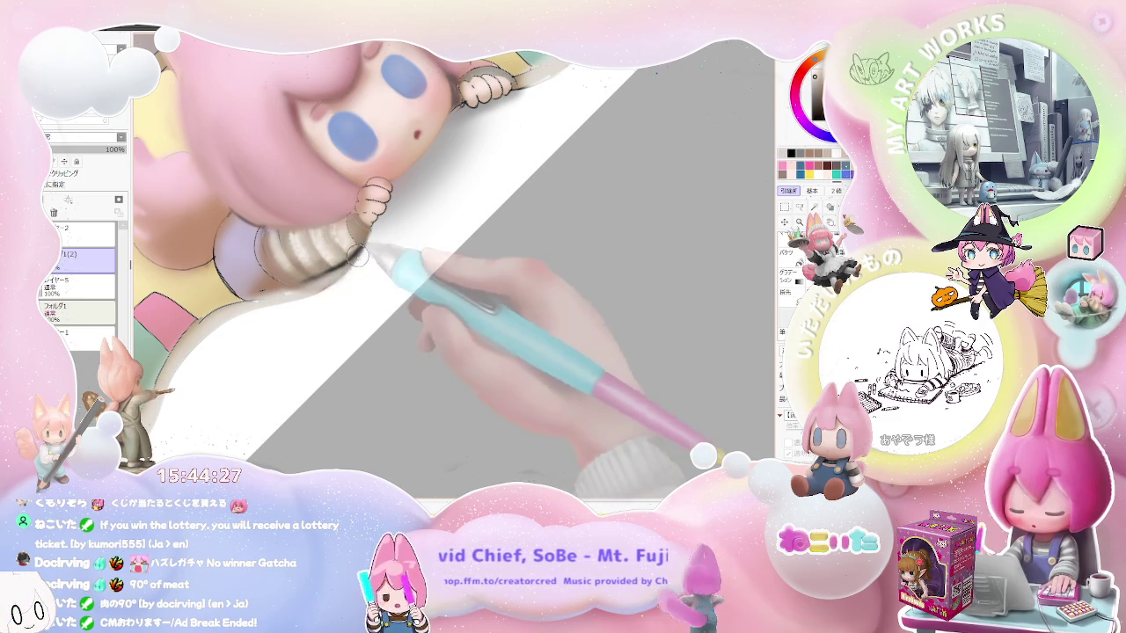
pyautogui.moveTo(291, 293)
pyautogui.mouseDown()
pyautogui.moveTo(359, 334)
pyautogui.moveTo(354, 352)
pyautogui.mouseUp()
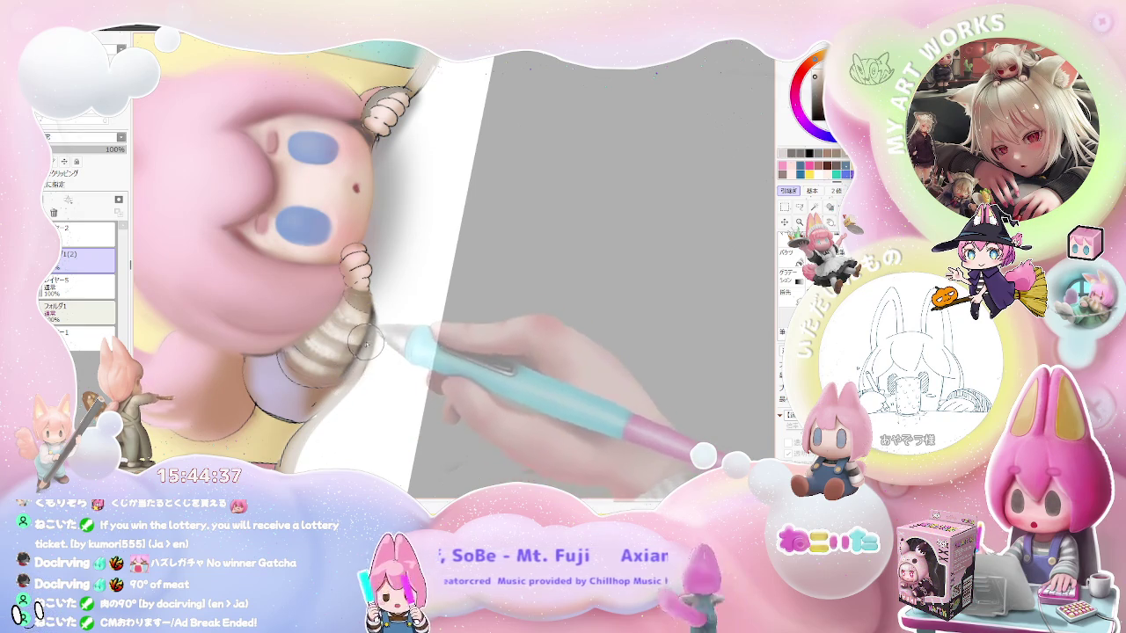
pyautogui.moveTo(353, 373); pyautogui.dragTo(332, 393)
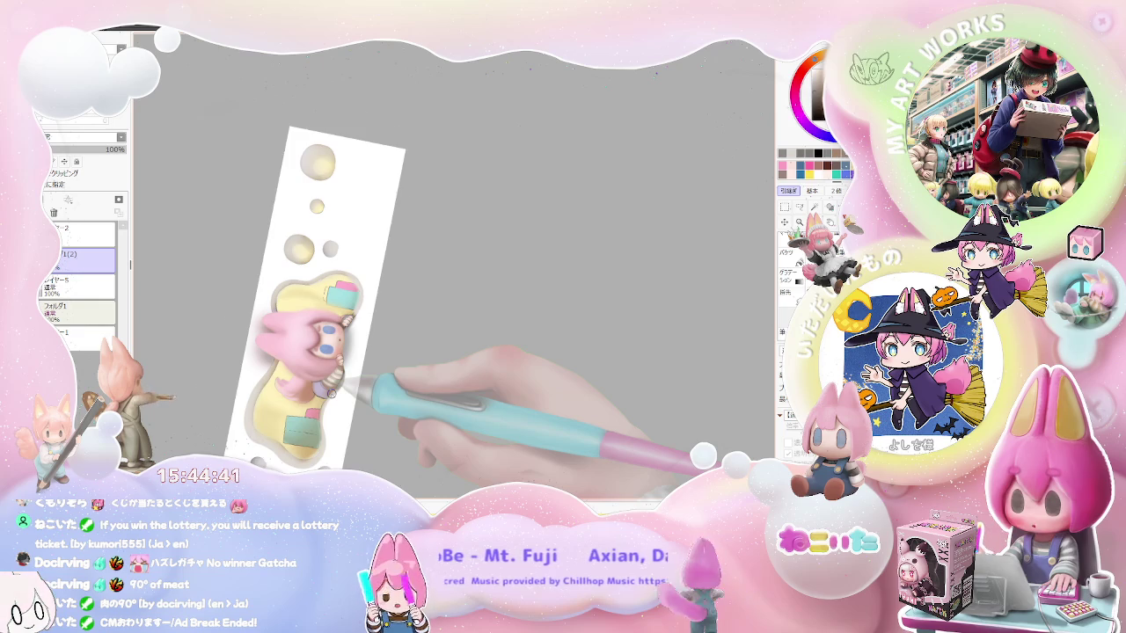
# - Turn the banner to a diagonal working angle with the chibi shown slightly smaller
pyautogui.moveTo(330, 393)
pyautogui.mouseDown()
pyautogui.moveTo(373, 306)
pyautogui.moveTo(336, 326)
pyautogui.mouseUp()
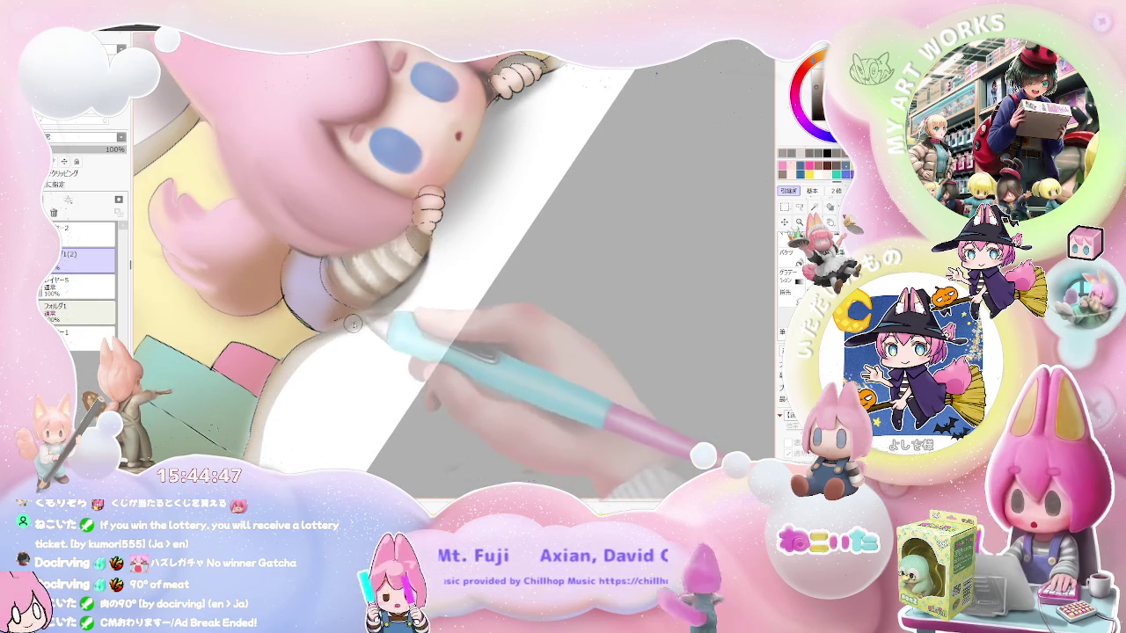
pyautogui.moveTo(348, 326); pyautogui.dragTo(420, 273)
pyautogui.scroll(-4, 421, 274)
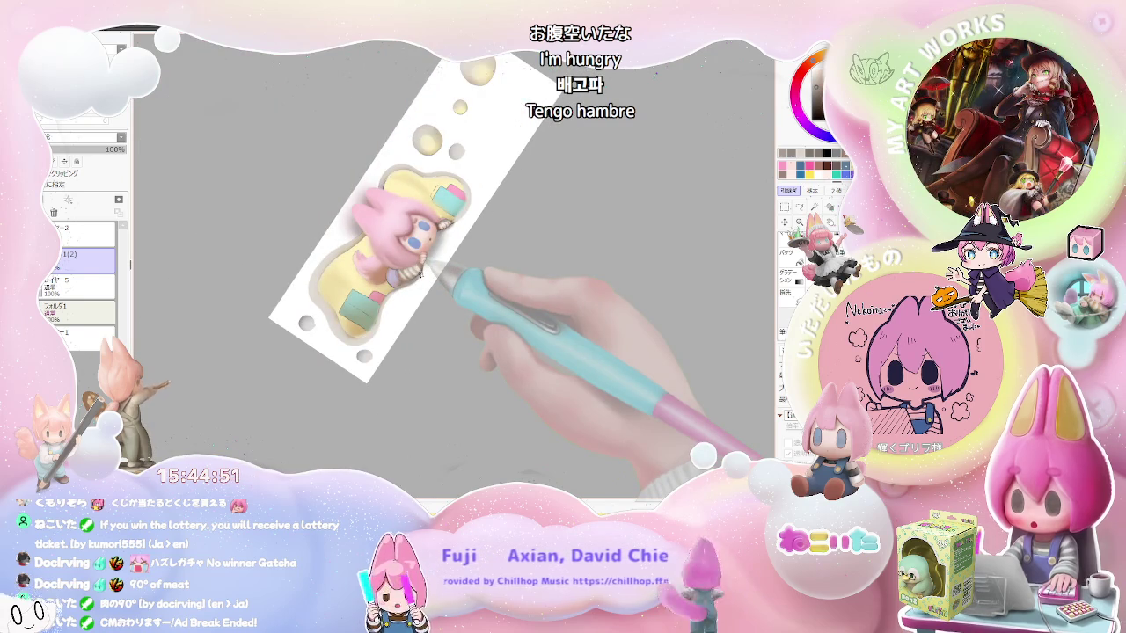
pyautogui.scroll(5, 420, 274)
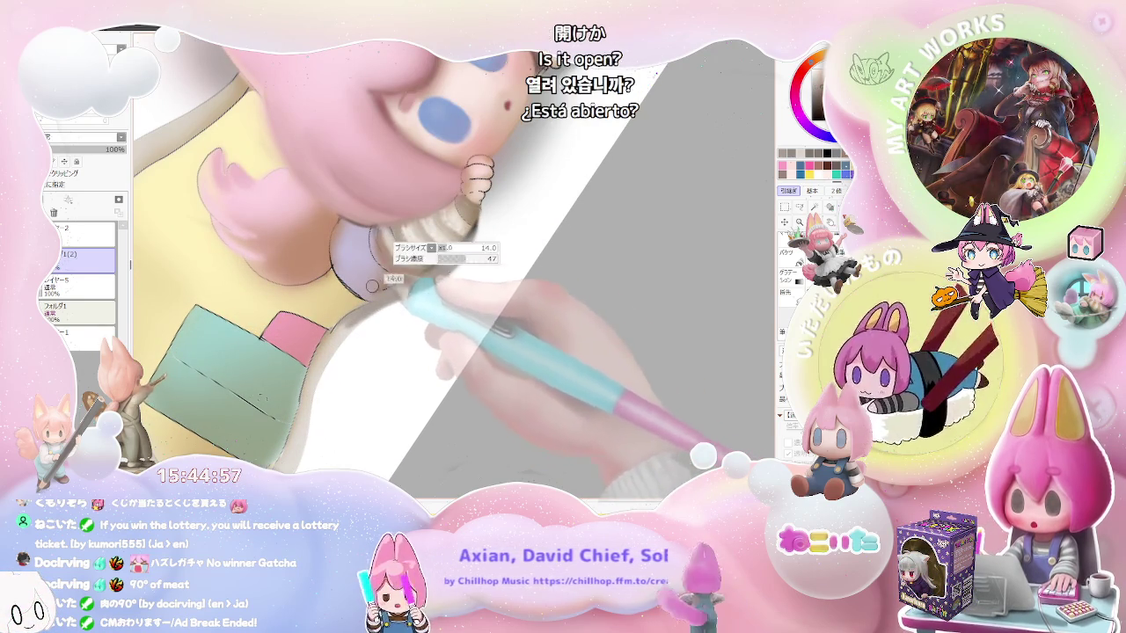
pyautogui.scroll(-1, 369, 264)
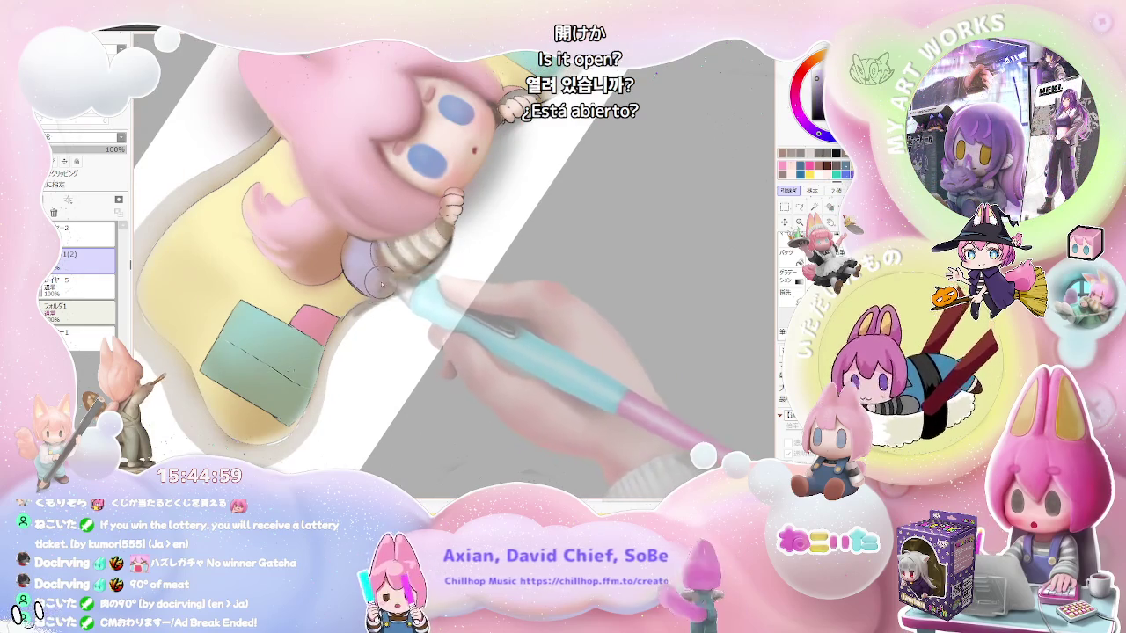
pyautogui.scroll(-2, 376, 286)
pyautogui.scroll(-2, 387, 281)
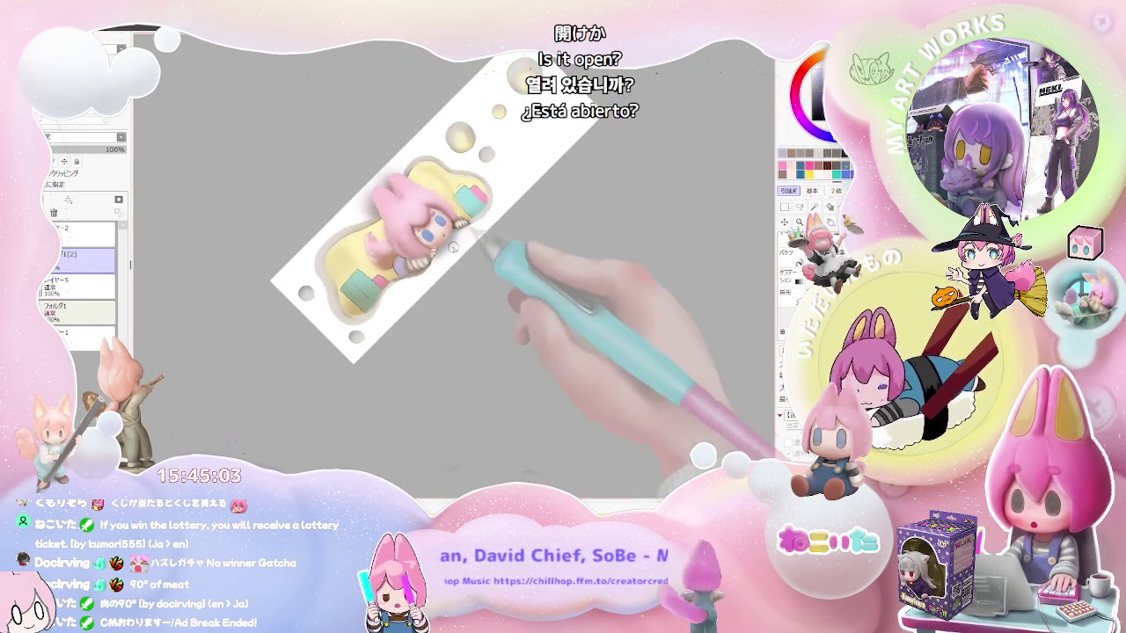
# - Add soft lavender shading under the striped sleeve and level the view to check the banner
pyautogui.scroll(2, 391, 251)
pyautogui.scroll(2, 391, 251)
pyautogui.scroll(2, 391, 250)
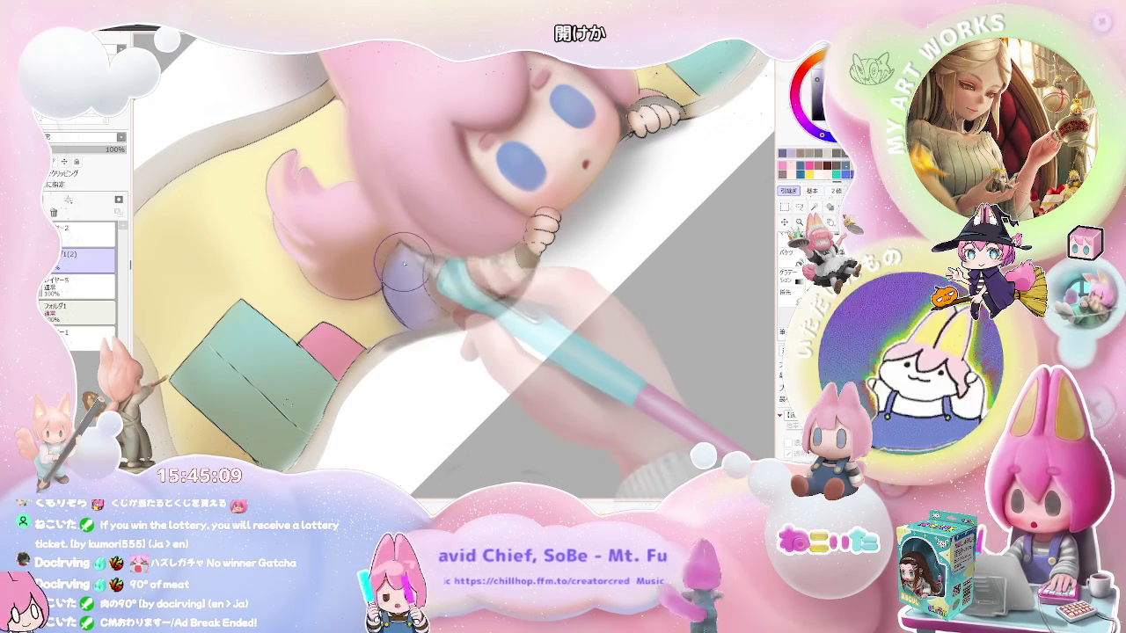
pyautogui.scroll(-1, 403, 256)
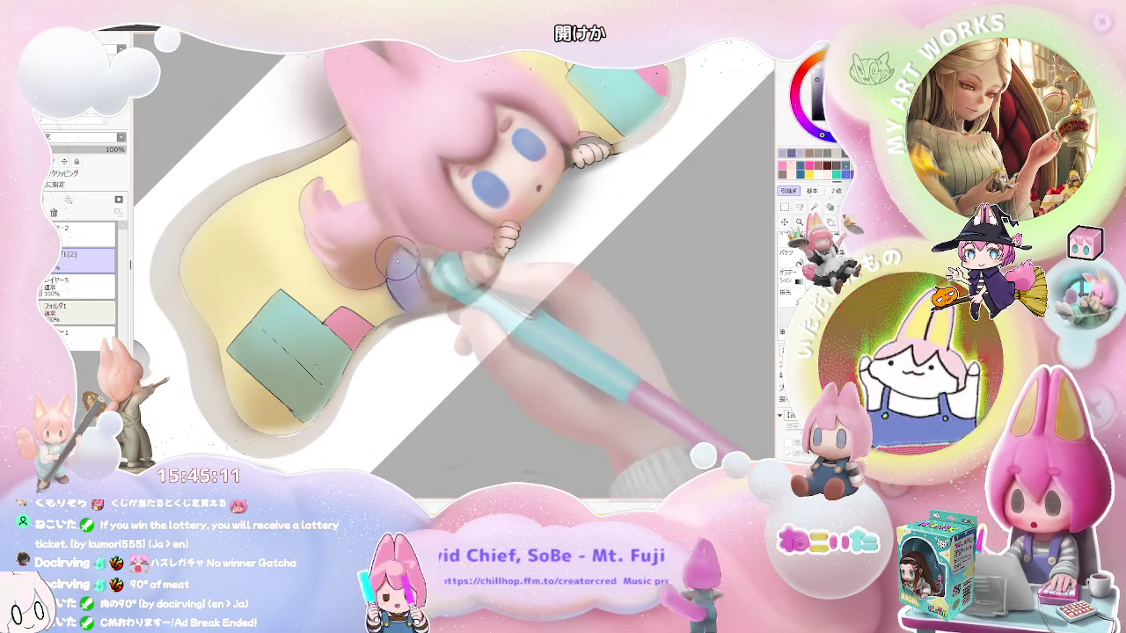
pyautogui.scroll(-2, 440, 303)
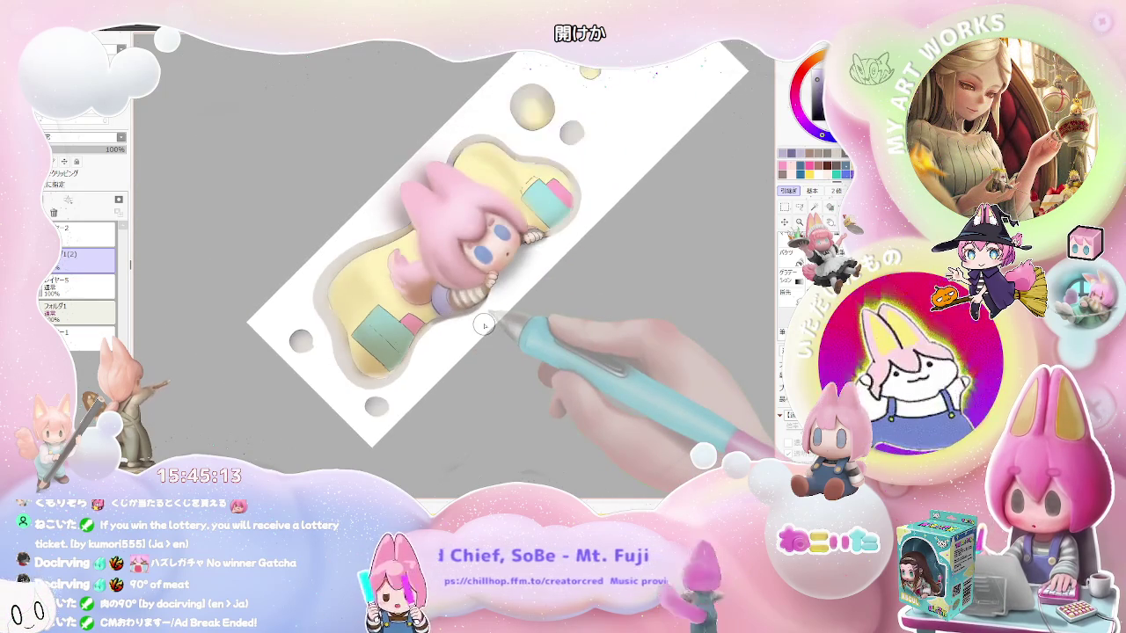
pyautogui.scroll(-2, 479, 318)
pyautogui.press('End')
pyautogui.press('End')
pyautogui.press('End')
pyautogui.press('Delete')
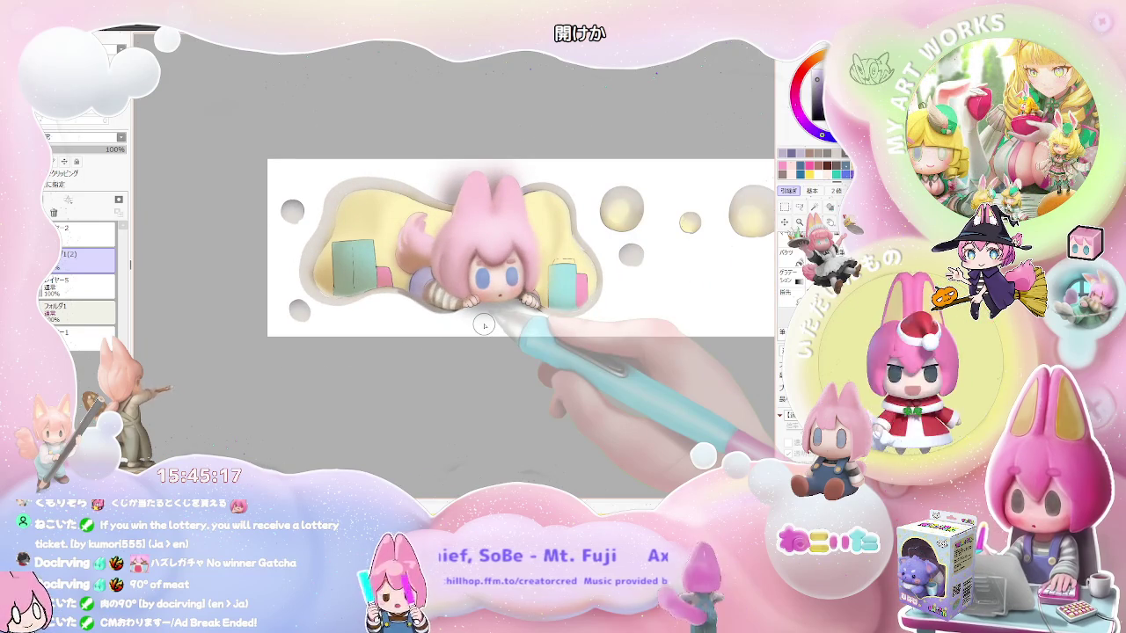
pyautogui.scroll(3, 484, 325)
pyautogui.scroll(2, 440, 278)
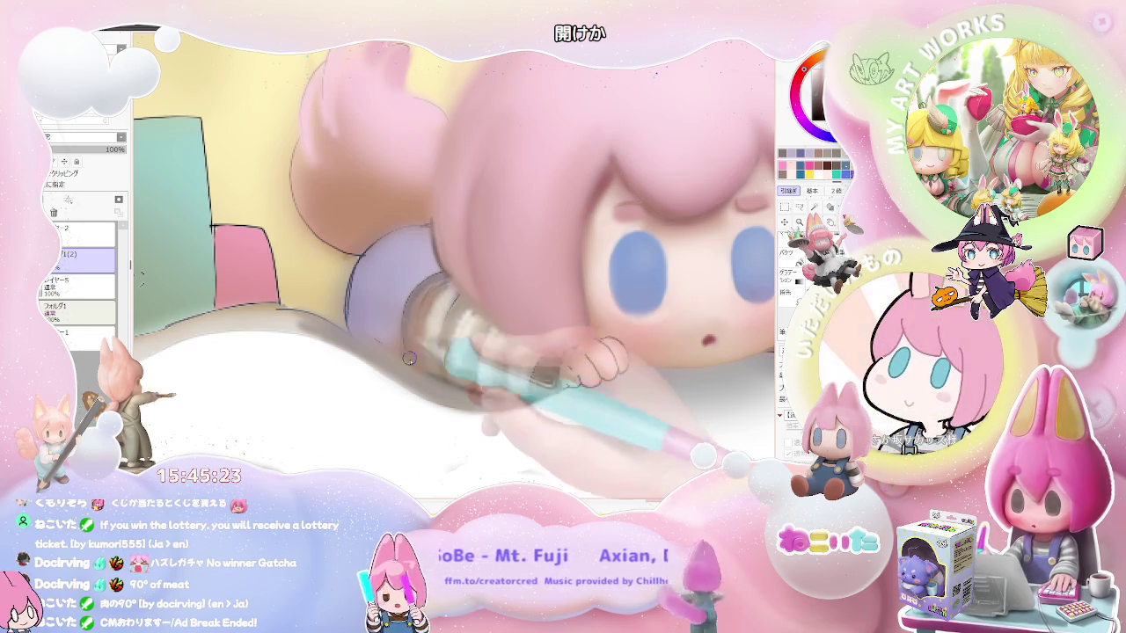
pyautogui.scroll(-2, 404, 343)
pyautogui.scroll(-3, 428, 359)
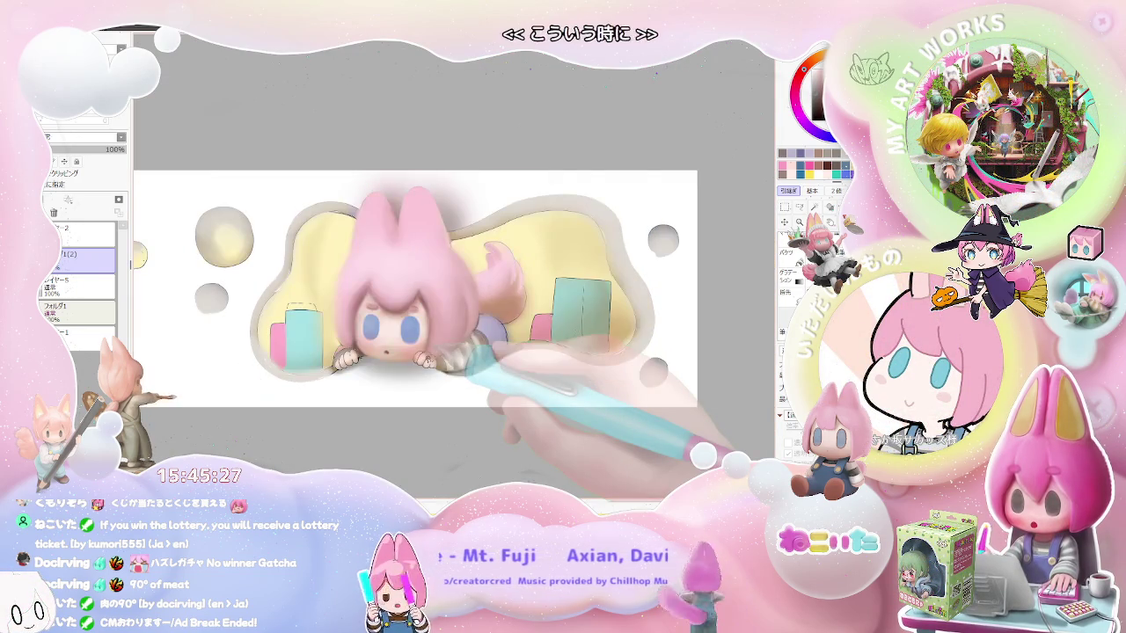
pyautogui.scroll(2, 428, 359)
pyautogui.scroll(2, 418, 366)
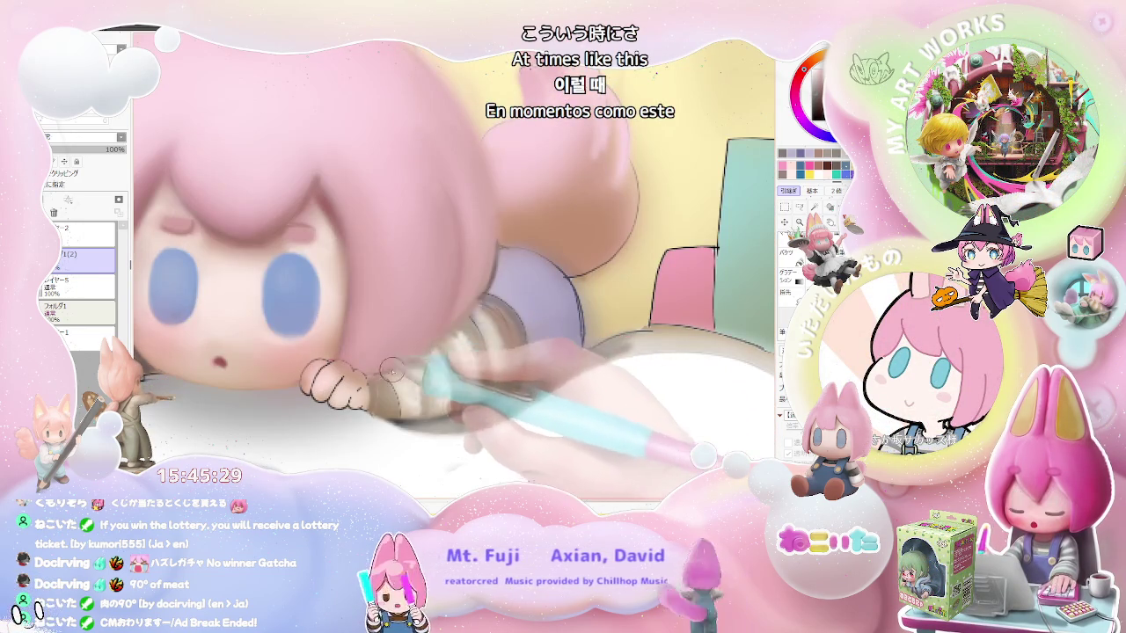
pyautogui.scroll(-2, 479, 317)
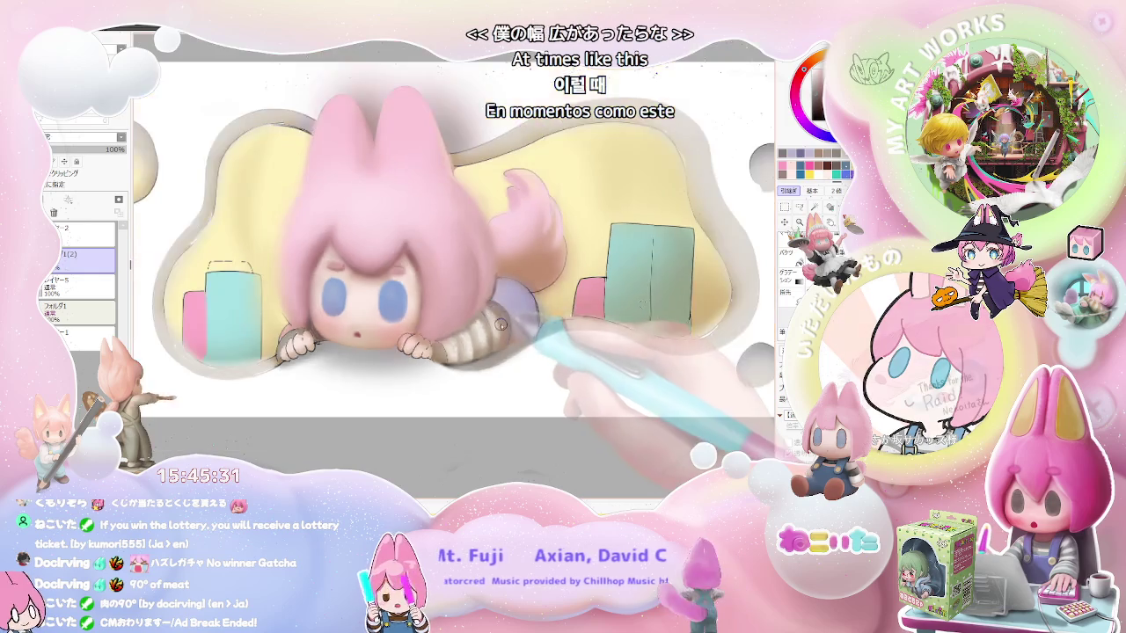
pyautogui.scroll(-2, 493, 330)
pyautogui.scroll(-1, 502, 342)
pyautogui.press('End')
pyautogui.press('End')
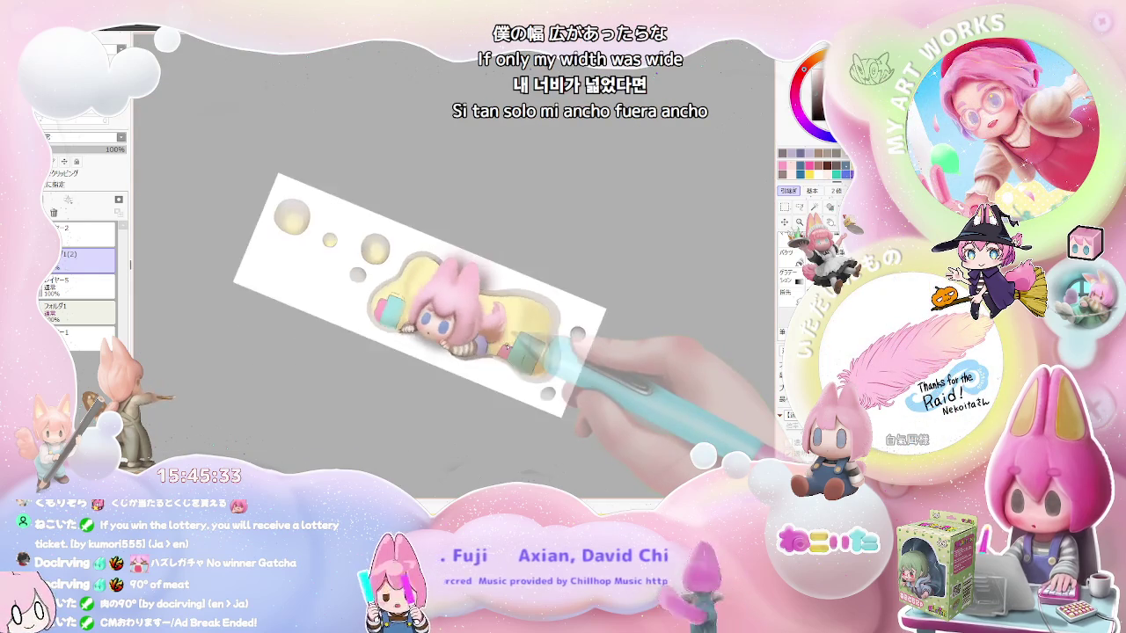
# - Tilt the canvas clockwise and zoom in on the chibi's sleeve and cheek
pyautogui.press('End')
pyautogui.press('End')
pyautogui.scroll(3, 309, 313)
pyautogui.scroll(2, 309, 313)
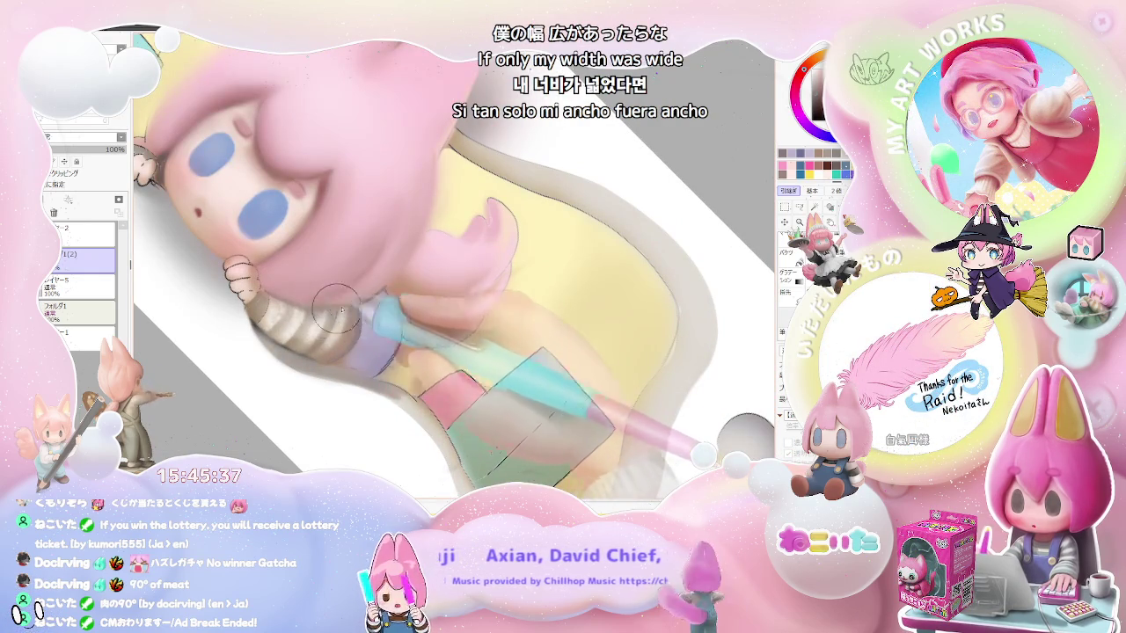
pyautogui.scroll(-2, 335, 315)
pyautogui.scroll(-2, 361, 323)
pyautogui.scroll(-1, 389, 332)
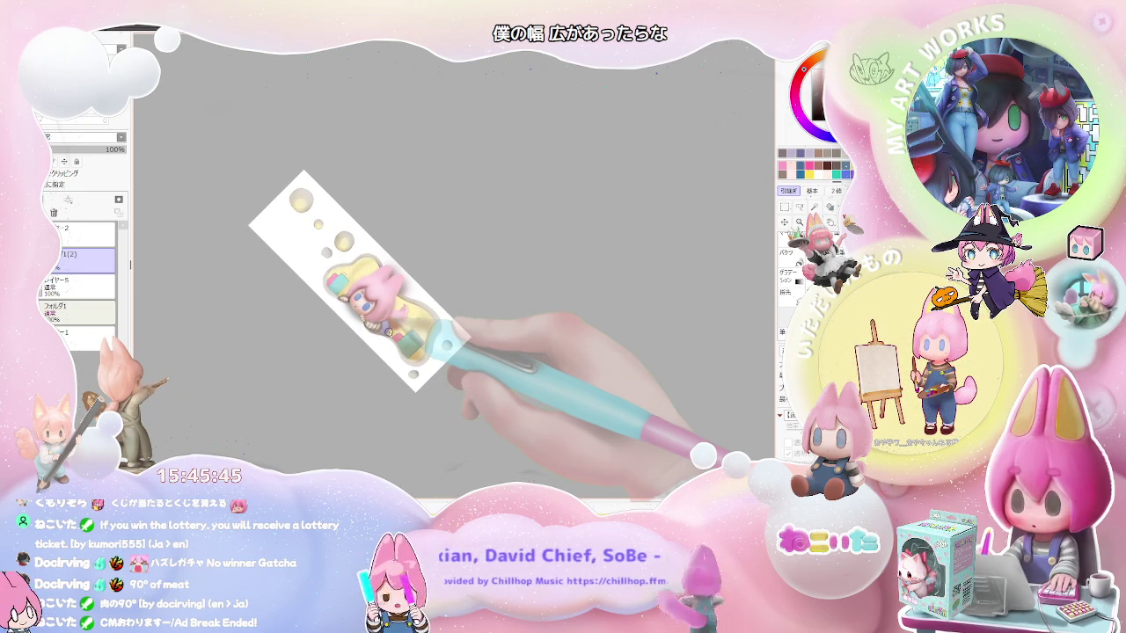
pyautogui.scroll(1, 389, 331)
pyautogui.scroll(2, 383, 334)
pyautogui.scroll(1, 374, 337)
pyautogui.scroll(1, 366, 340)
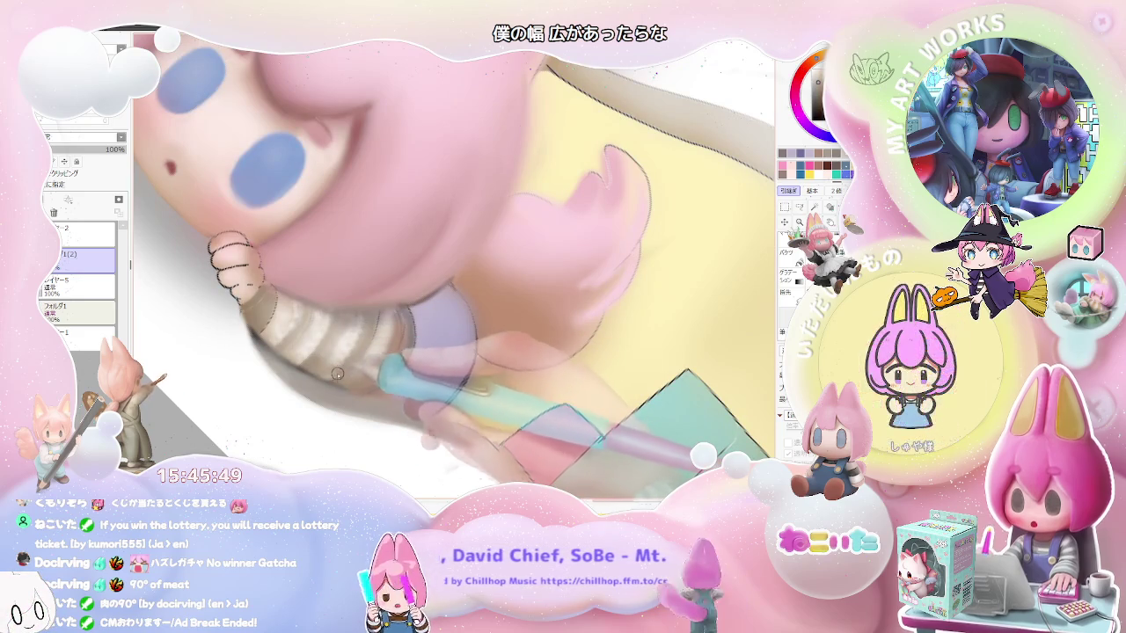
# - Set the brush to size 18 and shade the striped sleeve and hand
pyautogui.moveTo(340, 371); pyautogui.dragTo(330, 378)
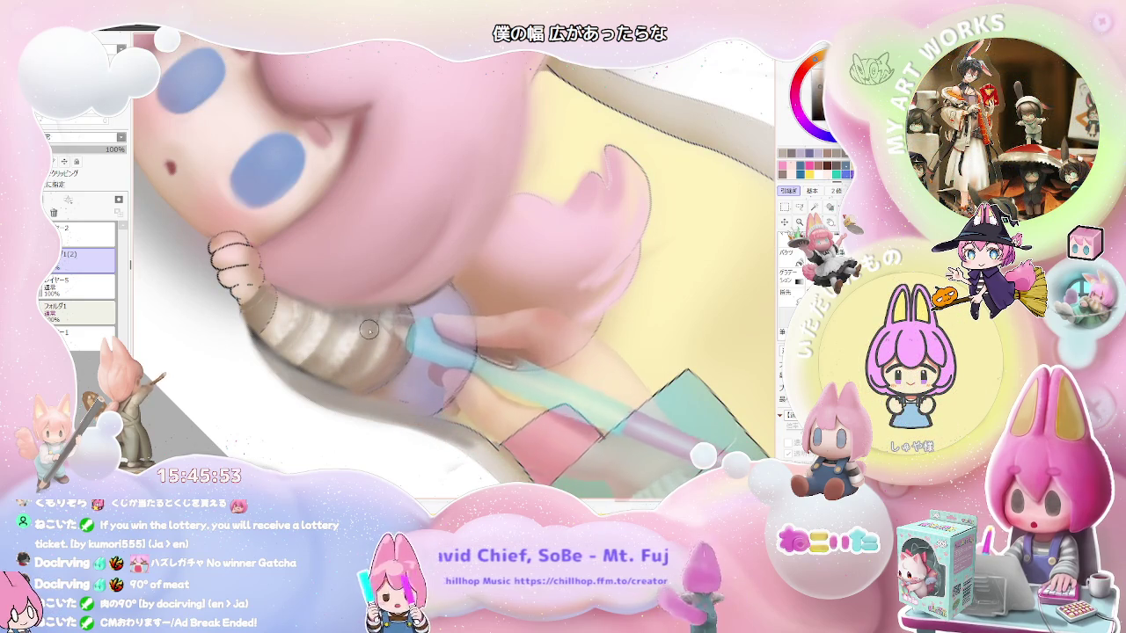
pyautogui.scroll(-1, 375, 313)
pyautogui.scroll(-1, 354, 342)
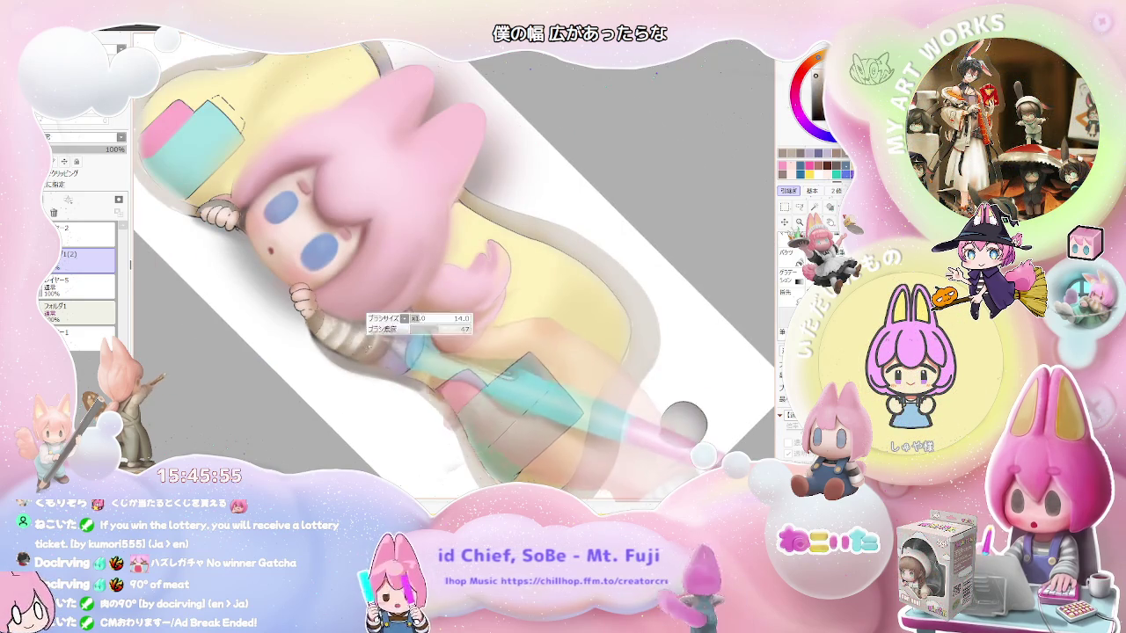
pyautogui.scroll(1, 366, 350)
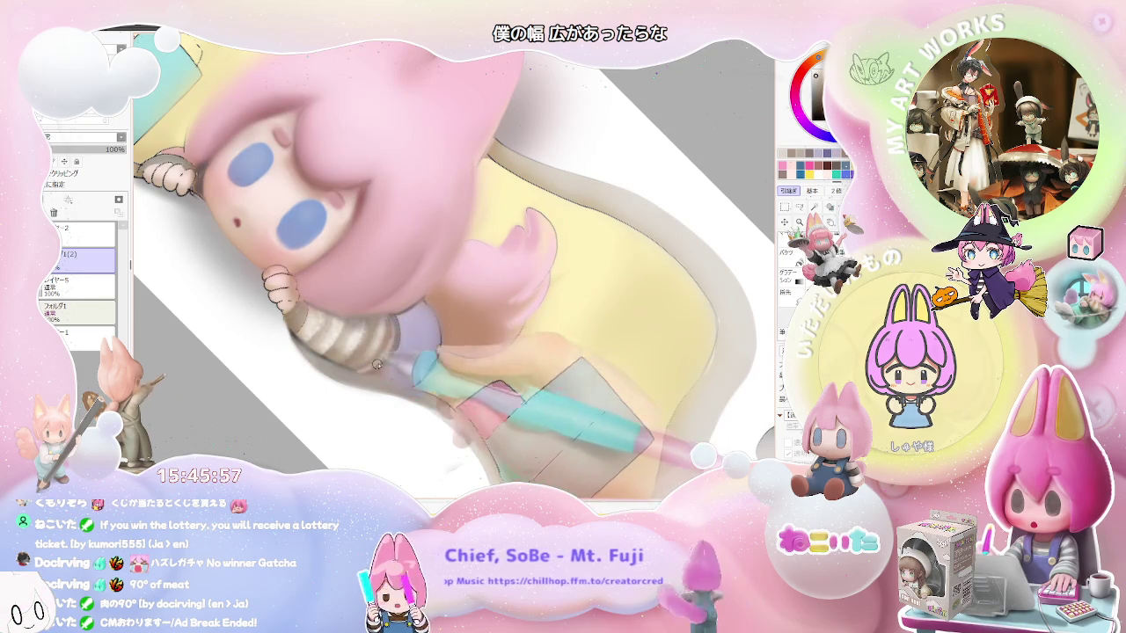
pyautogui.scroll(-1, 379, 367)
pyautogui.scroll(-1, 396, 368)
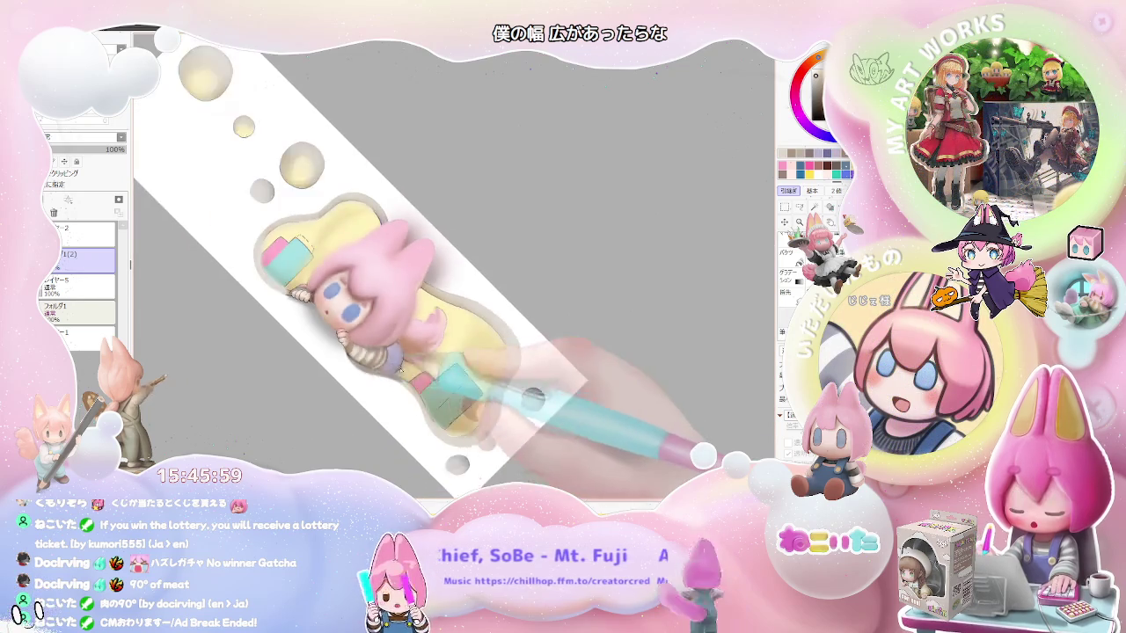
pyautogui.scroll(-1, 400, 367)
pyautogui.scroll(1, 395, 380)
pyautogui.scroll(1, 370, 334)
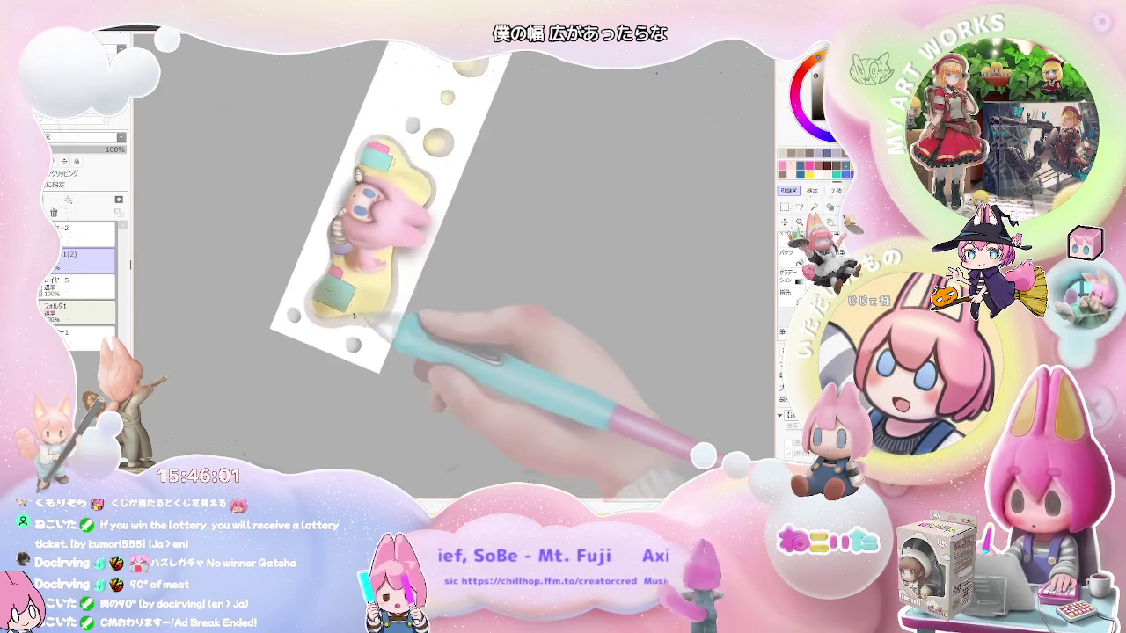
pyautogui.scroll(1, 344, 273)
pyautogui.scroll(1, 316, 218)
pyautogui.scroll(1, 316, 218)
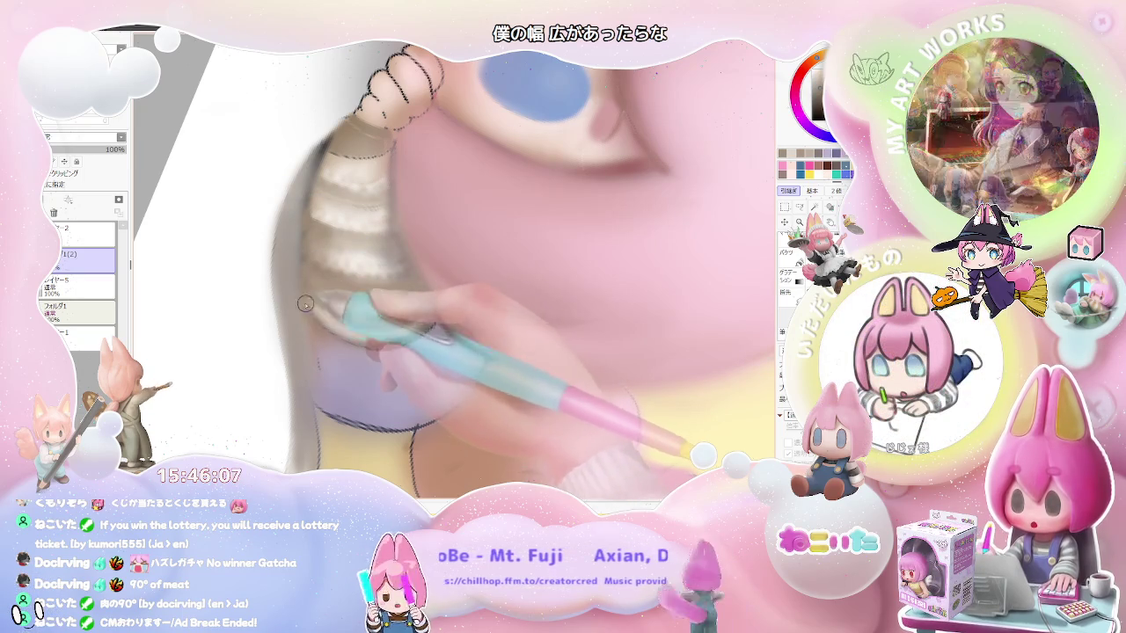
pyautogui.scroll(-1, 356, 342)
pyautogui.scroll(-2, 355, 342)
pyautogui.scroll(-2, 396, 345)
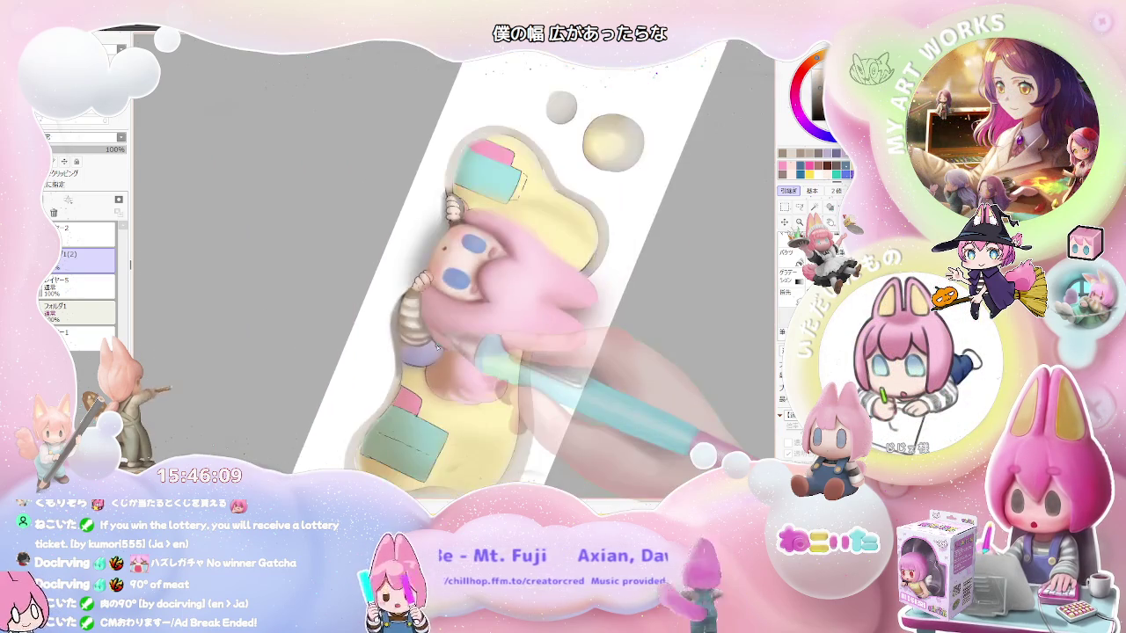
pyautogui.scroll(-1, 437, 347)
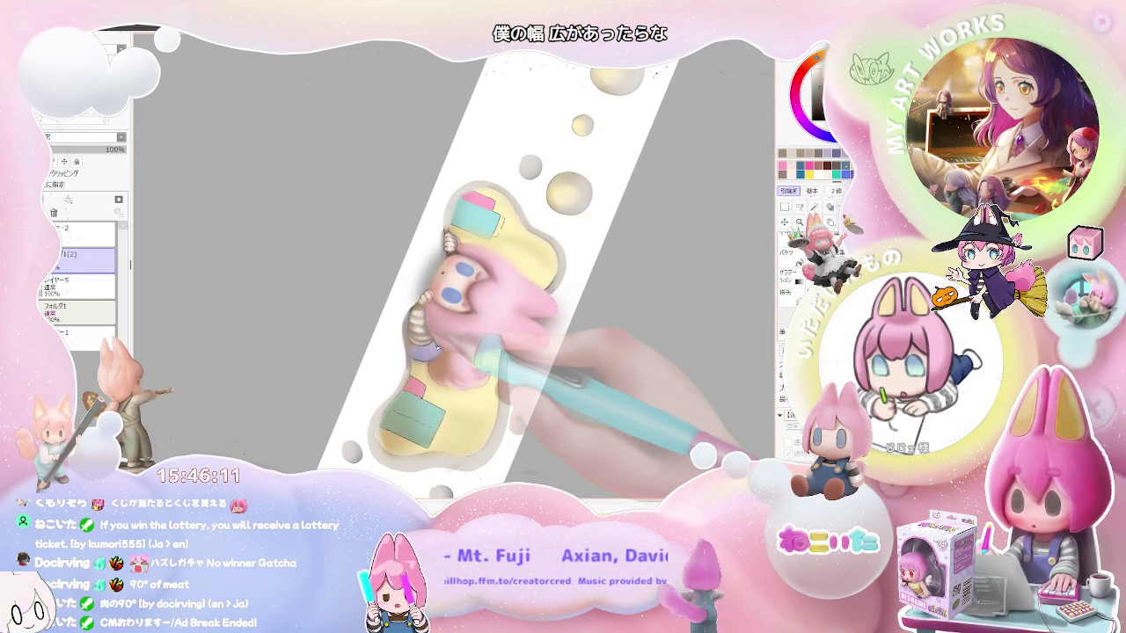
# - Turn the banner nearly level to shade around the chibi's cheek
pyautogui.moveTo(437, 347); pyautogui.dragTo(324, 384)
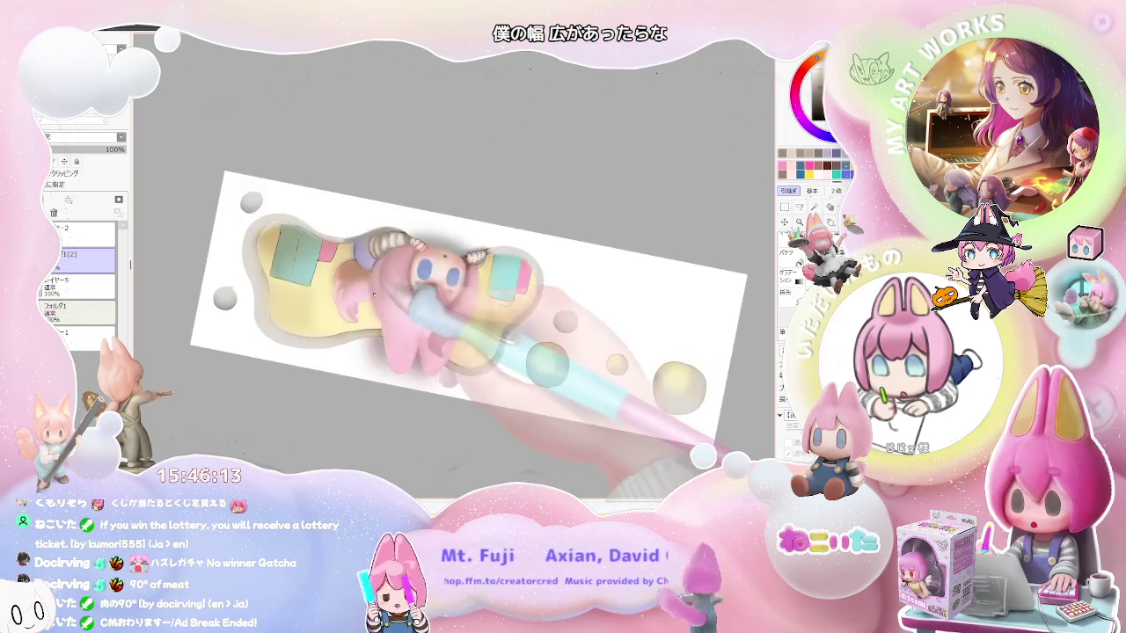
pyautogui.scroll(1, 324, 385)
pyautogui.scroll(1, 326, 369)
pyautogui.scroll(1, 327, 348)
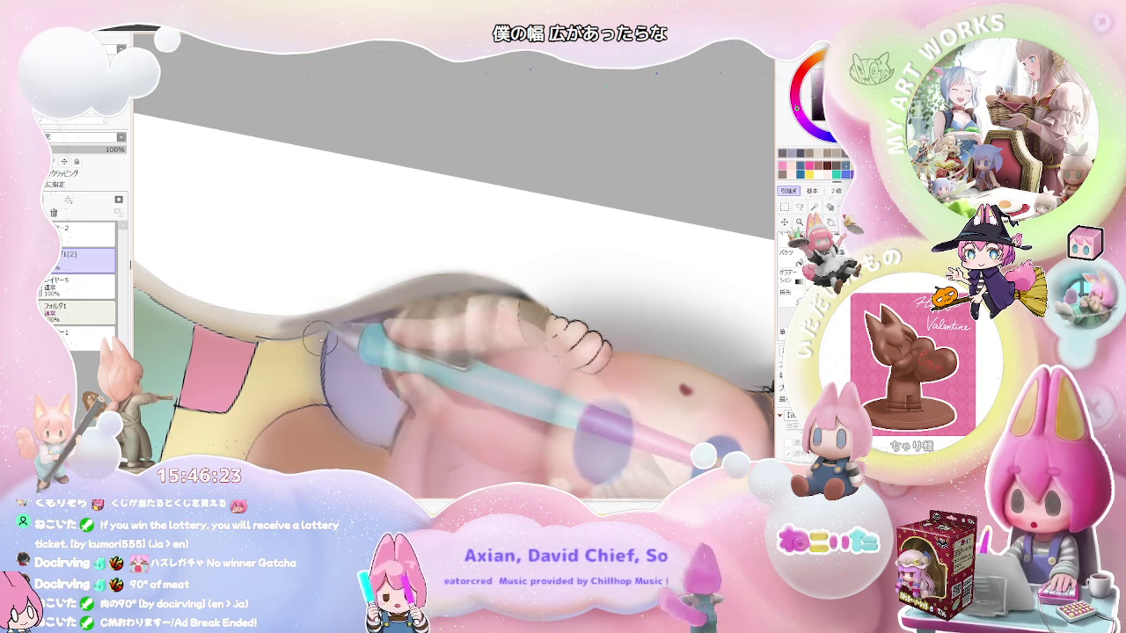
pyautogui.scroll(-1, 321, 345)
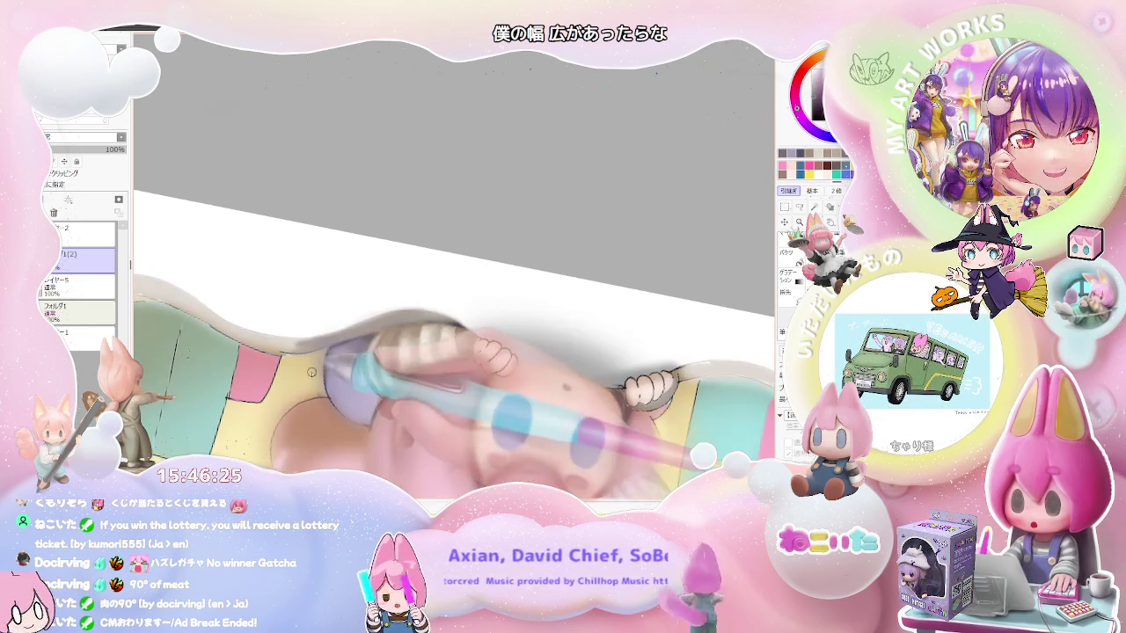
# - Raise the brush size to 34.0
pyautogui.press(']')
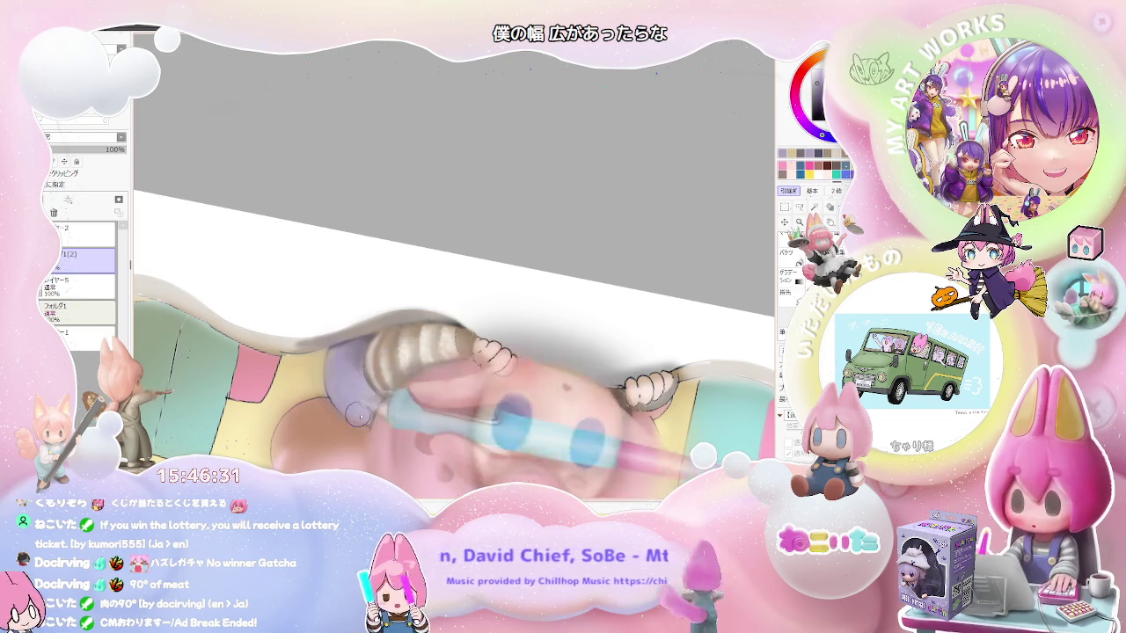
pyautogui.scroll(-2, 352, 387)
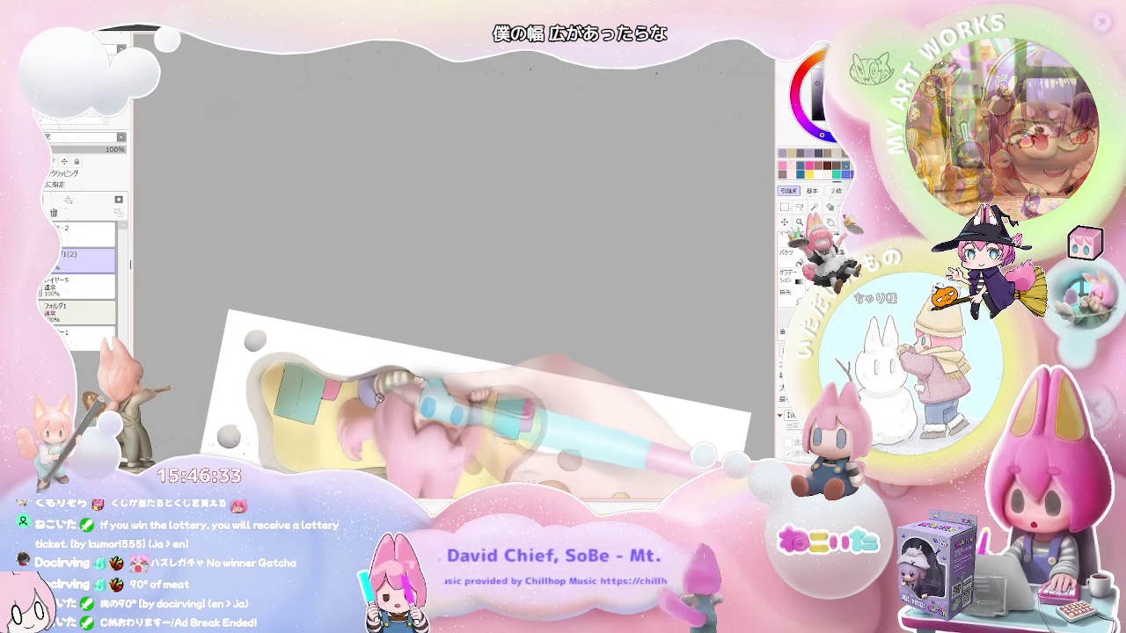
pyautogui.scroll(-2, 511, 368)
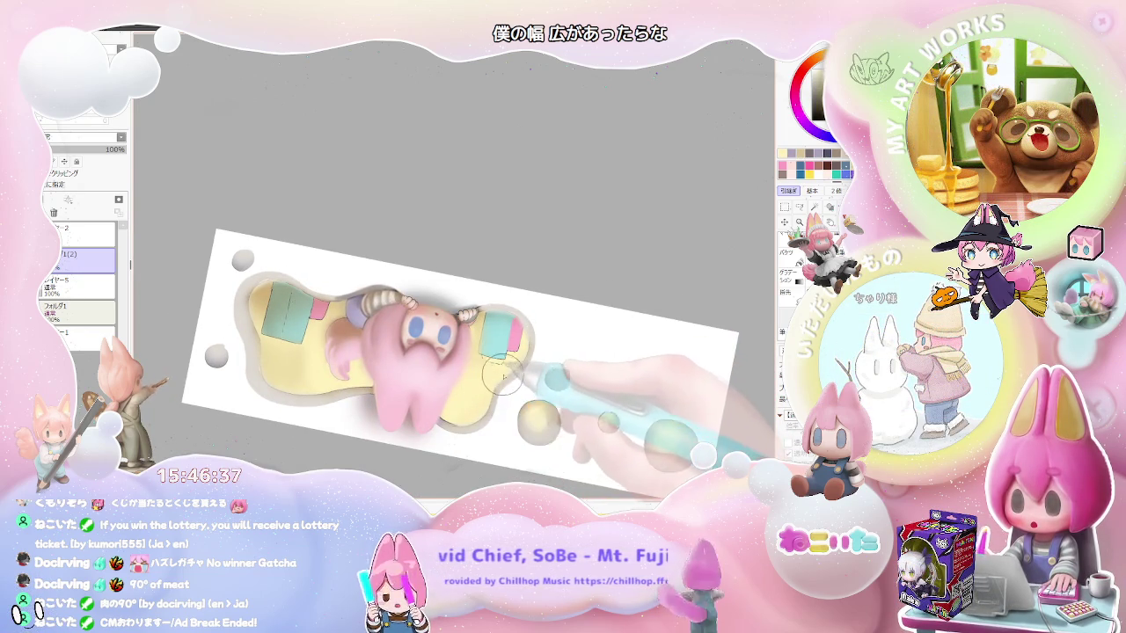
pyautogui.scroll(-2, 499, 377)
# - Rotate the page view counterclockwise around the chibi's face and sleeve
pyautogui.press('Delete')
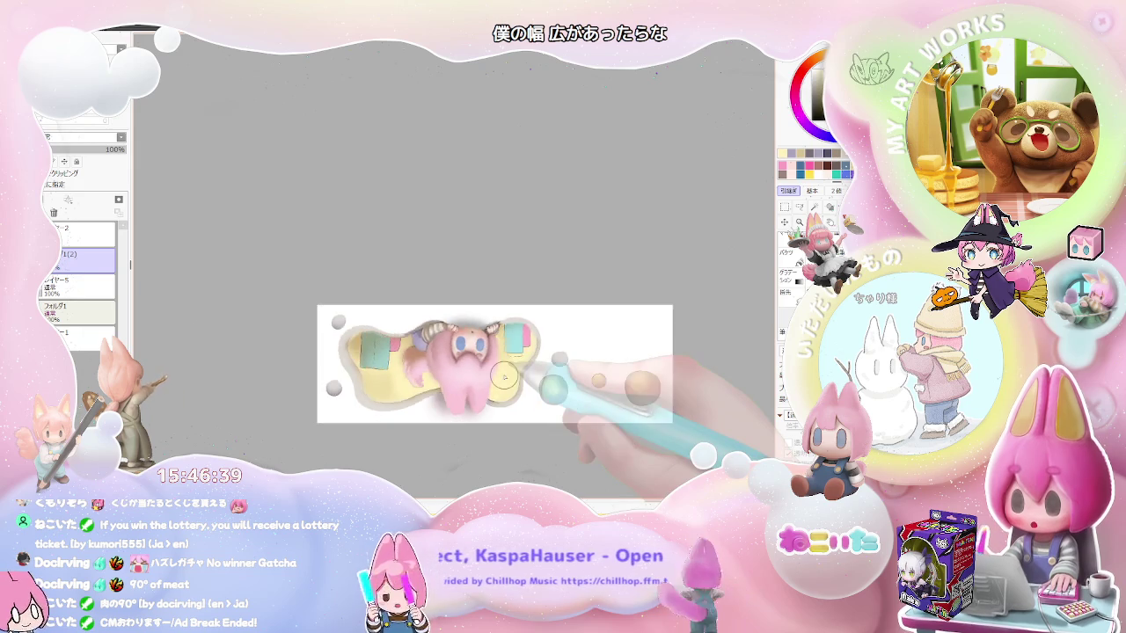
pyautogui.press('Delete')
pyautogui.press('Delete')
pyautogui.press('Delete')
pyautogui.scroll(2, 519, 334)
pyautogui.scroll(3, 519, 334)
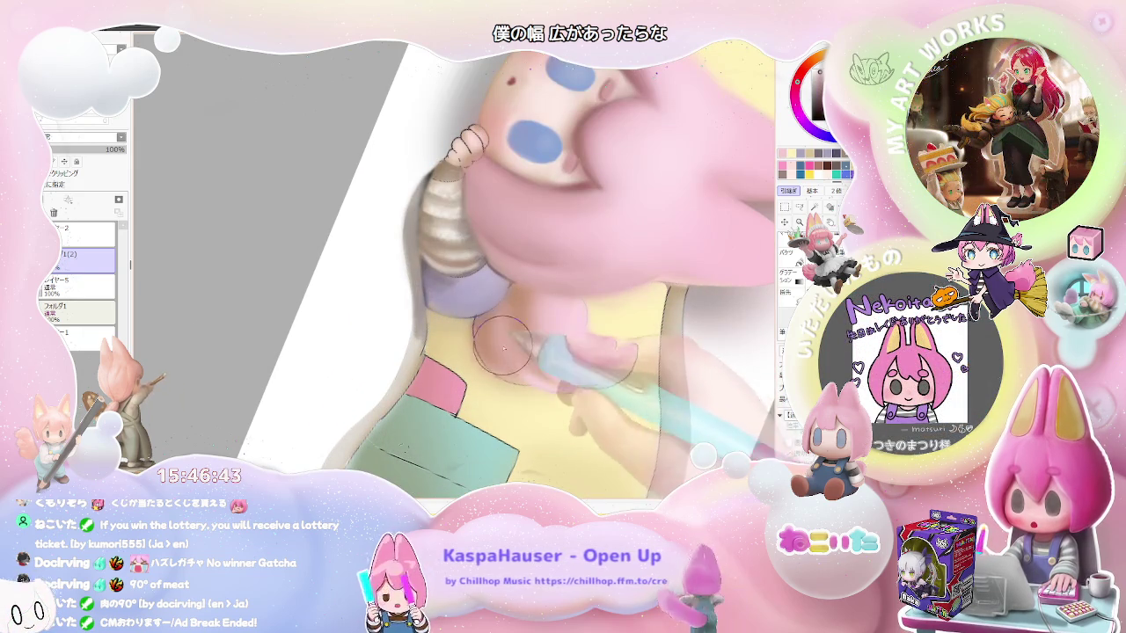
pyautogui.scroll(-2, 499, 317)
pyautogui.scroll(-2, 536, 370)
pyautogui.scroll(-1, 581, 431)
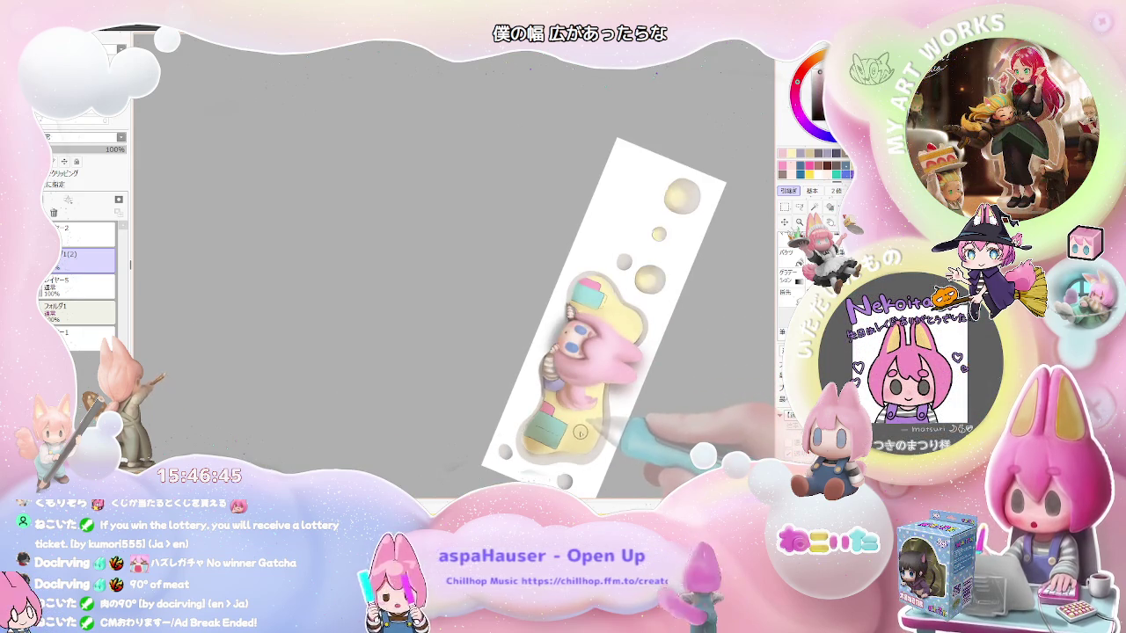
# - Return the page view to nearly level while zooming around the character
pyautogui.press('End')
pyautogui.press('End')
pyautogui.press('End')
pyautogui.press('End')
pyautogui.scroll(2, 369, 402)
pyautogui.scroll(2, 369, 402)
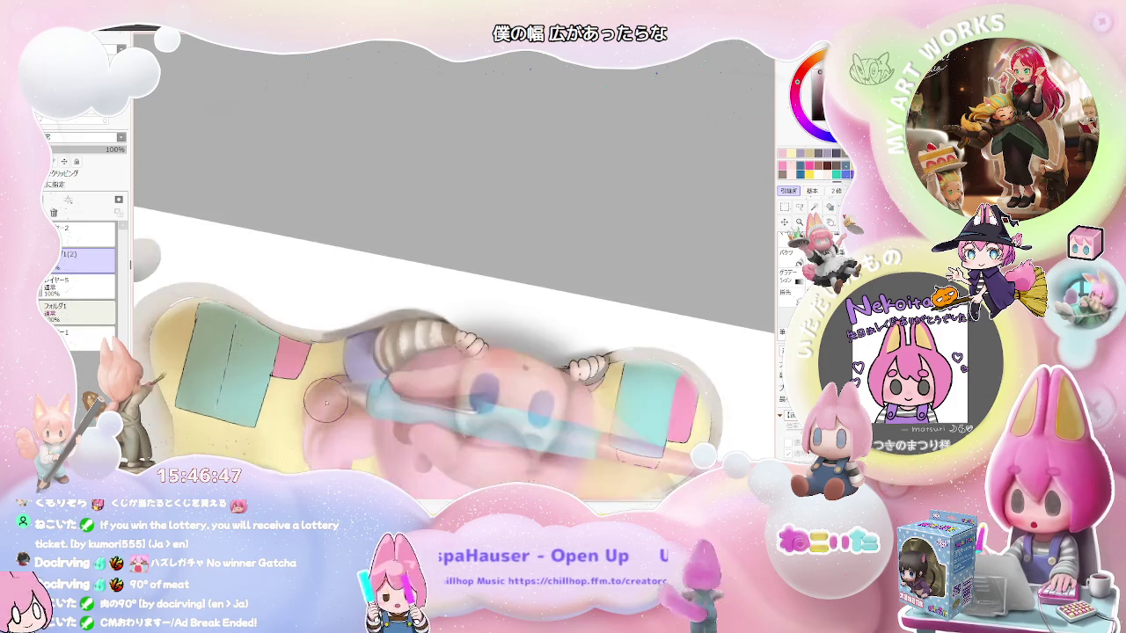
pyautogui.scroll(2, 348, 396)
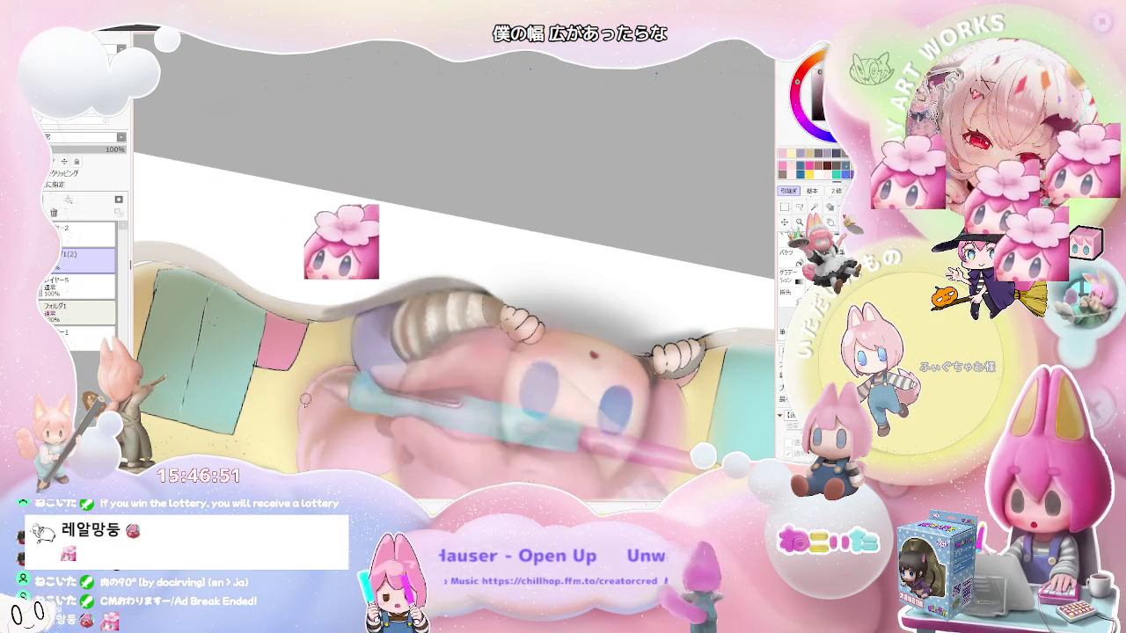
pyautogui.scroll(-2, 338, 396)
pyautogui.scroll(-2, 327, 429)
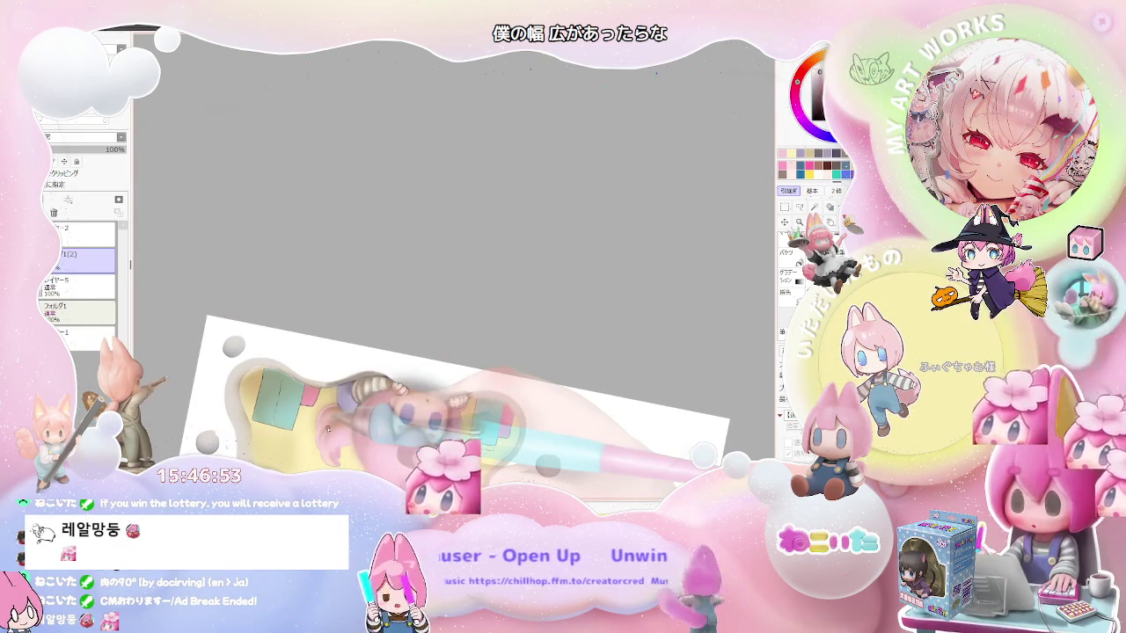
pyautogui.scroll(1, 312, 395)
pyautogui.scroll(1, 313, 395)
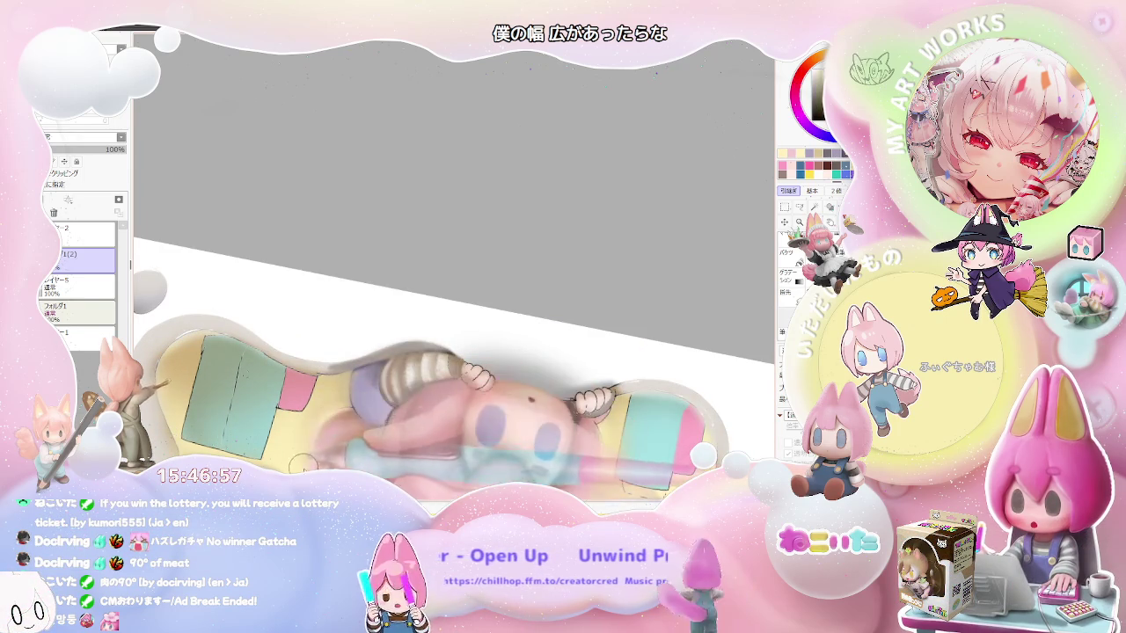
pyautogui.scroll(-1, 334, 461)
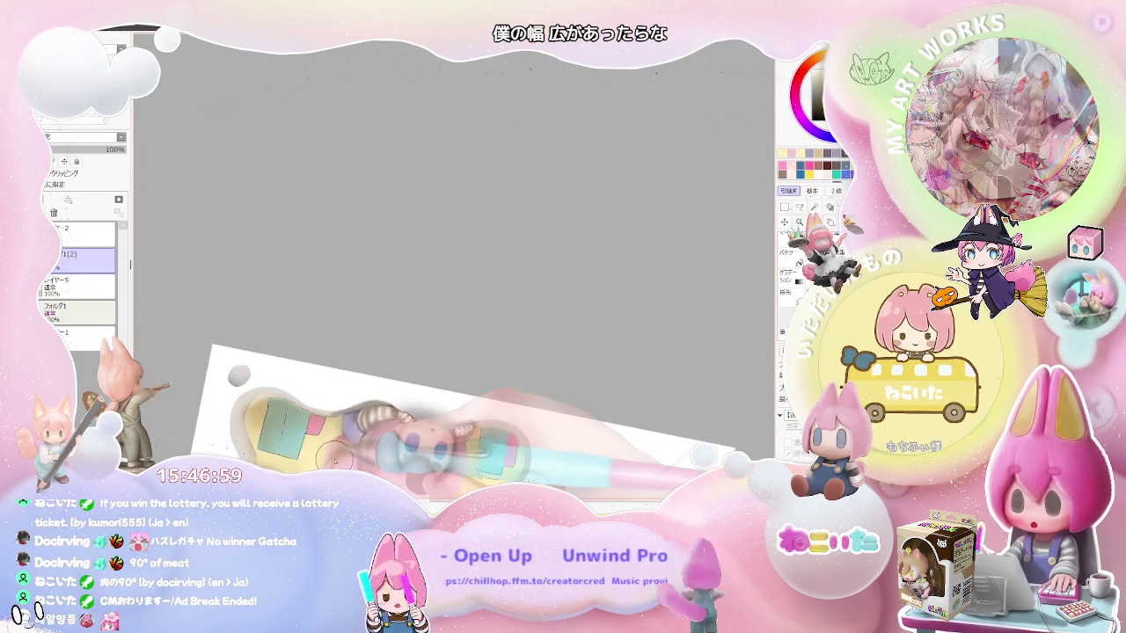
pyautogui.scroll(-2, 512, 447)
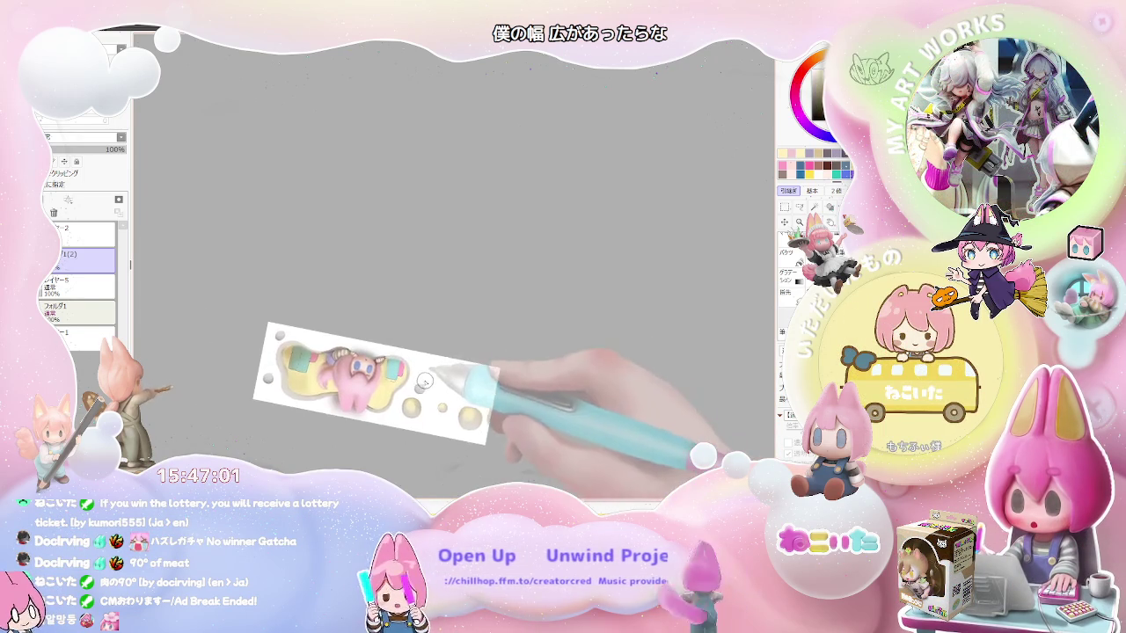
pyautogui.scroll(2, 236, 374)
pyautogui.scroll(2, 236, 374)
pyautogui.scroll(2, 236, 374)
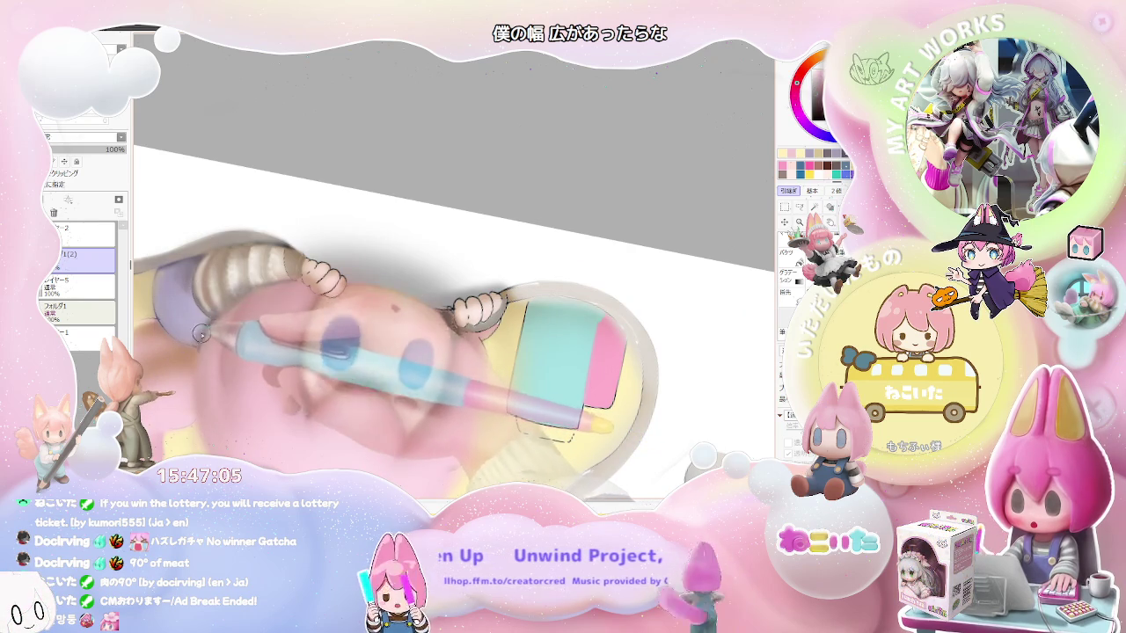
pyautogui.scroll(-2, 204, 330)
# - Tilt the view the other way and enlarge the brush well beyond 34 for broad shading
pyautogui.moveTo(280, 327); pyautogui.dragTo(333, 380)
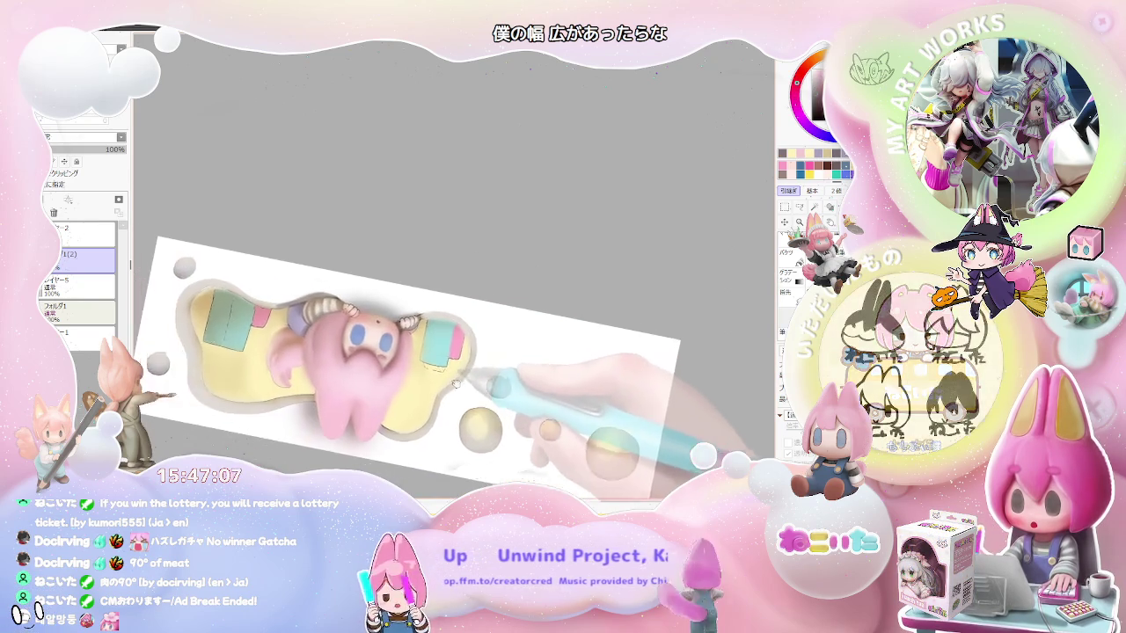
pyautogui.scroll(2, 333, 380)
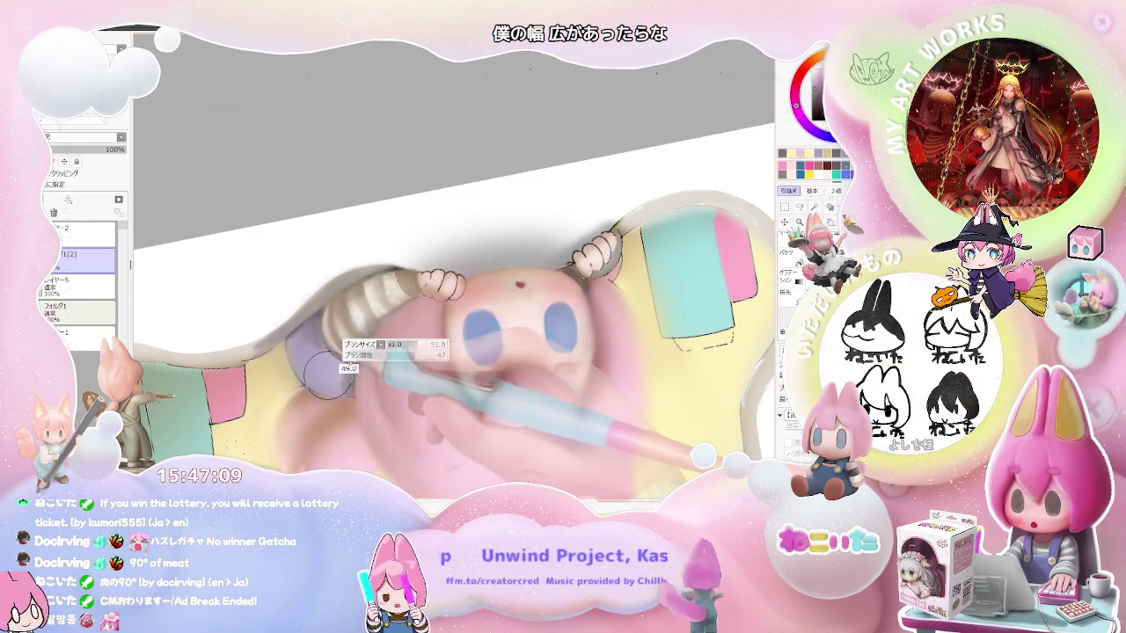
pyautogui.moveTo(318, 380); pyautogui.dragTo(345, 378)
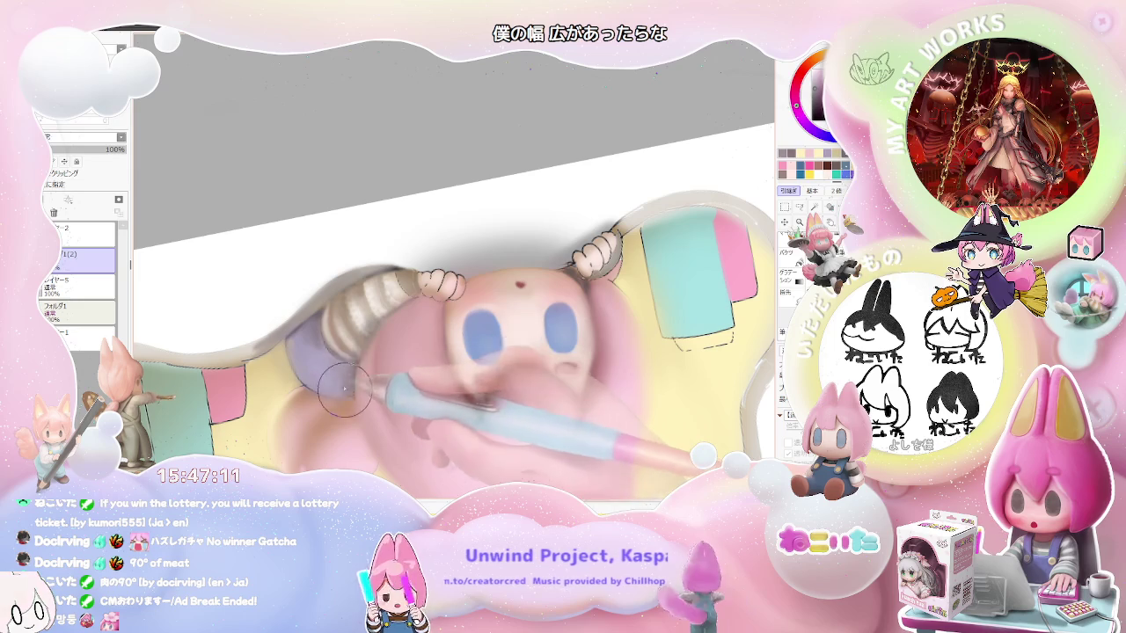
pyautogui.scroll(-2, 329, 388)
pyautogui.scroll(-2, 387, 370)
pyautogui.scroll(-1, 444, 351)
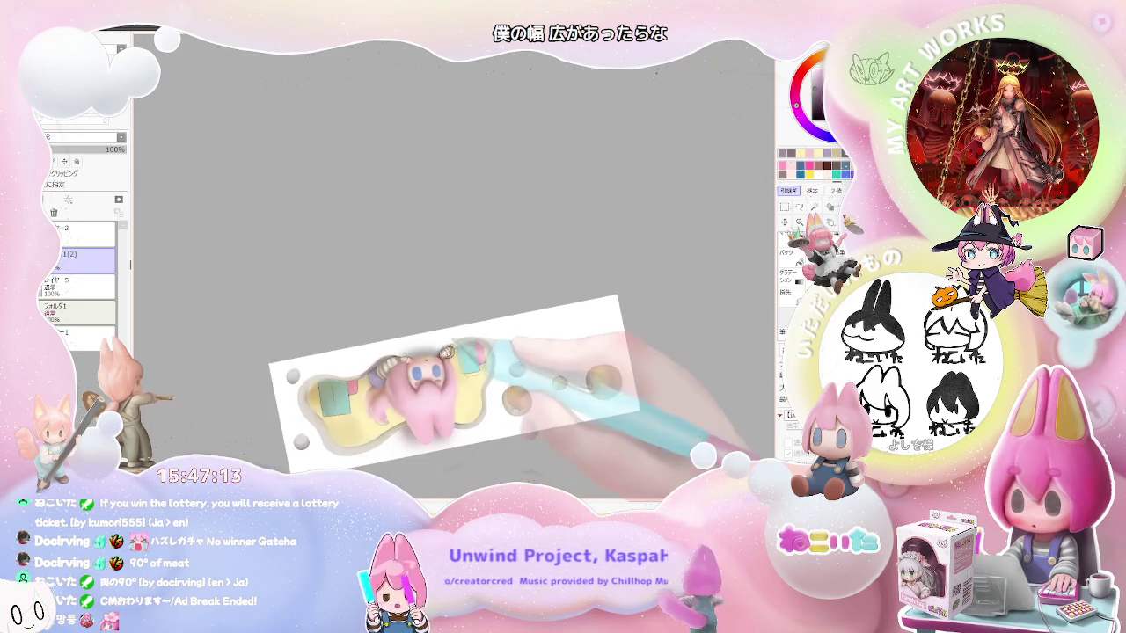
pyautogui.scroll(1, 414, 357)
pyautogui.scroll(1, 387, 359)
pyautogui.scroll(1, 360, 362)
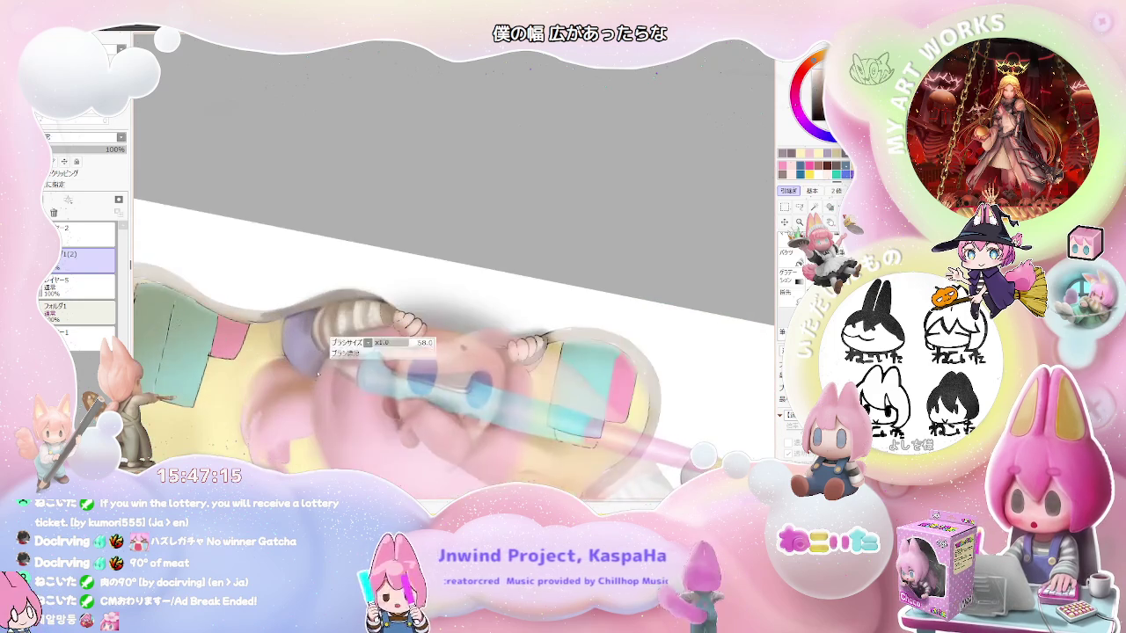
pyautogui.scroll(2, 335, 364)
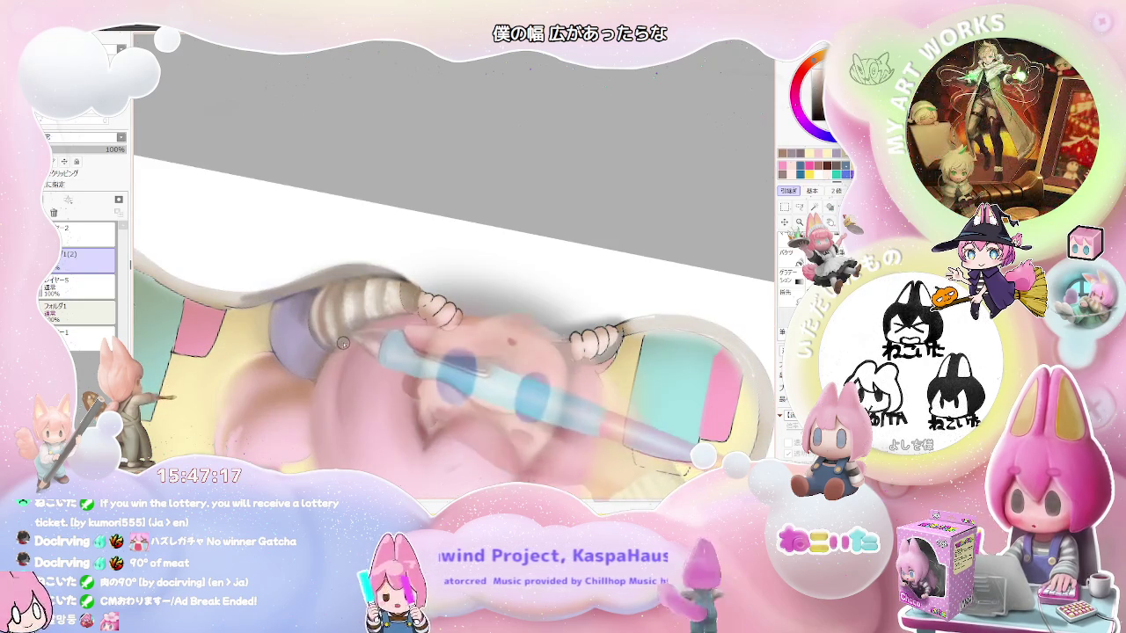
pyautogui.scroll(-2, 311, 384)
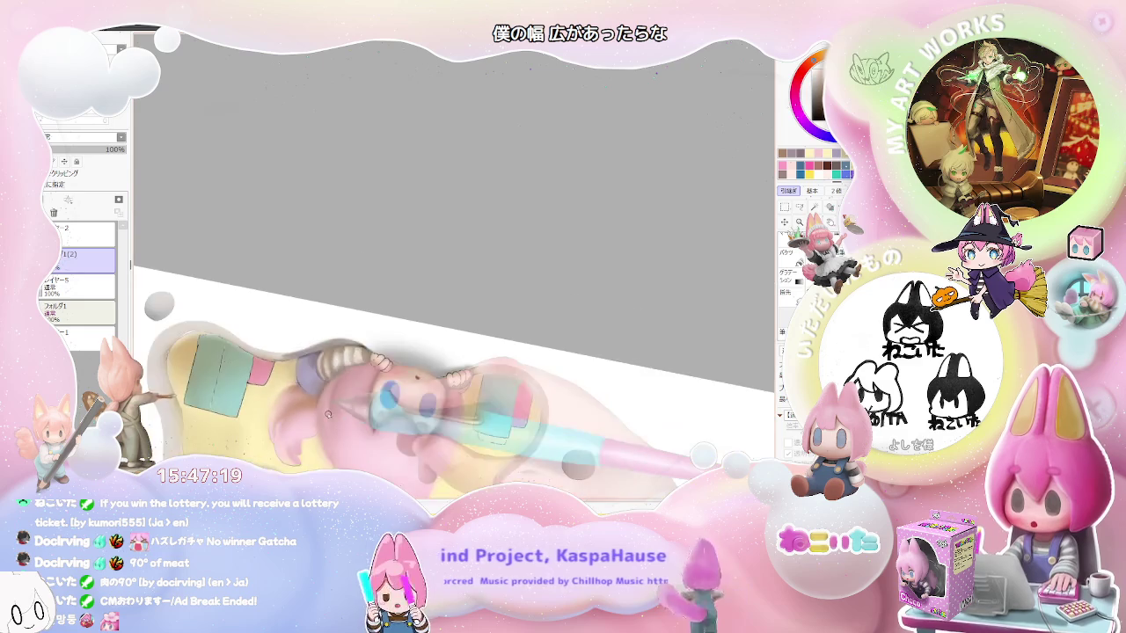
pyautogui.scroll(-1, 344, 411)
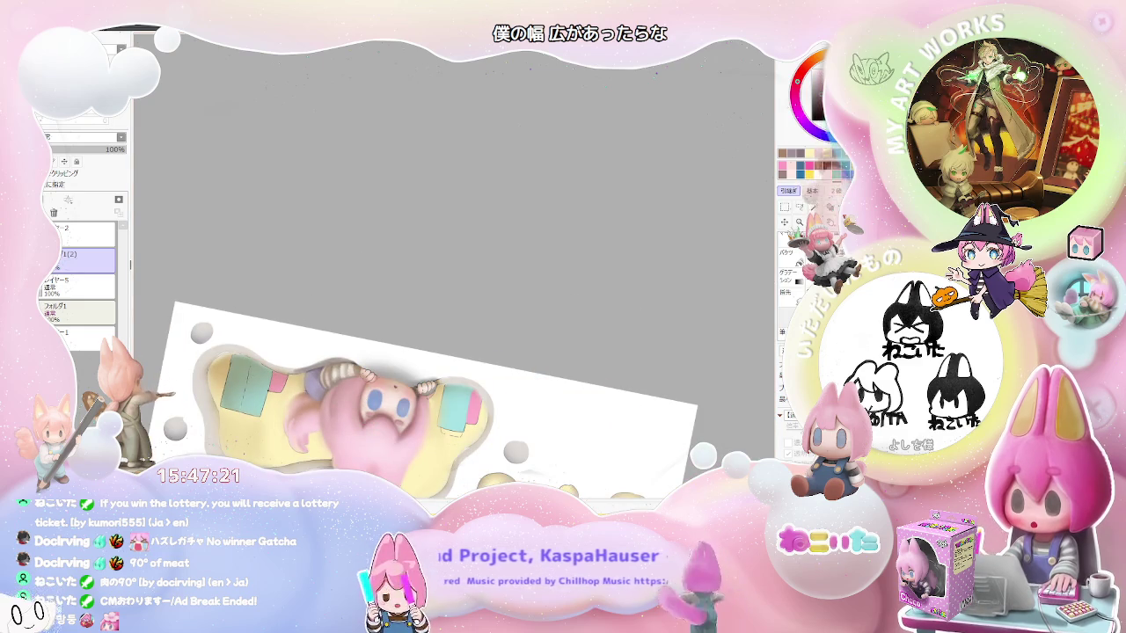
pyautogui.moveTo(364, 401); pyautogui.dragTo(383, 322)
# - Zoom in on the purple sleeve, airbrush a soft shading stroke, and rotate the view back one step
pyautogui.scroll(2, 370, 330)
pyautogui.scroll(2, 308, 356)
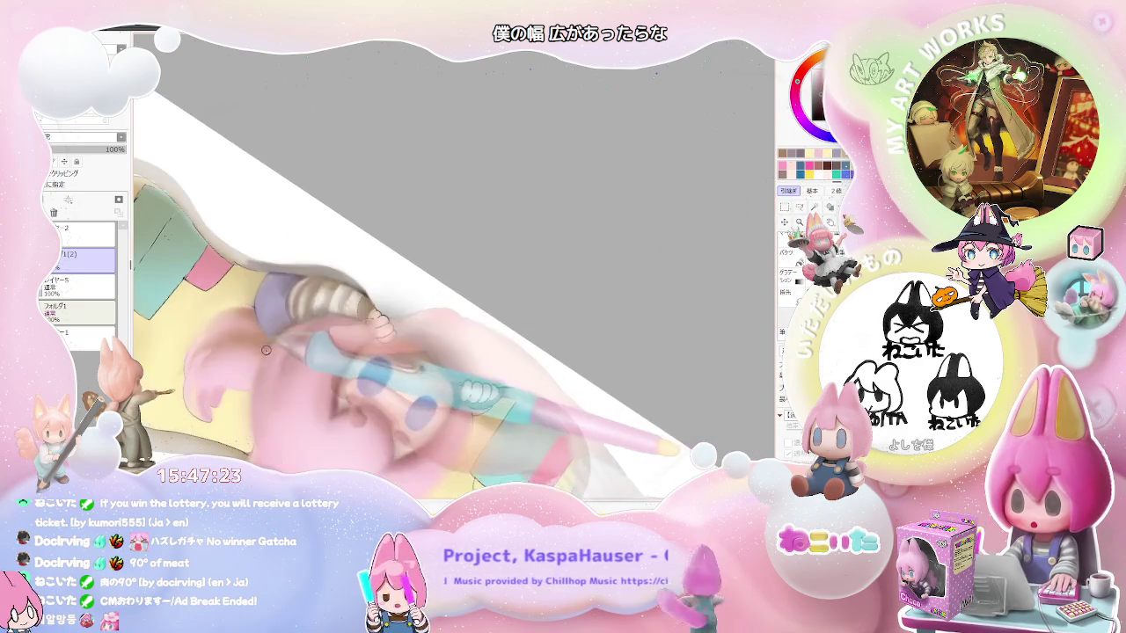
pyautogui.scroll(2, 259, 379)
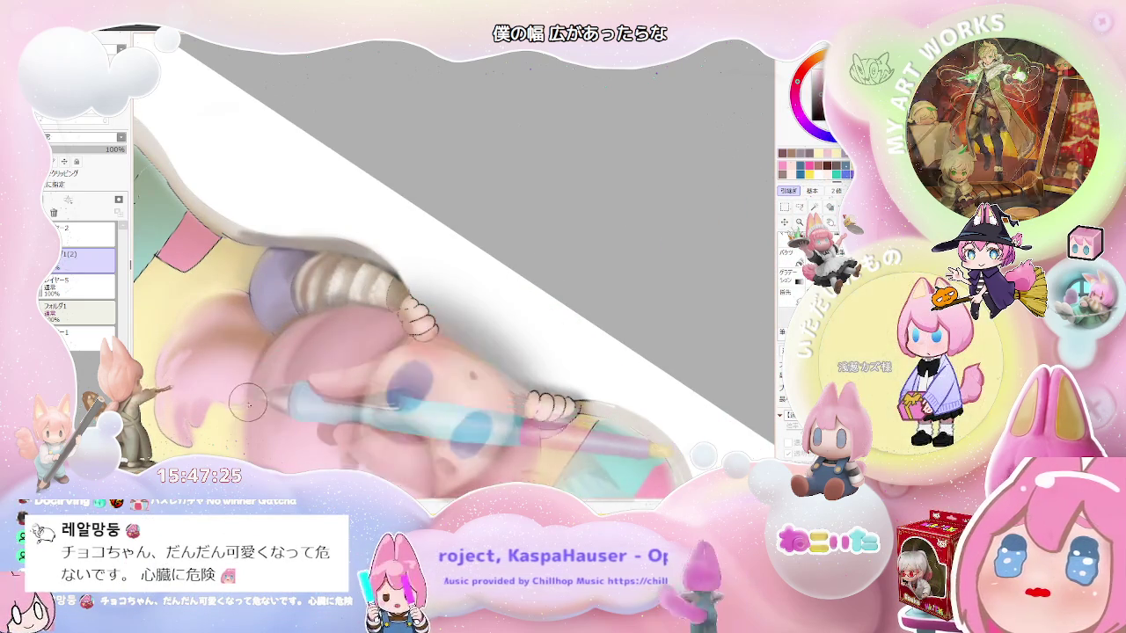
pyautogui.moveTo(266, 336); pyautogui.dragTo(281, 326)
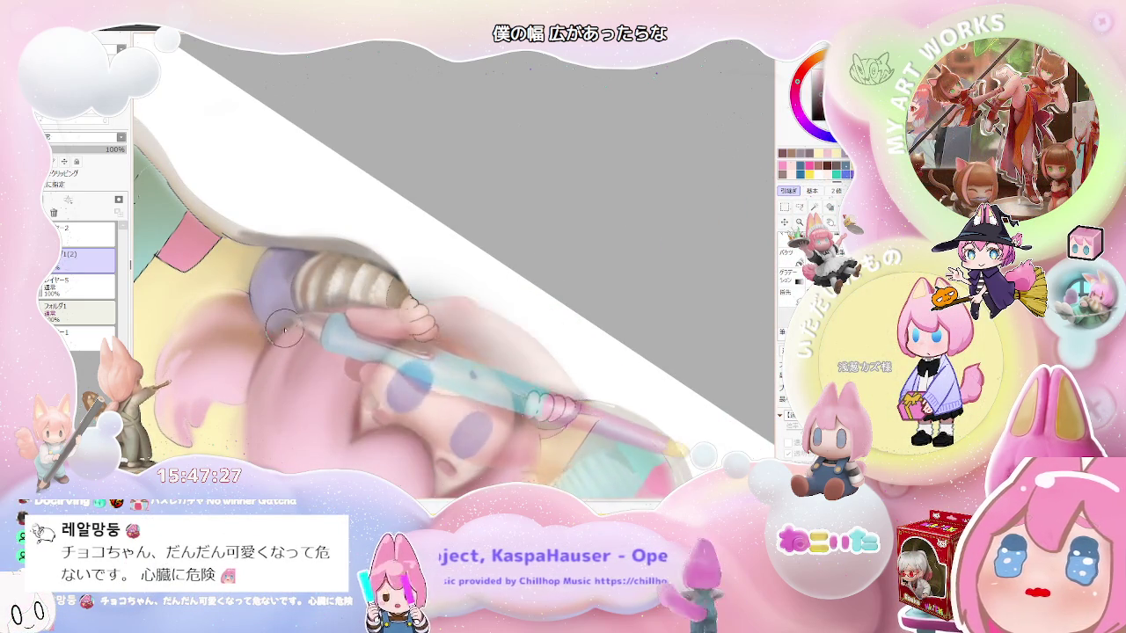
pyautogui.scroll(-2, 291, 325)
pyautogui.scroll(-2, 330, 304)
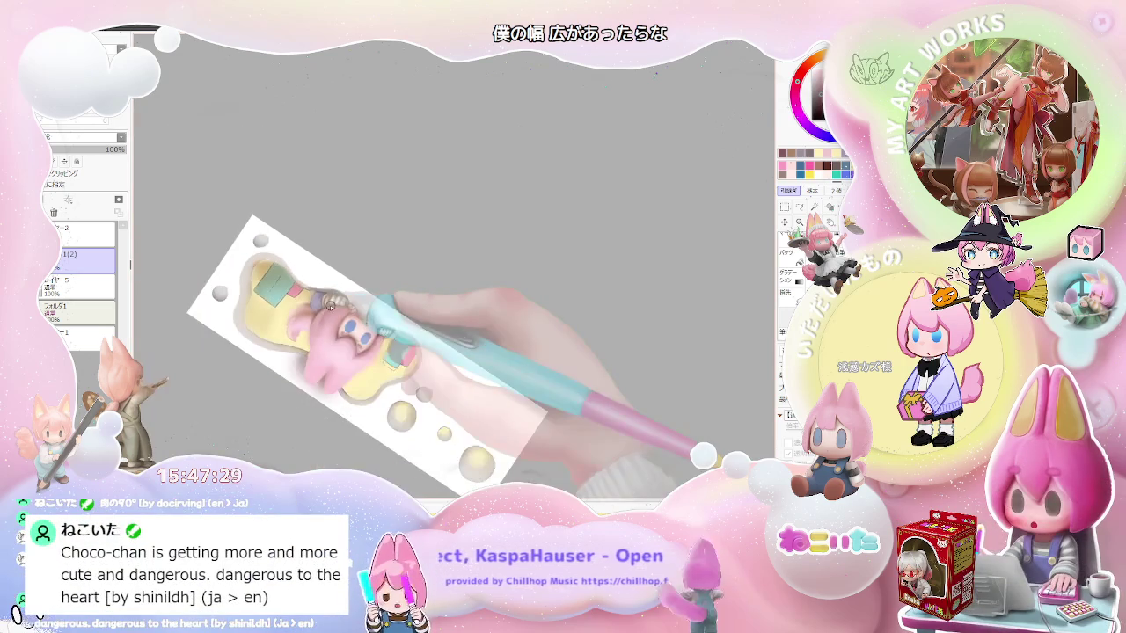
pyautogui.press('Delete')
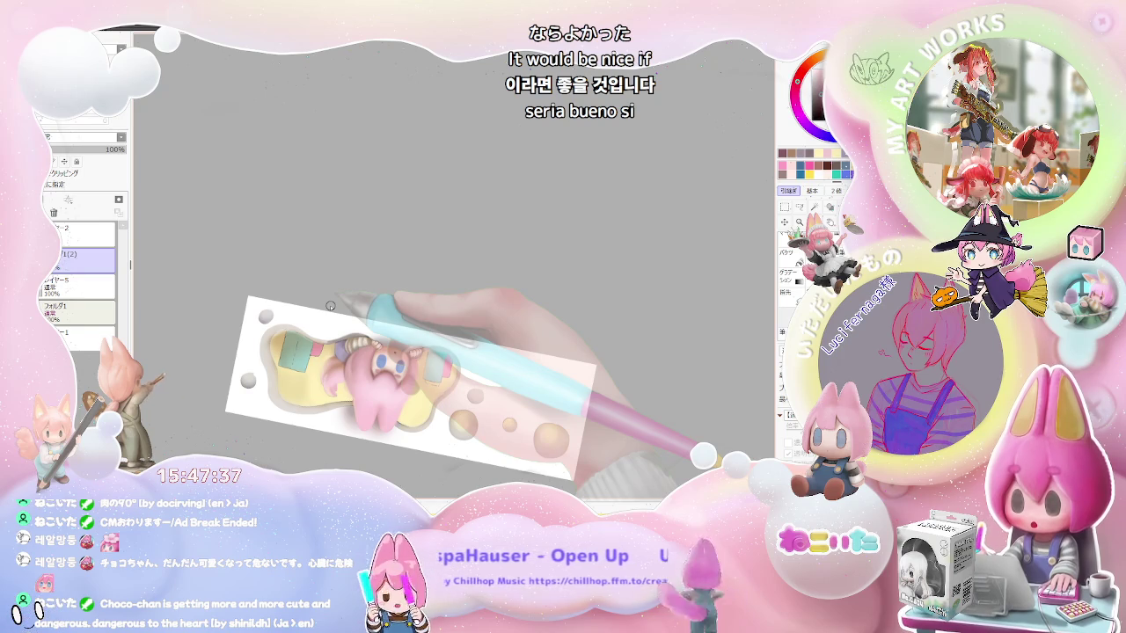
# - Zoom in and out to check the sleeve shading against the whole banner
pyautogui.scroll(5, 330, 305)
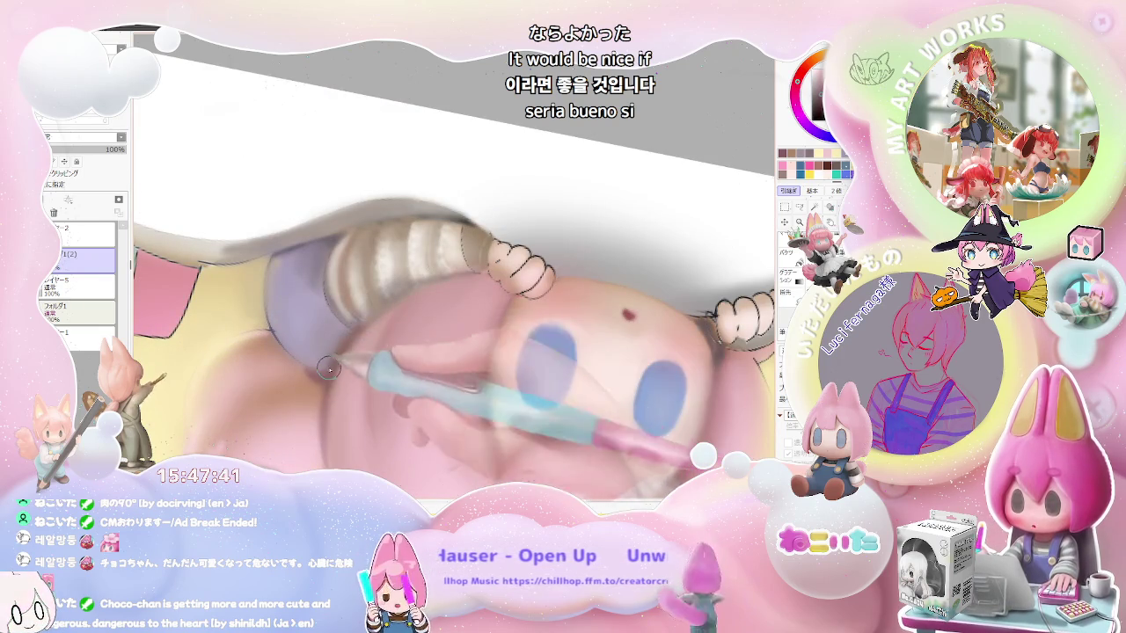
pyautogui.scroll(-3, 419, 315)
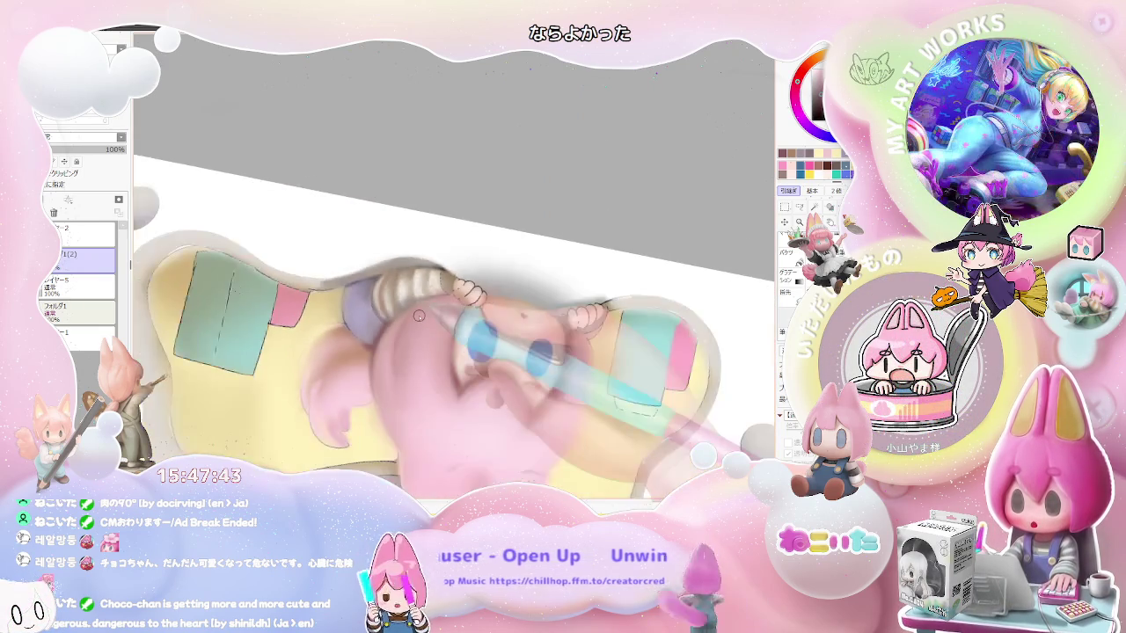
pyautogui.scroll(-3, 419, 315)
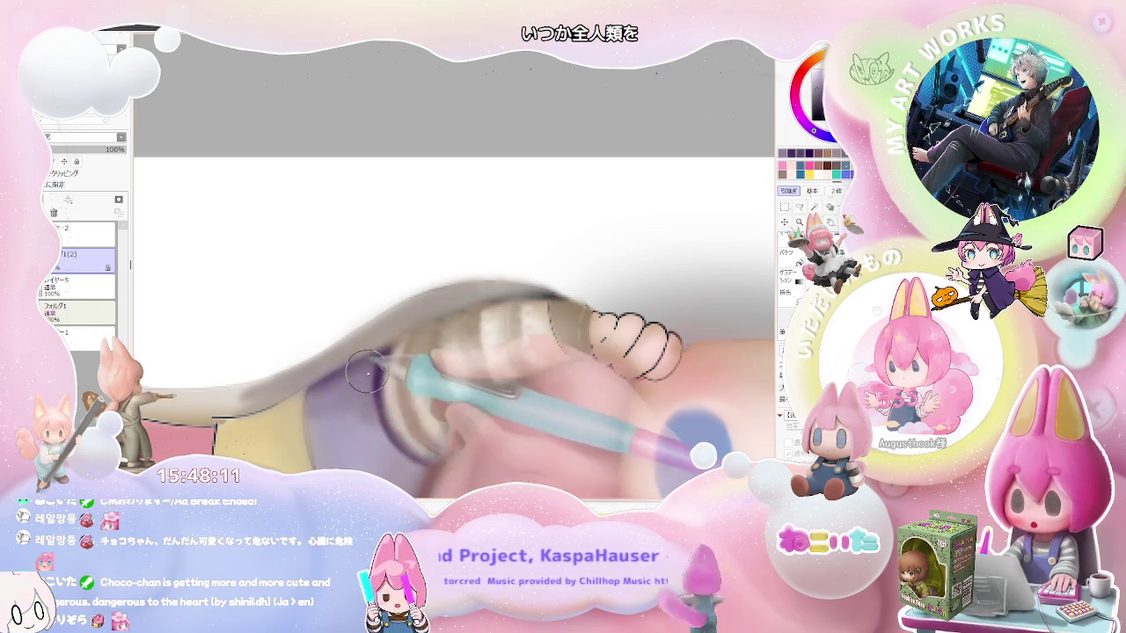
pyautogui.scroll(-1, 334, 414)
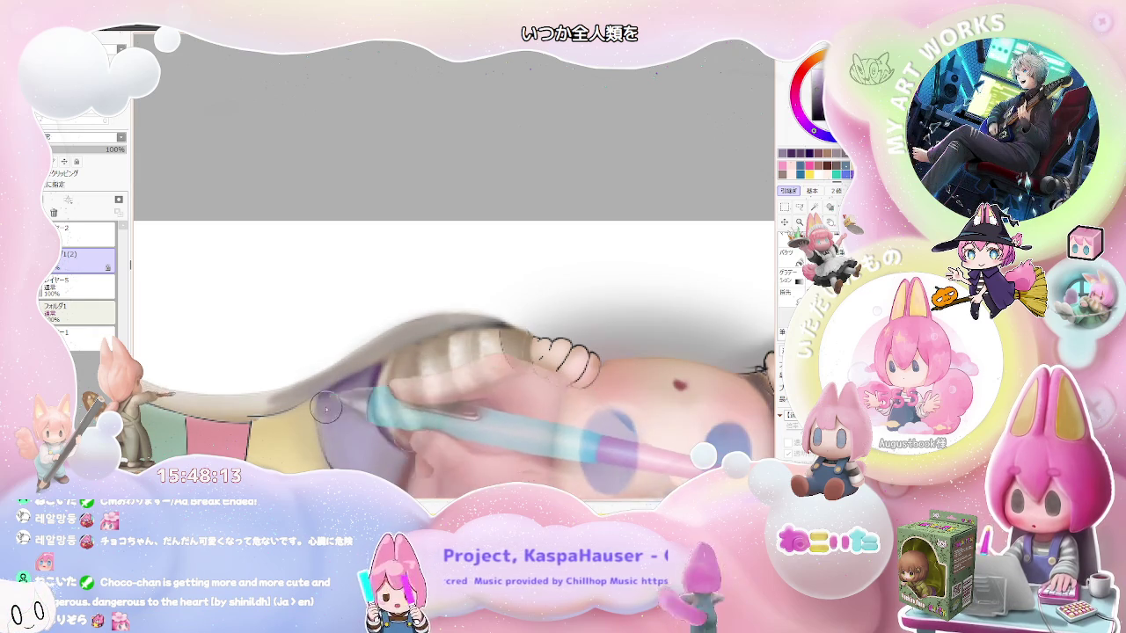
pyautogui.scroll(-2, 361, 423)
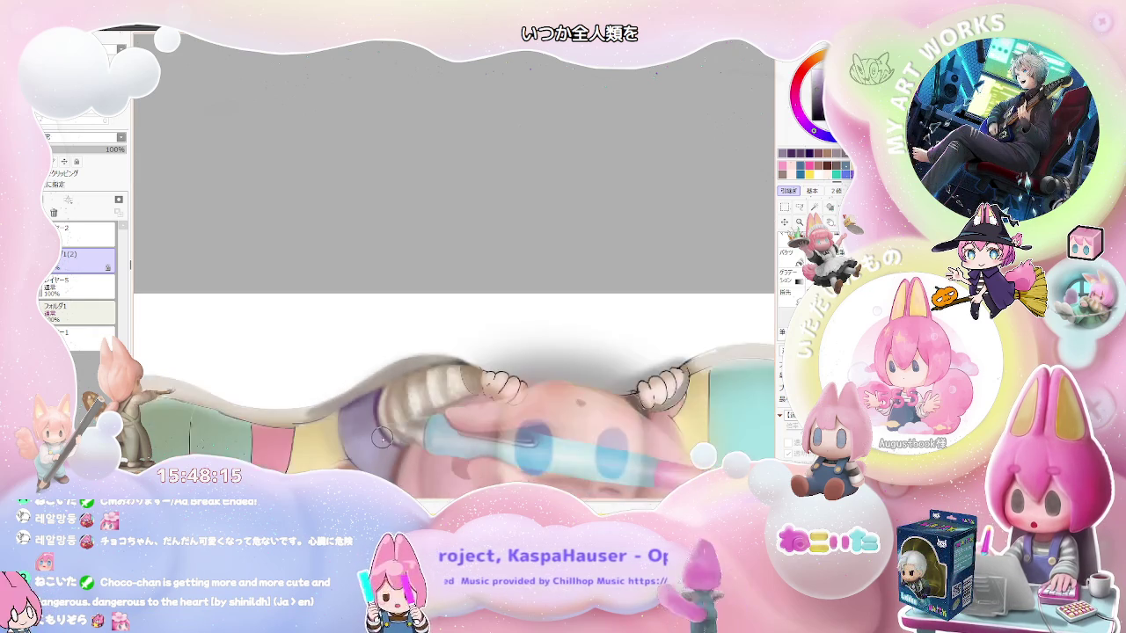
pyautogui.scroll(-1, 361, 423)
pyautogui.scroll(-1, 352, 422)
pyautogui.scroll(-1, 298, 419)
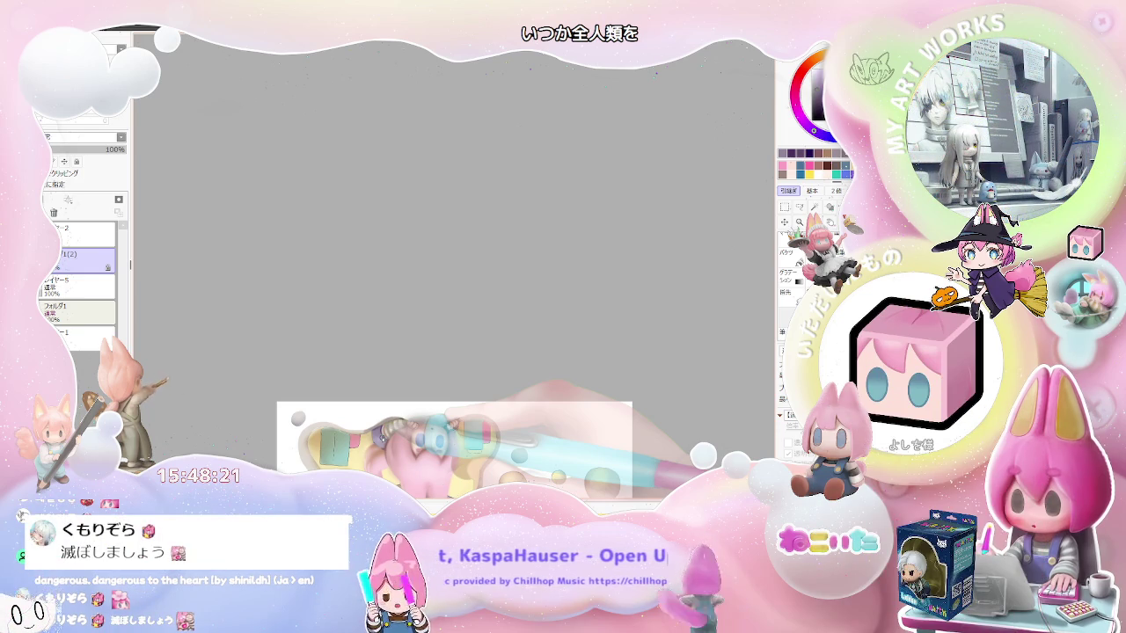
pyautogui.scroll(1, 331, 450)
pyautogui.scroll(1, 331, 451)
pyautogui.scroll(2, 330, 450)
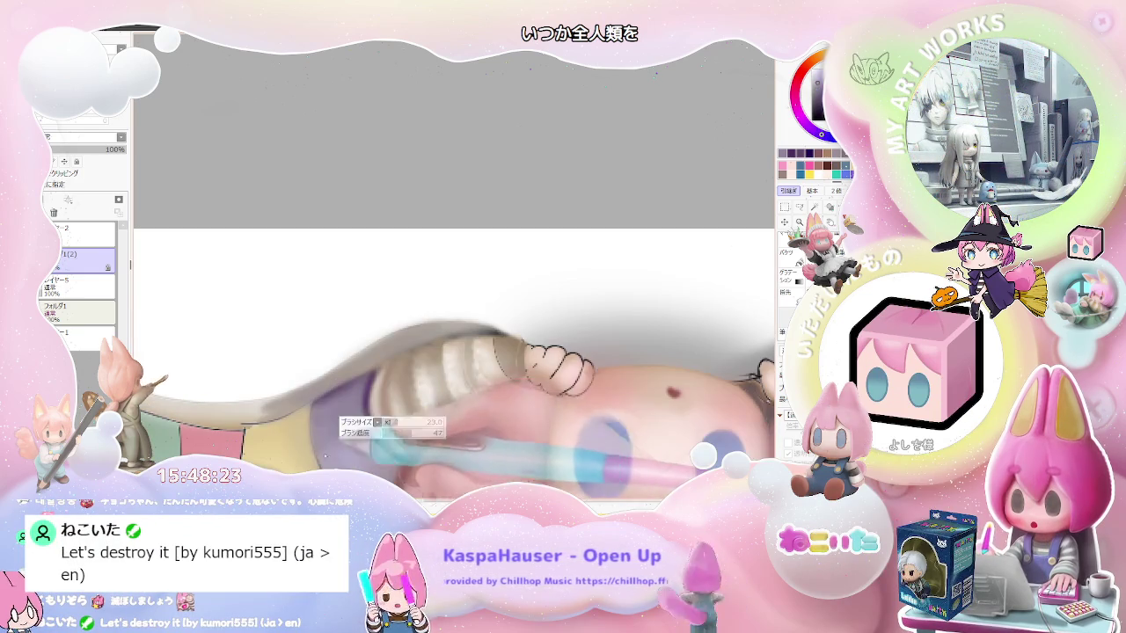
pyautogui.scroll(-2, 353, 448)
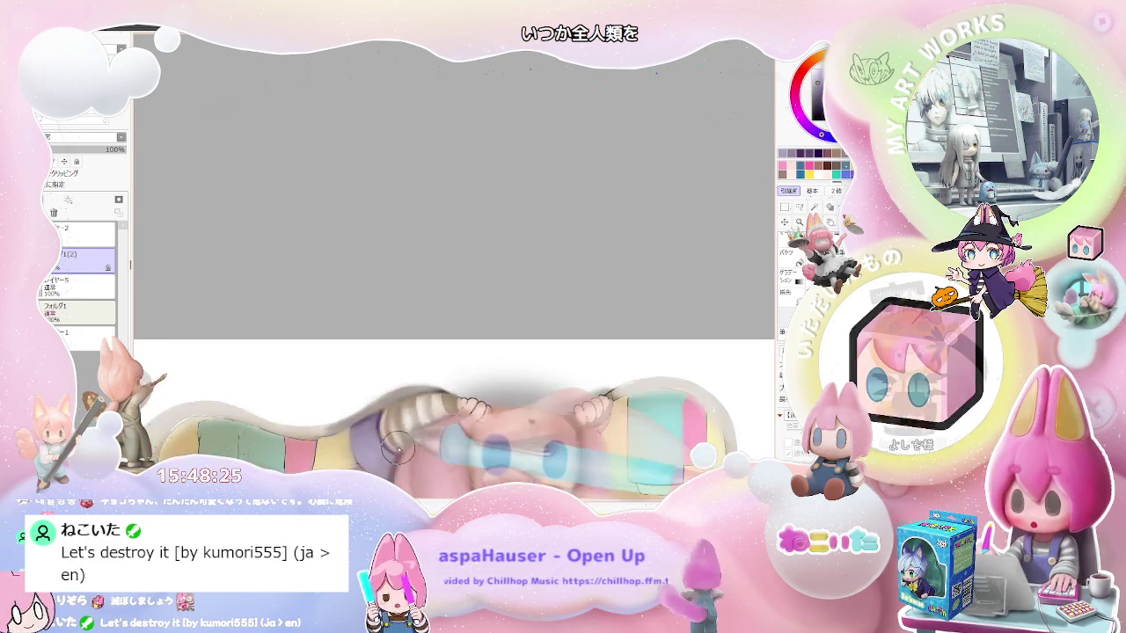
# - Tilt the banner view for painting and zoom in on the purple sleeve
pyautogui.press('End')
pyautogui.press('End')
pyautogui.scroll(1, 398, 447)
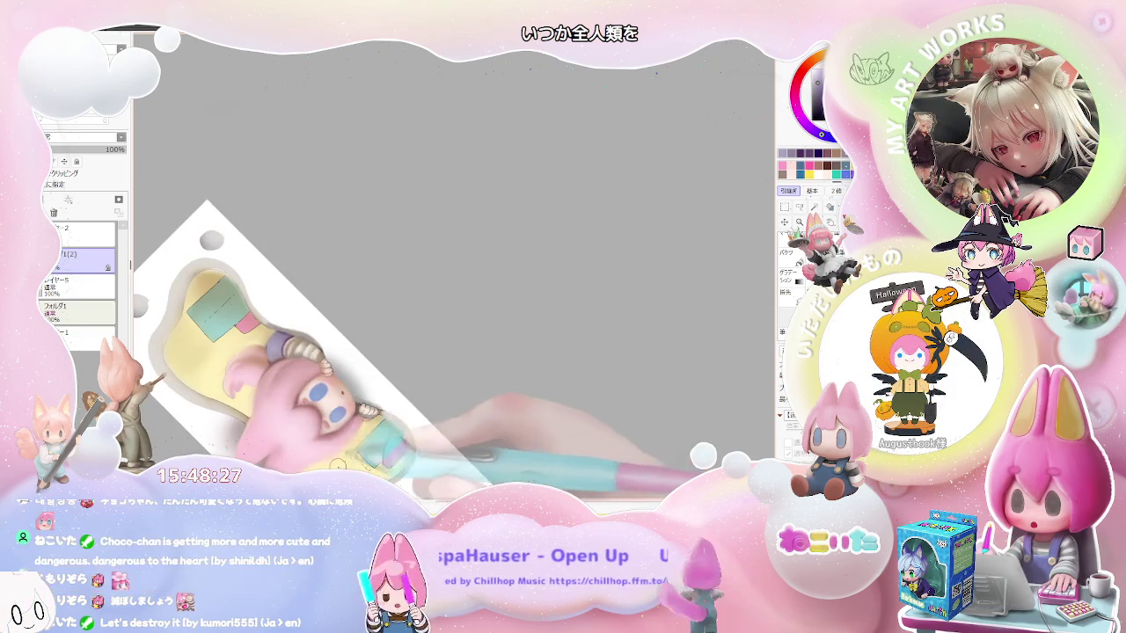
pyautogui.scroll(1, 369, 423)
pyautogui.scroll(1, 290, 378)
pyautogui.scroll(1, 255, 355)
pyautogui.scroll(1, 255, 357)
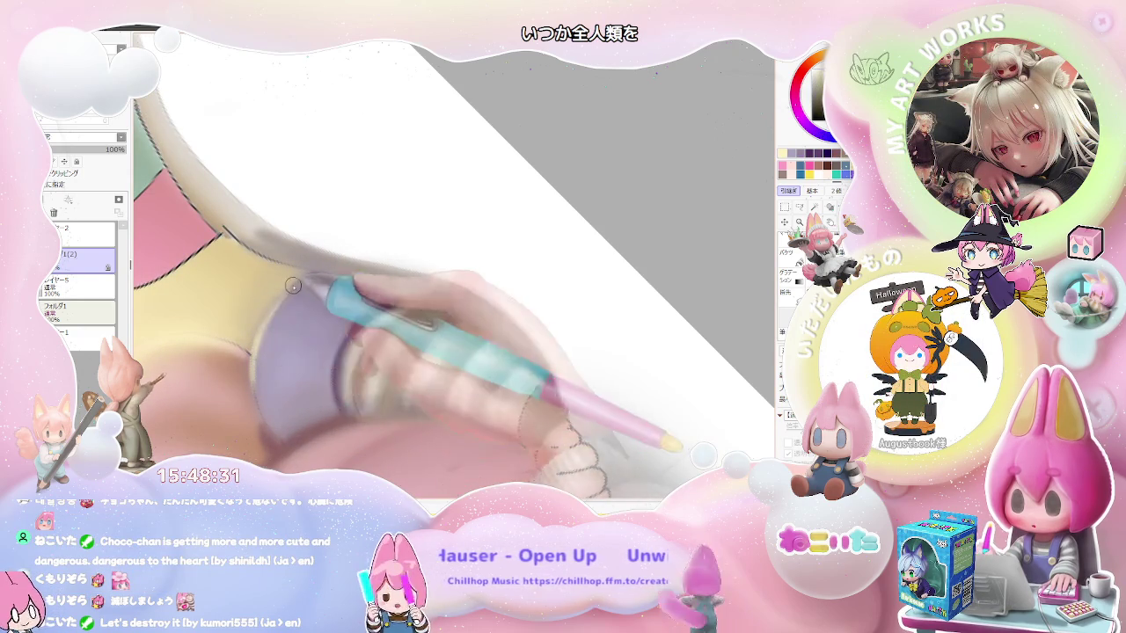
pyautogui.scroll(-1, 306, 274)
pyautogui.scroll(-1, 440, 325)
pyautogui.scroll(-1, 525, 343)
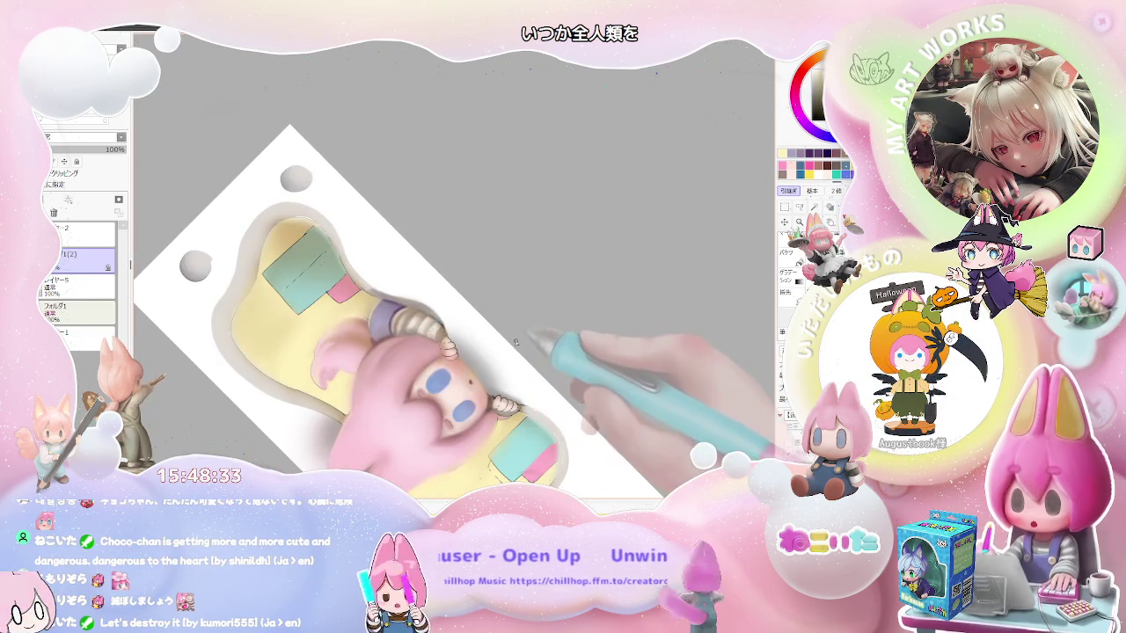
pyautogui.scroll(1, 370, 299)
pyautogui.scroll(1, 352, 293)
pyautogui.scroll(1, 348, 291)
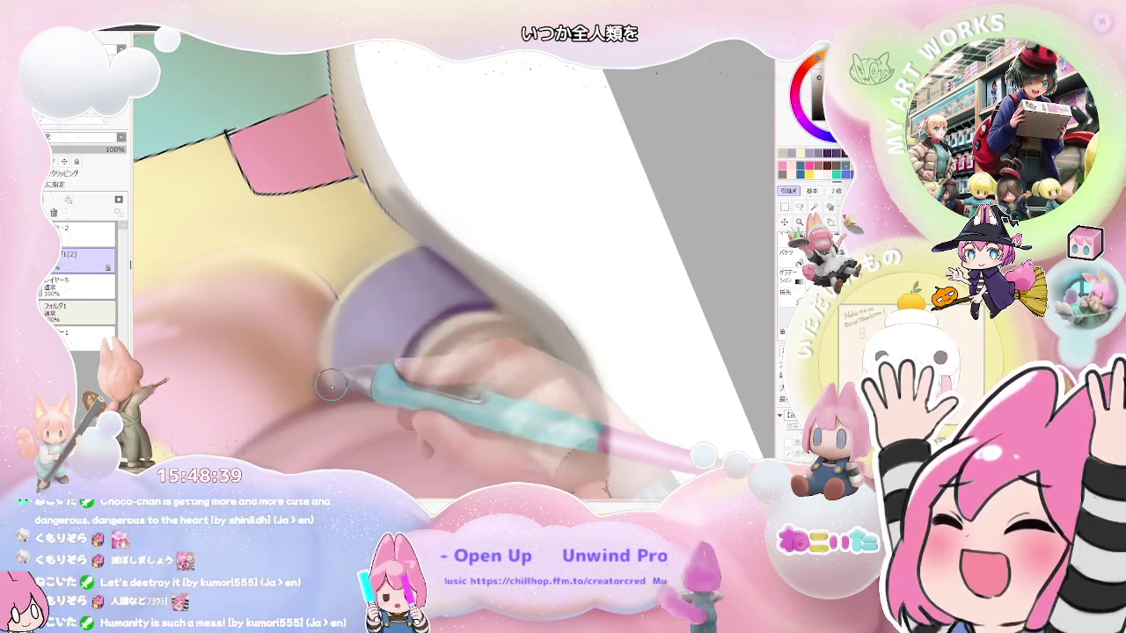
# - Enlarge the brush for broad soft airbrush shading over the sleeve and hand
pyautogui.press(']')
pyautogui.press(']')
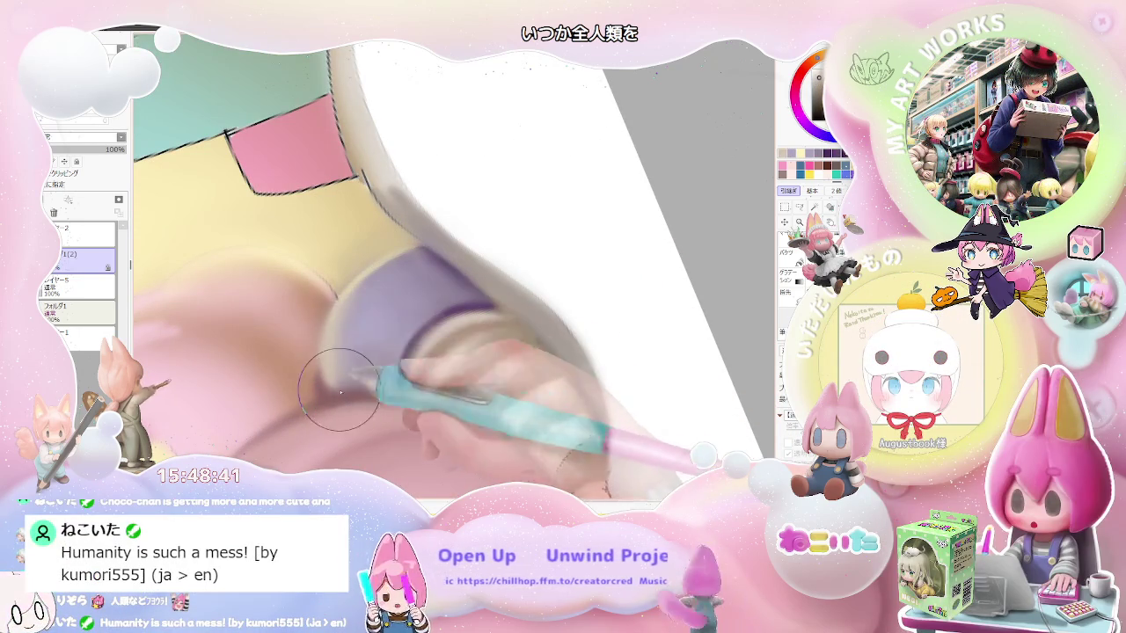
pyautogui.scroll(-1, 359, 281)
pyautogui.scroll(-2, 469, 313)
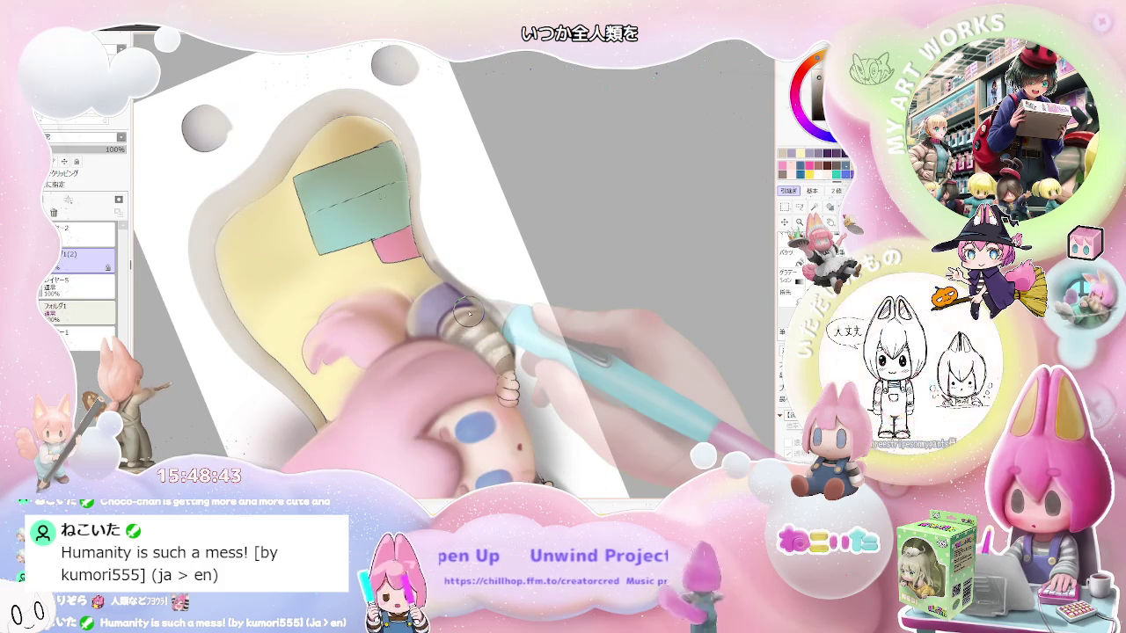
pyautogui.scroll(2, 469, 313)
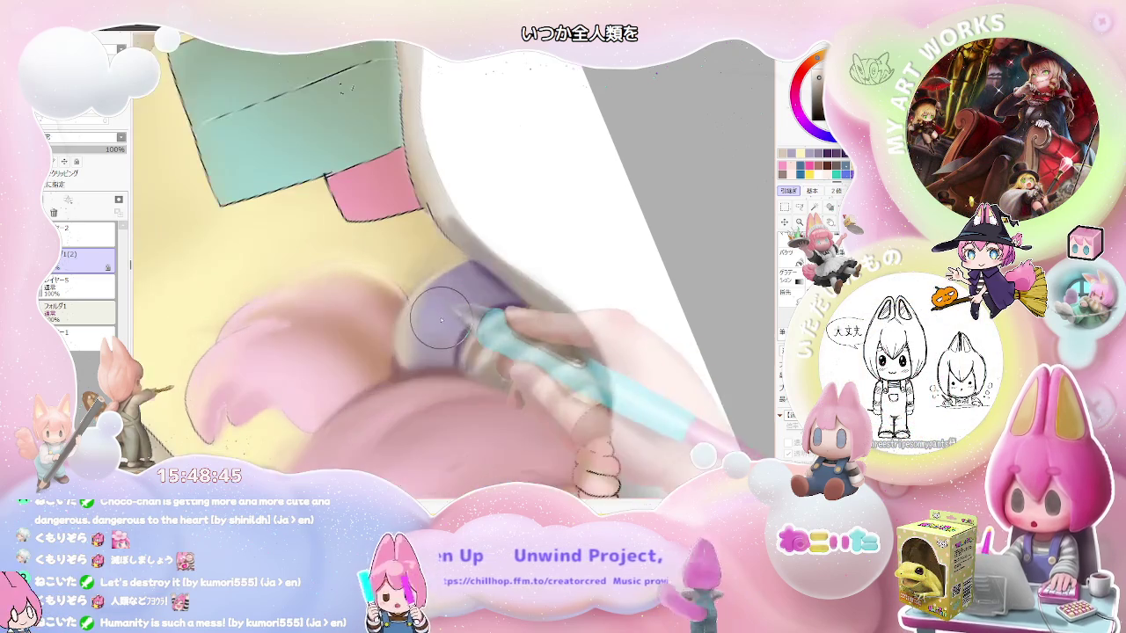
pyautogui.scroll(1, 431, 320)
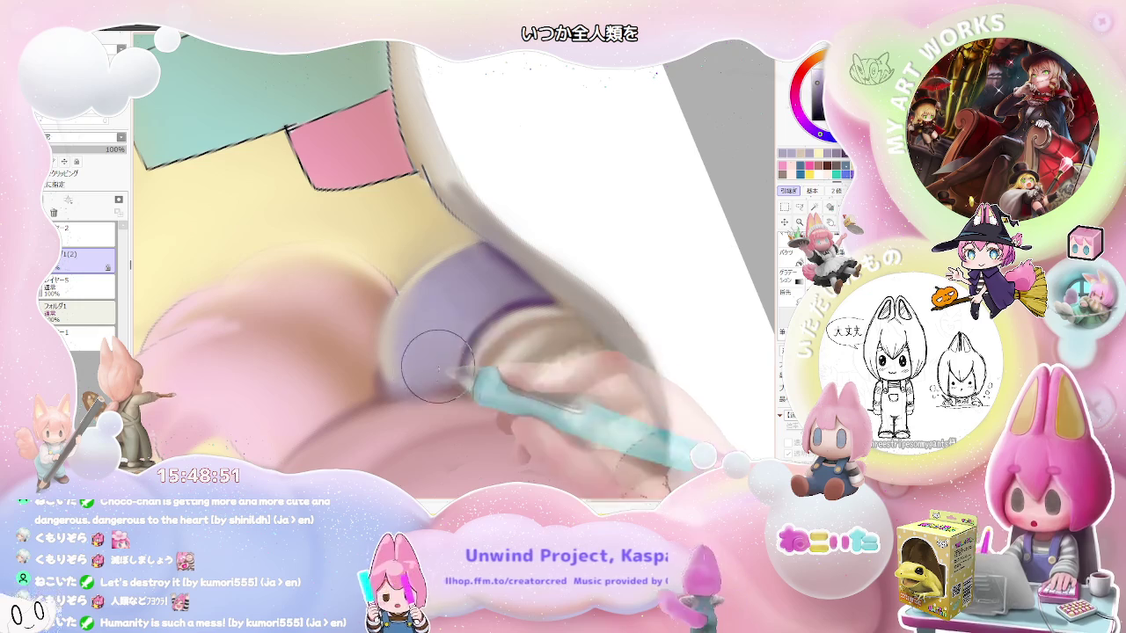
pyautogui.scroll(-1, 469, 317)
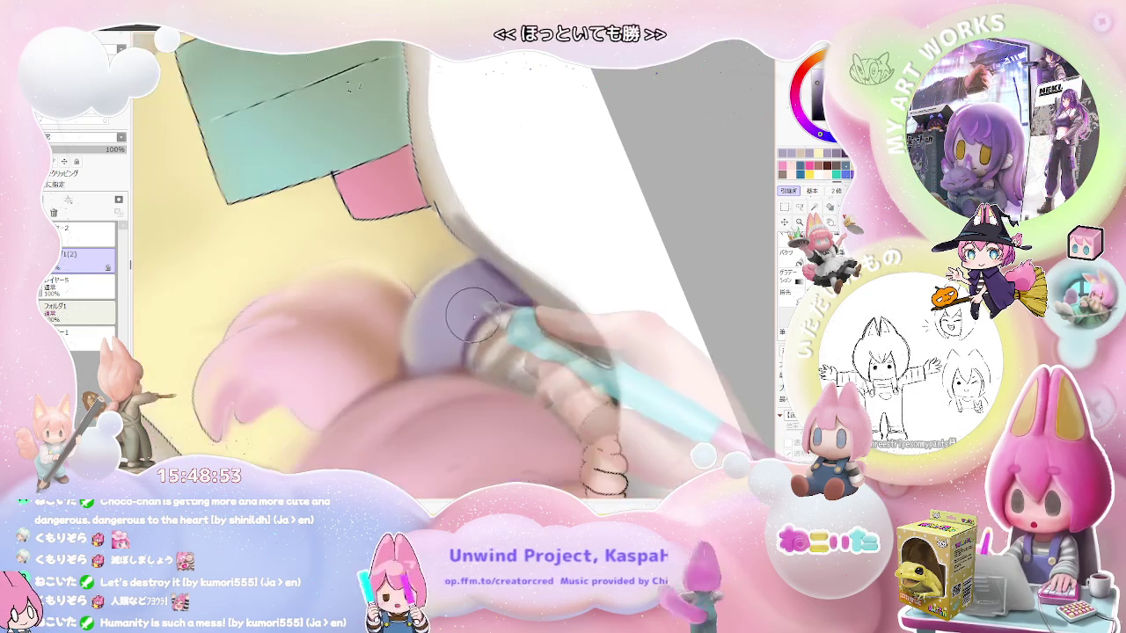
pyautogui.scroll(-3, 469, 317)
pyautogui.scroll(-2, 528, 352)
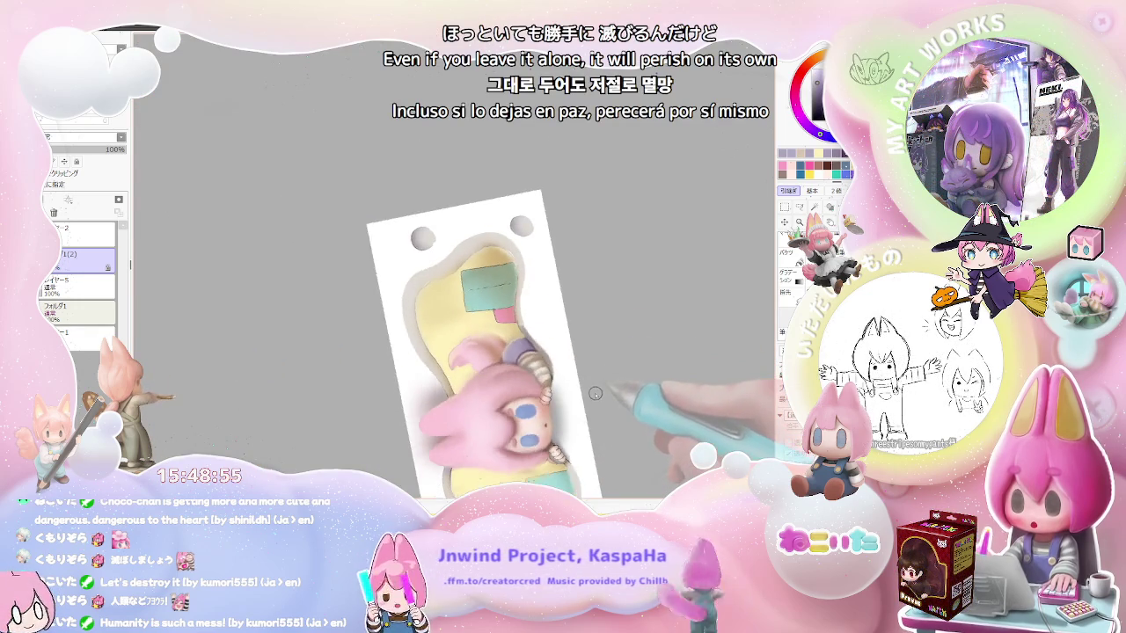
pyautogui.scroll(1, 563, 378)
pyautogui.scroll(1, 492, 360)
pyautogui.scroll(2, 413, 347)
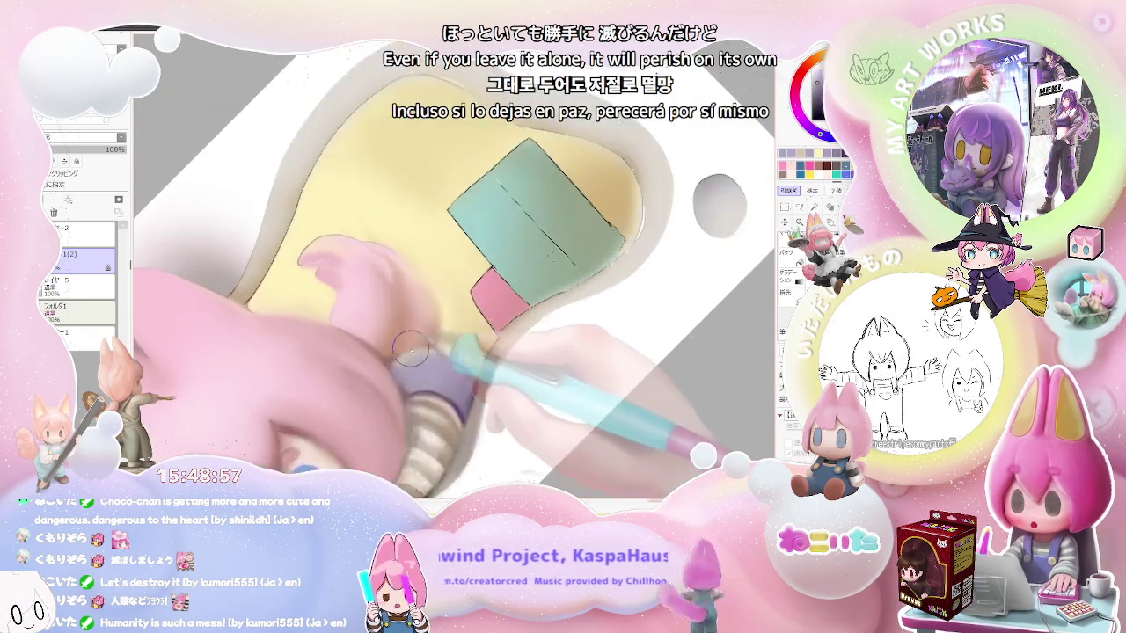
pyautogui.scroll(2, 413, 346)
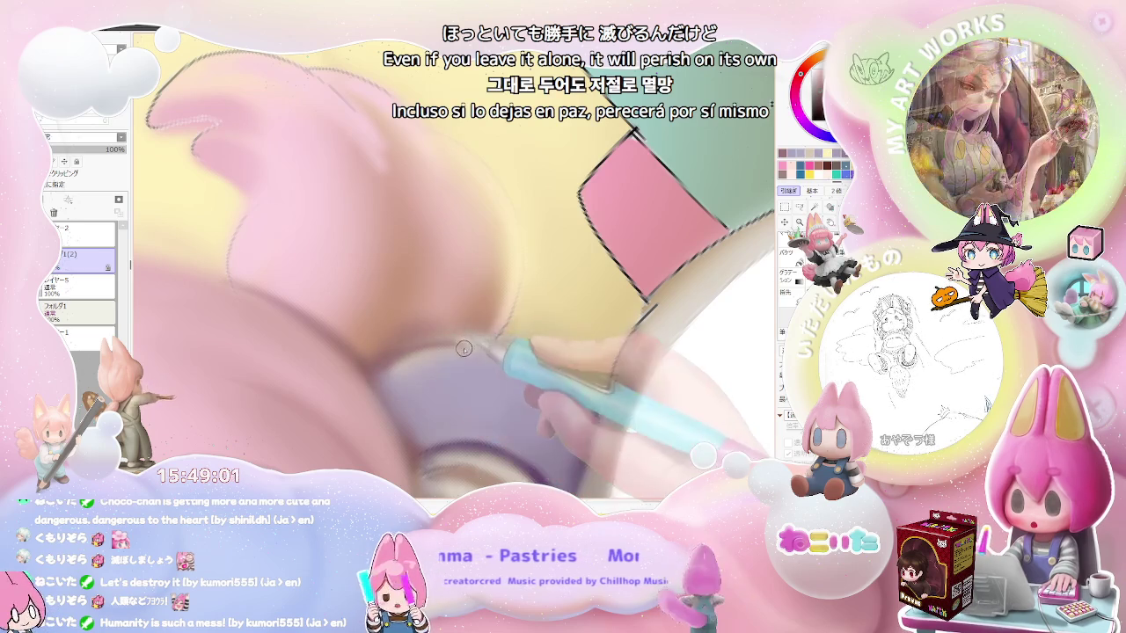
pyautogui.scroll(-1, 532, 337)
pyautogui.scroll(-1, 444, 373)
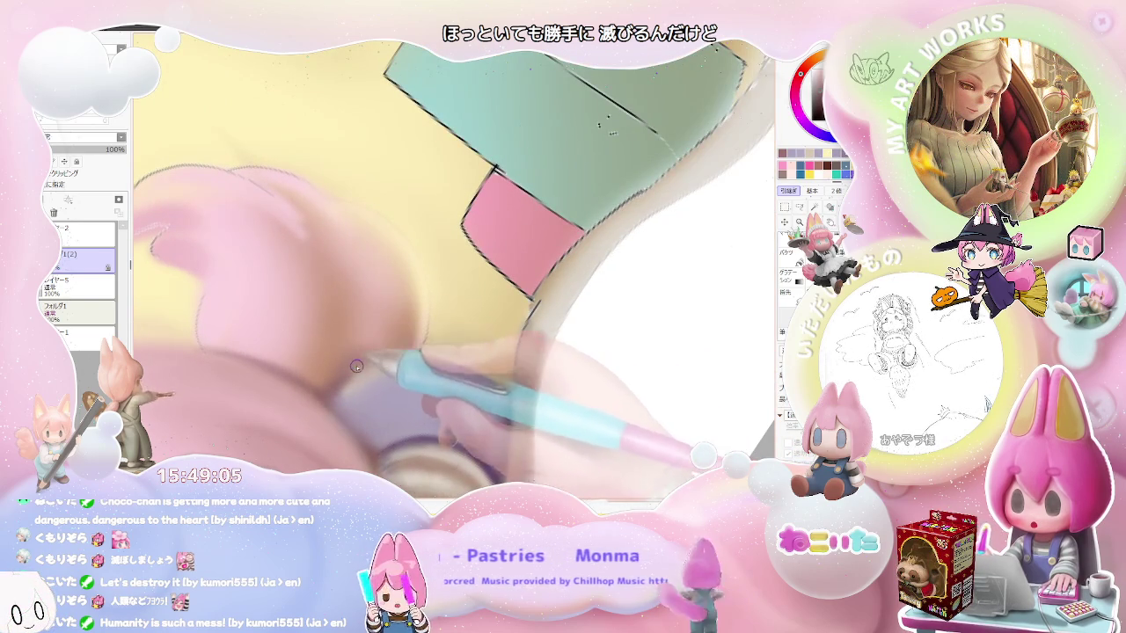
pyautogui.scroll(1, 358, 368)
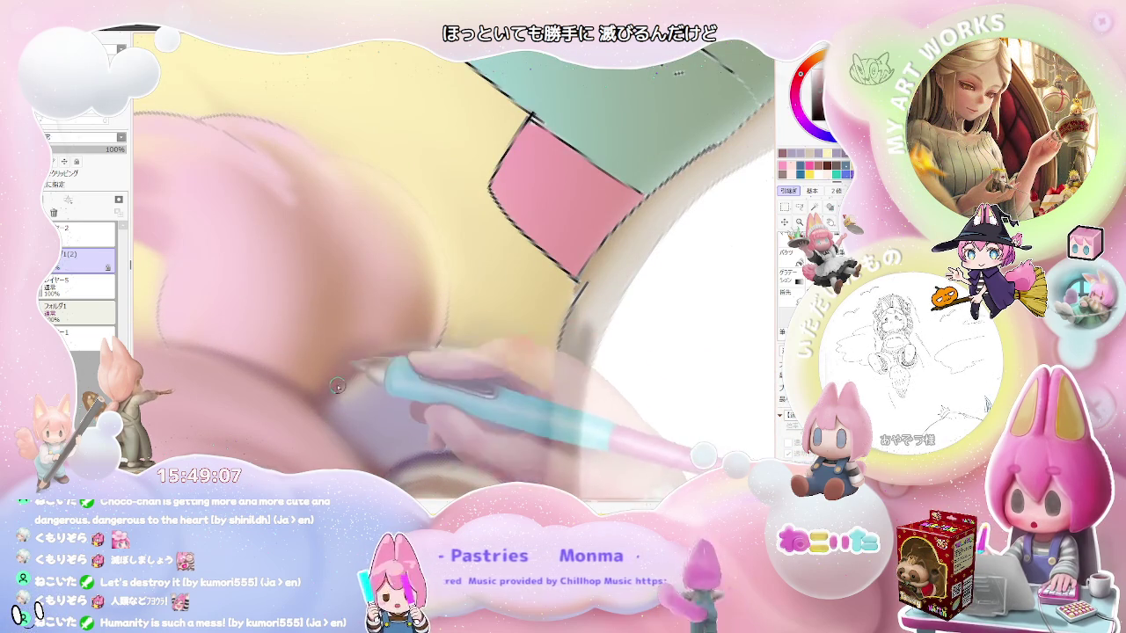
pyautogui.scroll(-1, 426, 356)
pyautogui.scroll(-2, 440, 352)
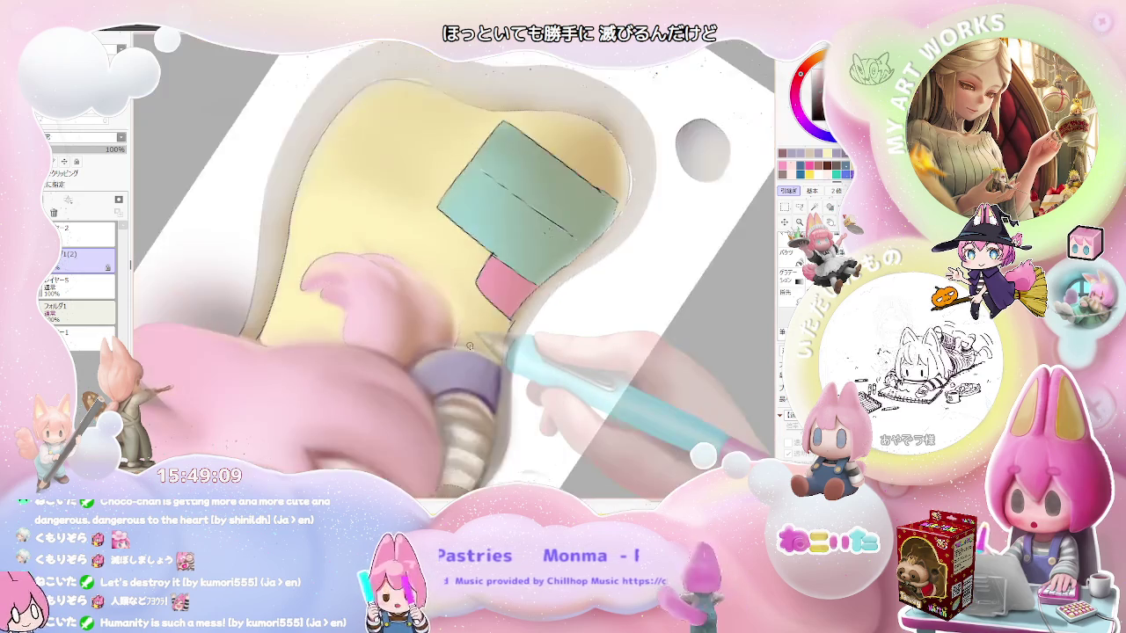
pyautogui.scroll(-2, 453, 350)
pyautogui.scroll(-1, 470, 347)
# - Flip the banner view sideways, then turn it upright with the character at the bottom
pyautogui.press('Delete')
pyautogui.press('Delete')
pyautogui.press('Delete')
pyautogui.press('h')
pyautogui.press('End')
pyautogui.press('End')
pyautogui.press('End')
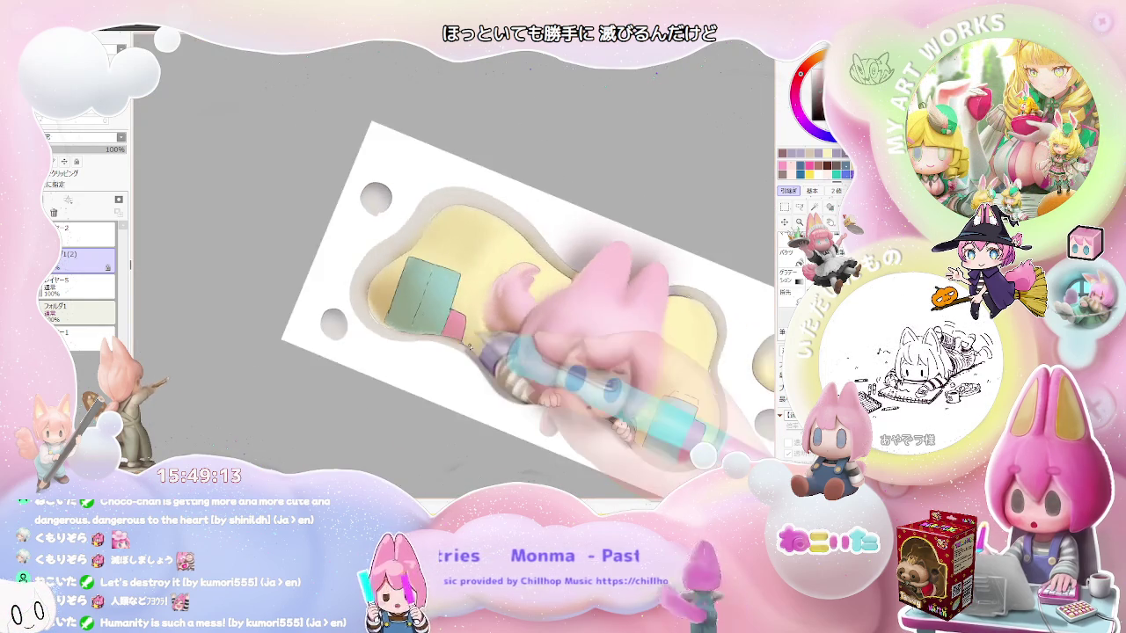
pyautogui.press('End')
pyautogui.press('End')
pyautogui.press('End')
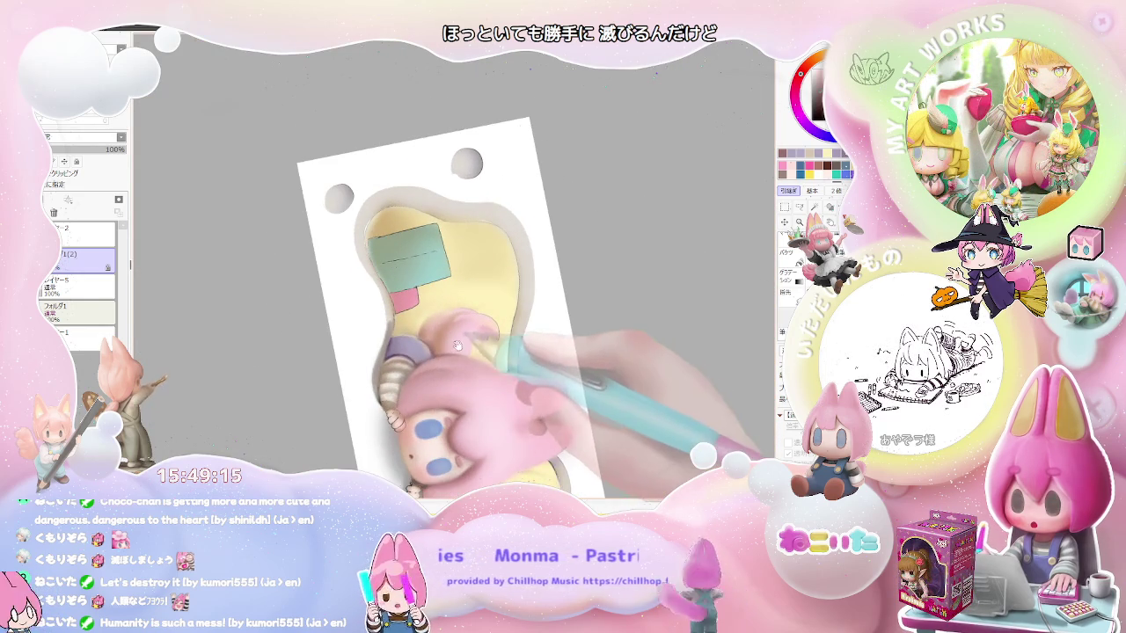
pyautogui.scroll(1, 458, 346)
pyautogui.scroll(2, 405, 361)
pyautogui.scroll(2, 347, 376)
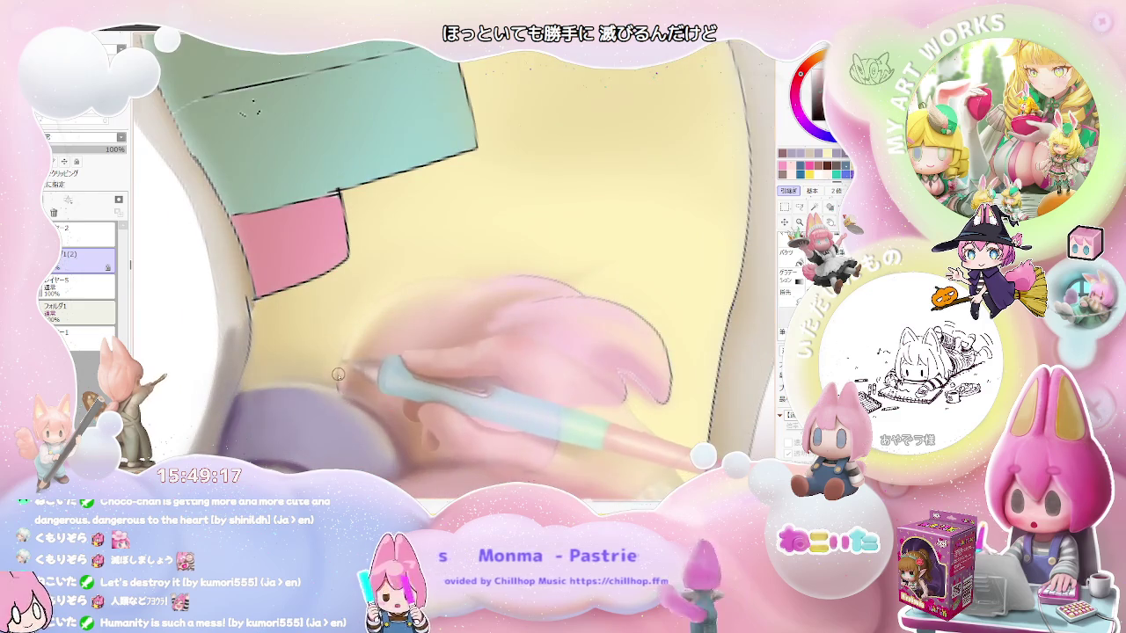
pyautogui.scroll(1, 338, 373)
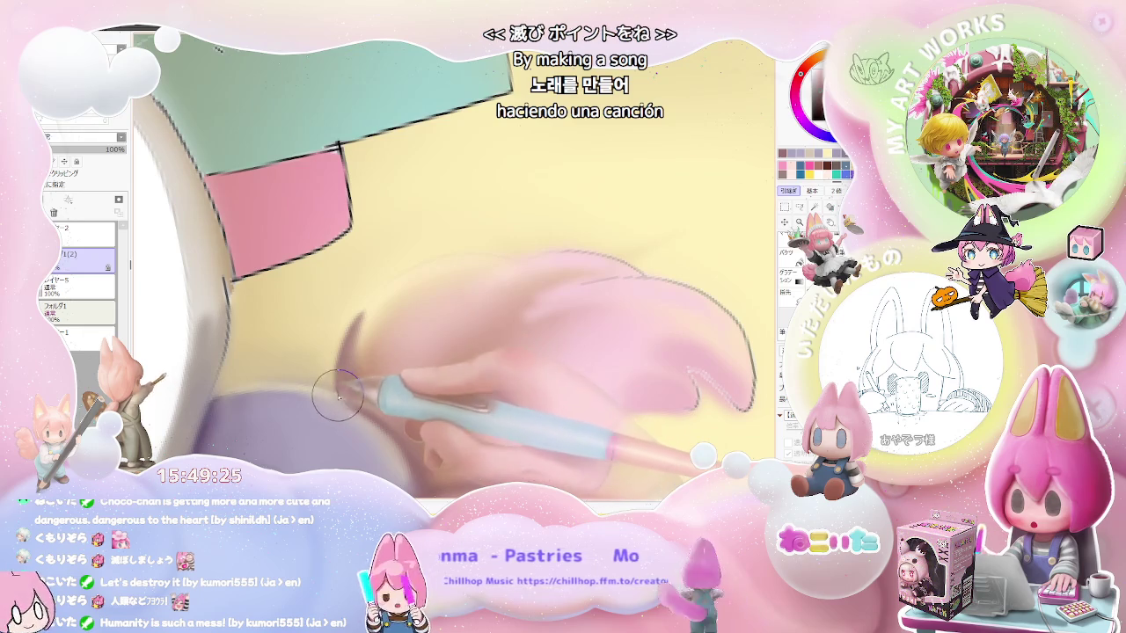
pyautogui.scroll(-3, 356, 398)
pyautogui.scroll(-3, 423, 405)
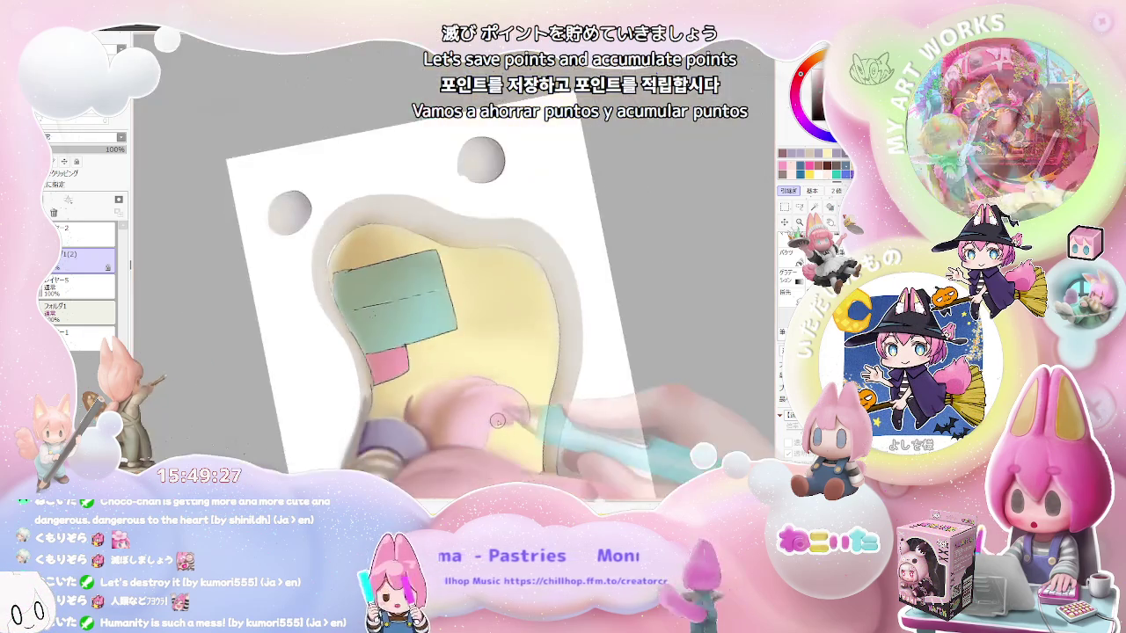
pyautogui.scroll(-2, 506, 423)
# - Rotate the view about 75° clockwise, then back to near-vertical, zooming in on the hair
pyautogui.press('End')
pyautogui.press('End')
pyautogui.press('End')
pyautogui.press('End')
pyautogui.press('End')
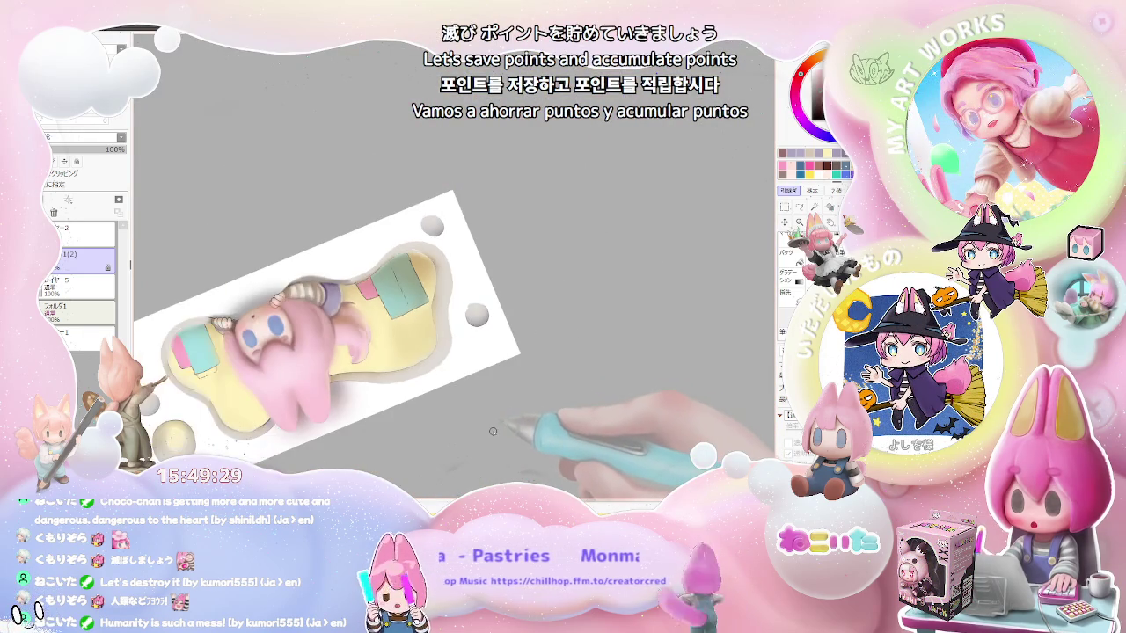
pyautogui.scroll(2, 493, 431)
pyautogui.scroll(2, 414, 378)
pyautogui.scroll(2, 352, 343)
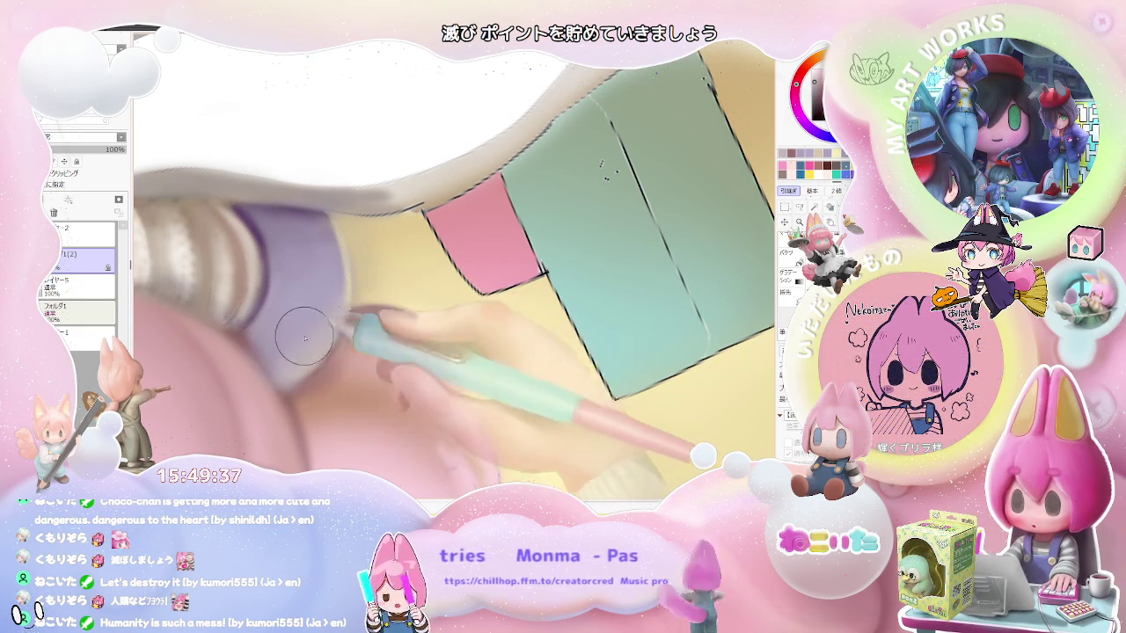
pyautogui.scroll(-2, 317, 327)
pyautogui.scroll(-2, 378, 308)
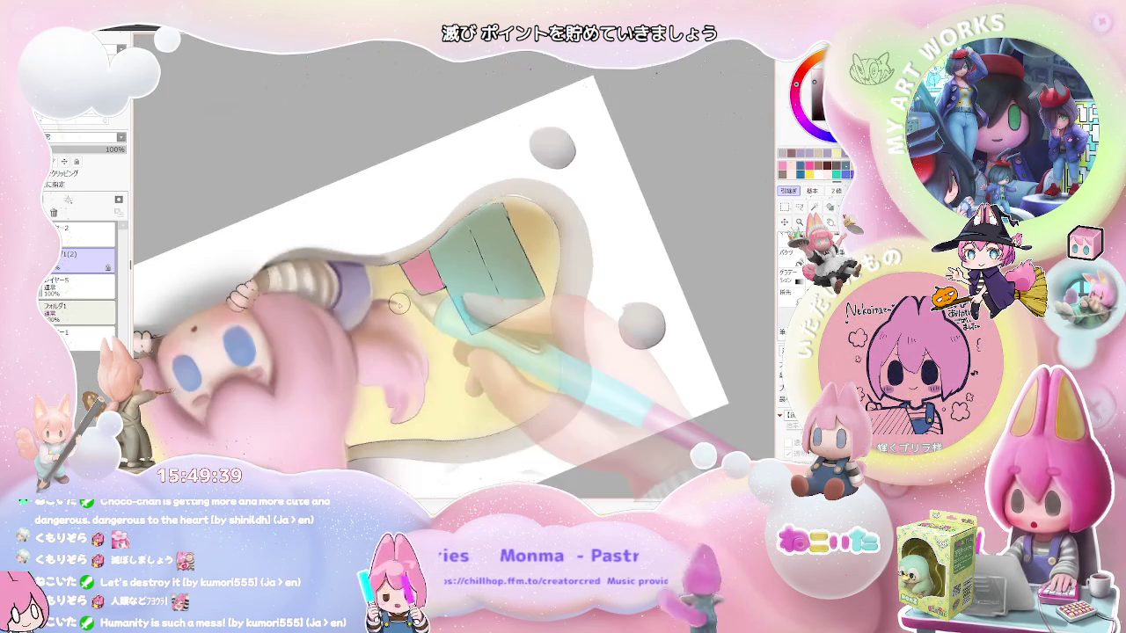
pyautogui.scroll(-2, 398, 304)
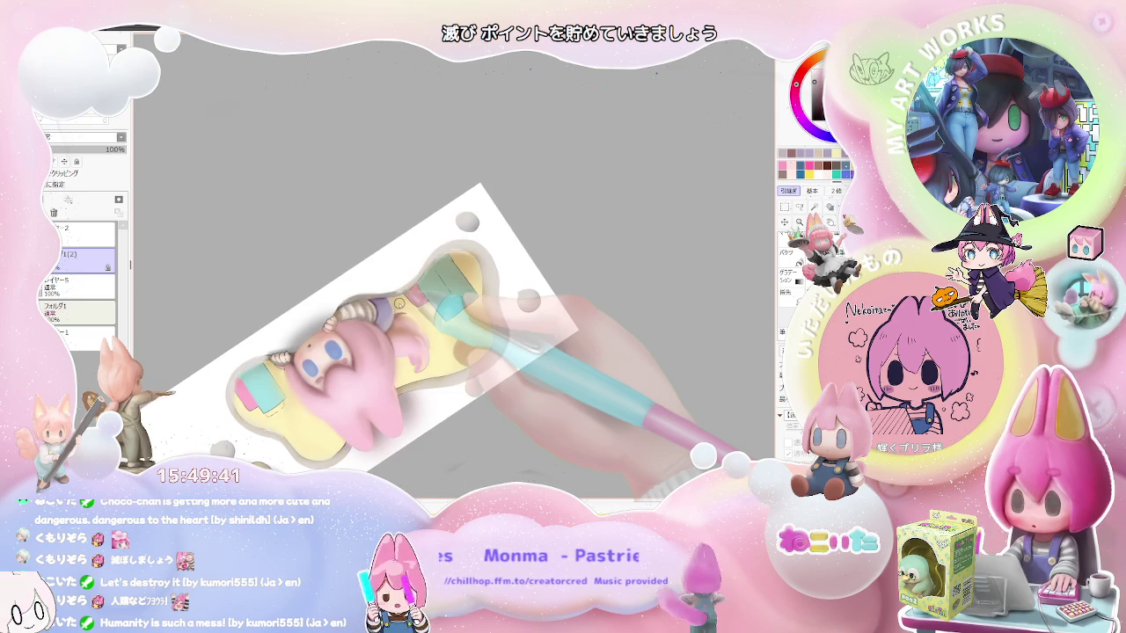
pyautogui.press('Delete')
pyautogui.press('Delete')
pyautogui.press('Delete')
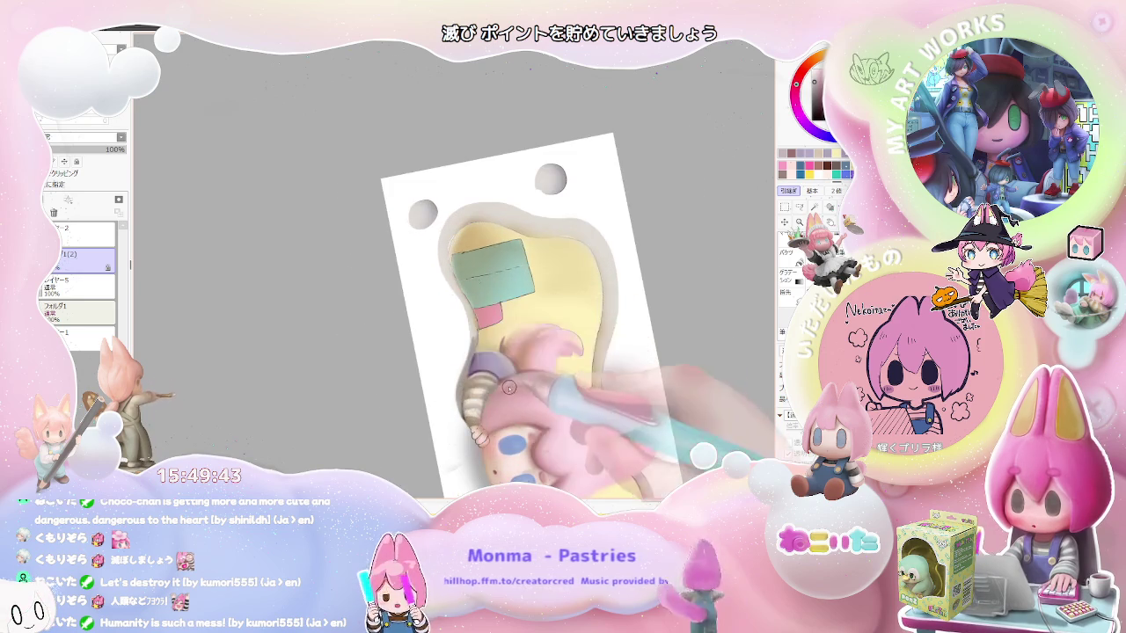
pyautogui.scroll(3, 475, 369)
pyautogui.scroll(2, 488, 368)
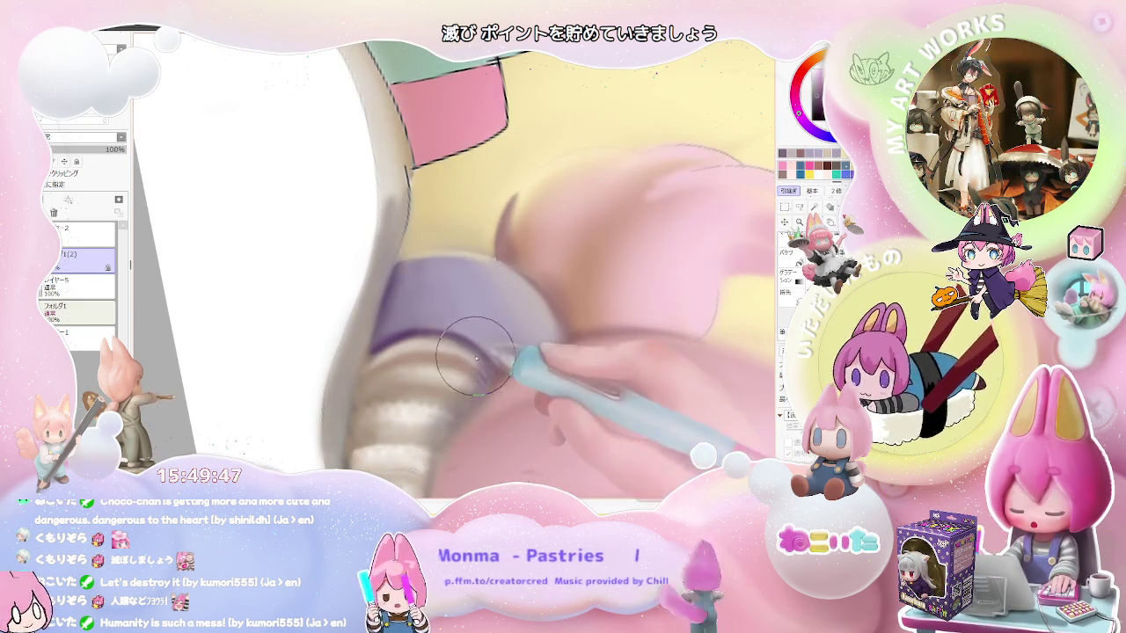
# - Tilt the page to a comfortable drawing angle and zoom in on the striped sleeve
pyautogui.scroll(-2, 490, 381)
pyautogui.scroll(-2, 519, 378)
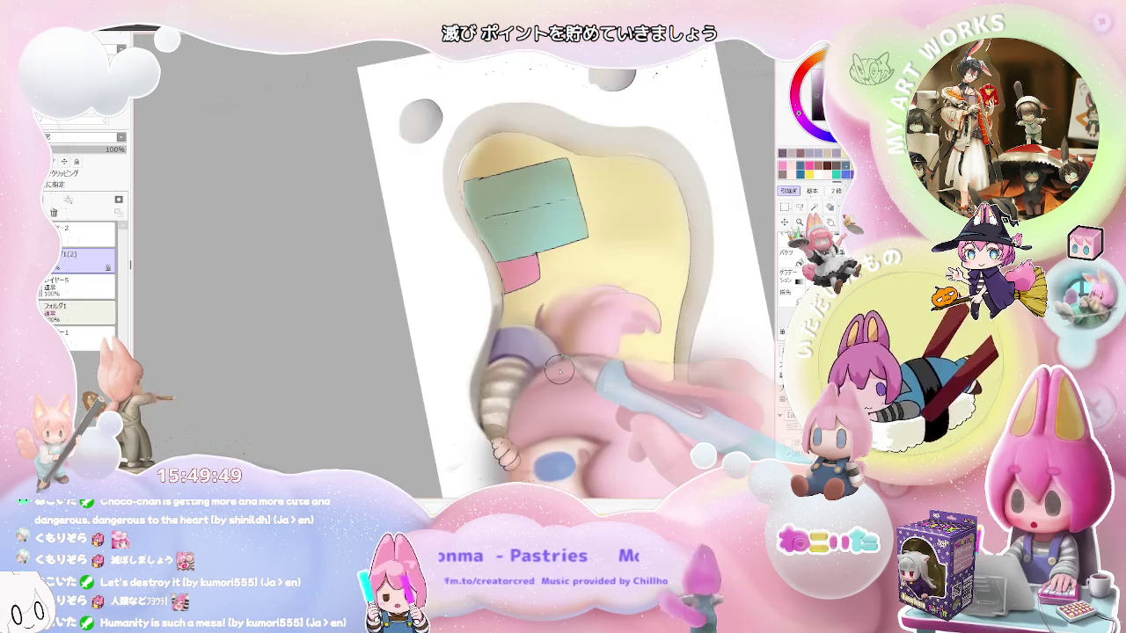
pyautogui.scroll(-2, 558, 370)
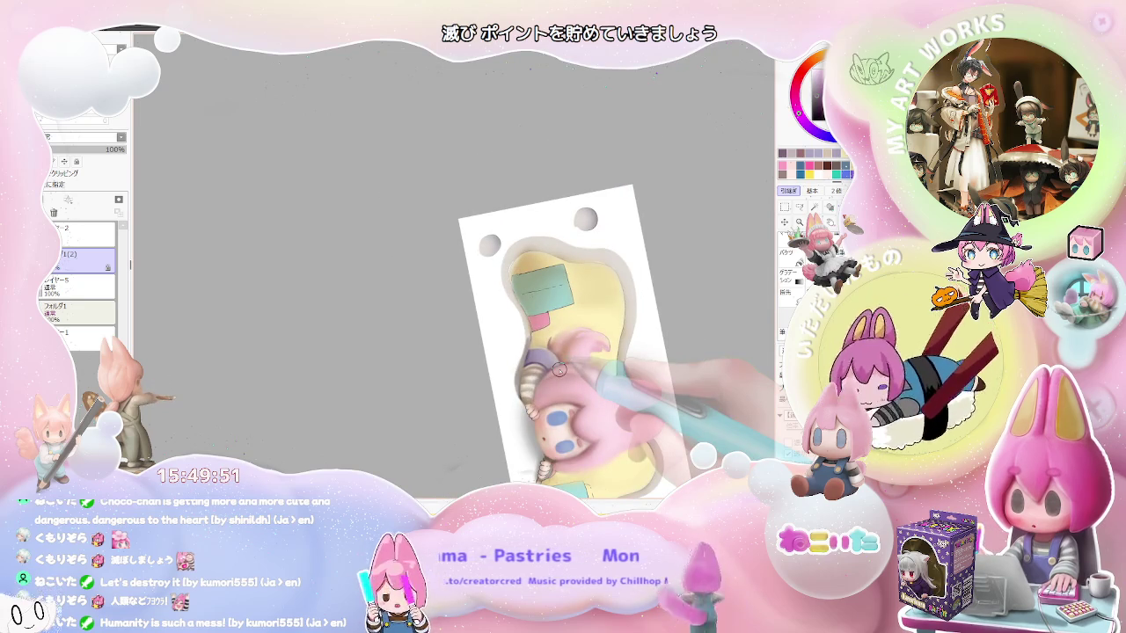
pyautogui.press('End')
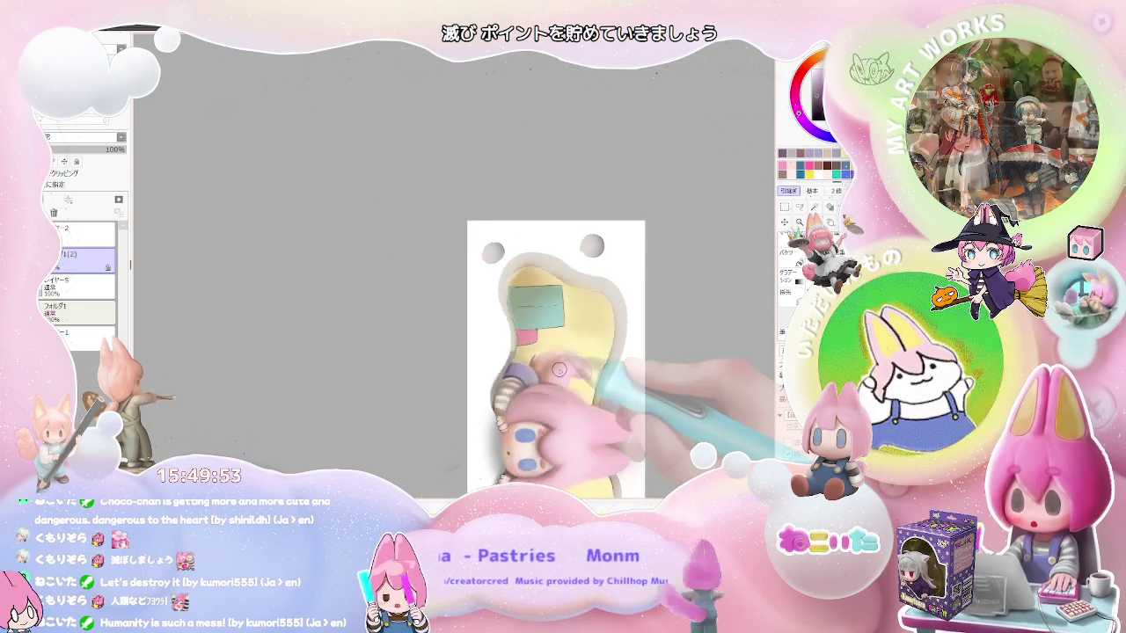
pyautogui.press('End')
pyautogui.scroll(-1, 559, 369)
pyautogui.scroll(2, 559, 370)
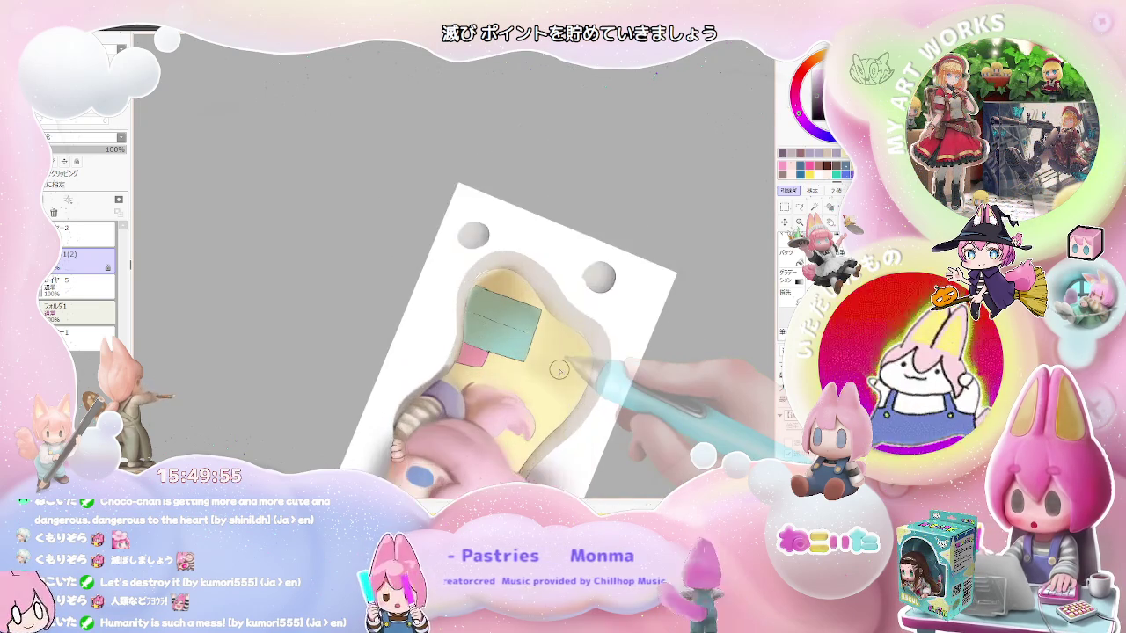
pyautogui.scroll(1, 528, 387)
pyautogui.scroll(2, 457, 413)
pyautogui.scroll(1, 371, 438)
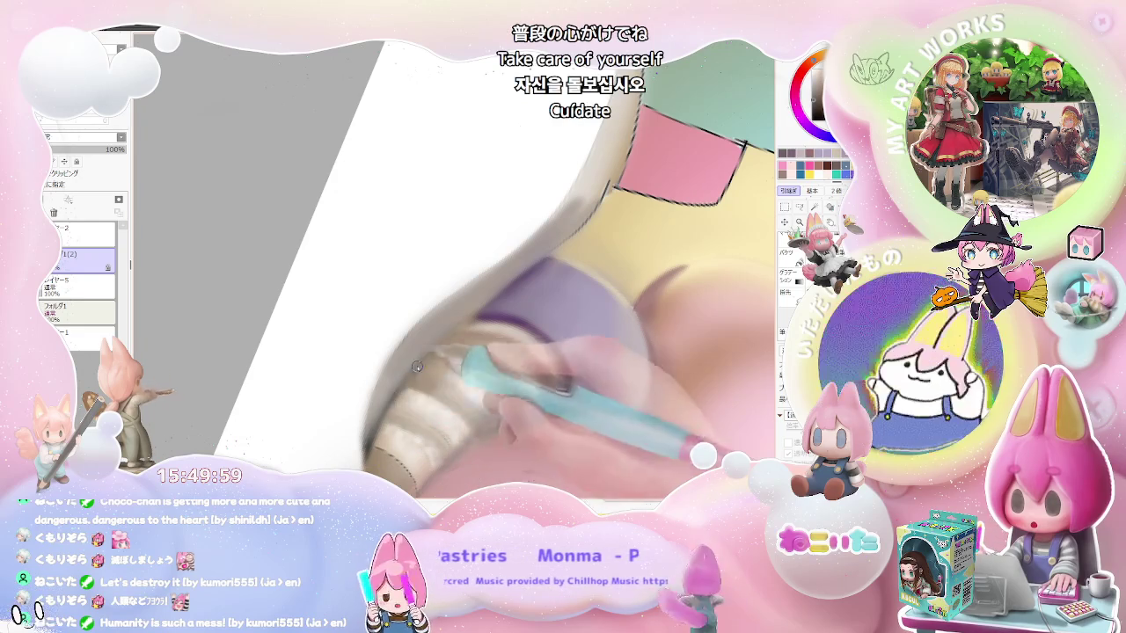
pyautogui.scroll(-3, 428, 357)
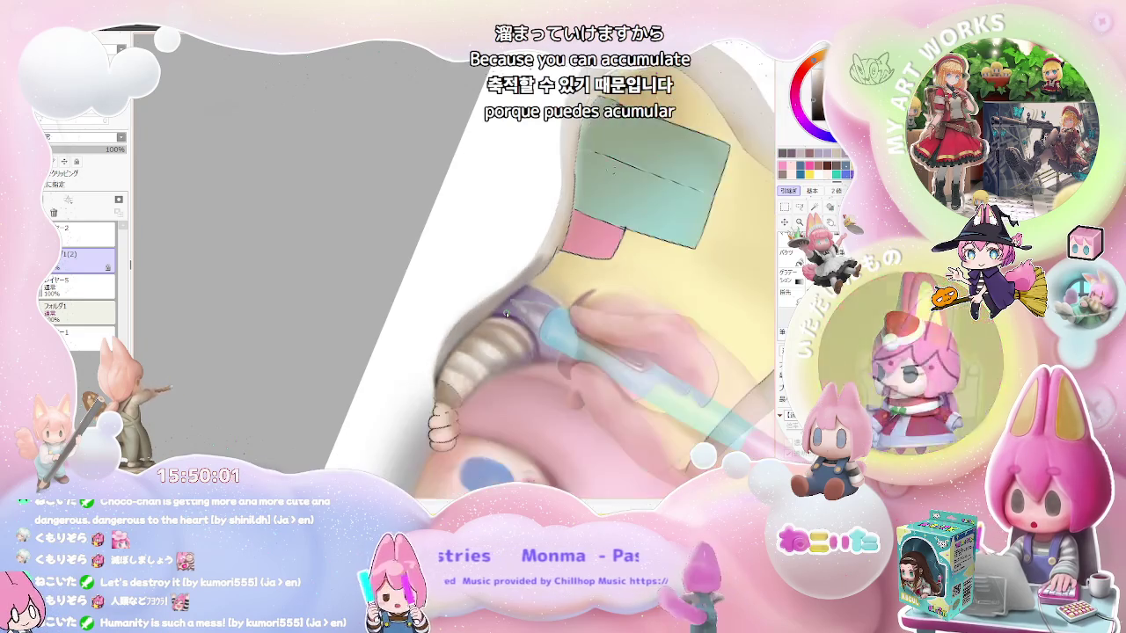
pyautogui.scroll(-3, 506, 315)
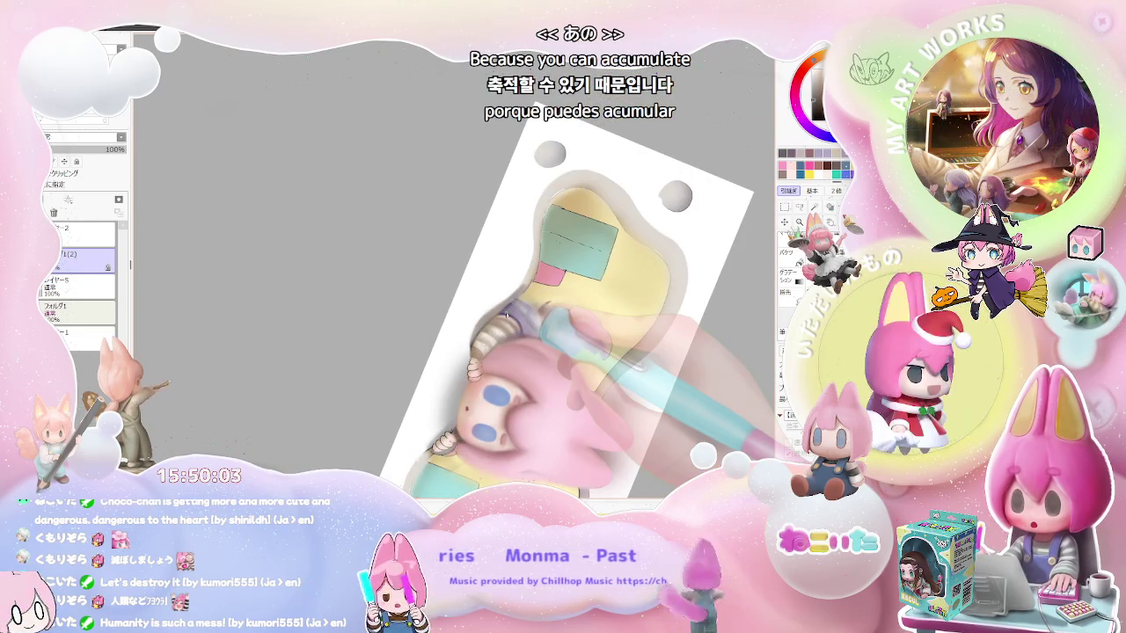
pyautogui.scroll(2, 506, 314)
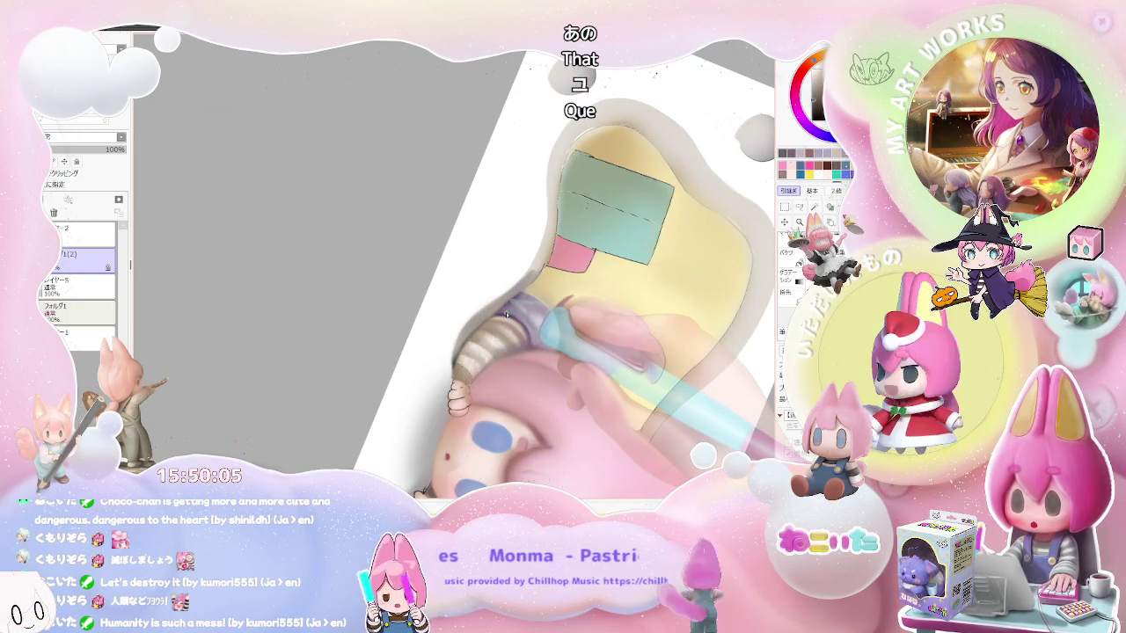
pyautogui.scroll(3, 507, 315)
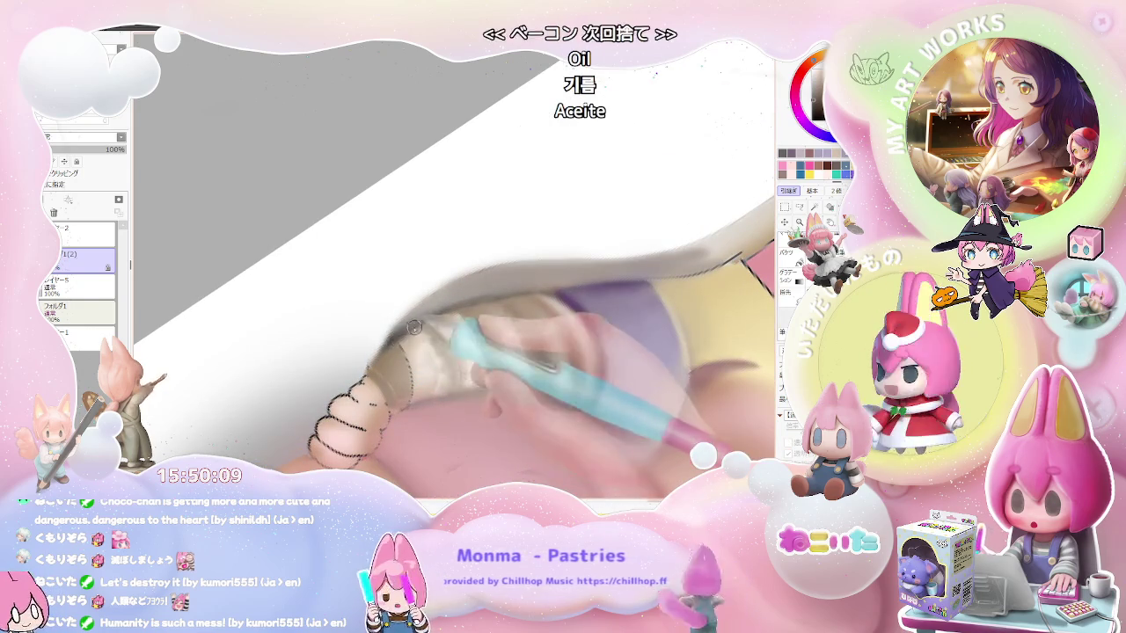
pyautogui.scroll(-2, 499, 299)
pyautogui.scroll(-2, 501, 301)
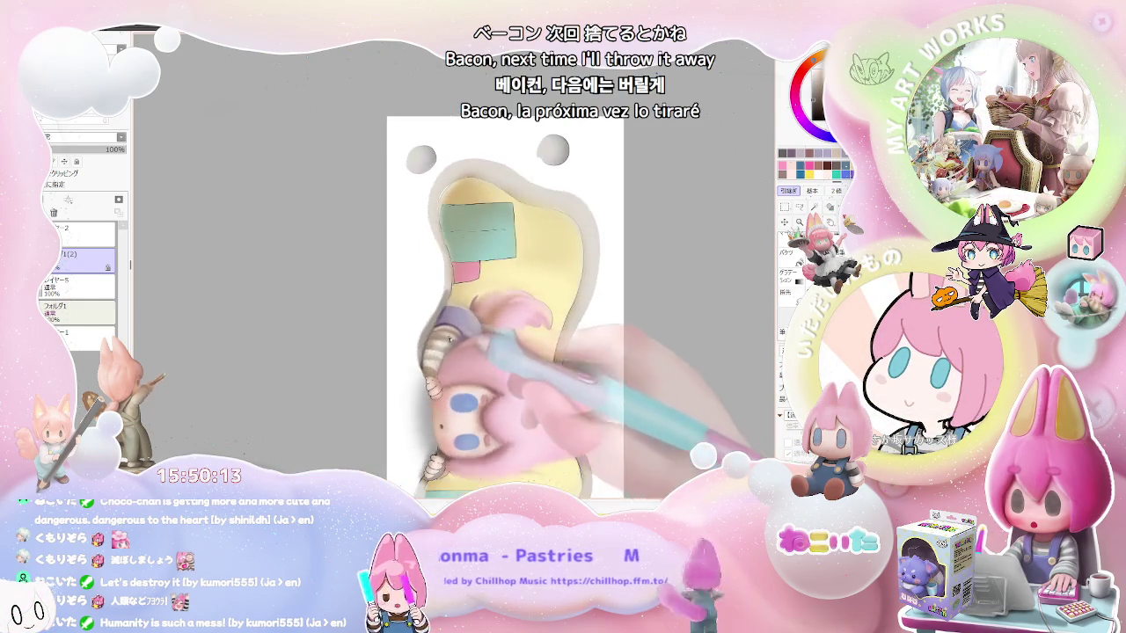
pyautogui.scroll(3, 490, 376)
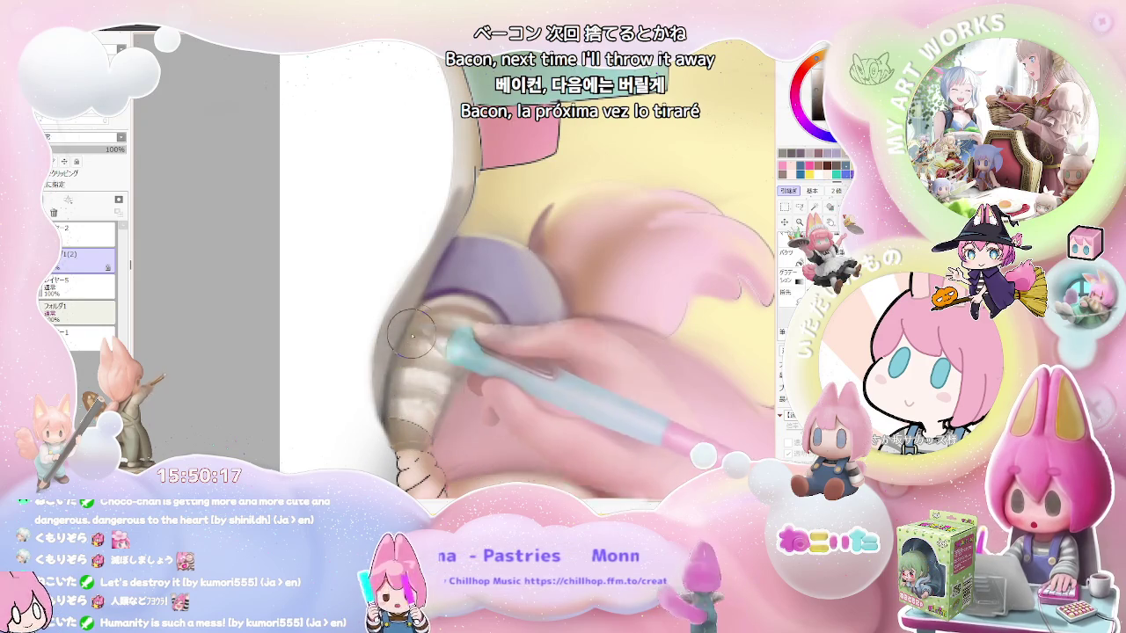
# - Paint brighter shading along the striped sleeve, then shrink the brush for finer strokes
pyautogui.moveTo(414, 326); pyautogui.dragTo(400, 407)
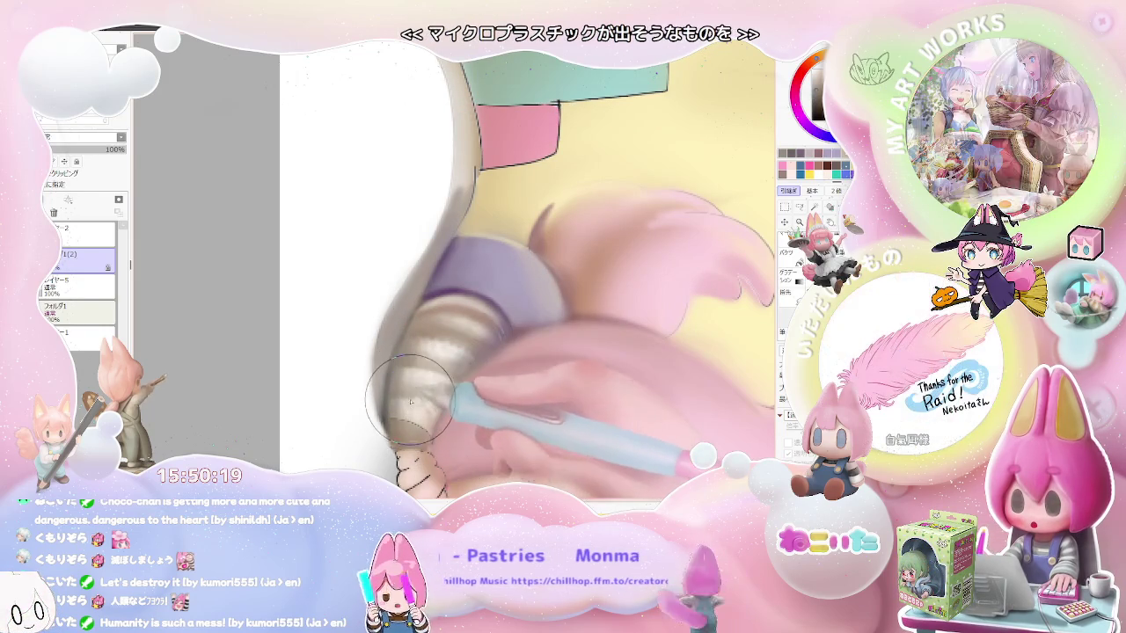
pyautogui.press('[')
pyautogui.press('[')
pyautogui.press('[')
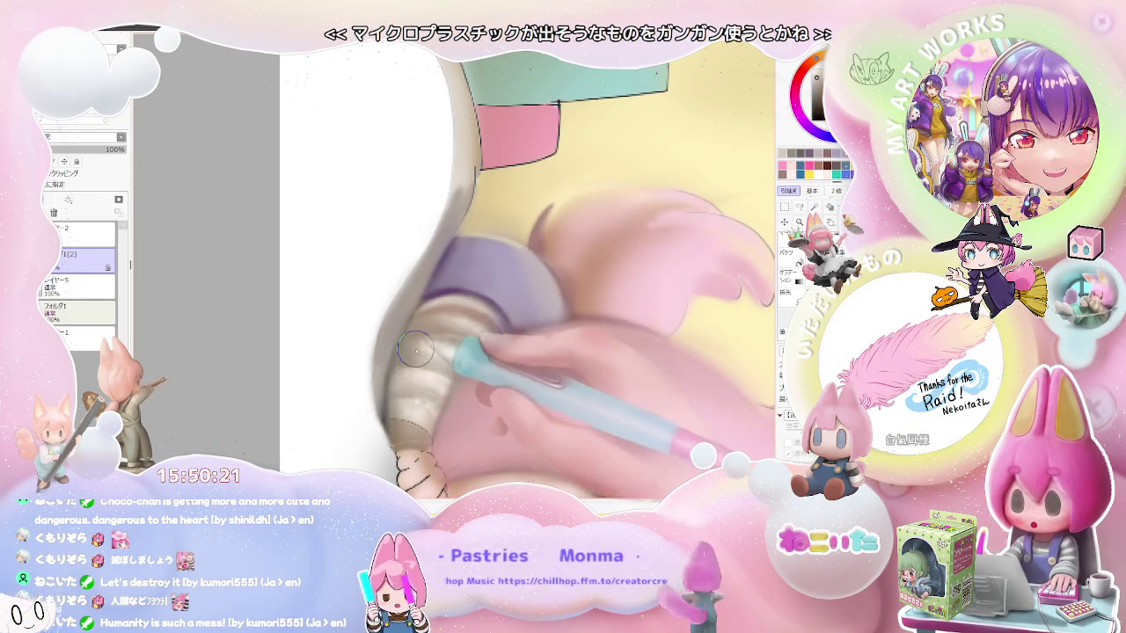
pyautogui.scroll(-2, 408, 363)
pyautogui.scroll(-2, 422, 357)
pyautogui.scroll(-2, 457, 351)
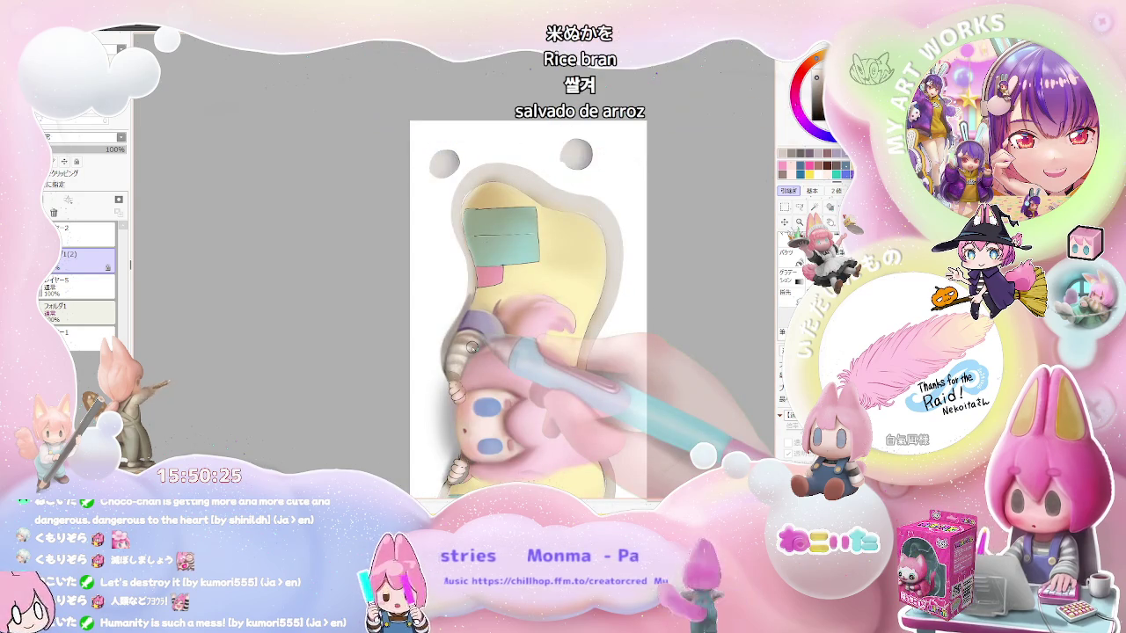
pyautogui.scroll(2, 474, 347)
pyautogui.scroll(2, 466, 350)
pyautogui.scroll(1, 440, 352)
pyautogui.press(']')
pyautogui.scroll(1, 395, 354)
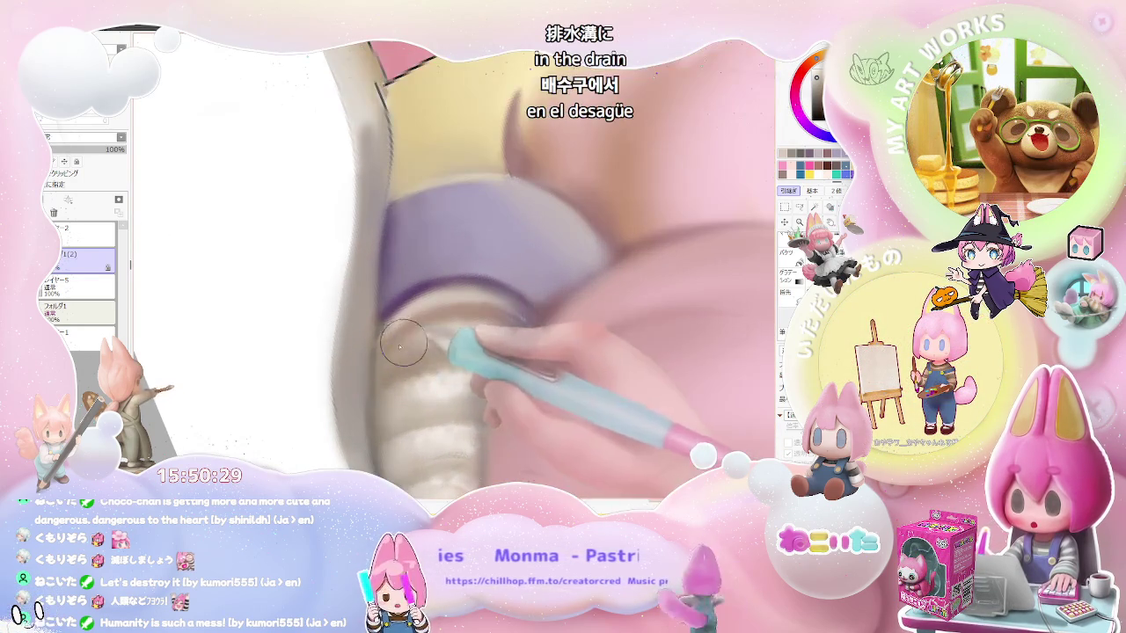
pyautogui.press('[')
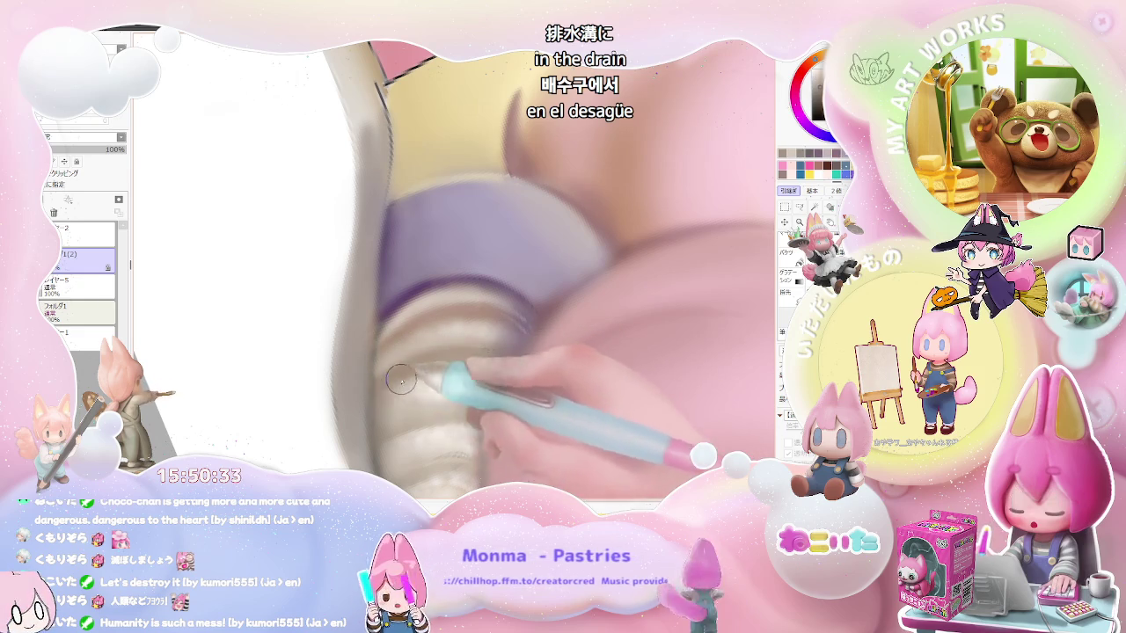
# - Refine soft pink strokes blending the hair into the yellow cushion beside the sleeve
pyautogui.scroll(-2, 437, 374)
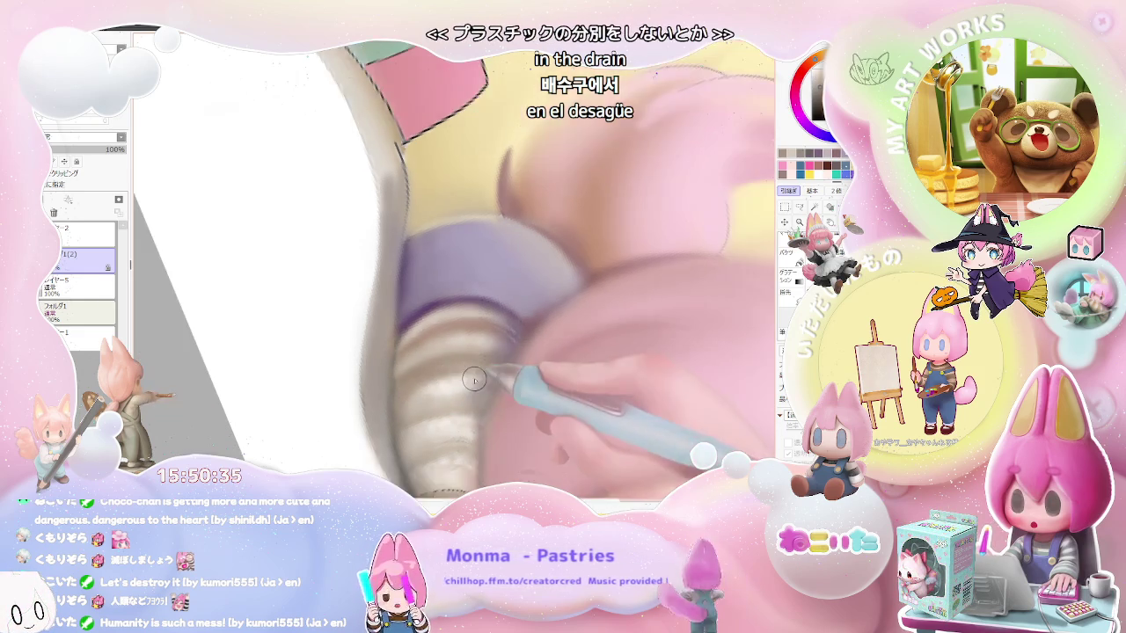
pyautogui.scroll(-2, 437, 374)
pyautogui.scroll(-3, 449, 376)
pyautogui.scroll(-1, 475, 380)
pyautogui.scroll(2, 474, 380)
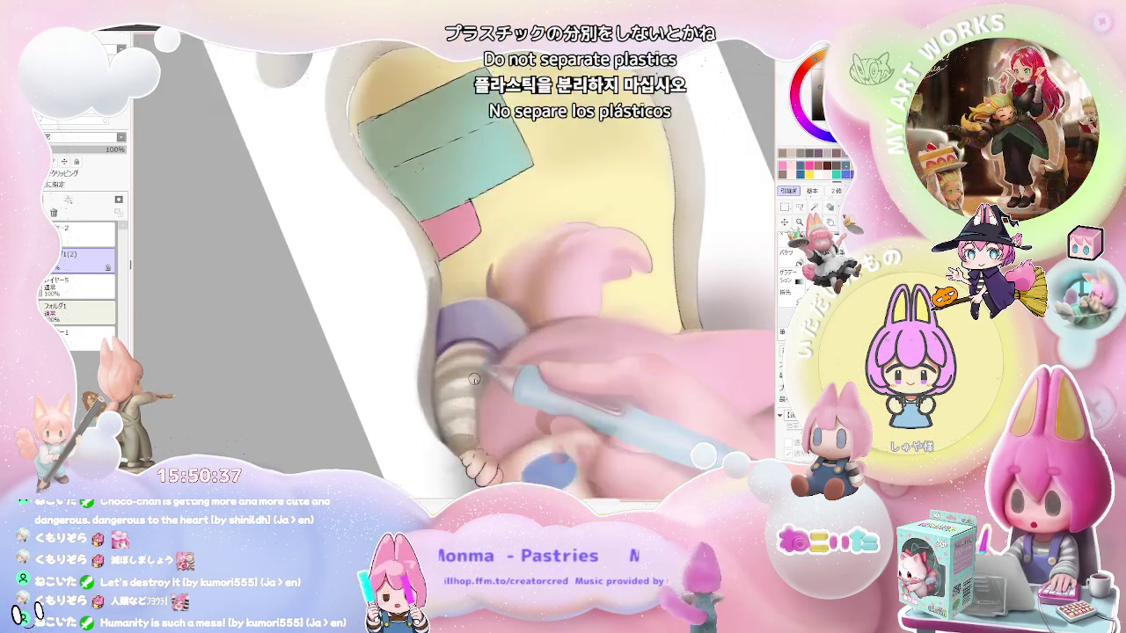
pyautogui.scroll(2, 457, 396)
pyautogui.scroll(1, 422, 431)
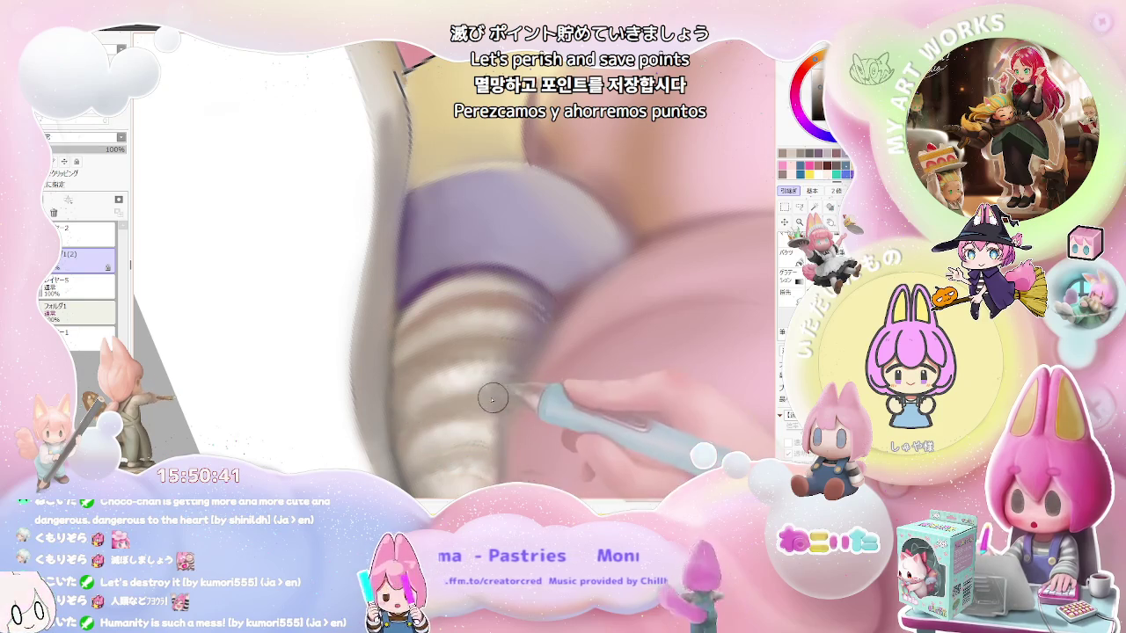
pyautogui.scroll(-2, 532, 409)
pyautogui.scroll(-2, 535, 422)
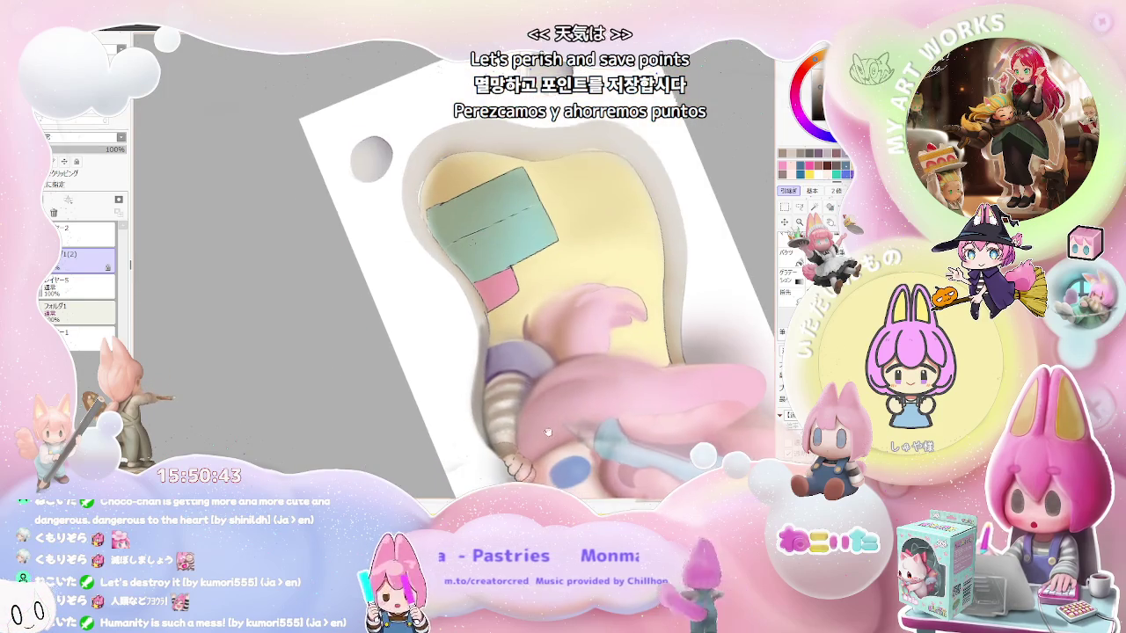
pyautogui.scroll(2, 555, 437)
pyautogui.scroll(2, 555, 436)
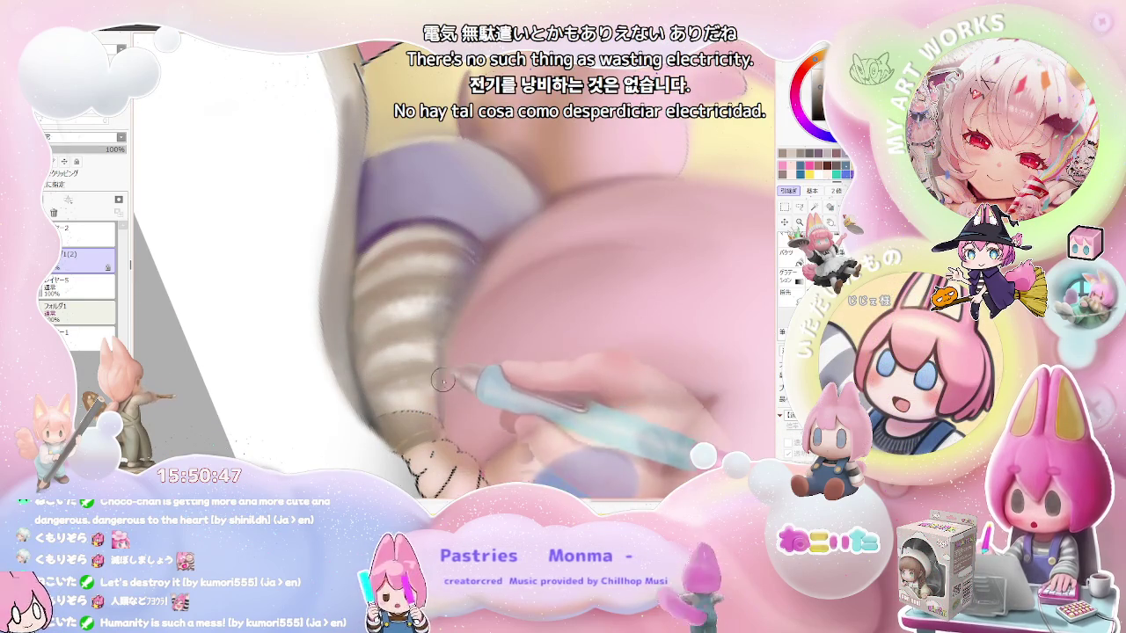
pyautogui.scroll(-2, 440, 382)
pyautogui.scroll(-2, 442, 384)
pyautogui.scroll(-1, 445, 386)
pyautogui.scroll(-1, 449, 387)
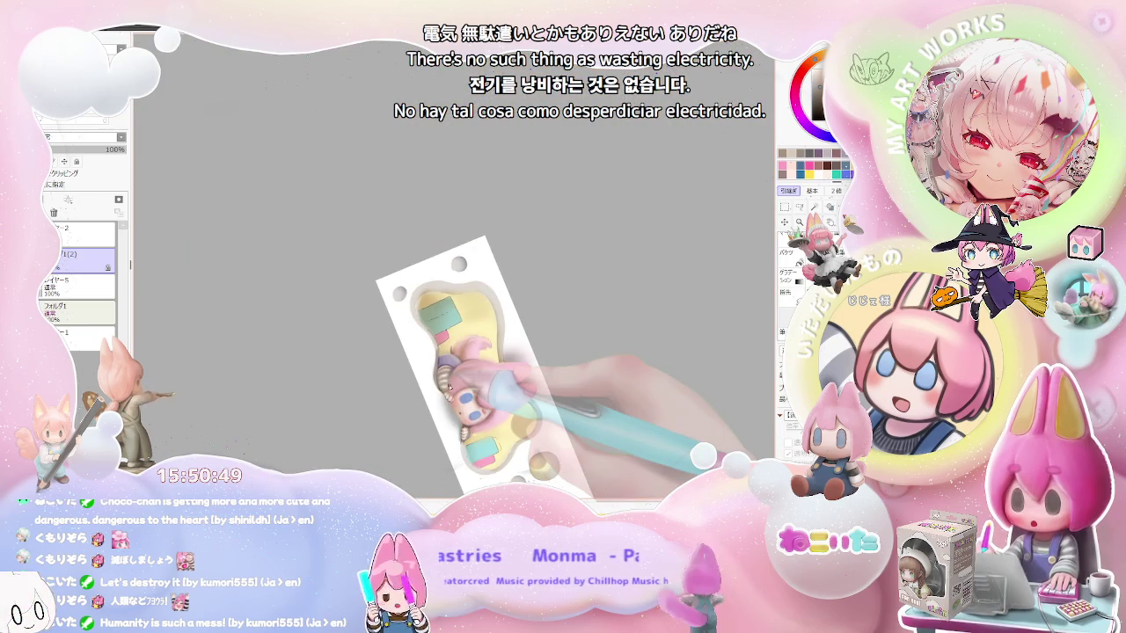
# - Straighten the page back upright and zoom out to review the banner
pyautogui.press('Home')
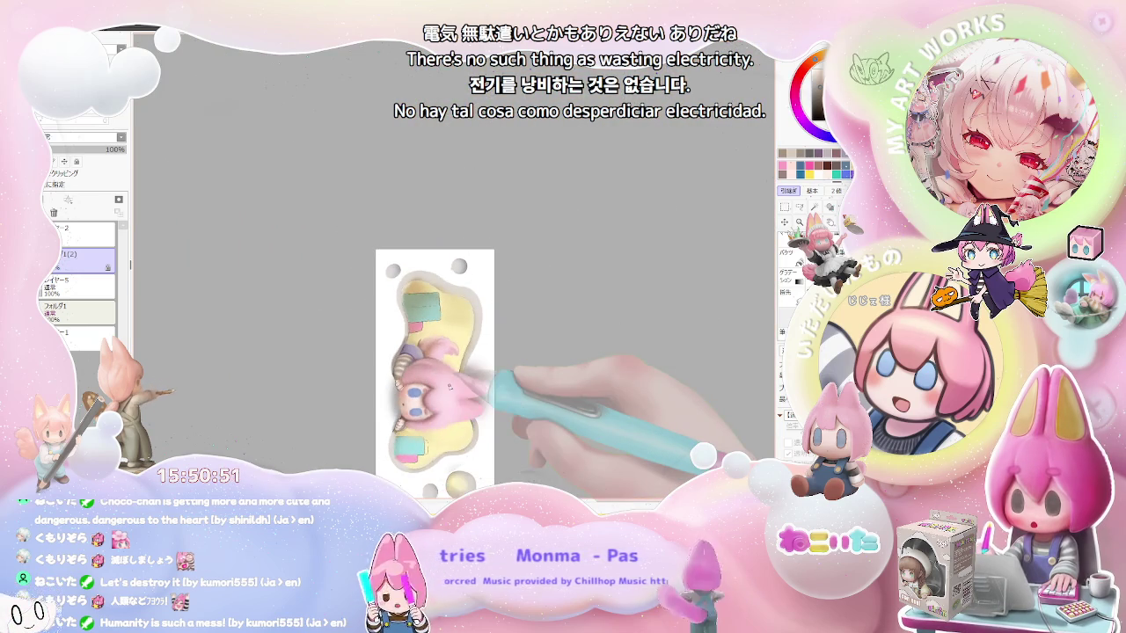
pyautogui.scroll(3, 378, 364)
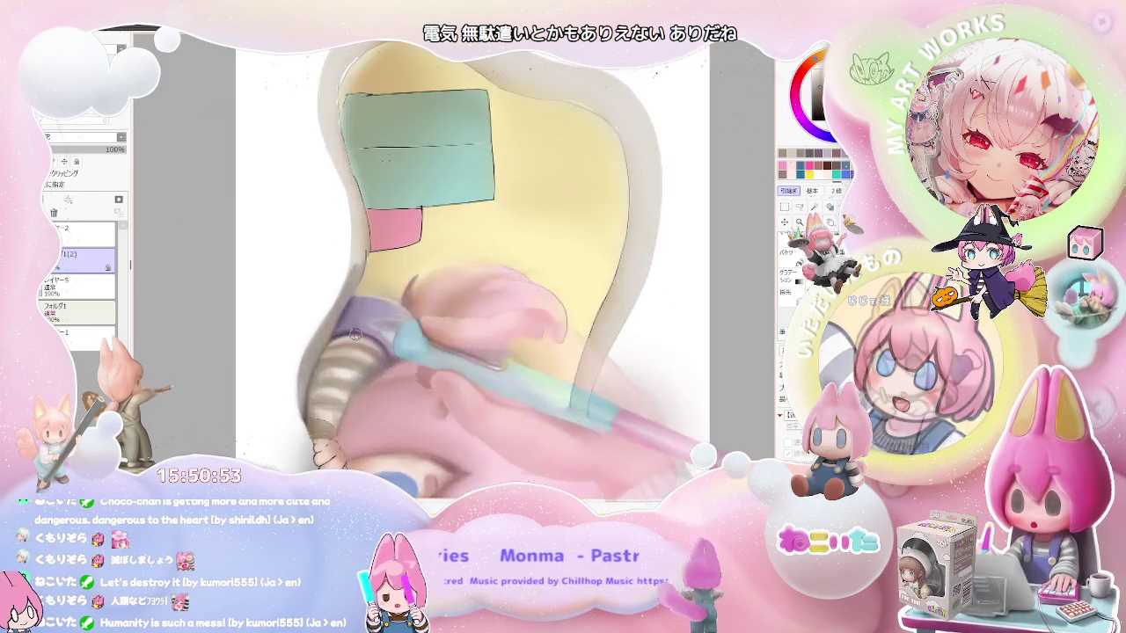
pyautogui.scroll(2, 380, 361)
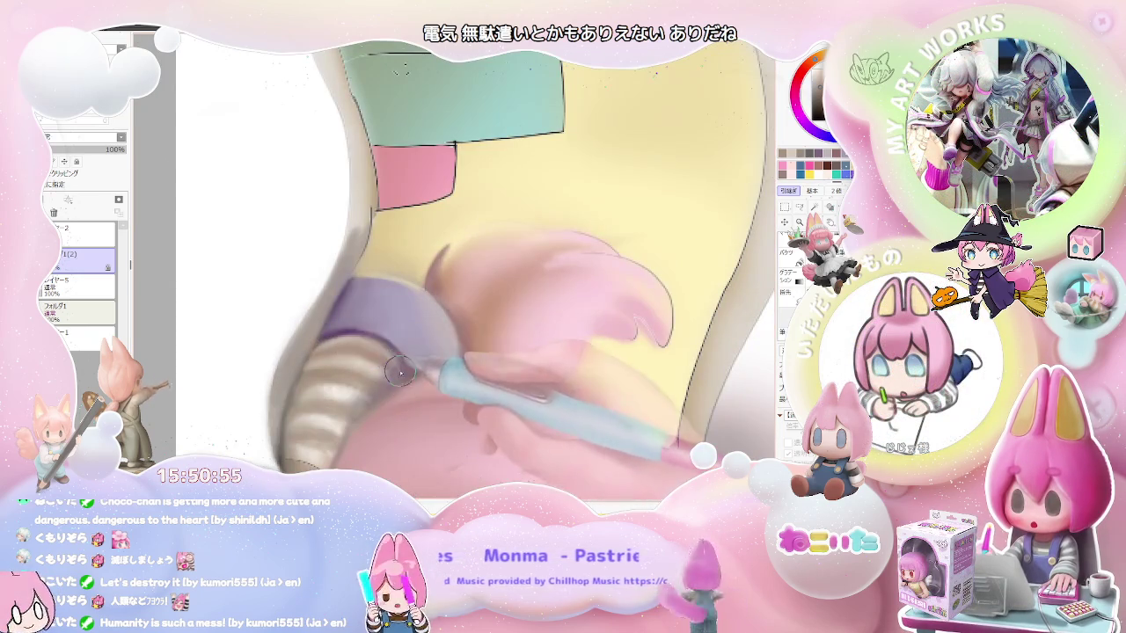
pyautogui.scroll(-2, 382, 357)
pyautogui.scroll(-2, 387, 361)
pyautogui.scroll(-2, 408, 371)
pyautogui.scroll(-2, 407, 373)
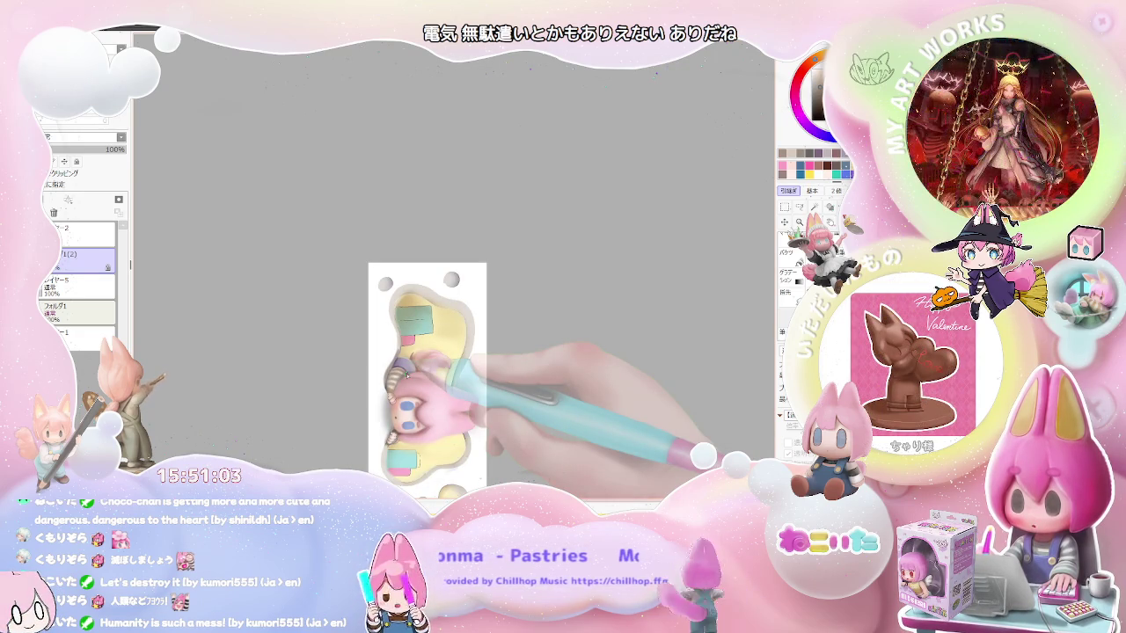
pyautogui.scroll(2, 413, 427)
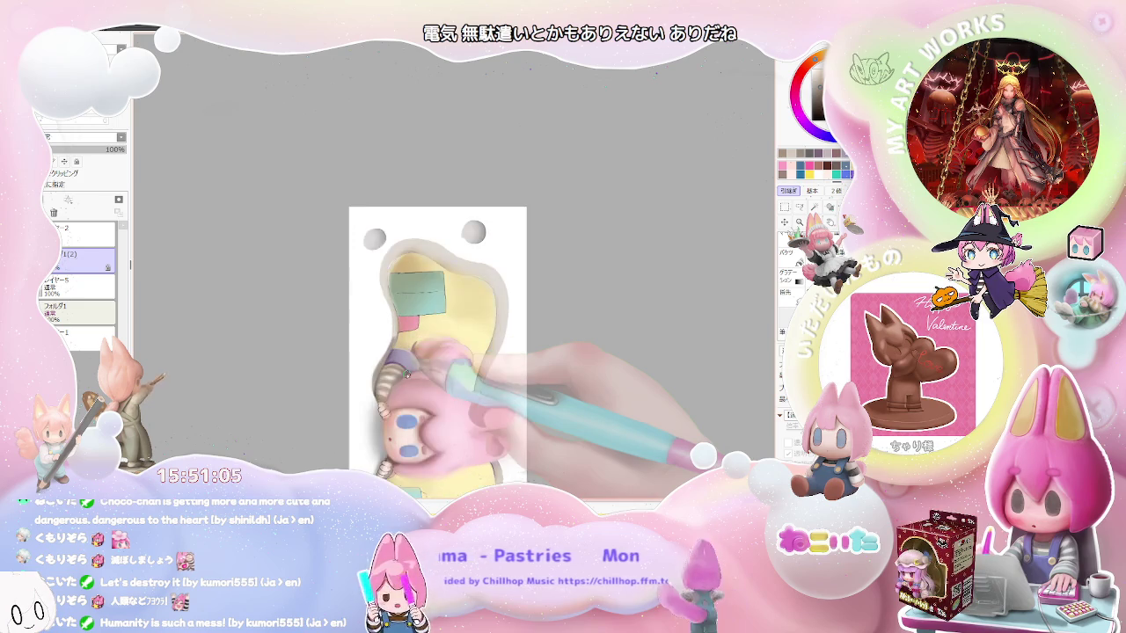
# - Zoom around the chibi's face, then tilt the canvas view two steps clockwise
pyautogui.scroll(2, 415, 429)
pyautogui.scroll(3, 420, 436)
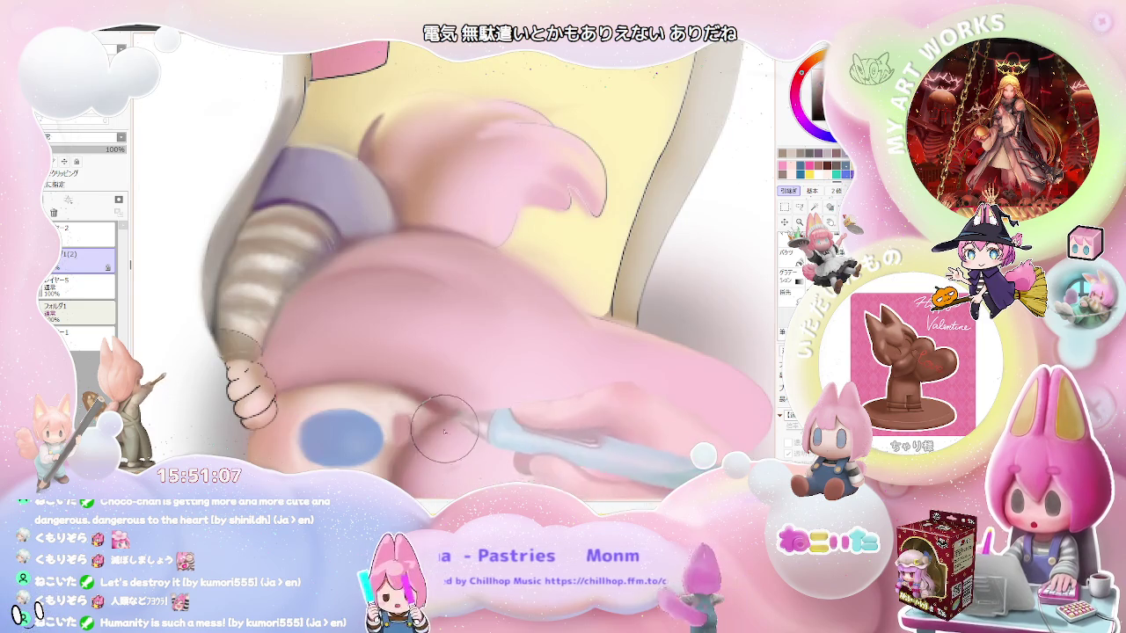
pyautogui.scroll(-1, 499, 419)
pyautogui.scroll(-1, 493, 423)
pyautogui.scroll(-1, 475, 431)
pyautogui.scroll(2, 454, 439)
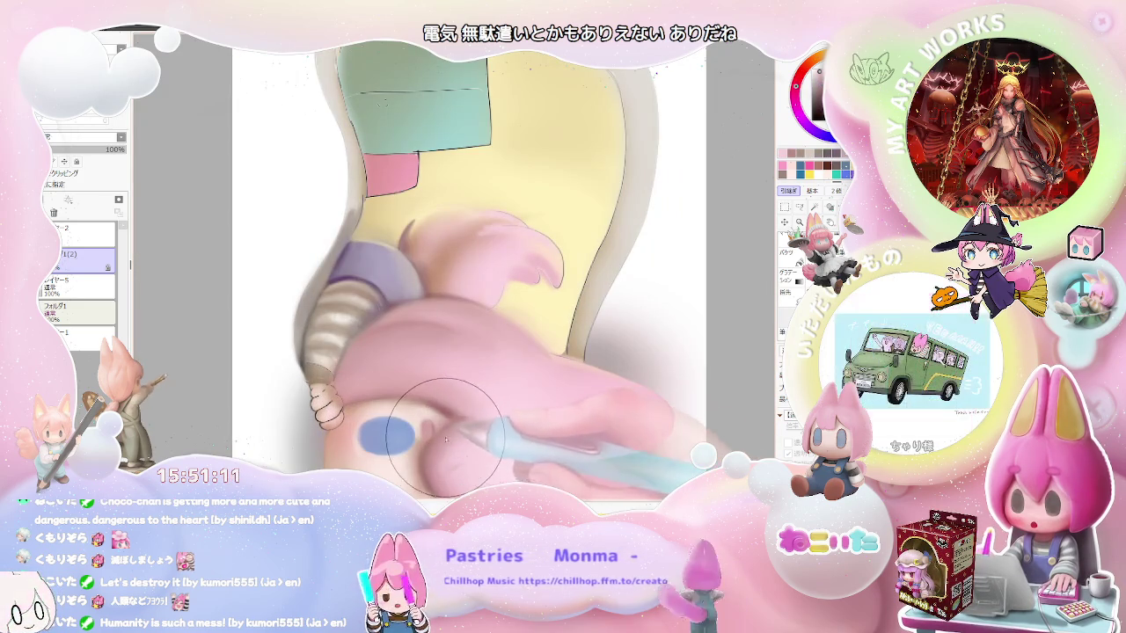
pyautogui.scroll(-3, 506, 427)
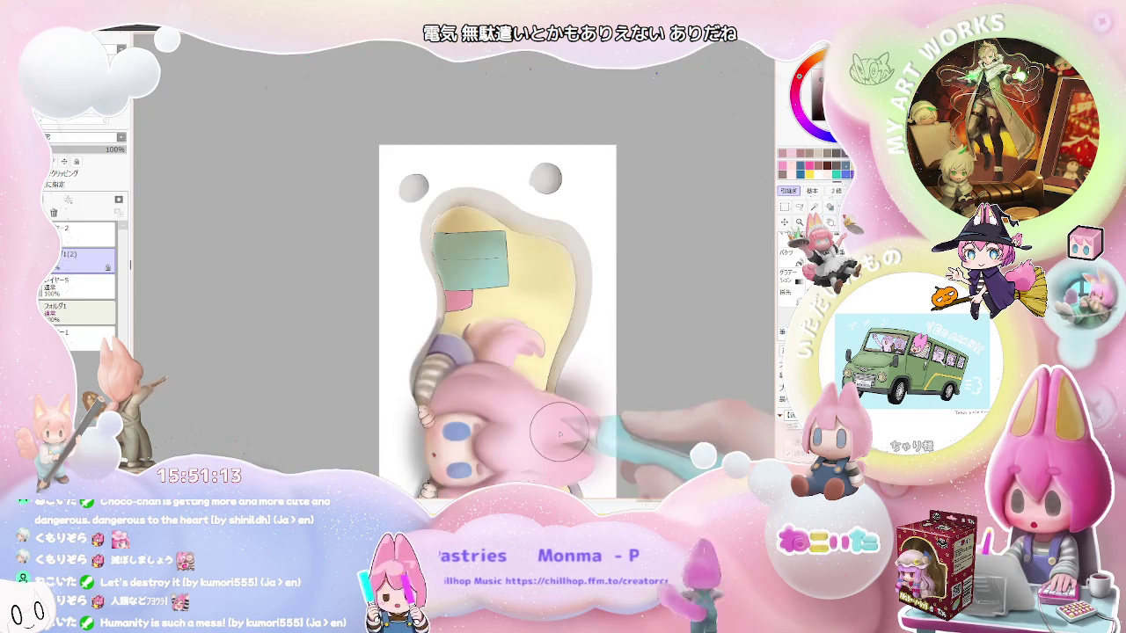
pyautogui.press('End')
pyautogui.press('End')
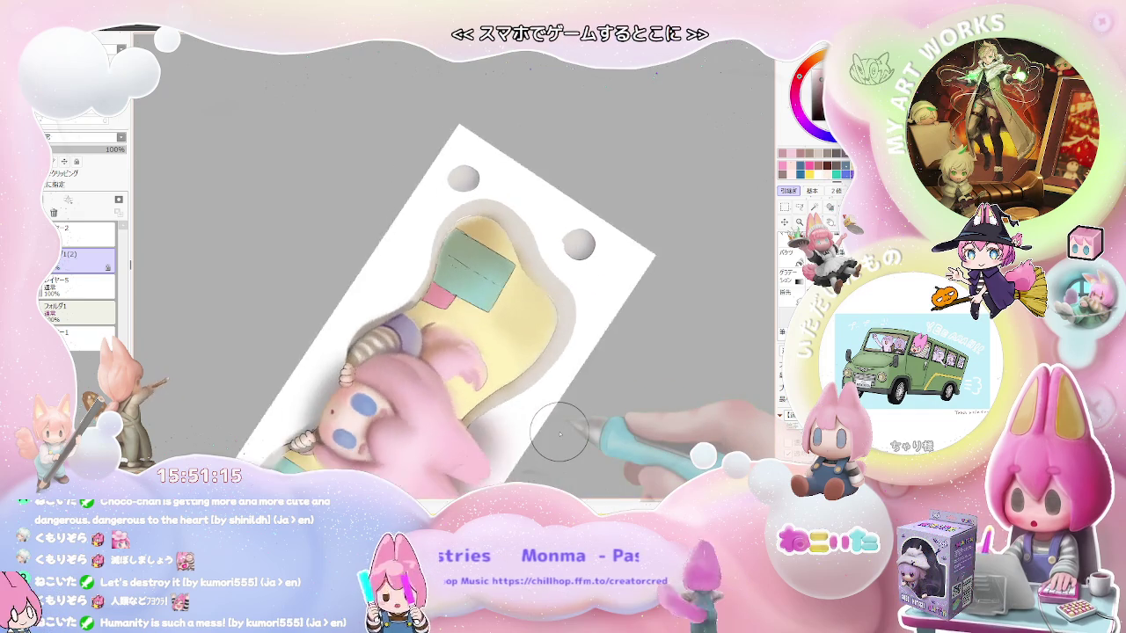
pyautogui.press('End')
pyautogui.press('End')
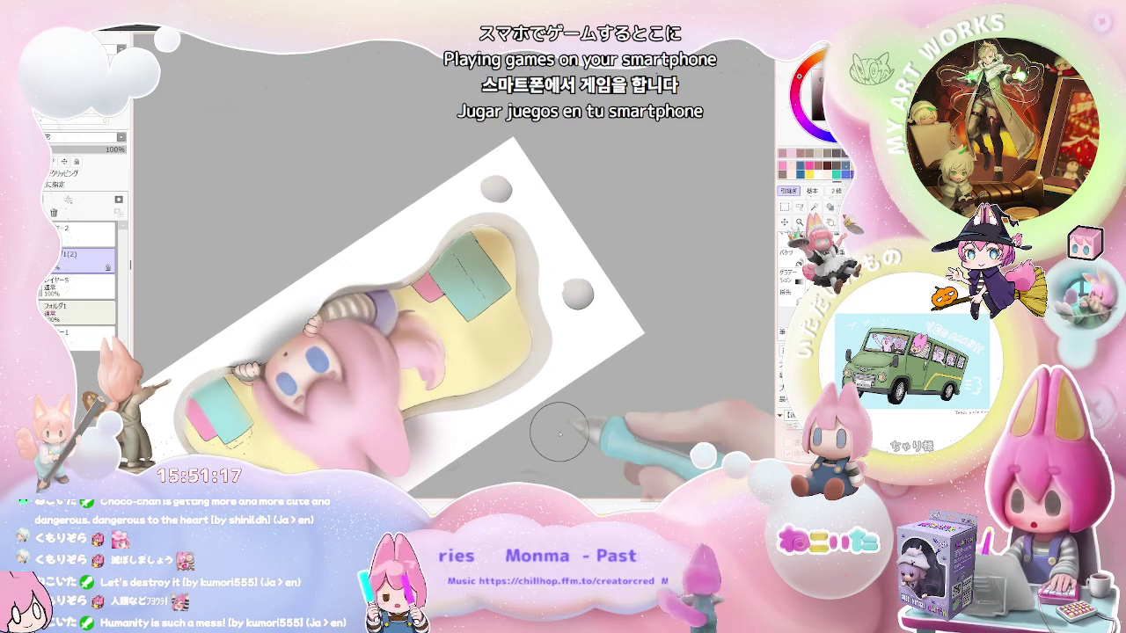
pyautogui.scroll(3, 559, 433)
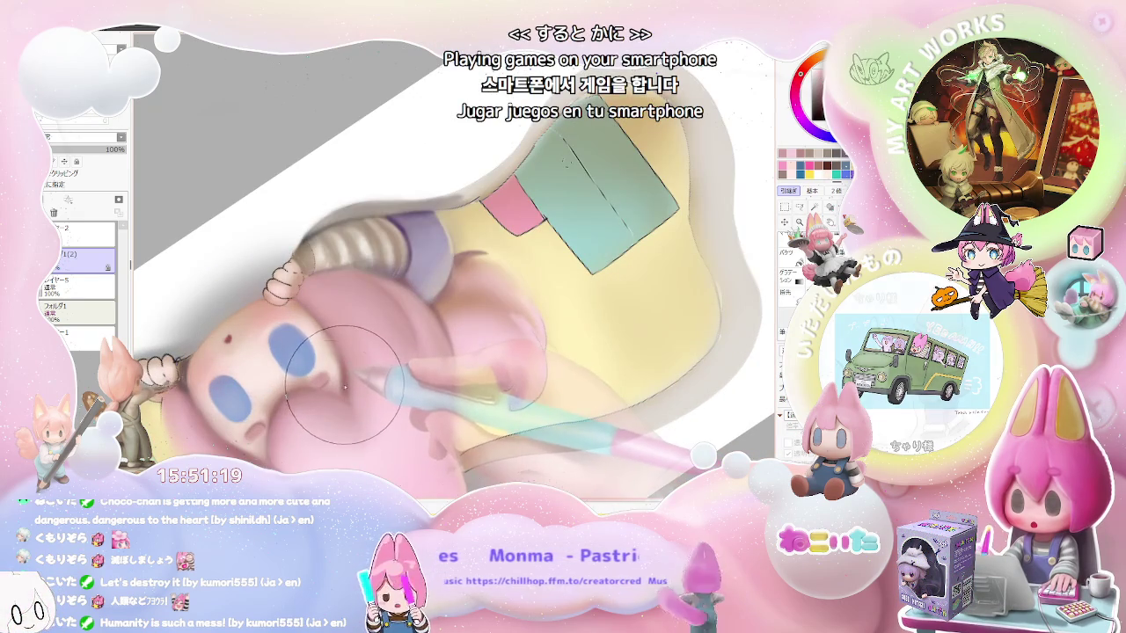
# - Level the canvas view upright and zoom on the cheek beside the blue eye for pink shading
pyautogui.press('Delete')
pyautogui.press('Delete')
pyautogui.press('Delete')
pyautogui.press('Delete')
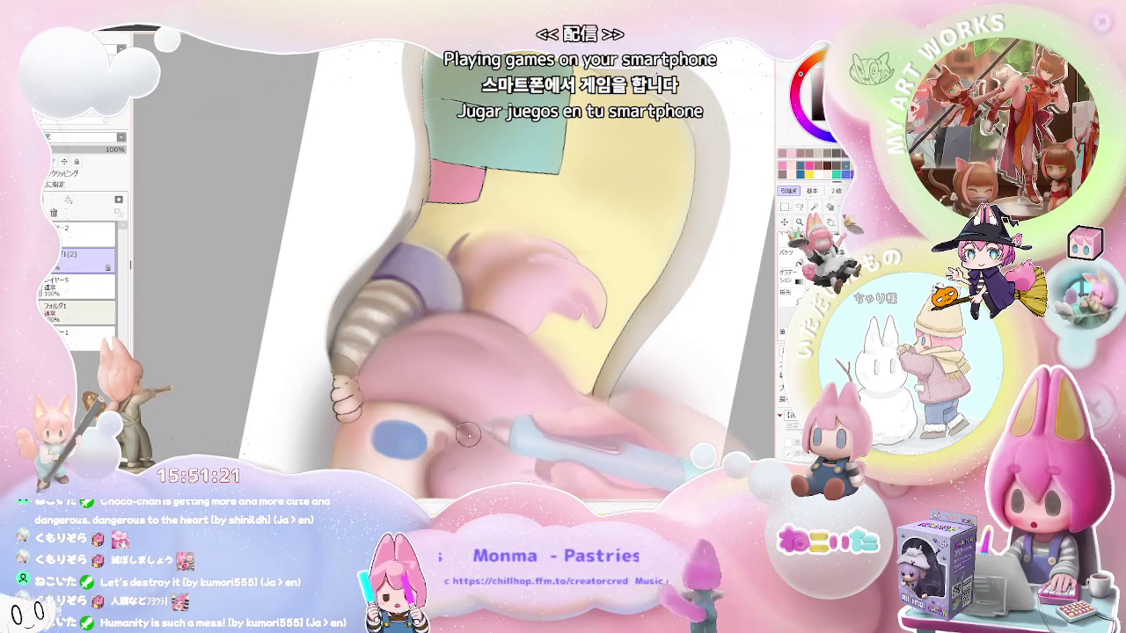
pyautogui.scroll(2, 462, 431)
pyautogui.scroll(2, 414, 379)
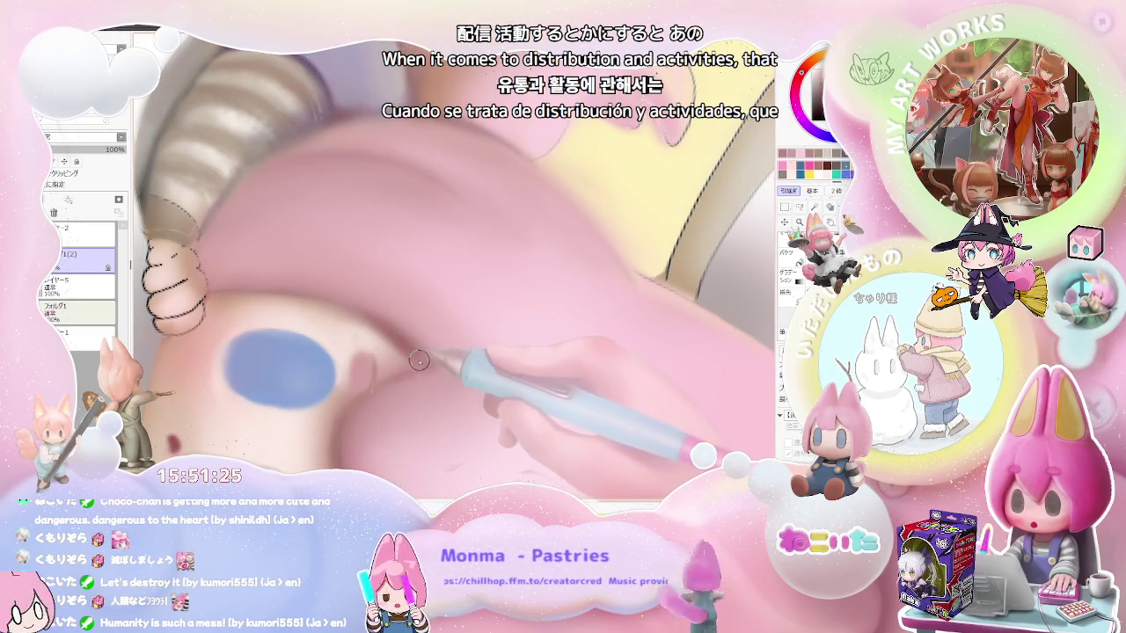
pyautogui.scroll(-1, 377, 389)
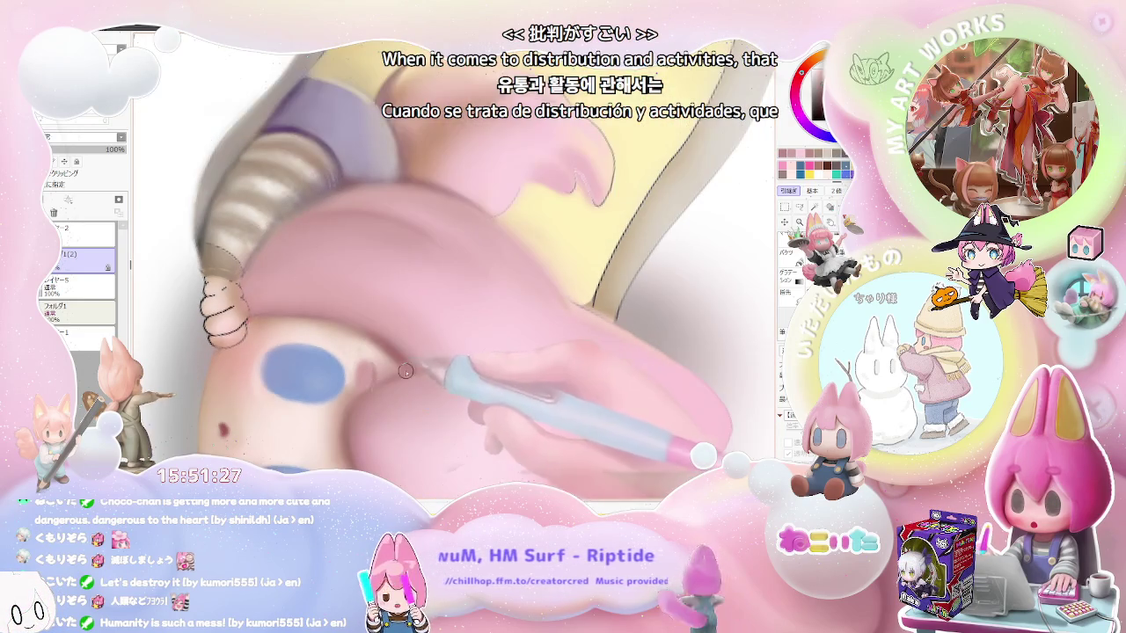
pyautogui.scroll(-2, 414, 378)
pyautogui.scroll(-2, 444, 369)
pyautogui.scroll(2, 442, 370)
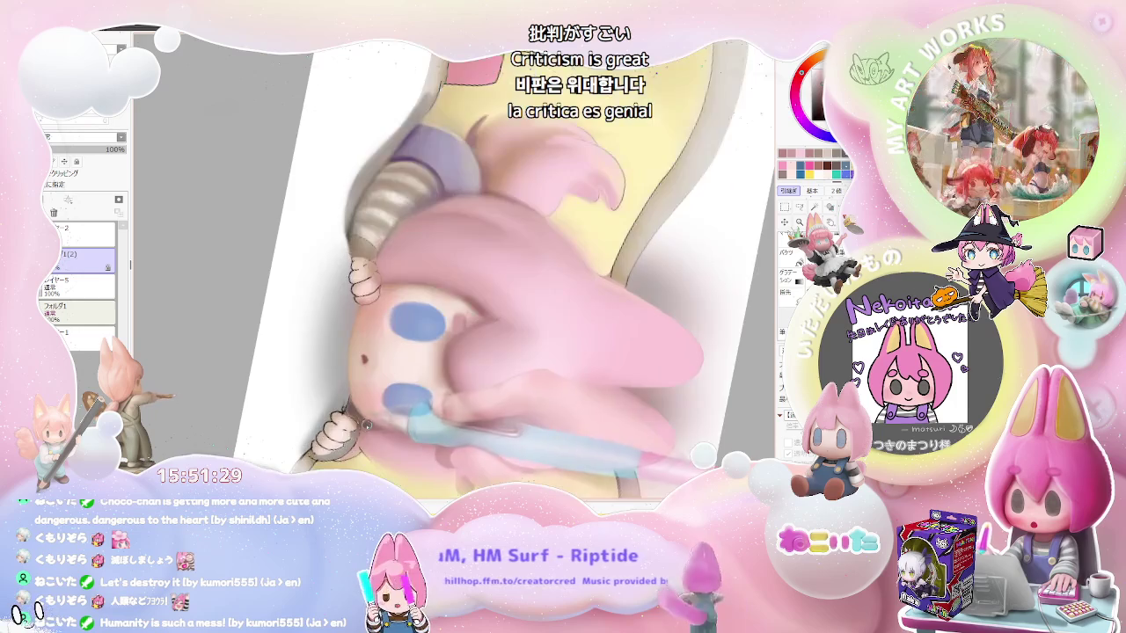
pyautogui.scroll(2, 378, 414)
pyautogui.scroll(1, 528, 361)
pyautogui.scroll(1, 440, 379)
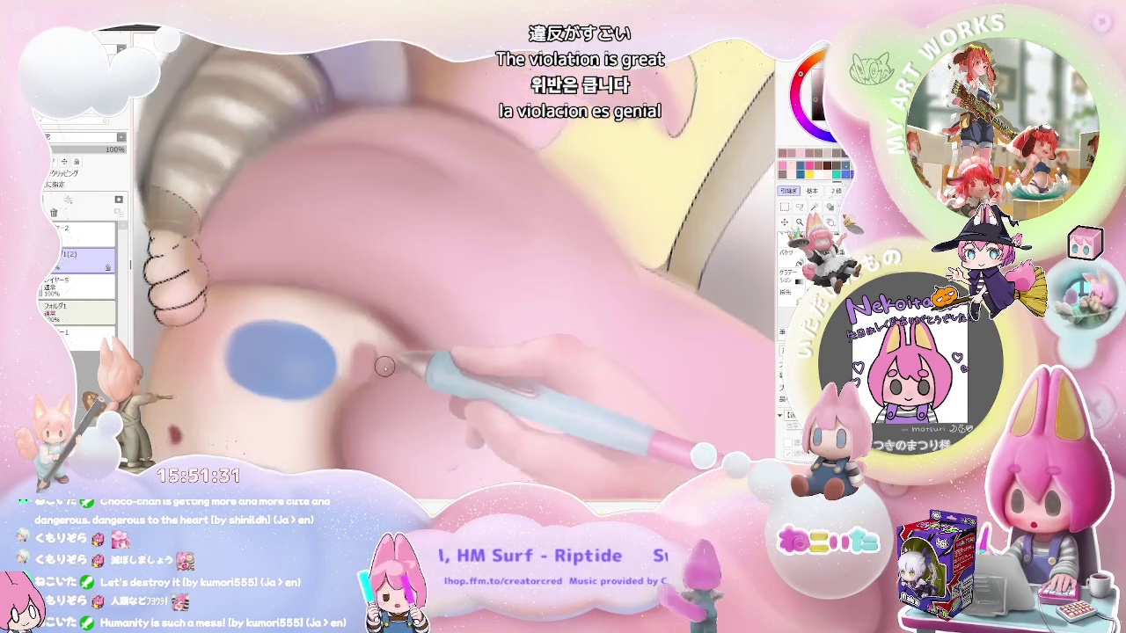
pyautogui.scroll(1, 369, 389)
pyautogui.scroll(-1, 444, 352)
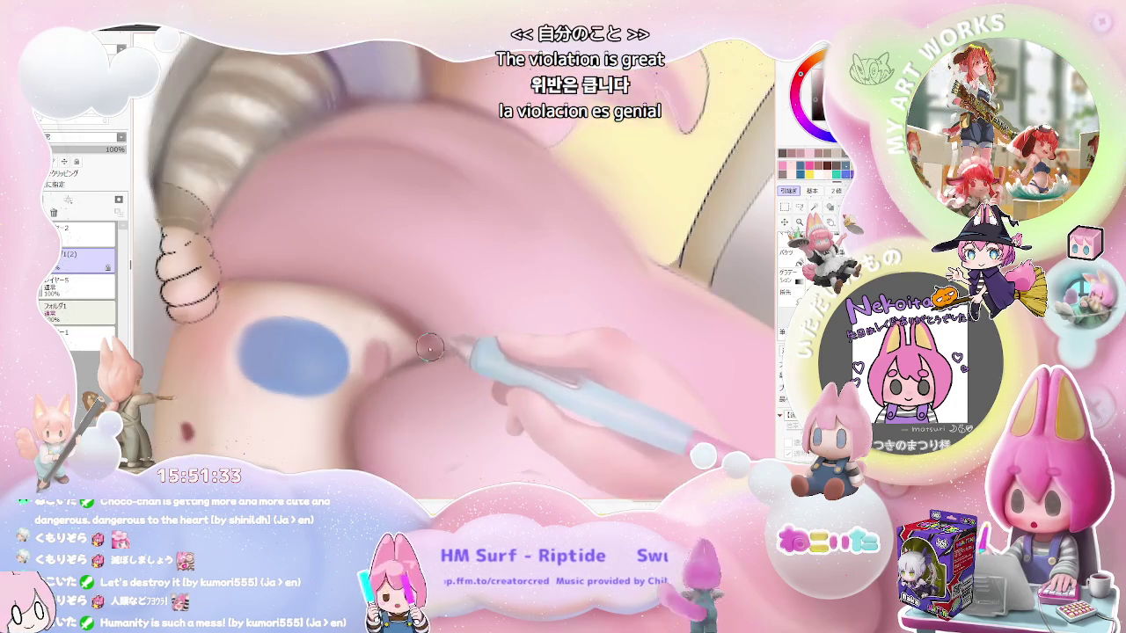
pyautogui.scroll(-2, 436, 350)
pyautogui.scroll(-1, 449, 350)
pyautogui.scroll(-1, 463, 351)
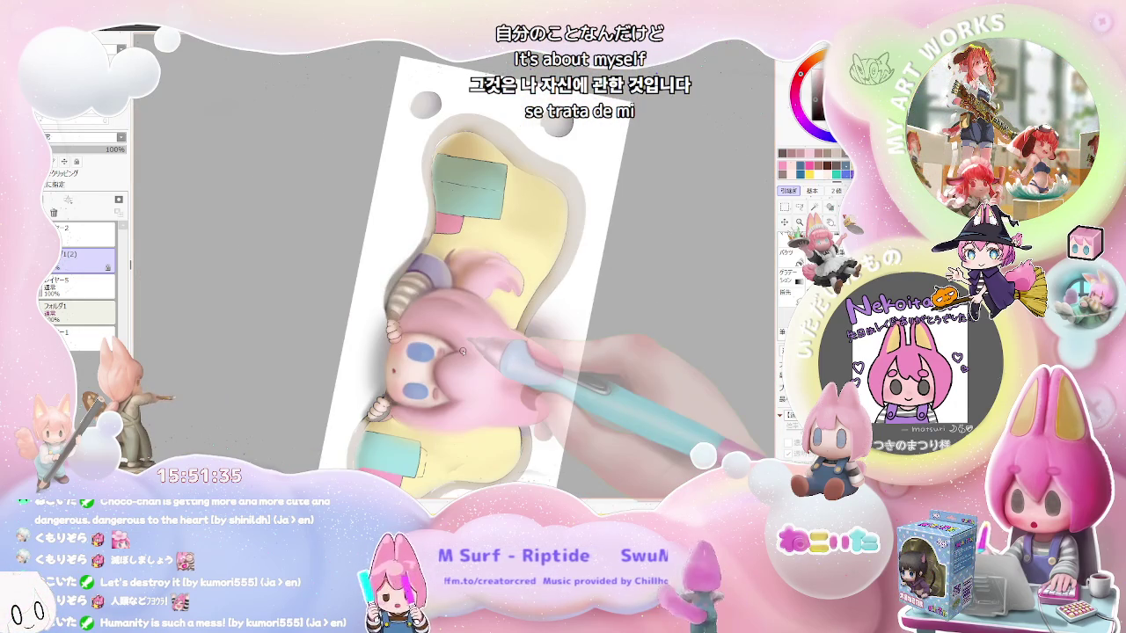
pyautogui.scroll(2, 462, 351)
pyautogui.scroll(2, 423, 405)
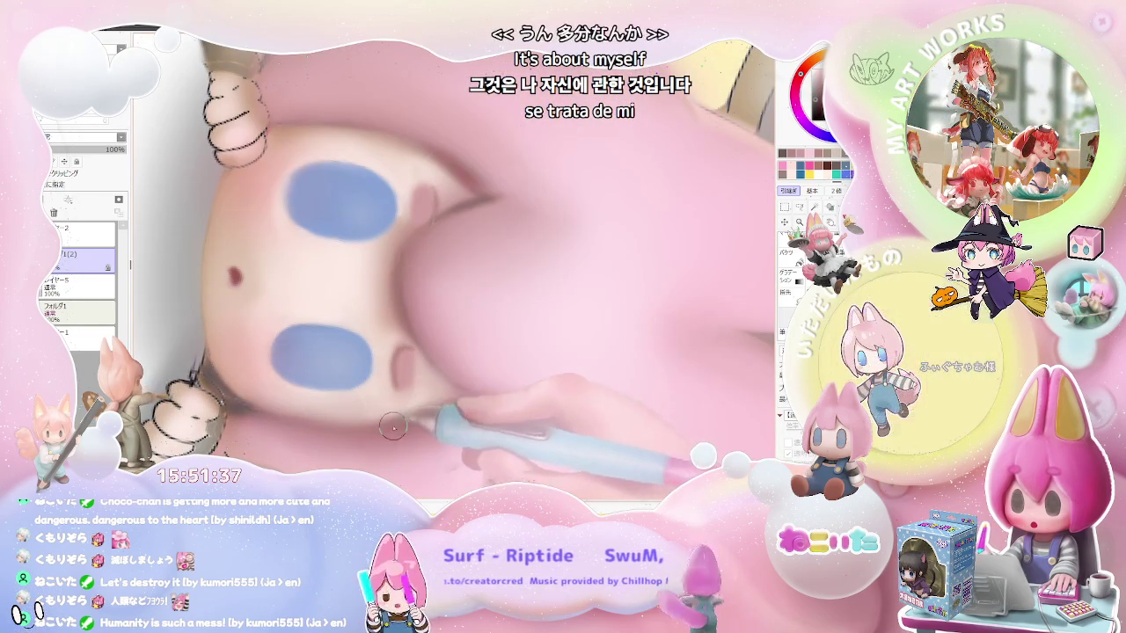
# - Zoom back out from the cheek shading and rotate the view so the banner lies horizontal
pyautogui.scroll(-1, 408, 420)
pyautogui.scroll(-1, 440, 418)
pyautogui.scroll(-1, 475, 416)
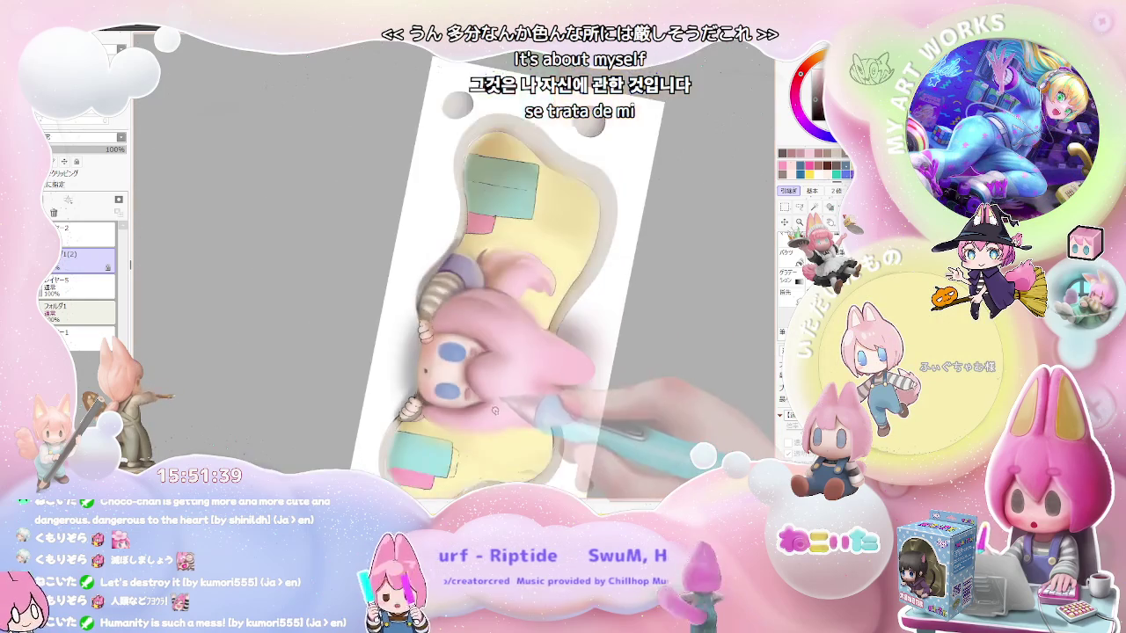
pyautogui.scroll(-1, 504, 413)
pyautogui.scroll(-1, 497, 417)
pyautogui.scroll(-1, 491, 423)
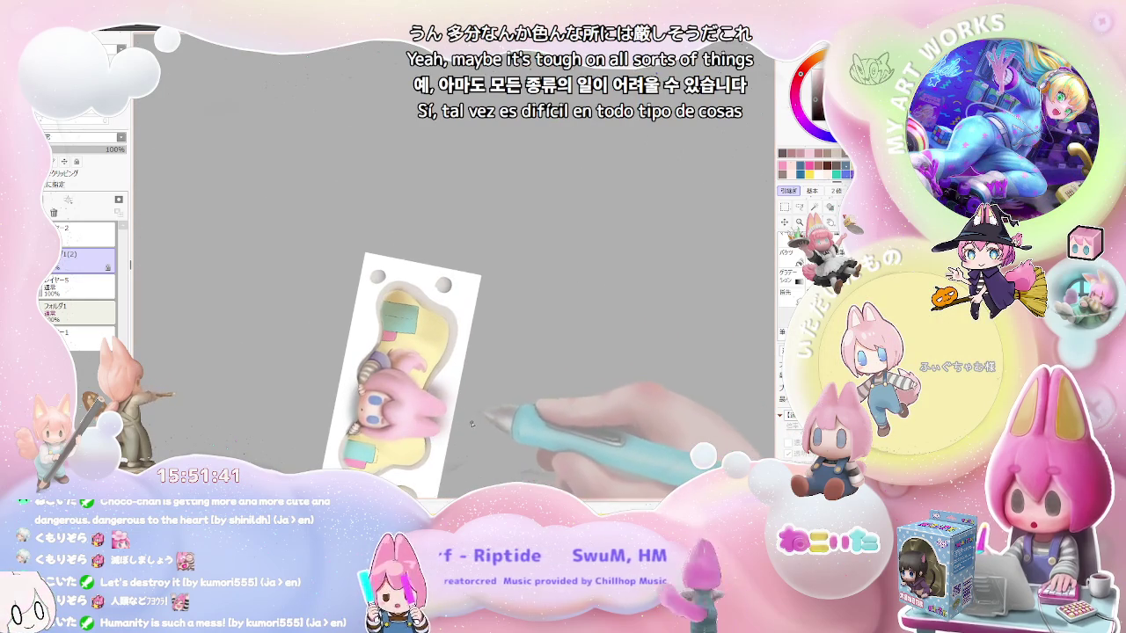
pyautogui.scroll(-1, 483, 428)
pyautogui.scroll(2, 471, 425)
pyautogui.scroll(2, 423, 421)
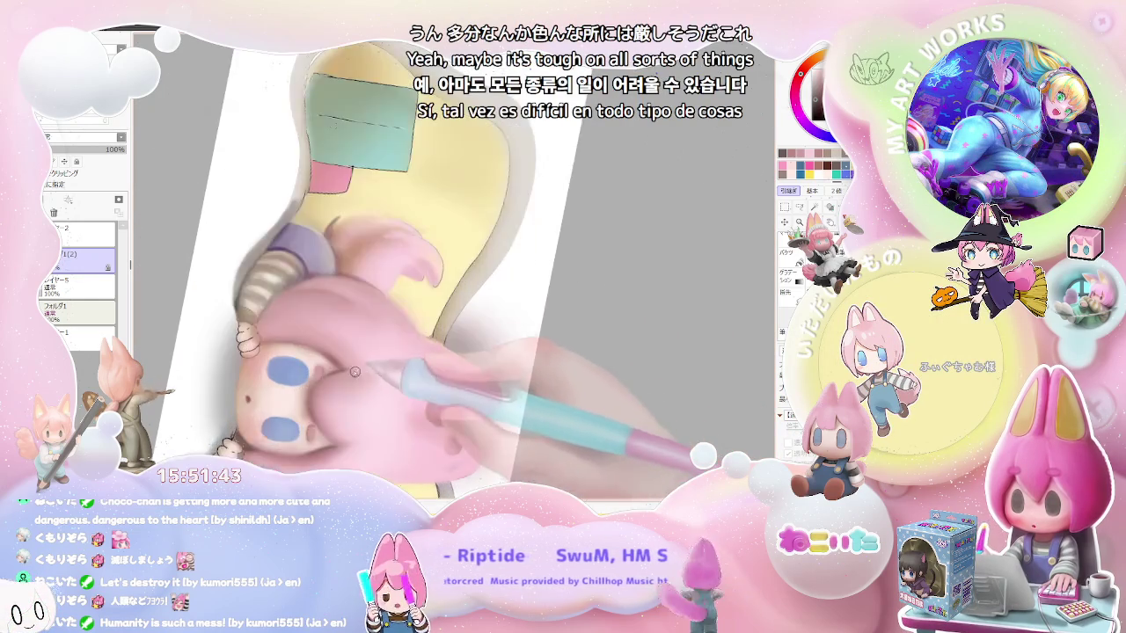
pyautogui.scroll(2, 360, 417)
pyautogui.scroll(1, 304, 413)
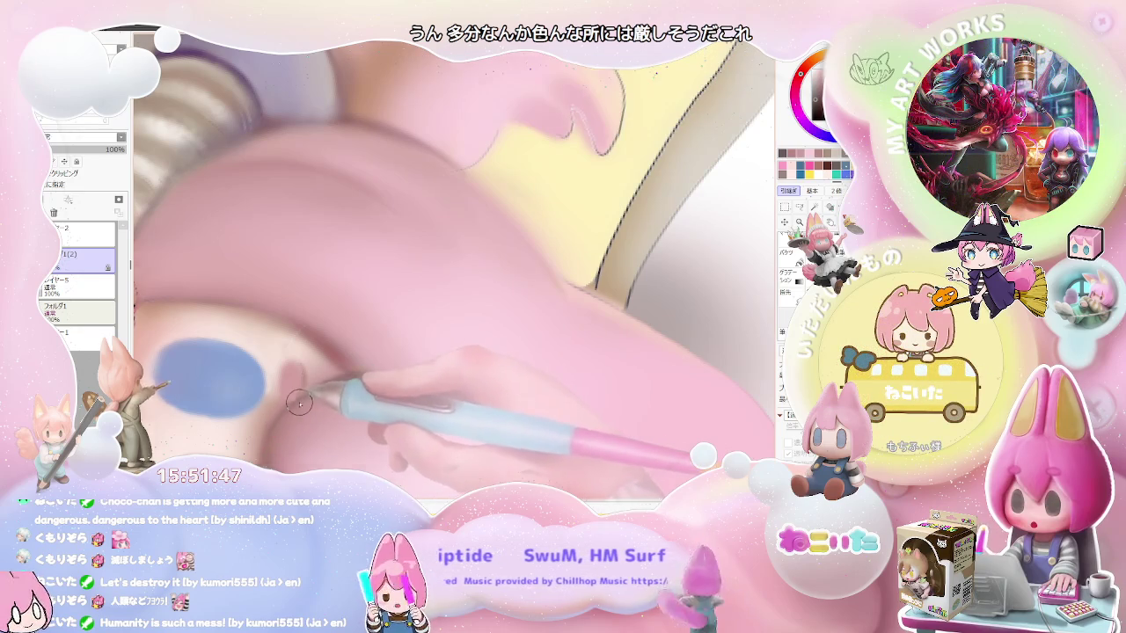
pyautogui.scroll(1, 301, 402)
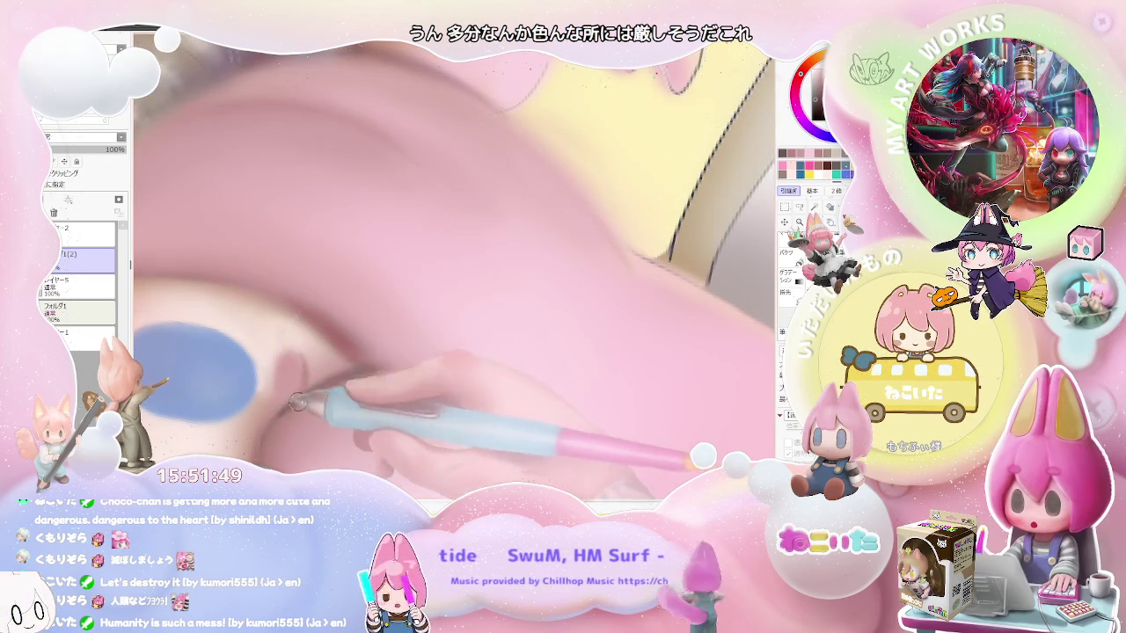
pyautogui.scroll(-1, 332, 381)
pyautogui.scroll(-2, 352, 379)
pyautogui.scroll(-2, 379, 374)
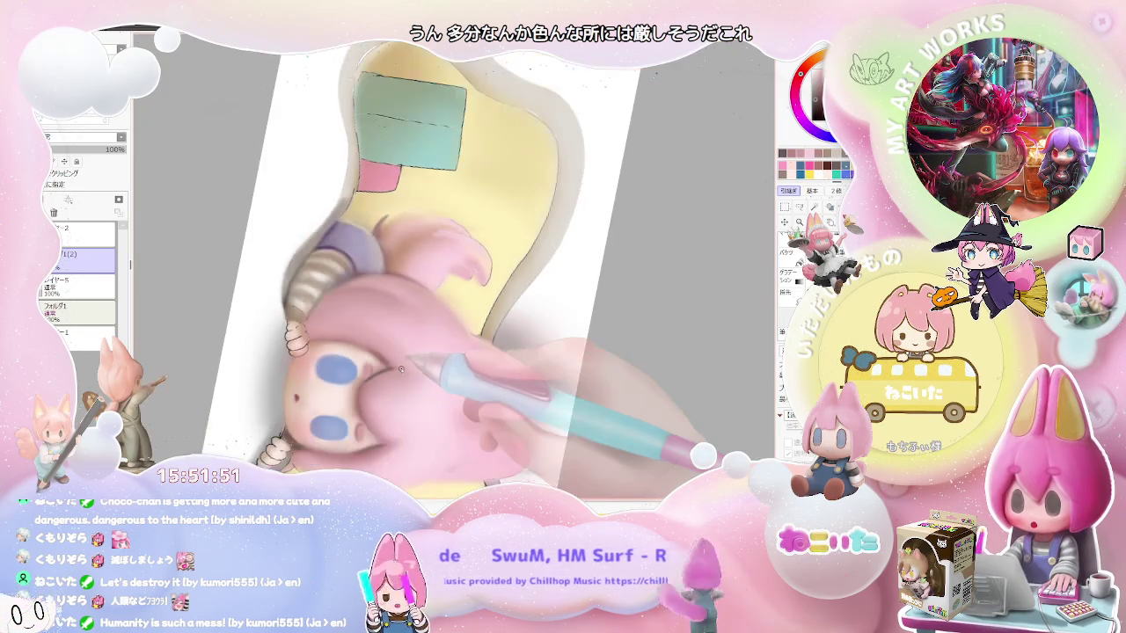
pyautogui.scroll(-1, 401, 371)
pyautogui.moveTo(401, 371); pyautogui.dragTo(353, 242)
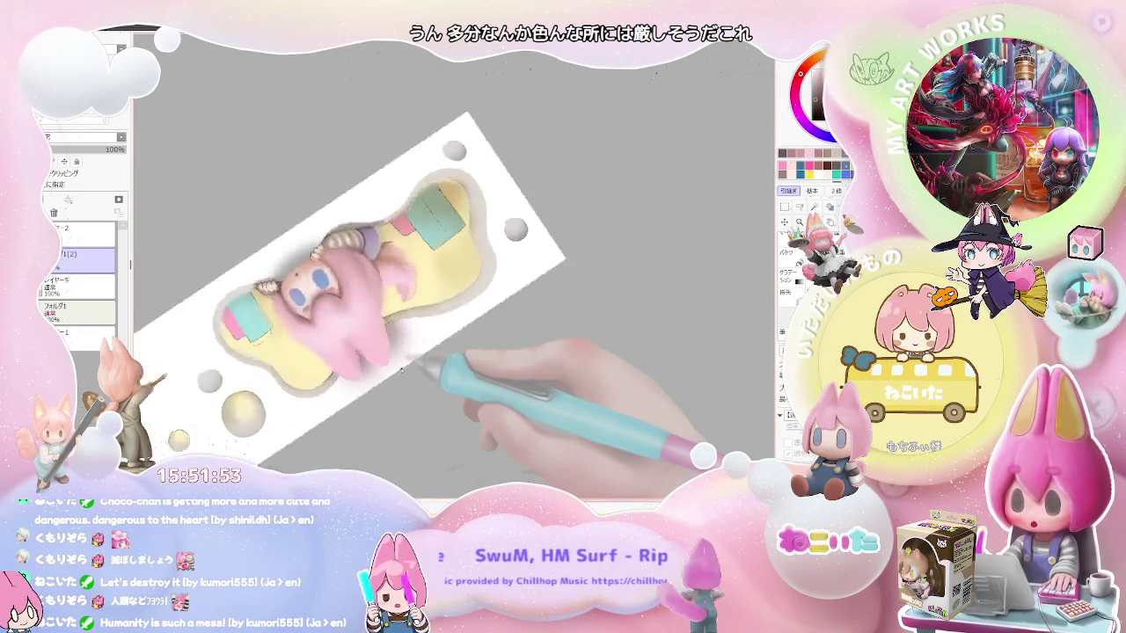
# - Zoom in on the cheek below the eyes, near the hand gripping the cloud, to blend shading
pyautogui.scroll(2, 290, 352)
pyautogui.scroll(1, 237, 422)
pyautogui.scroll(2, 233, 430)
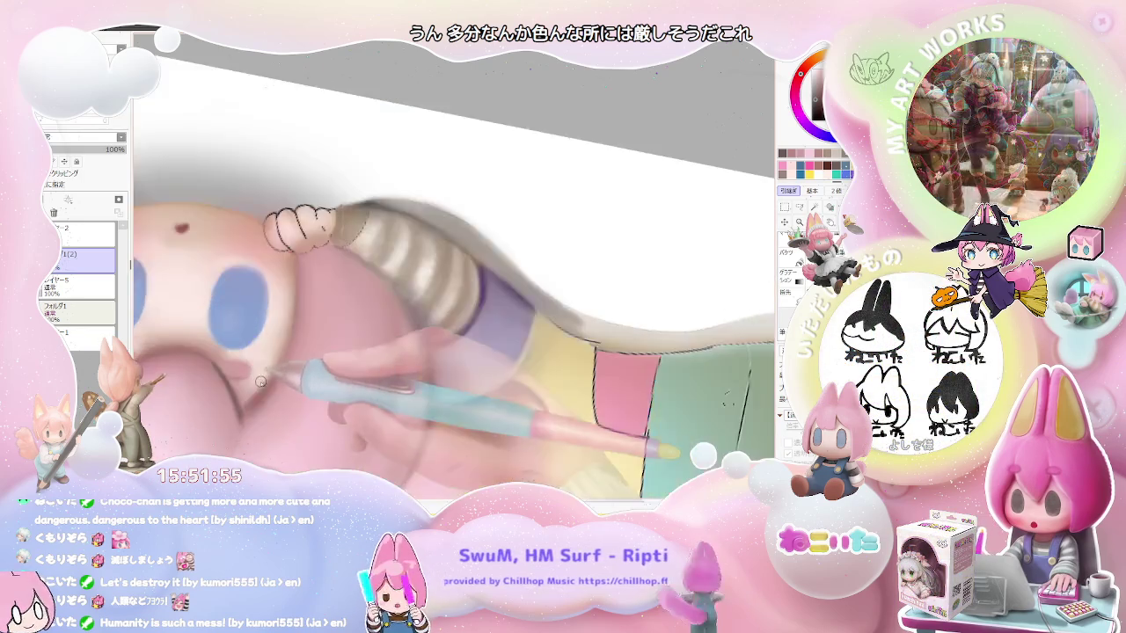
pyautogui.scroll(2, 233, 431)
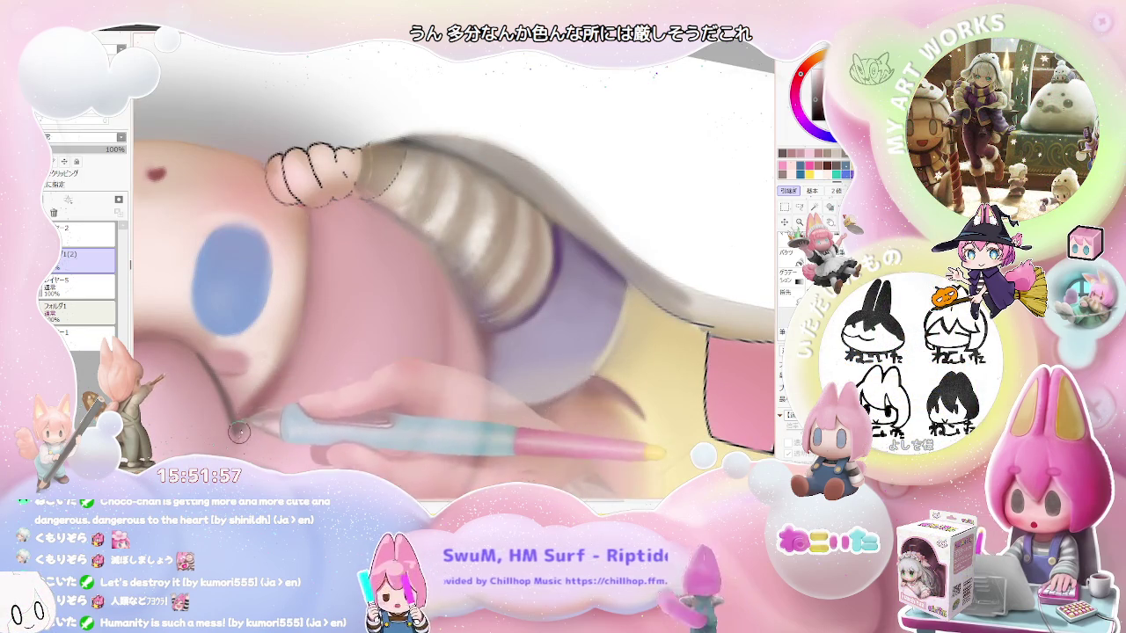
pyautogui.scroll(-1, 251, 409)
pyautogui.scroll(-2, 291, 396)
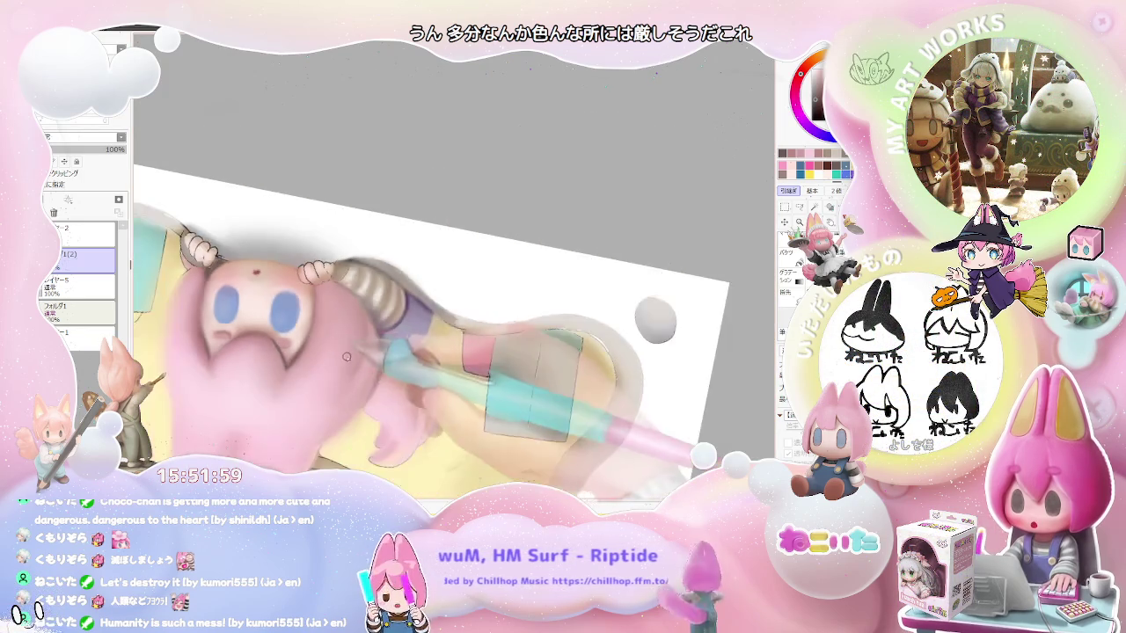
pyautogui.scroll(-2, 335, 385)
pyautogui.scroll(1, 358, 379)
pyautogui.scroll(1, 343, 383)
pyautogui.scroll(2, 325, 387)
pyautogui.scroll(2, 313, 390)
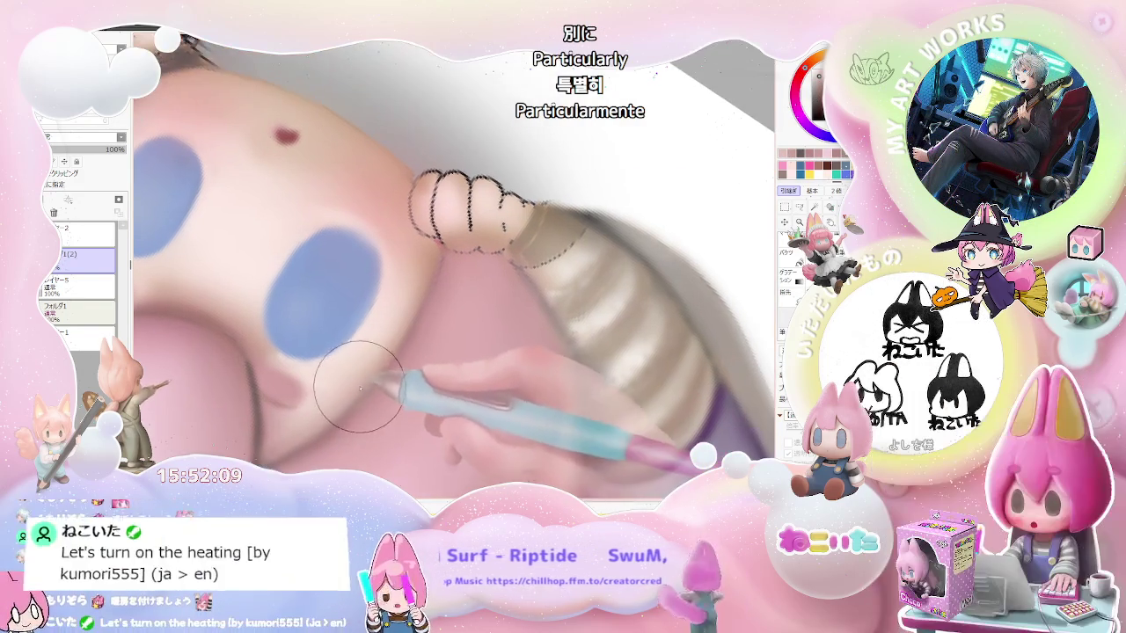
# - Zoom out to review the smoothed cheek shading and reset the canvas rotation to level
pyautogui.scroll(-2, 384, 344)
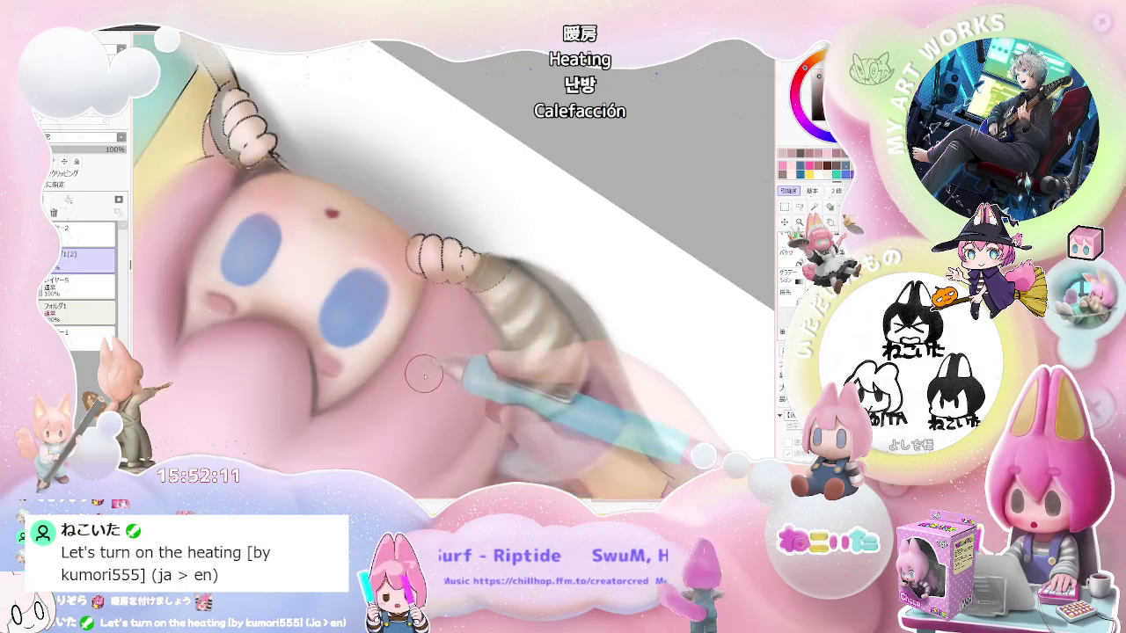
pyautogui.scroll(-2, 405, 361)
pyautogui.scroll(-2, 431, 391)
pyautogui.scroll(-1, 431, 390)
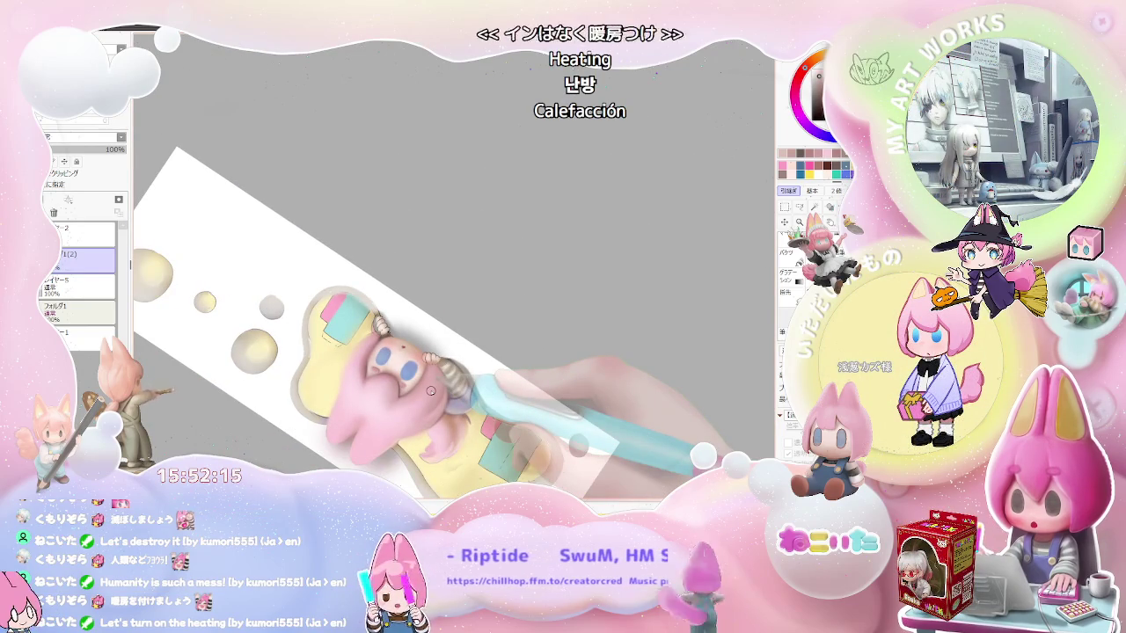
pyautogui.scroll(2, 384, 349)
pyautogui.scroll(1, 334, 396)
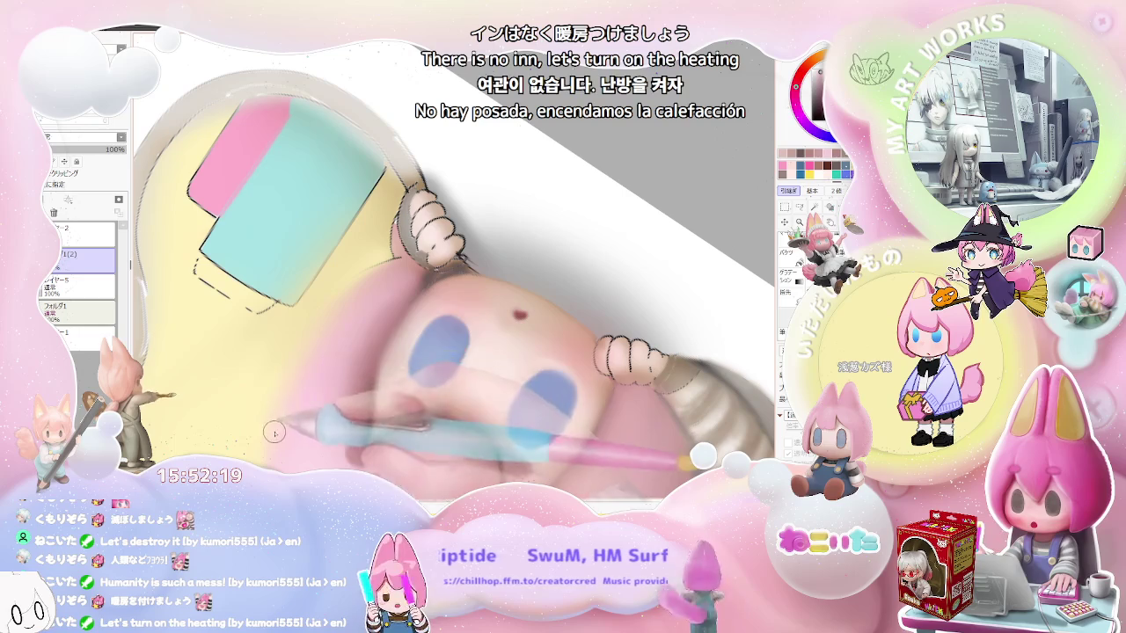
pyautogui.scroll(-2, 275, 433)
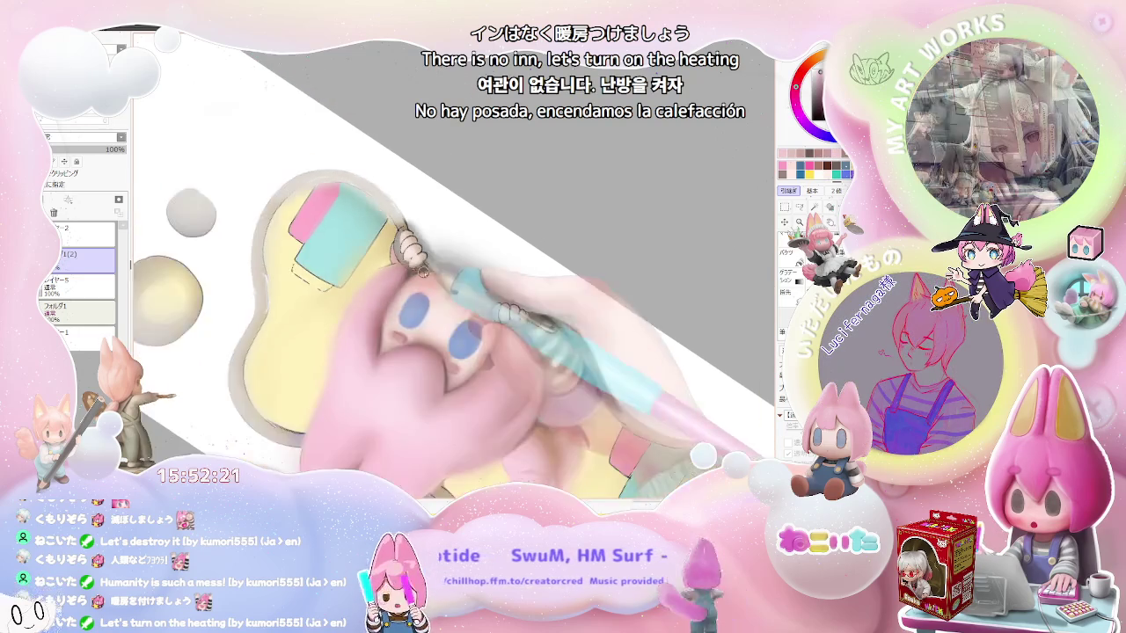
pyautogui.scroll(-2, 414, 269)
pyautogui.scroll(-1, 418, 259)
pyautogui.press('Home')
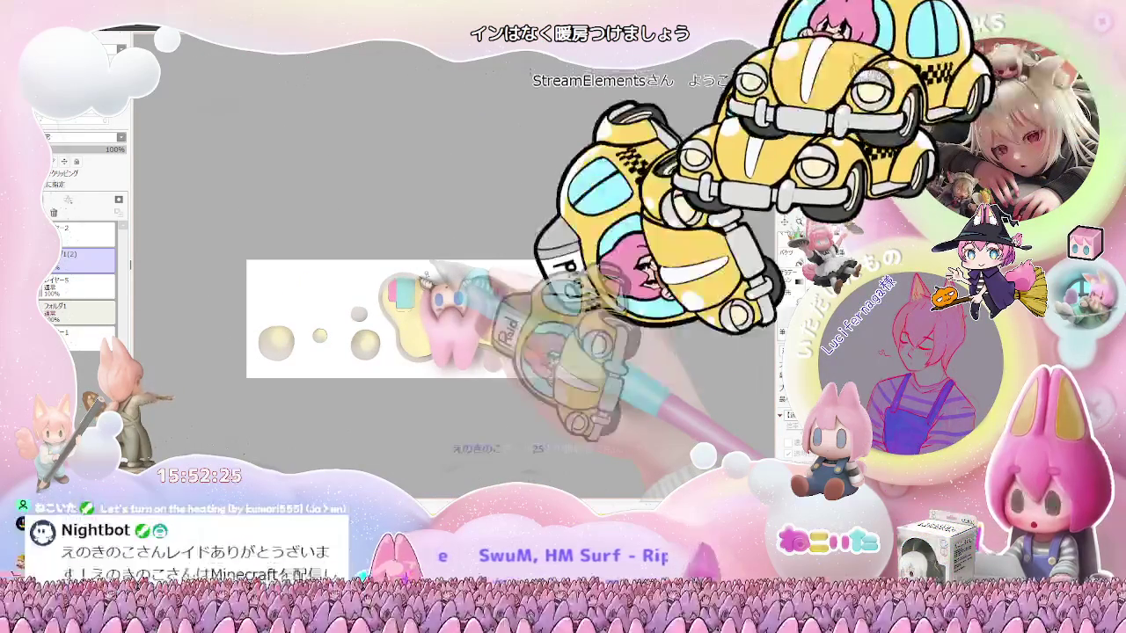
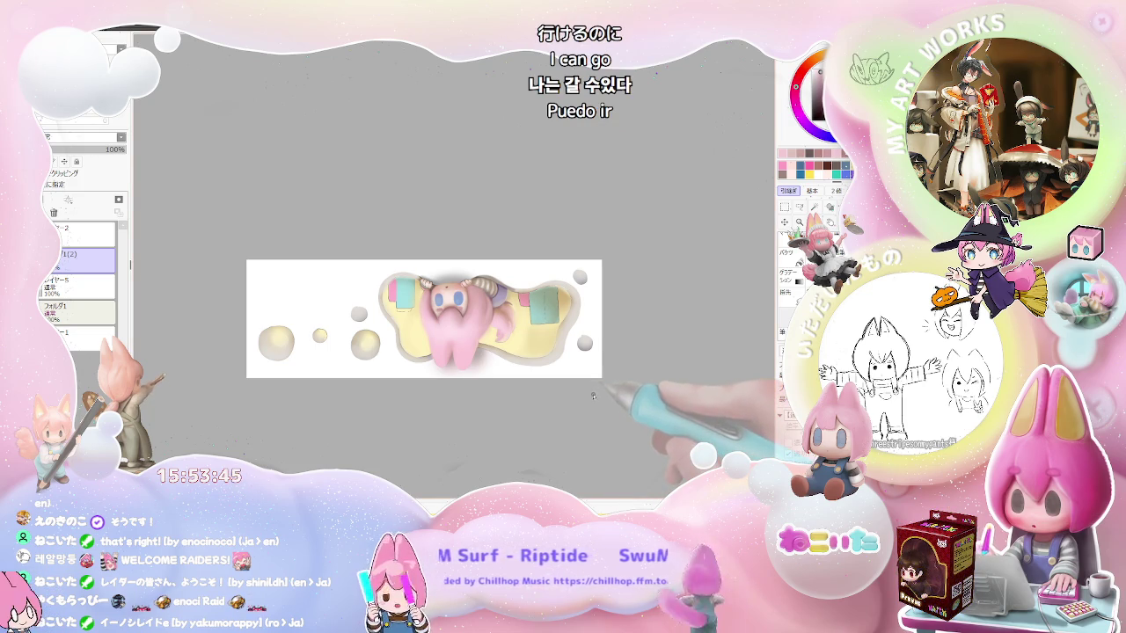
# - Tilt the view vertical and back, pan down, and zoom in on the lower teal box
pyautogui.scroll(2, 592, 399)
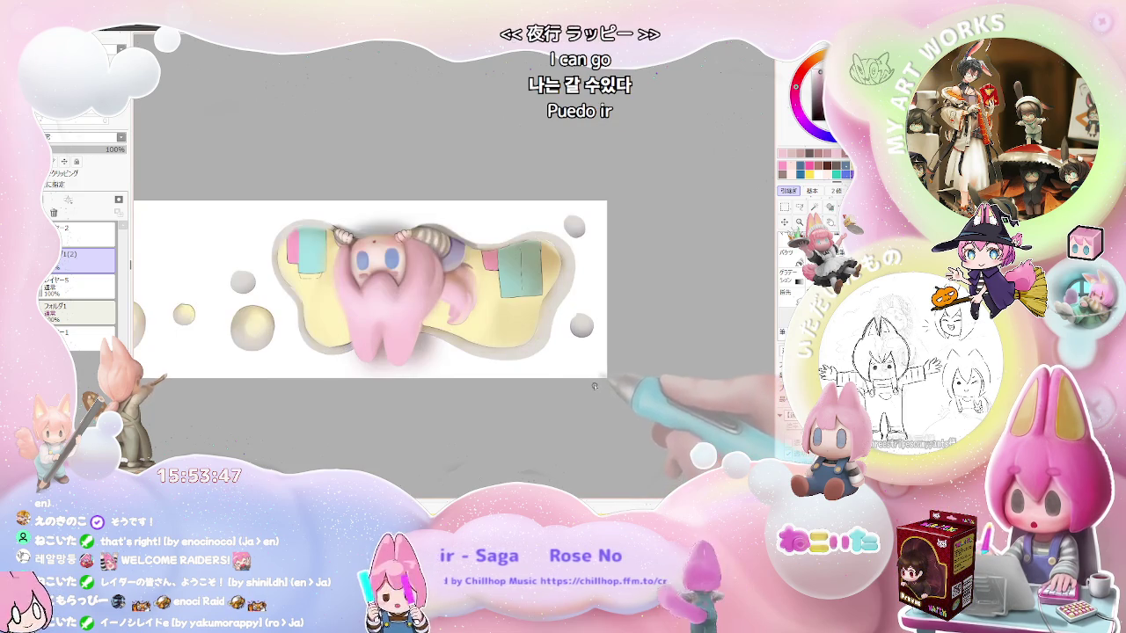
pyautogui.press('Delete')
pyautogui.press('Delete')
pyautogui.press('Delete')
pyautogui.press('End')
pyautogui.press('End')
pyautogui.press('End')
pyautogui.press('End')
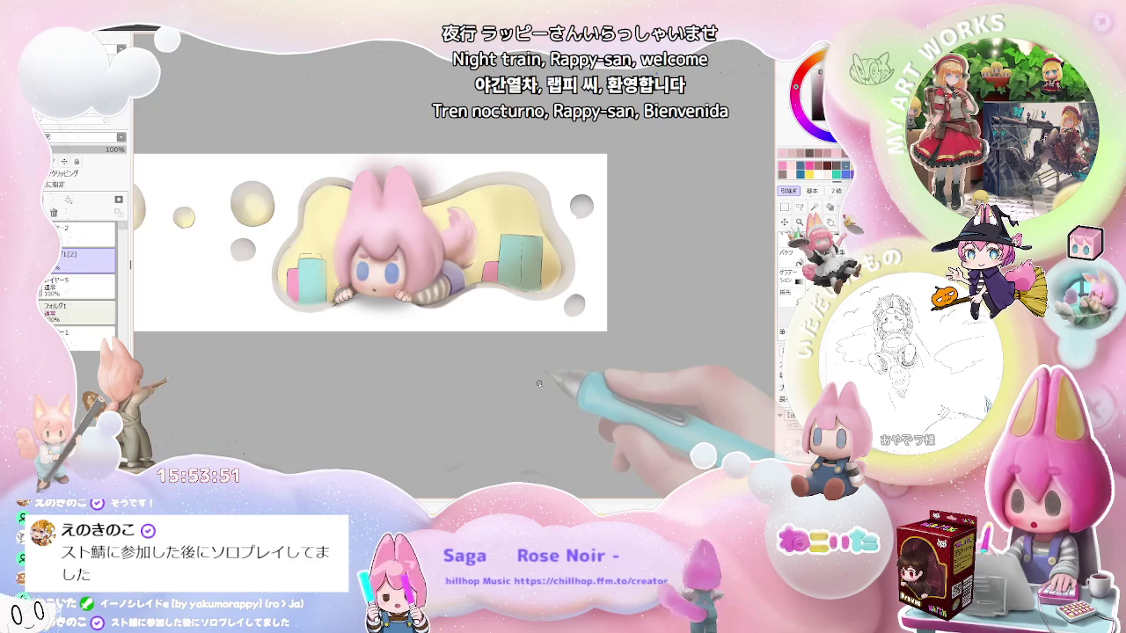
pyautogui.moveTo(535, 377); pyautogui.dragTo(525, 431)
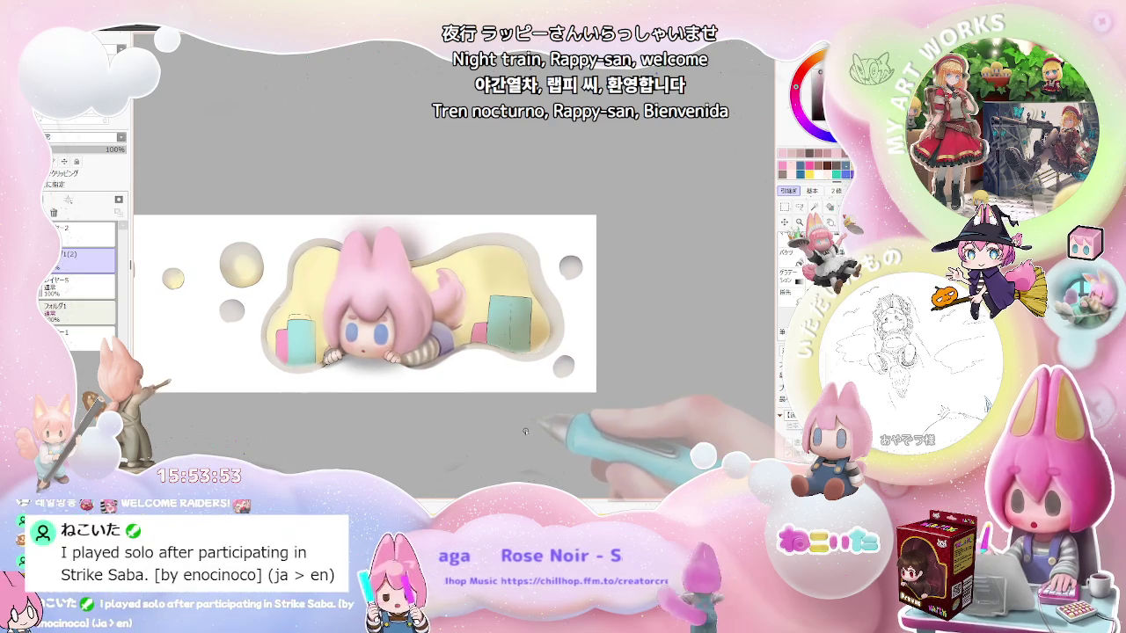
pyautogui.press('End')
pyautogui.press('End')
pyautogui.press('End')
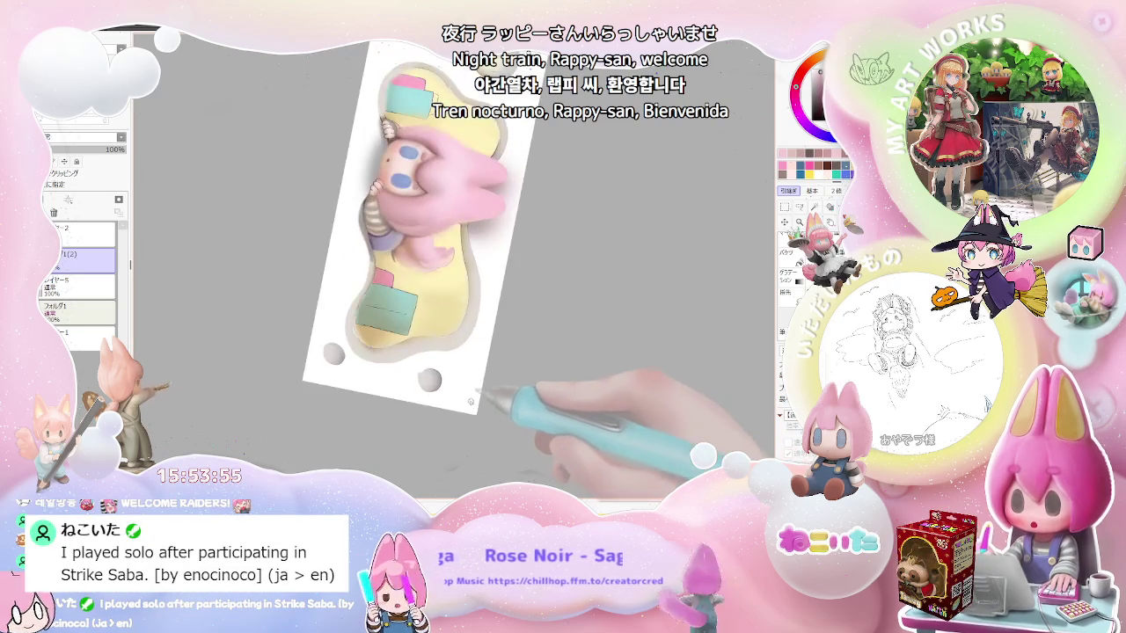
pyautogui.press('End')
pyautogui.press('End')
pyautogui.press('End')
pyautogui.scroll(1, 448, 427)
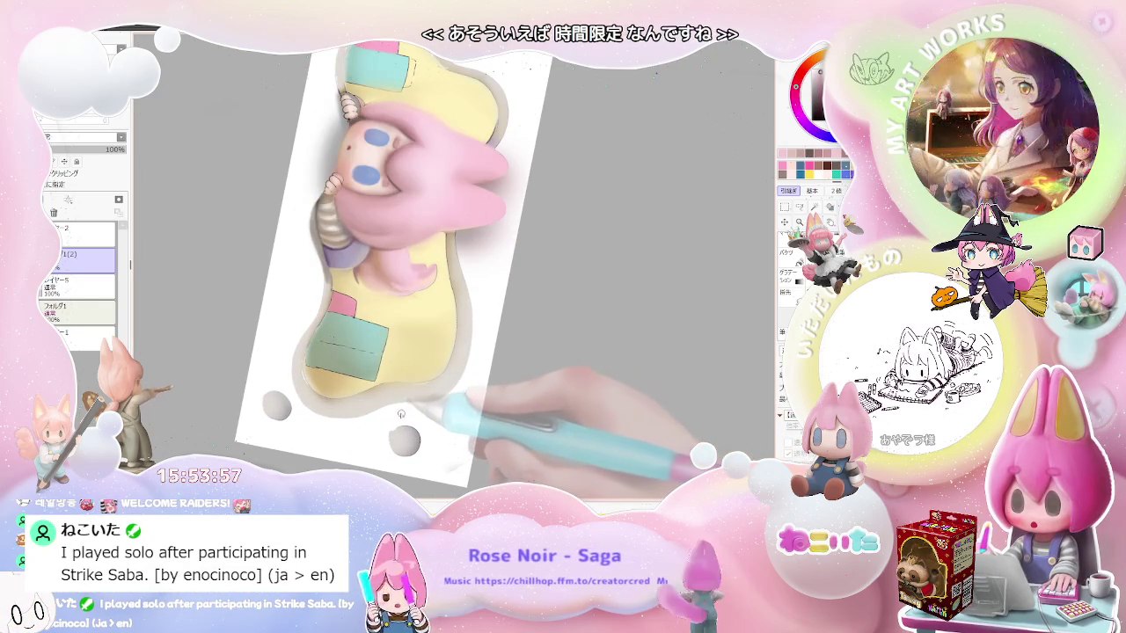
pyautogui.press('Home')
pyautogui.scroll(3, 417, 424)
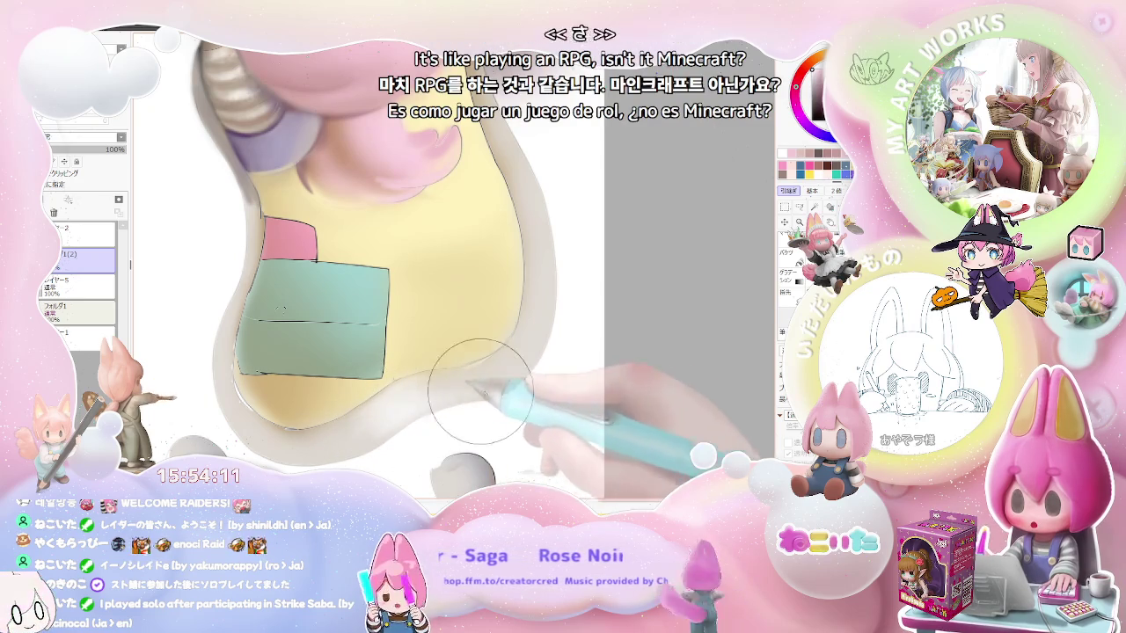
# - Fit the whole banner in the window, then zoom in and out to survey it
pyautogui.hotkey('ctrl', '0')
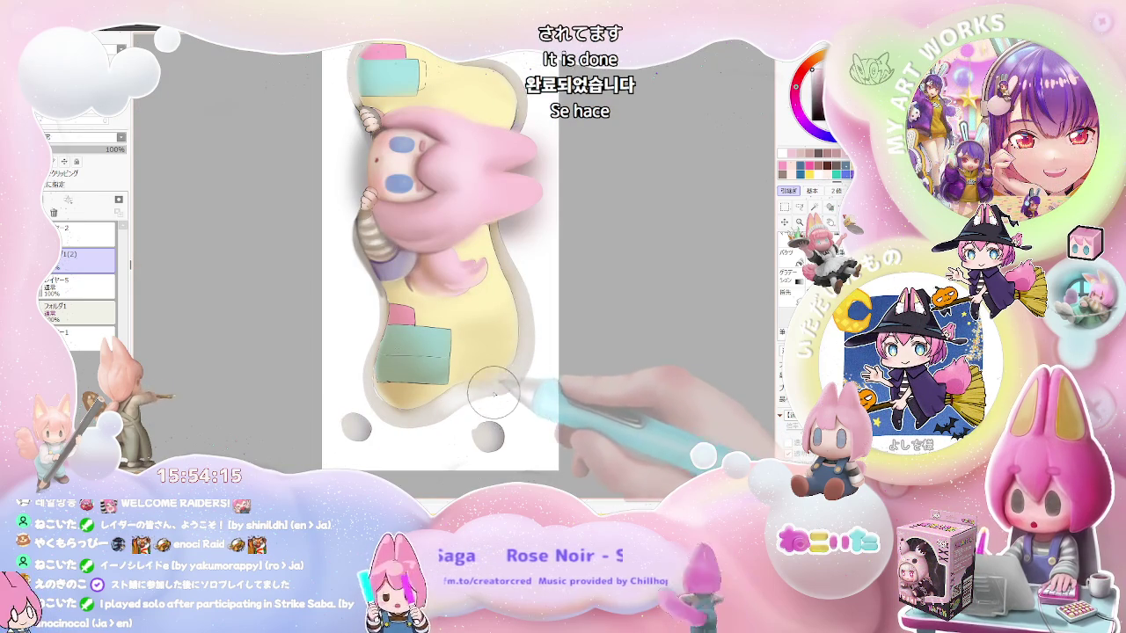
pyautogui.scroll(2, 494, 397)
pyautogui.scroll(1, 467, 393)
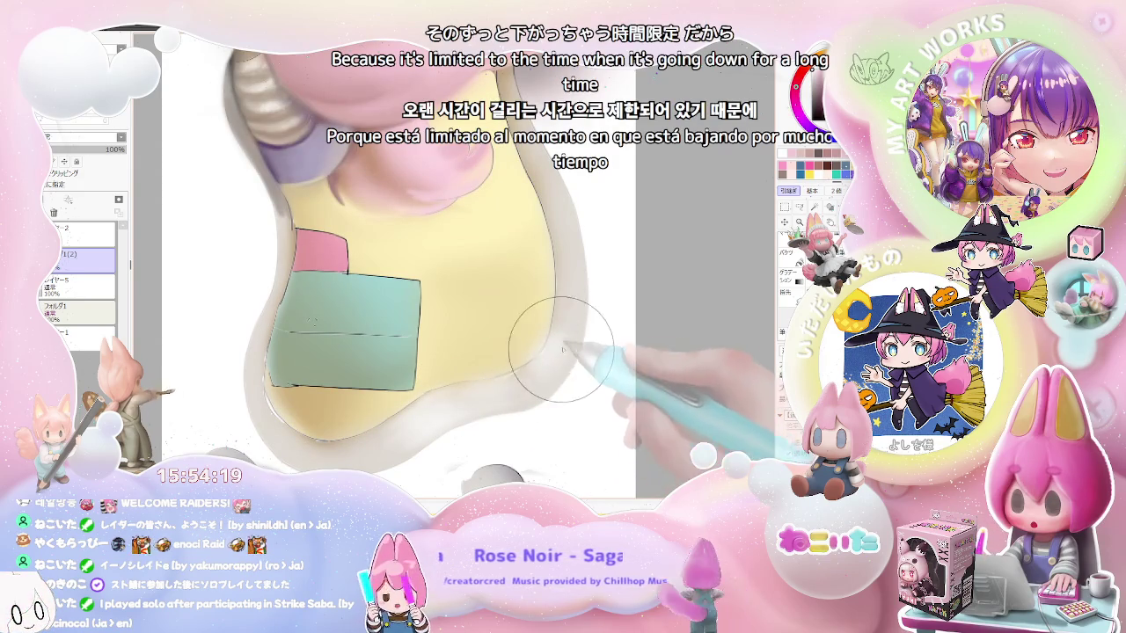
pyautogui.scroll(-1, 564, 370)
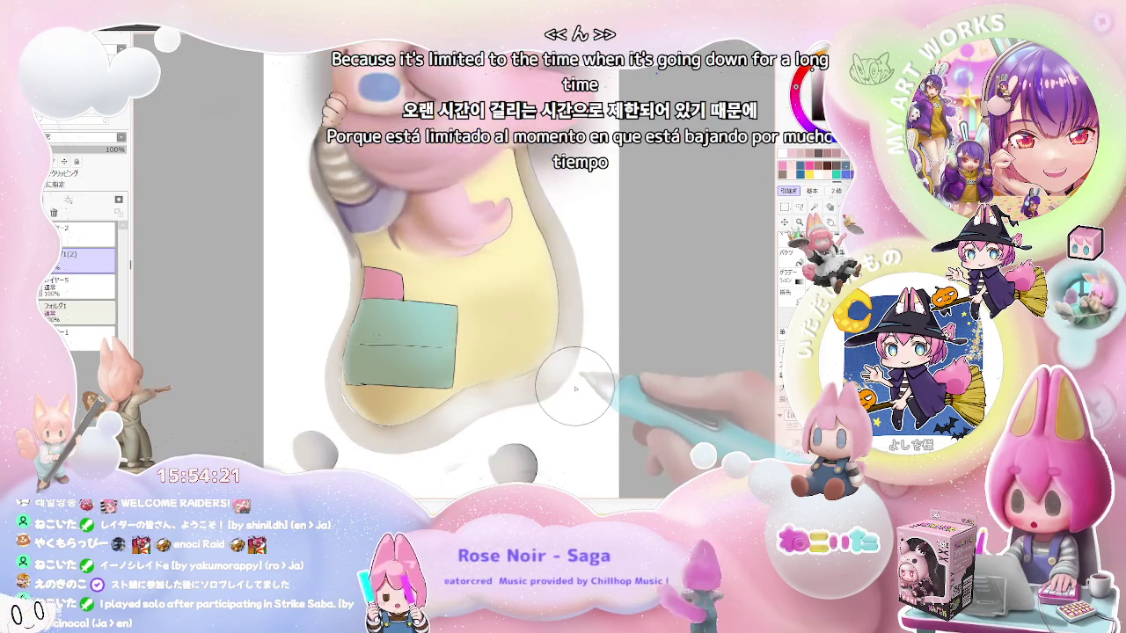
pyautogui.scroll(-1, 559, 366)
pyautogui.scroll(-1, 554, 362)
pyautogui.scroll(2, 550, 359)
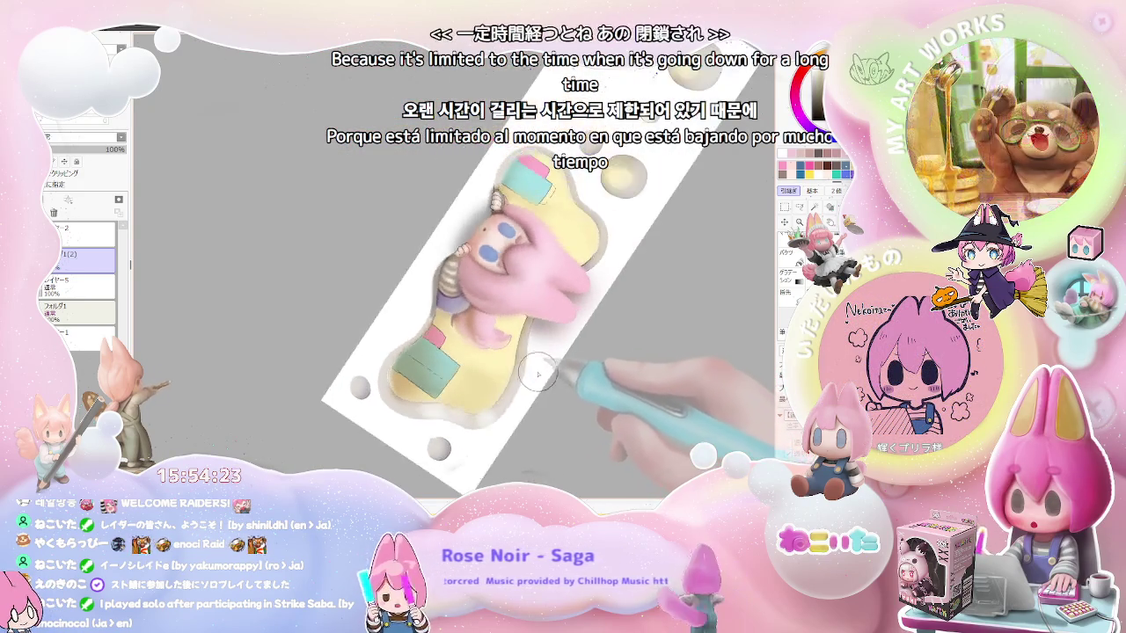
pyautogui.scroll(1, 506, 380)
pyautogui.scroll(2, 480, 394)
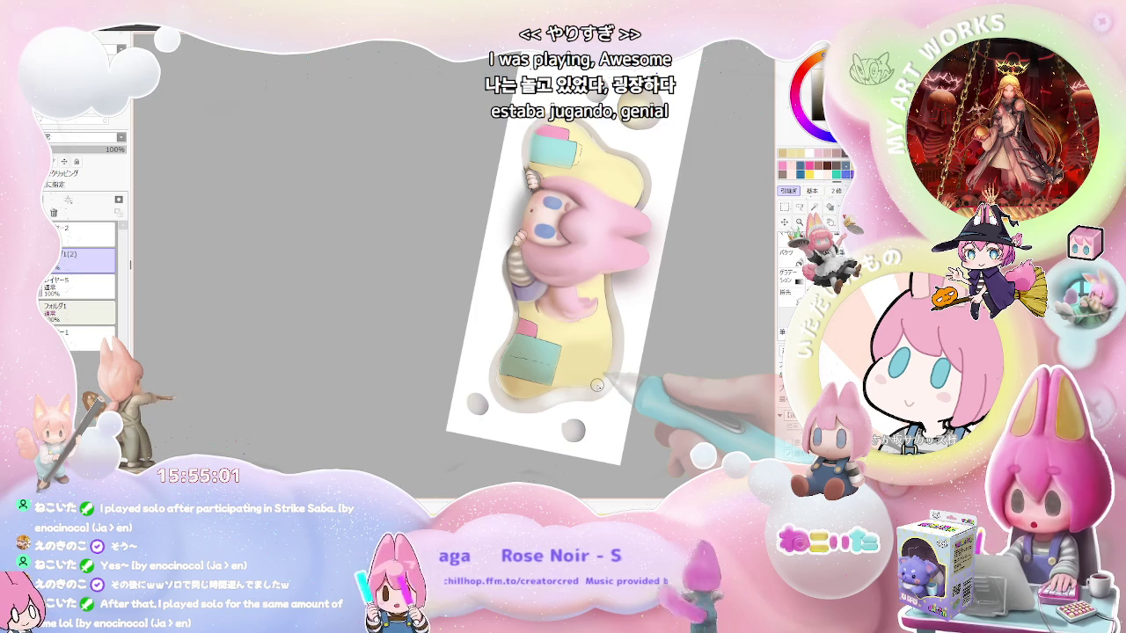
pyautogui.scroll(3, 513, 395)
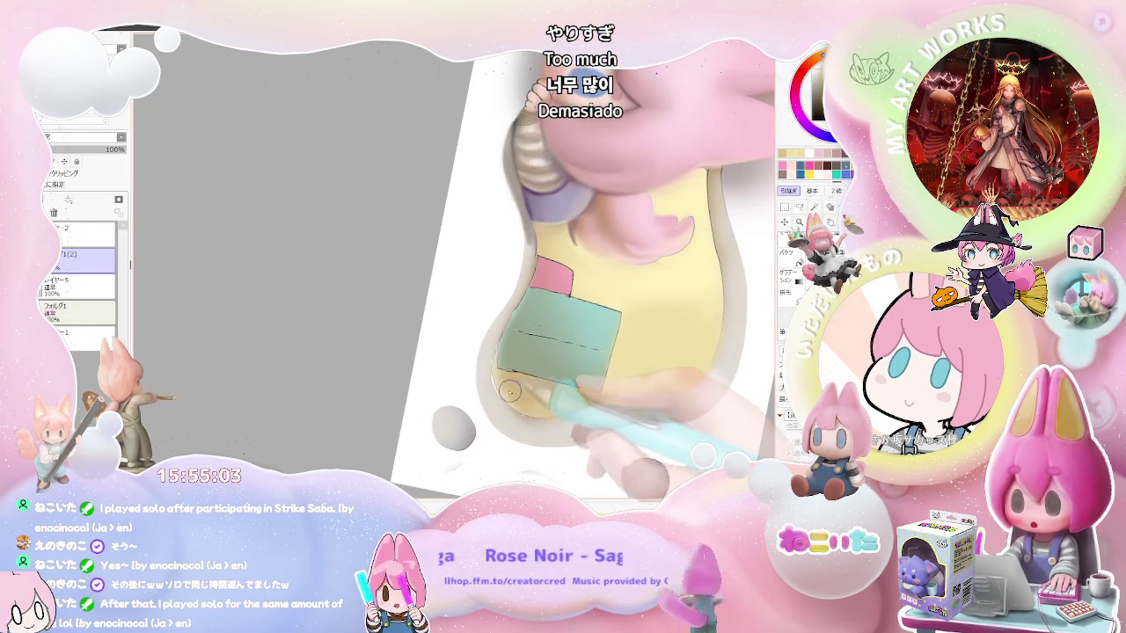
# - Set the brush size to 32 and zoom in on the neck and striped sleeve
pyautogui.press(']')
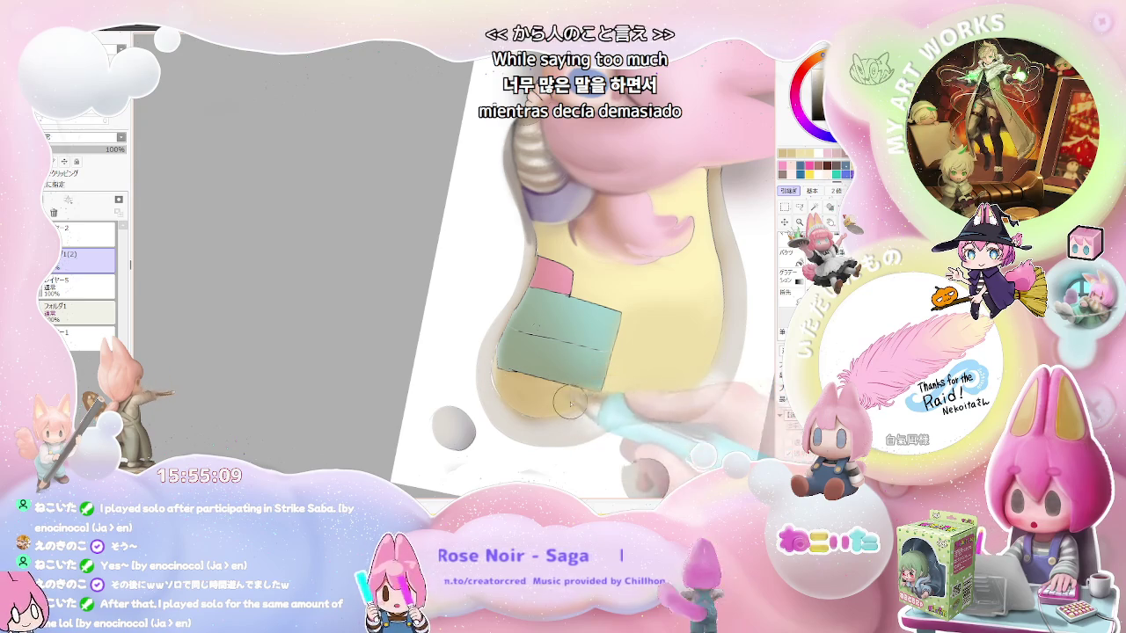
pyautogui.scroll(-3, 634, 385)
pyautogui.scroll(-2, 638, 383)
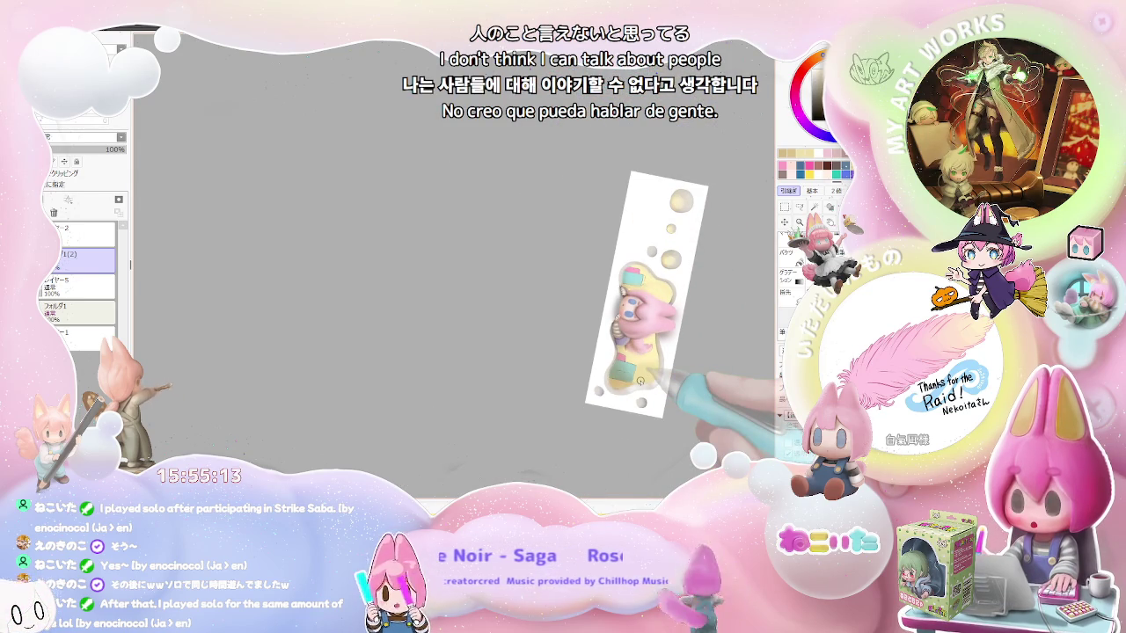
pyautogui.scroll(2, 640, 381)
pyautogui.scroll(2, 616, 352)
pyautogui.scroll(2, 521, 239)
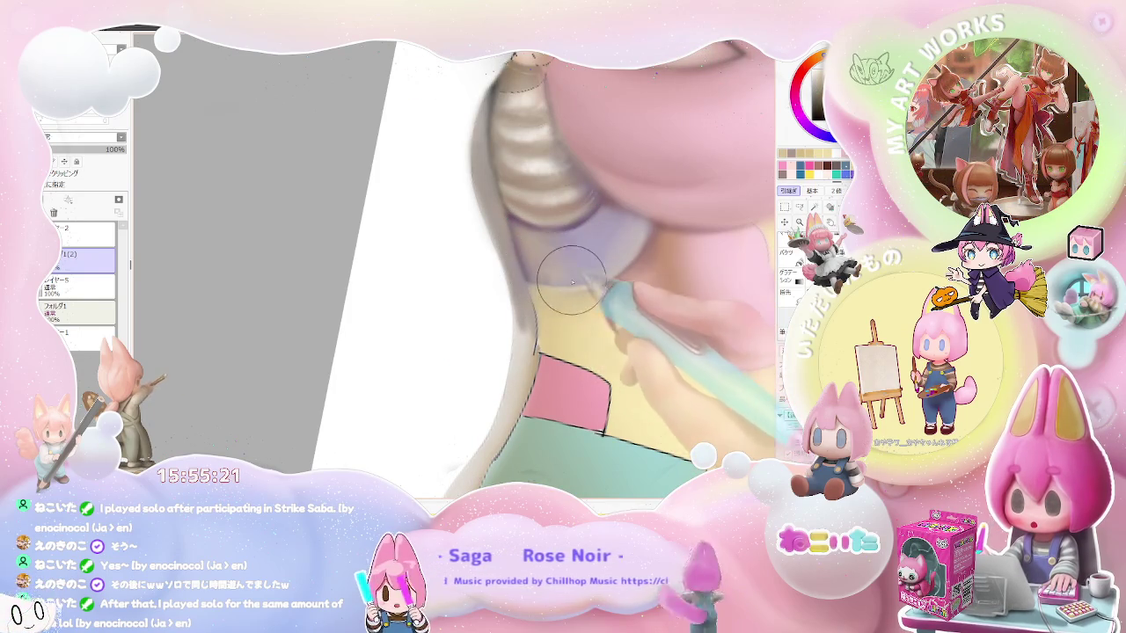
# - Tilt the view to near-horizontal, then rotate it clockwise while zooming around the character
pyautogui.scroll(-2, 579, 272)
pyautogui.moveTo(652, 332); pyautogui.dragTo(419, 288)
pyautogui.scroll(3, 419, 289)
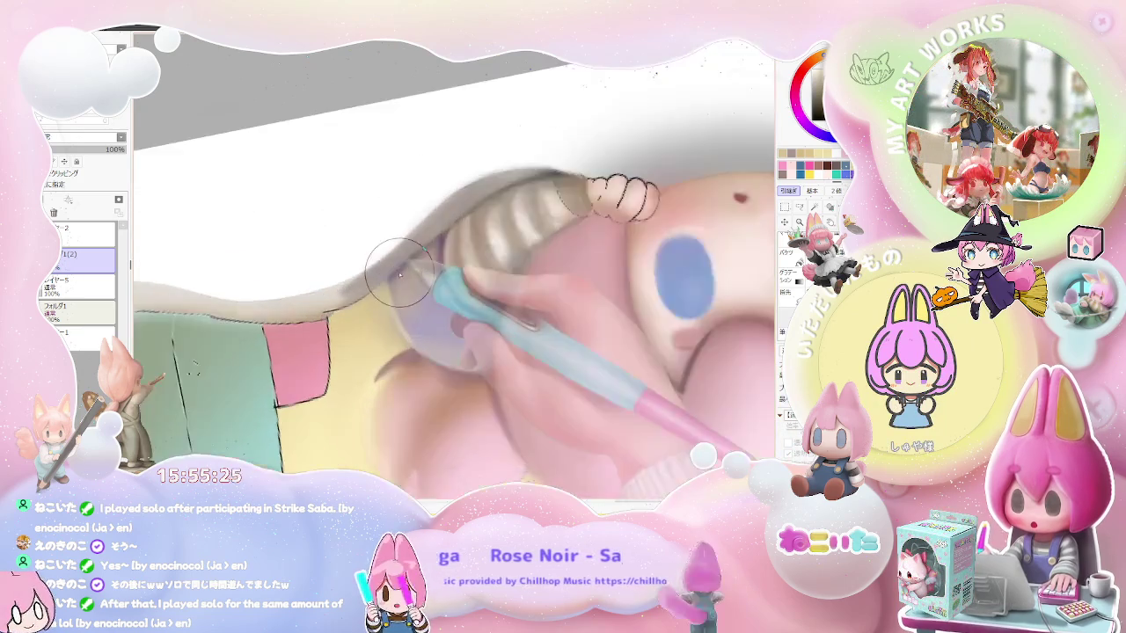
pyautogui.scroll(2, 422, 264)
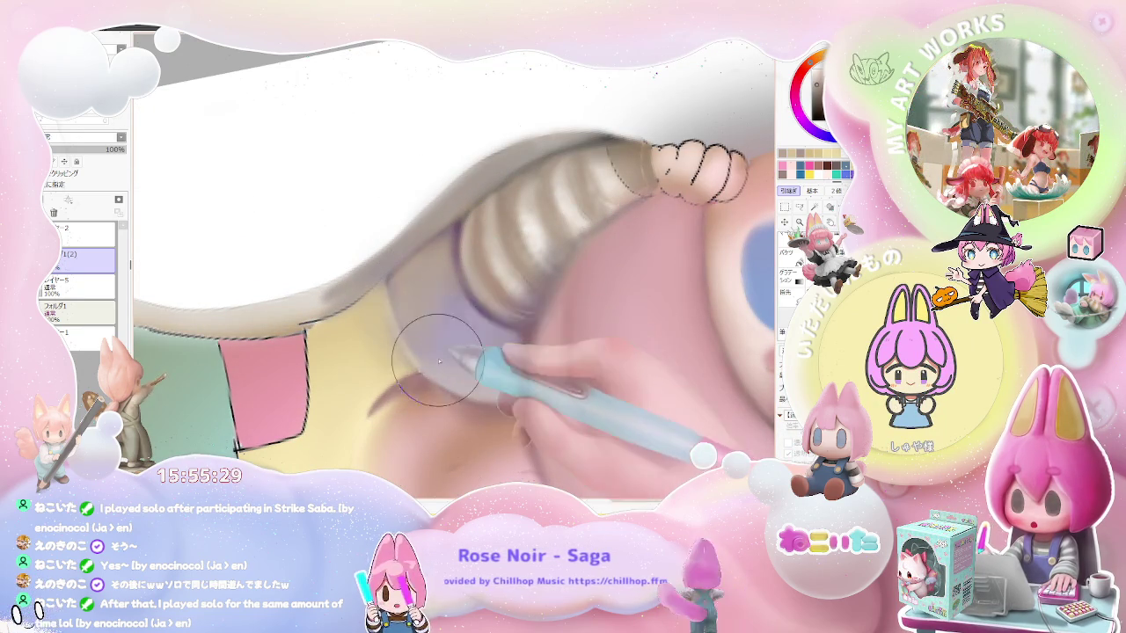
pyautogui.scroll(-2, 435, 362)
pyautogui.scroll(-2, 493, 343)
pyautogui.scroll(-2, 543, 343)
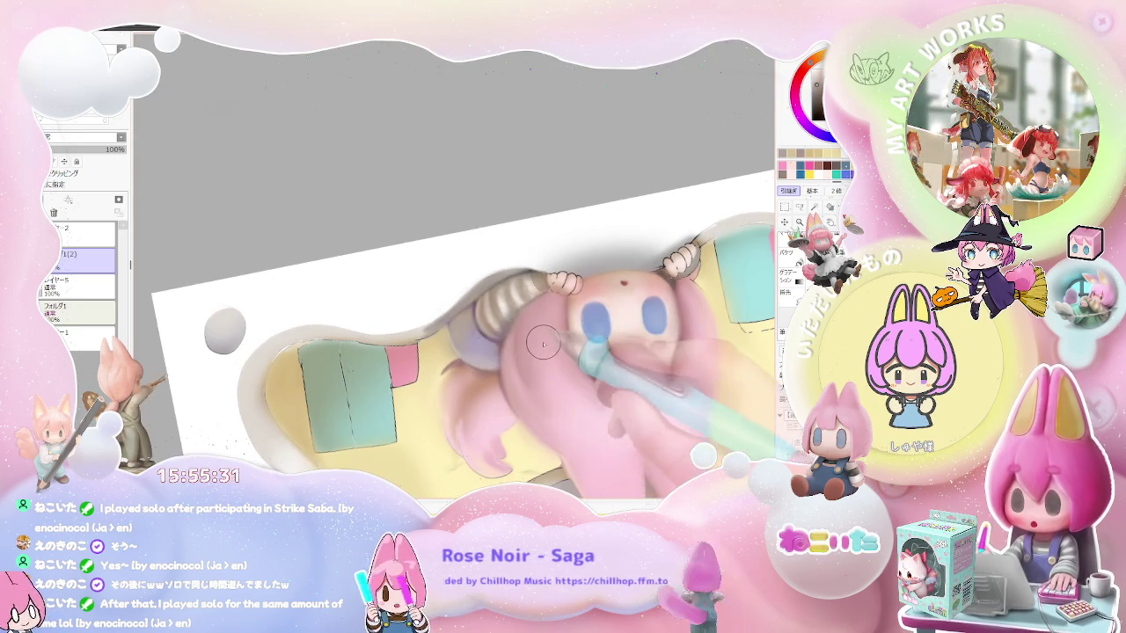
pyautogui.scroll(-1, 544, 343)
pyautogui.moveTo(544, 343); pyautogui.dragTo(582, 360)
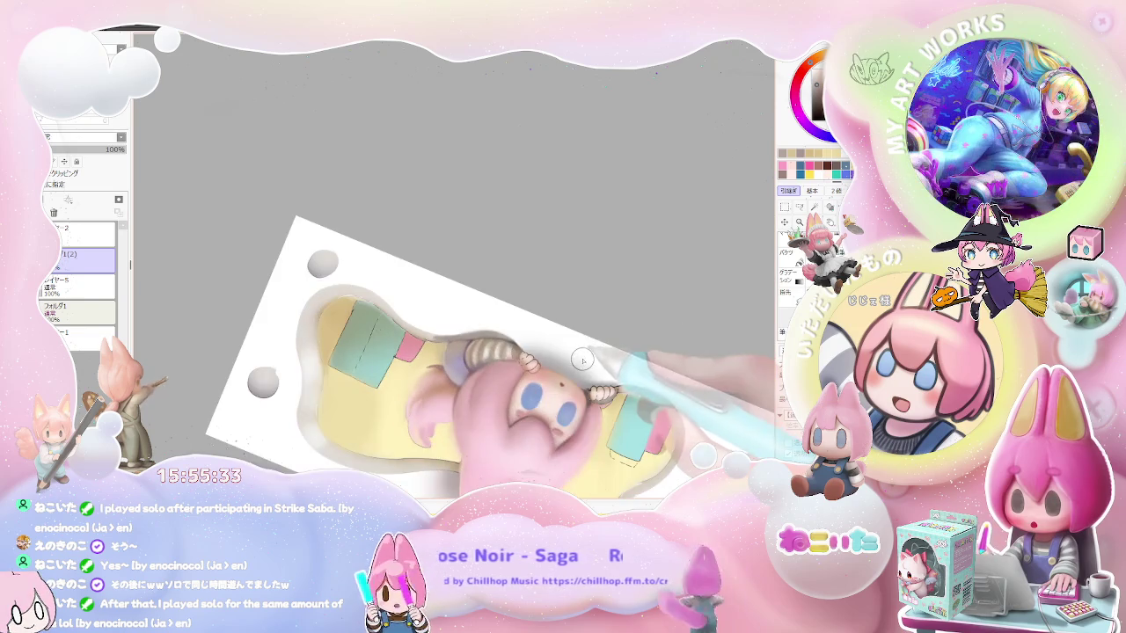
pyautogui.scroll(3, 583, 359)
pyautogui.scroll(2, 426, 363)
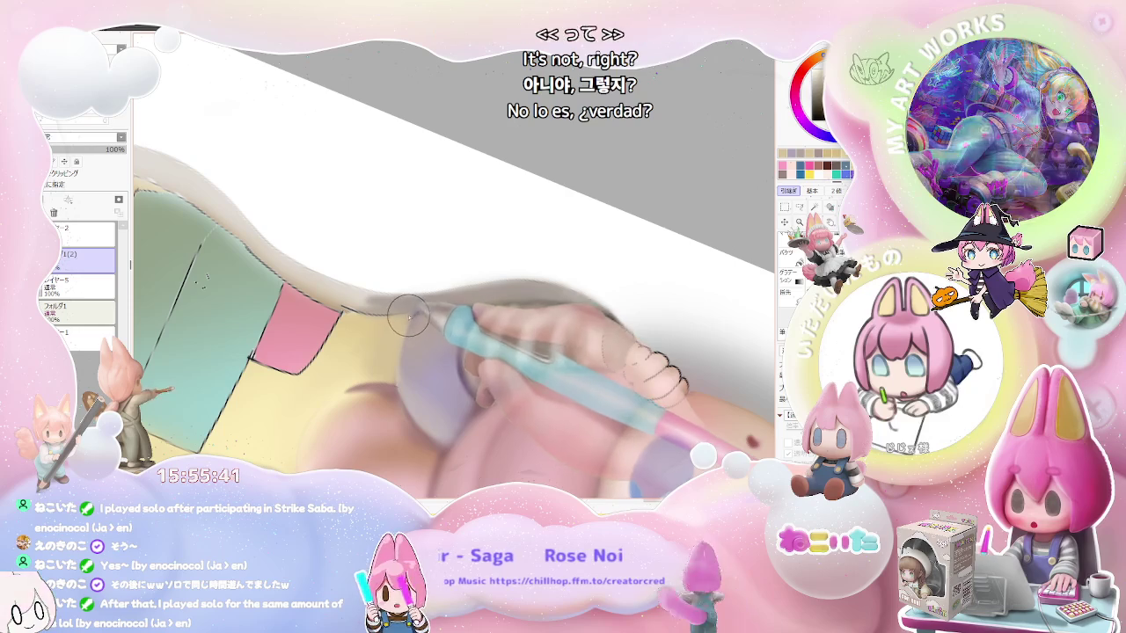
# - Reset the view upright, tilt it clockwise again, and zoom in on the chibi's hand
pyautogui.scroll(-1, 399, 334)
pyautogui.scroll(-1, 414, 343)
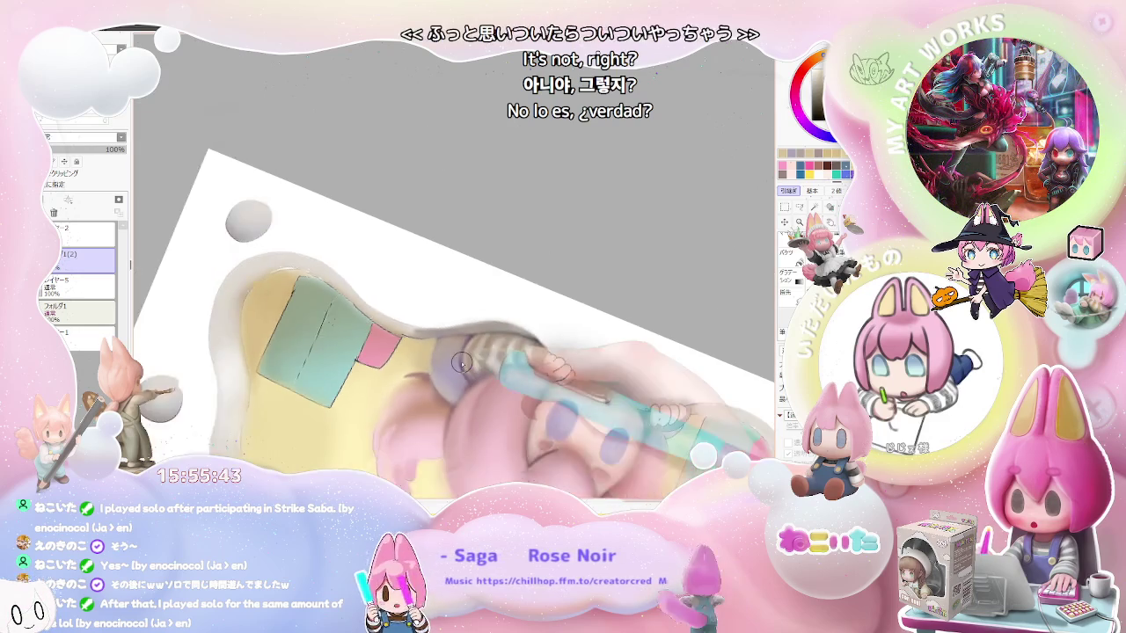
pyautogui.scroll(-1, 440, 352)
pyautogui.scroll(-1, 461, 362)
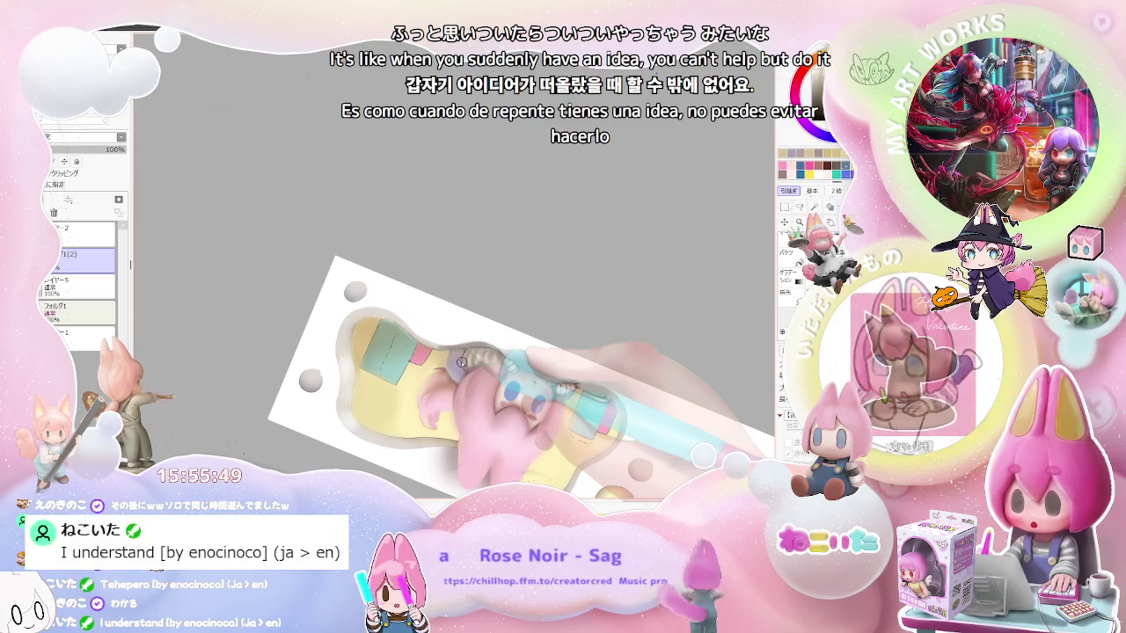
pyautogui.scroll(2, 461, 362)
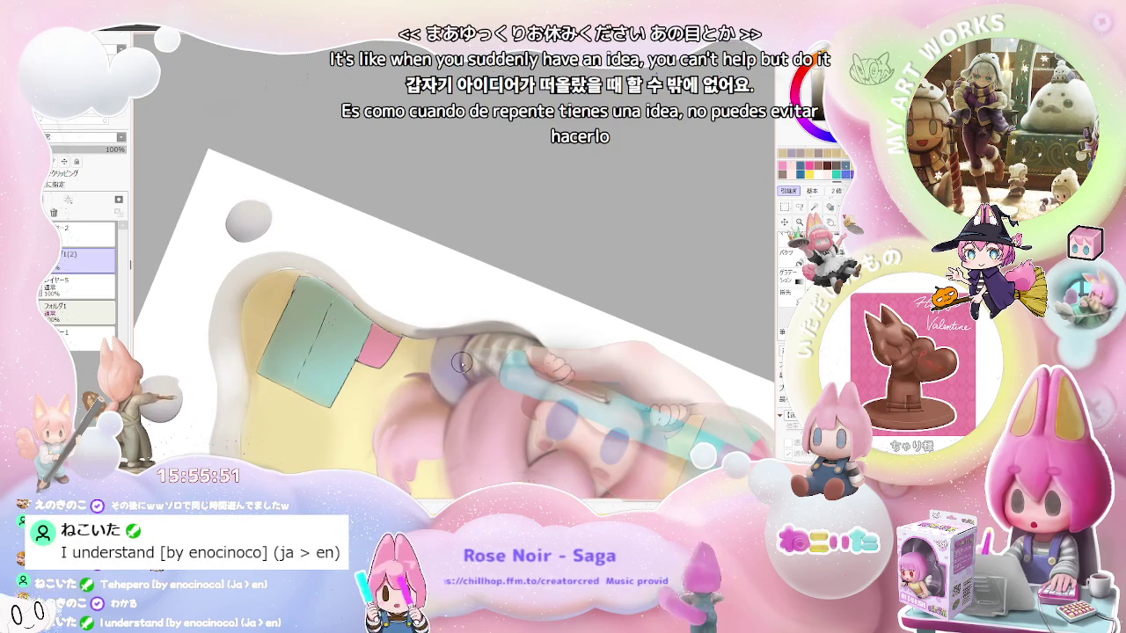
pyautogui.press('Home')
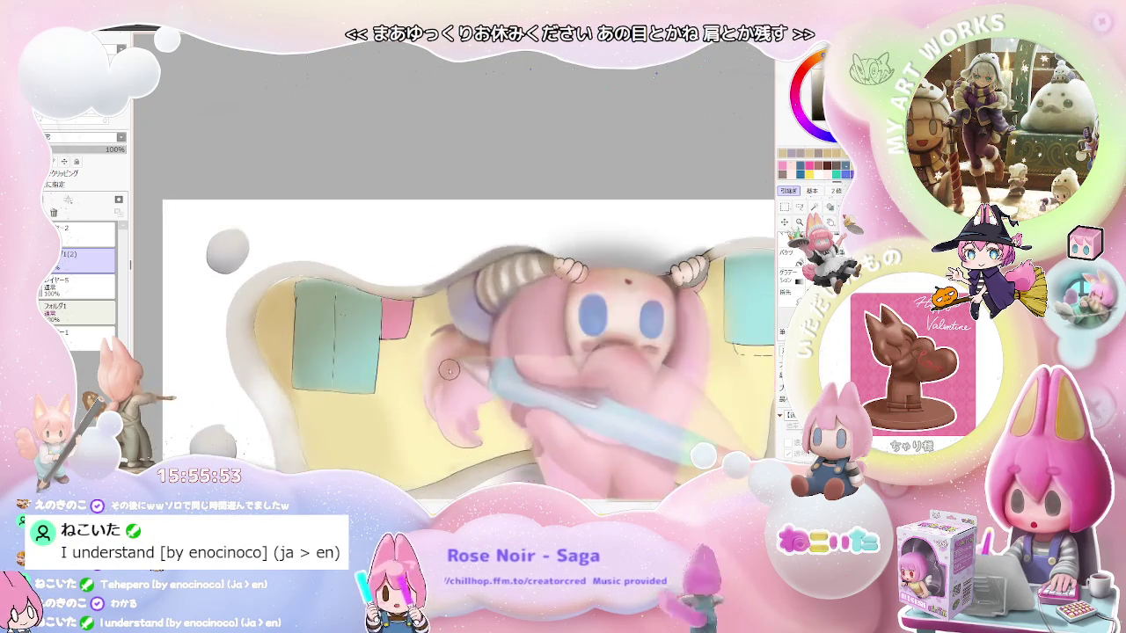
pyautogui.scroll(3, 449, 372)
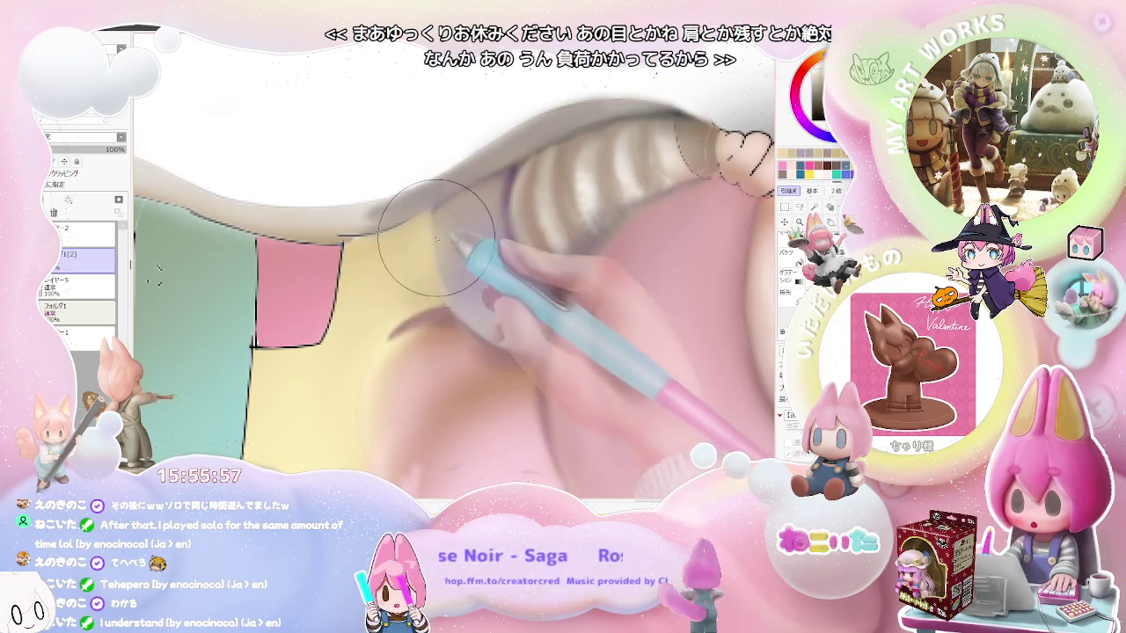
pyautogui.scroll(-5, 440, 242)
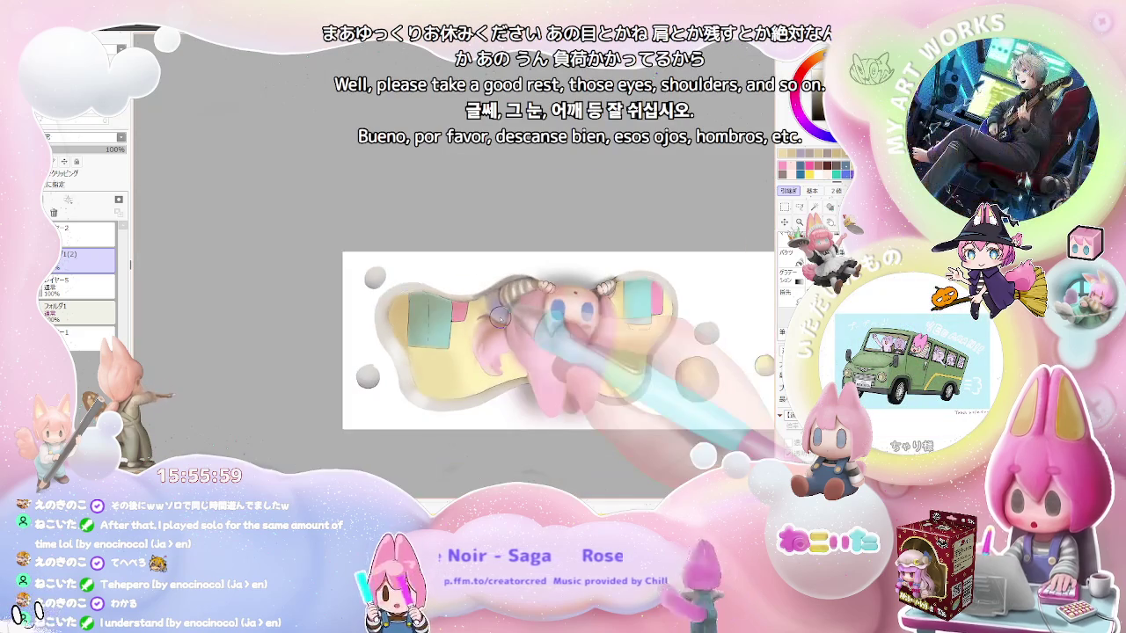
pyautogui.press('End')
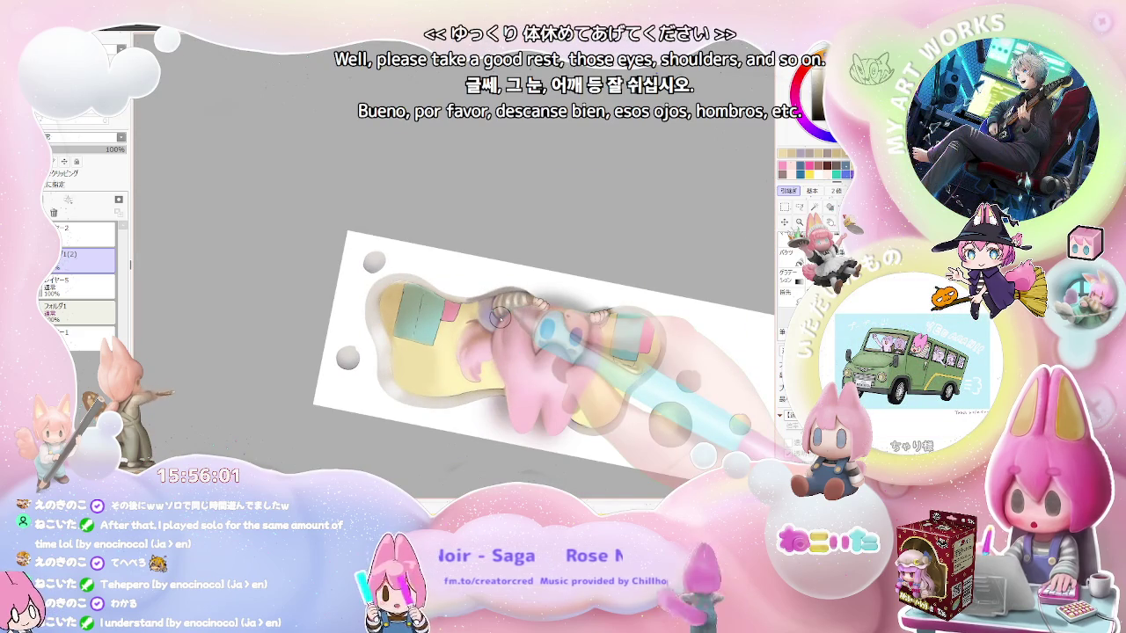
pyautogui.press('End')
pyautogui.press('End')
pyautogui.press('End')
pyautogui.press('End')
pyautogui.scroll(5, 419, 351)
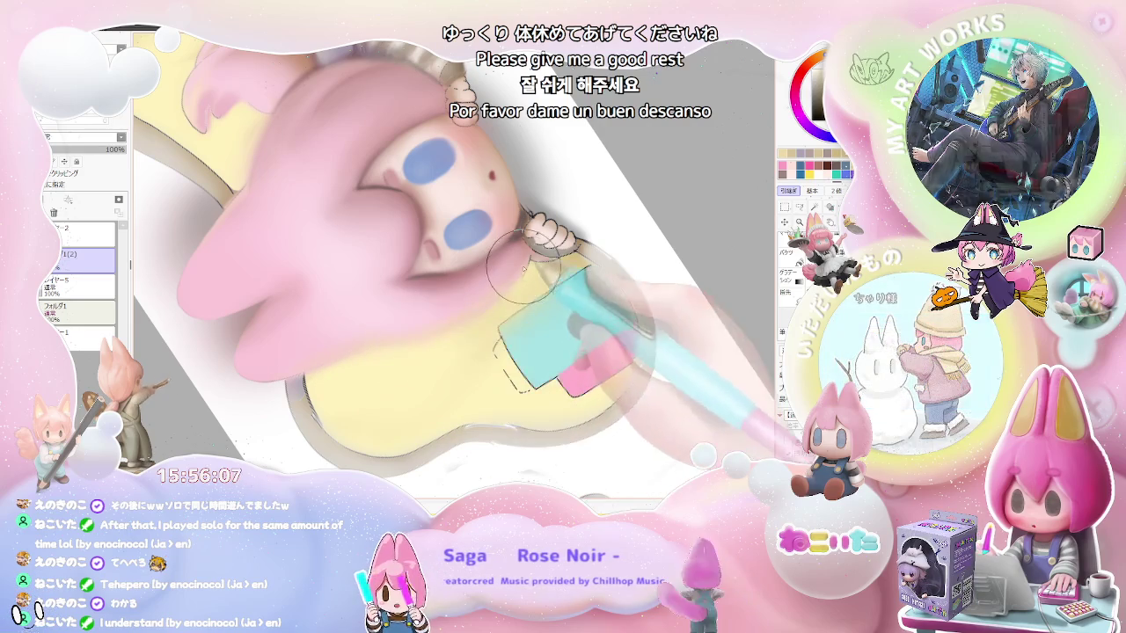
# - Zoom in and out around the chibi's small hands for touch-up work
pyautogui.scroll(-1, 489, 337)
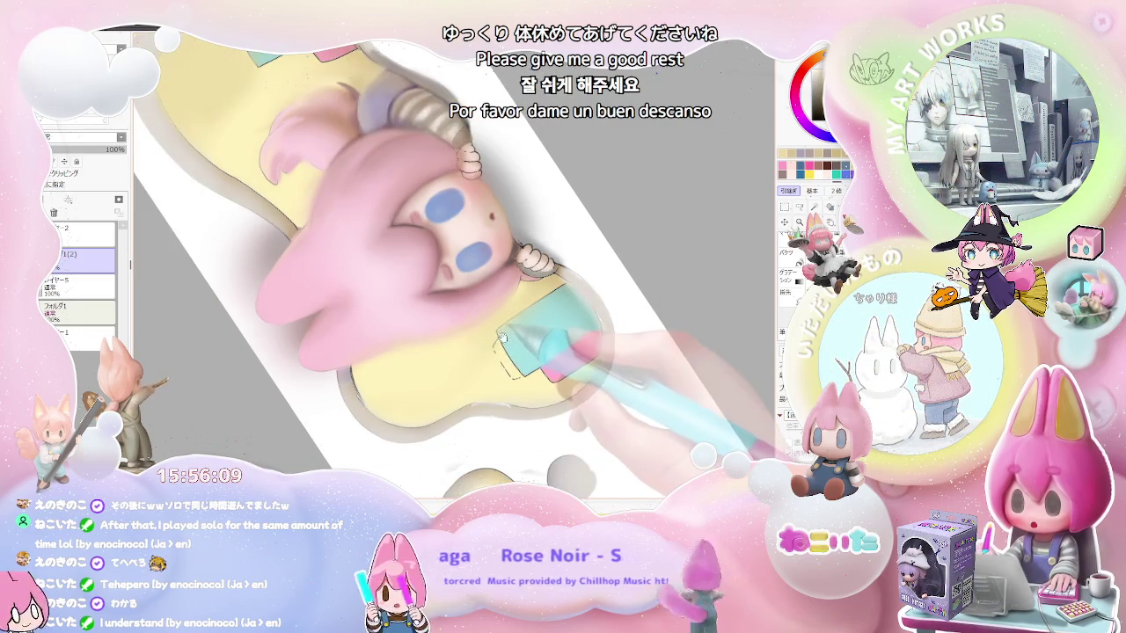
pyautogui.scroll(1, 501, 339)
pyautogui.scroll(2, 466, 328)
pyautogui.scroll(1, 429, 312)
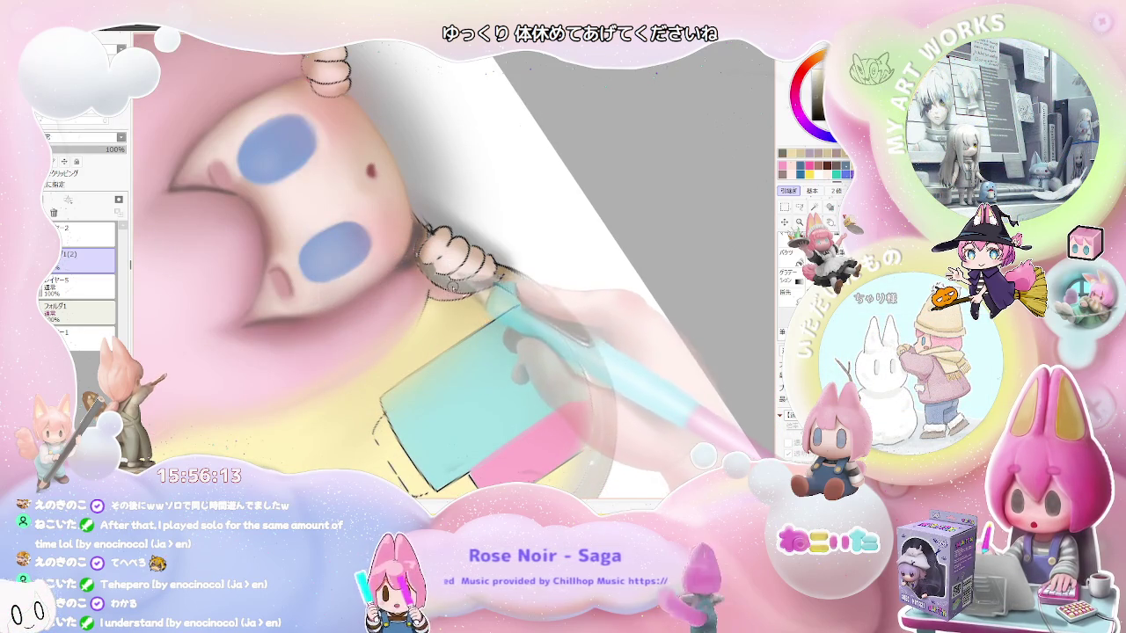
pyautogui.scroll(-2, 428, 281)
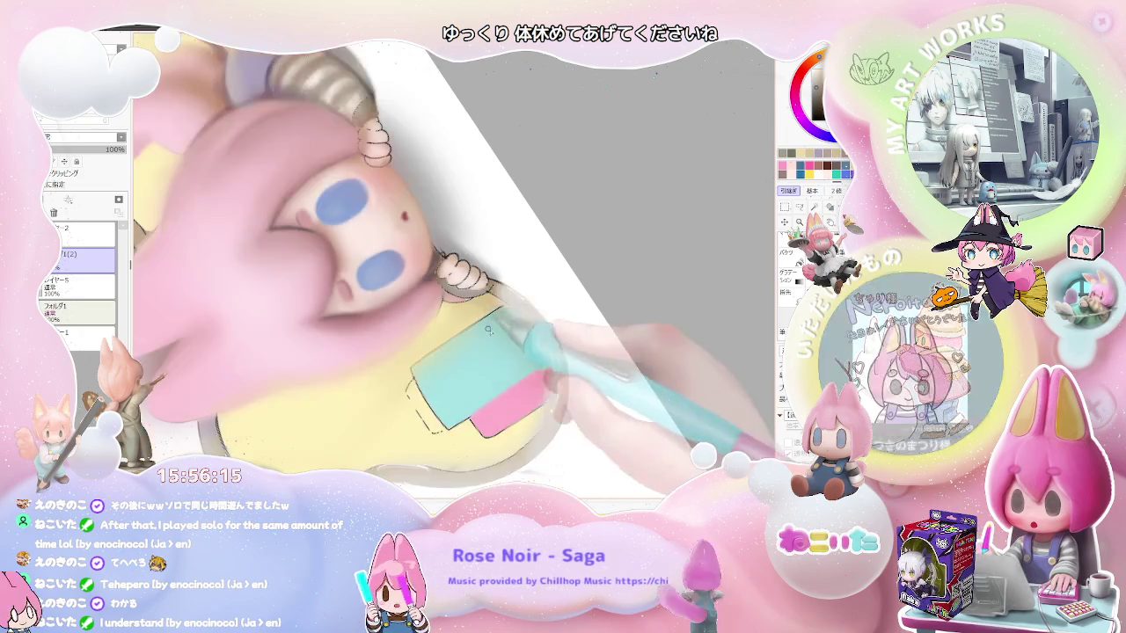
pyautogui.scroll(-2, 475, 317)
pyautogui.scroll(1, 534, 356)
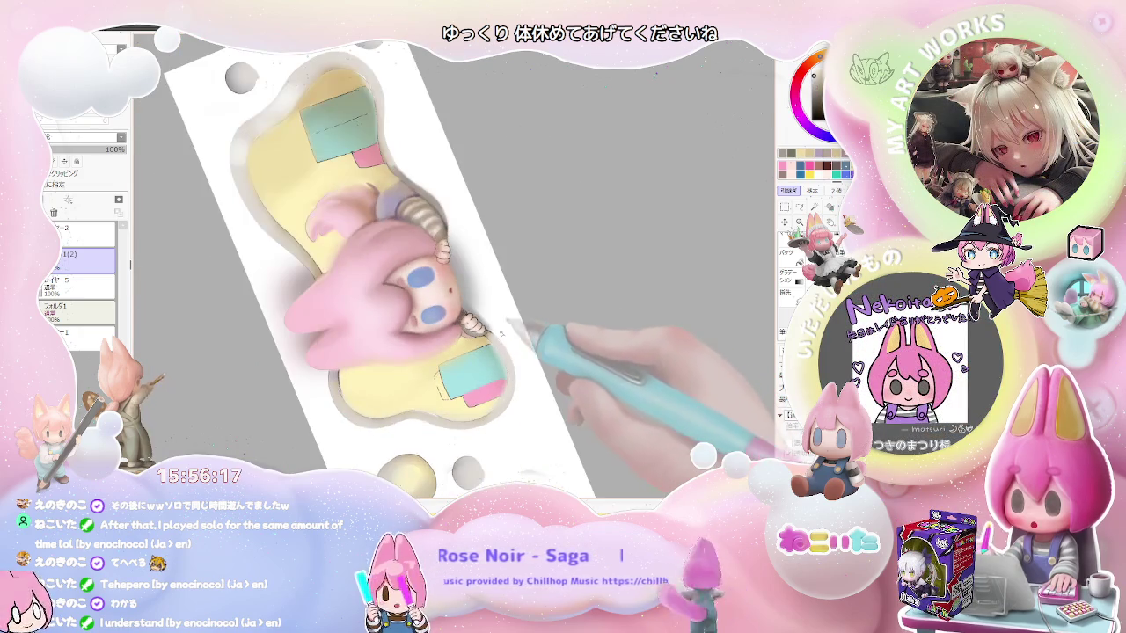
pyautogui.scroll(1, 492, 334)
pyautogui.scroll(1, 440, 308)
pyautogui.scroll(2, 394, 283)
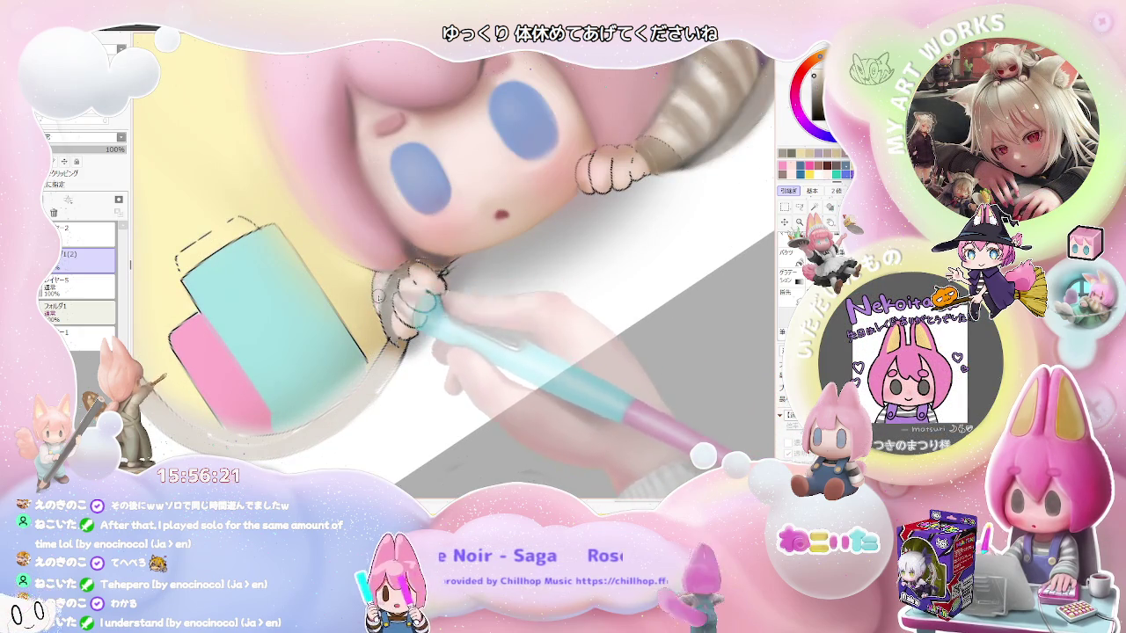
pyautogui.scroll(-1, 379, 309)
pyautogui.scroll(-1, 383, 312)
pyautogui.scroll(-2, 388, 315)
pyautogui.scroll(-1, 394, 317)
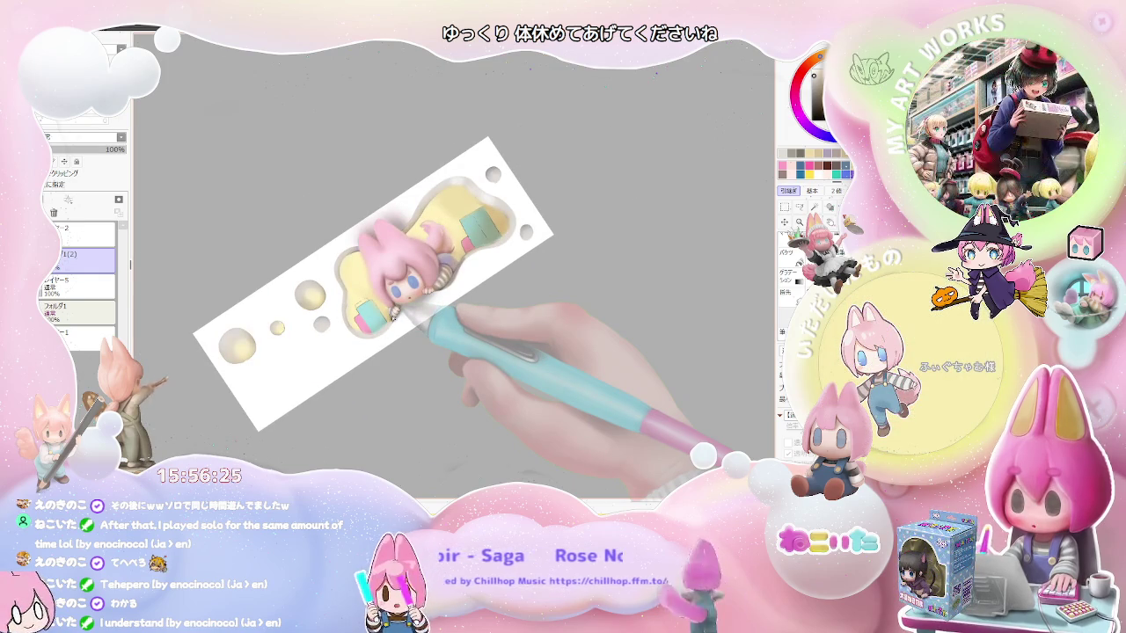
# - Keep zooming around the hands, then shift the banner view to the left
pyautogui.scroll(1, 392, 316)
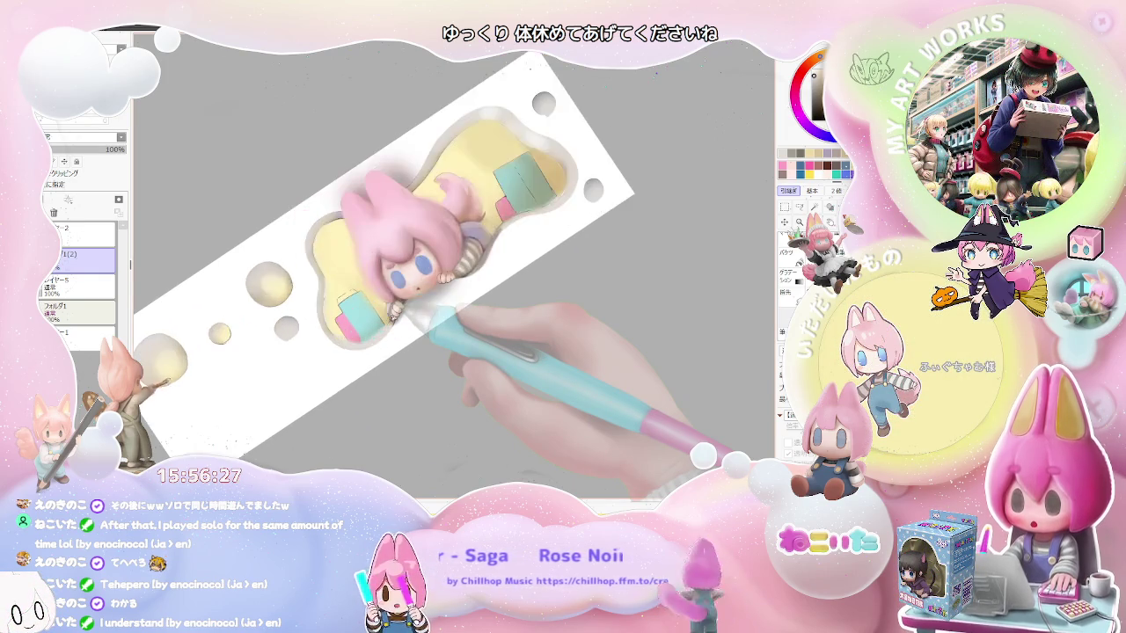
pyautogui.scroll(1, 387, 317)
pyautogui.scroll(2, 369, 316)
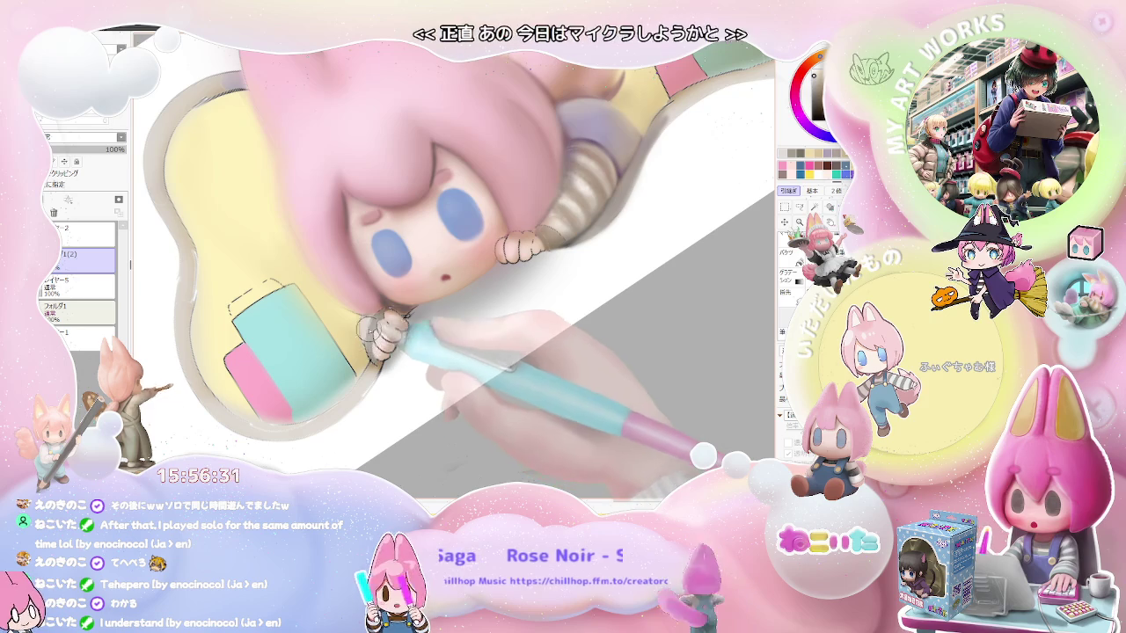
pyautogui.scroll(-1, 361, 339)
pyautogui.scroll(-2, 492, 317)
pyautogui.scroll(1, 497, 317)
pyautogui.scroll(1, 466, 321)
pyautogui.scroll(1, 435, 326)
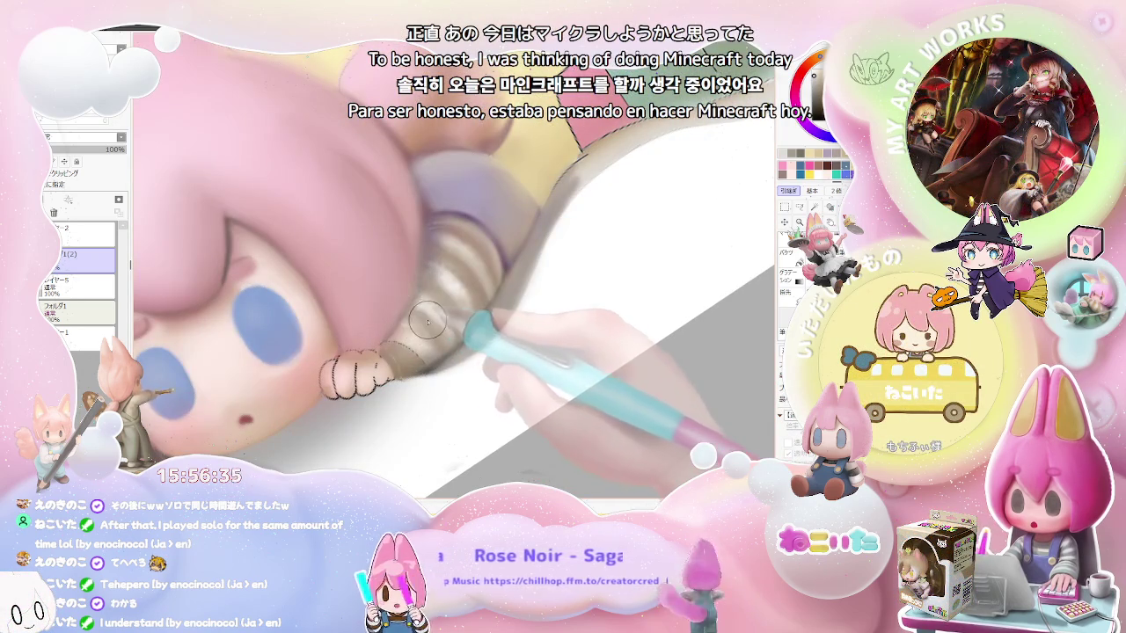
pyautogui.scroll(-2, 442, 338)
pyautogui.scroll(-1, 475, 339)
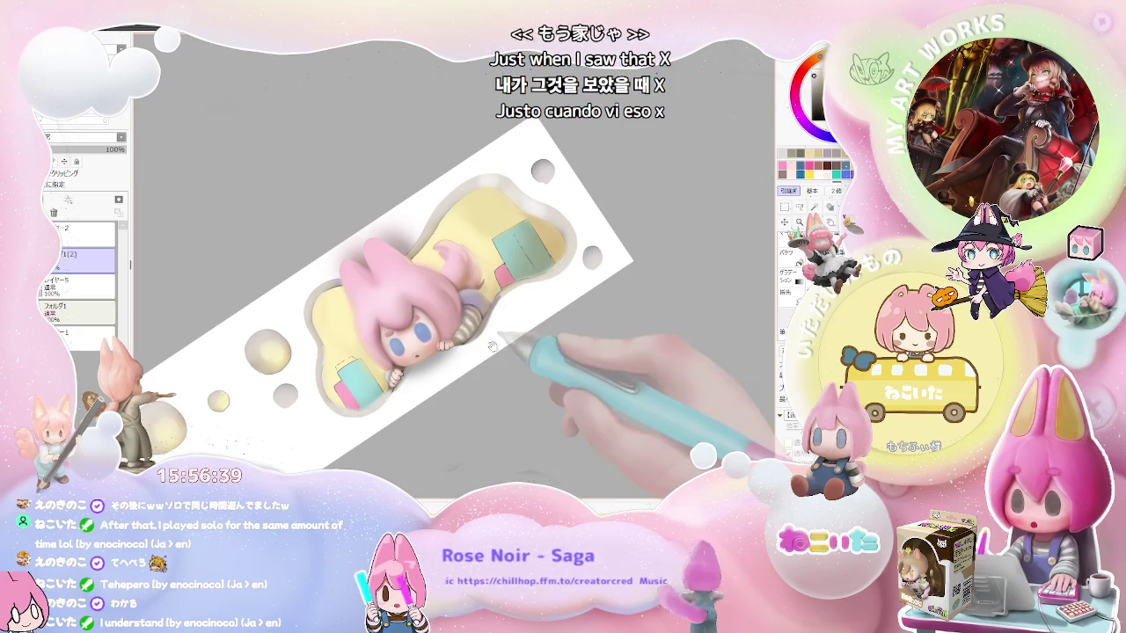
pyautogui.moveTo(492, 346); pyautogui.dragTo(438, 349)
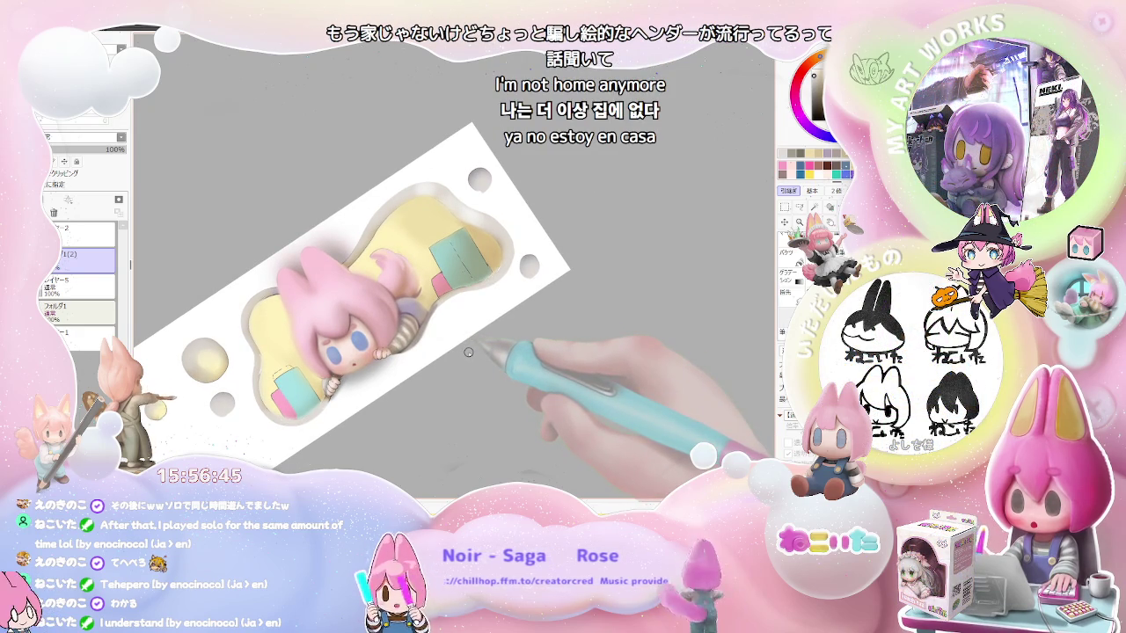
# - Zoom around the outlined teal box, then straighten the rotated canvas view
pyautogui.scroll(5, 469, 352)
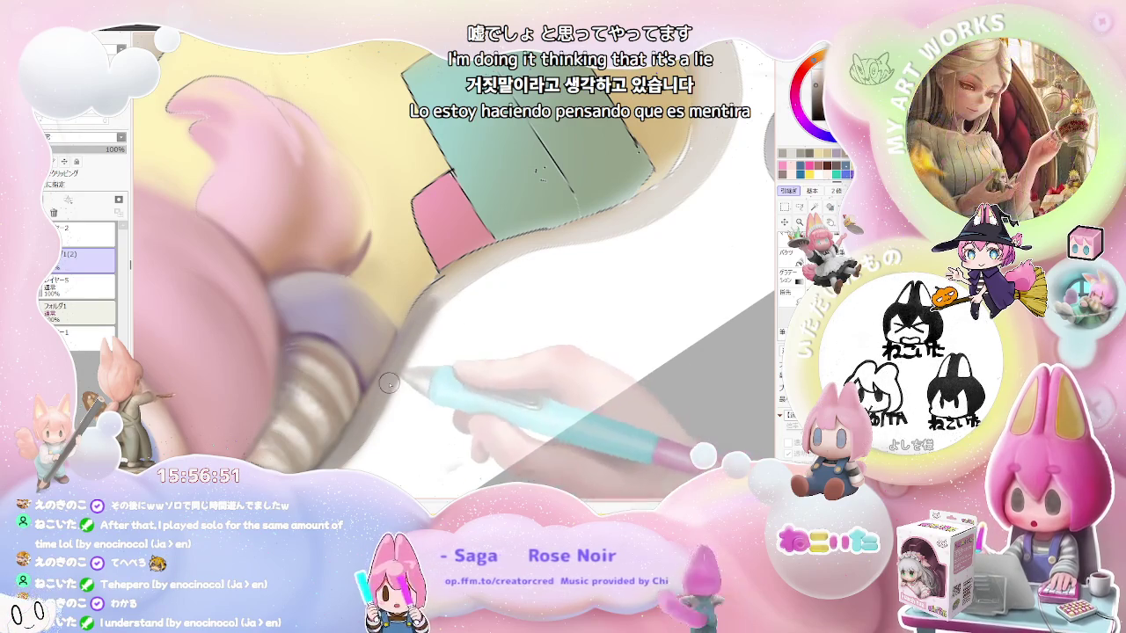
pyautogui.scroll(-3, 390, 380)
pyautogui.scroll(-3, 400, 363)
pyautogui.scroll(2, 412, 339)
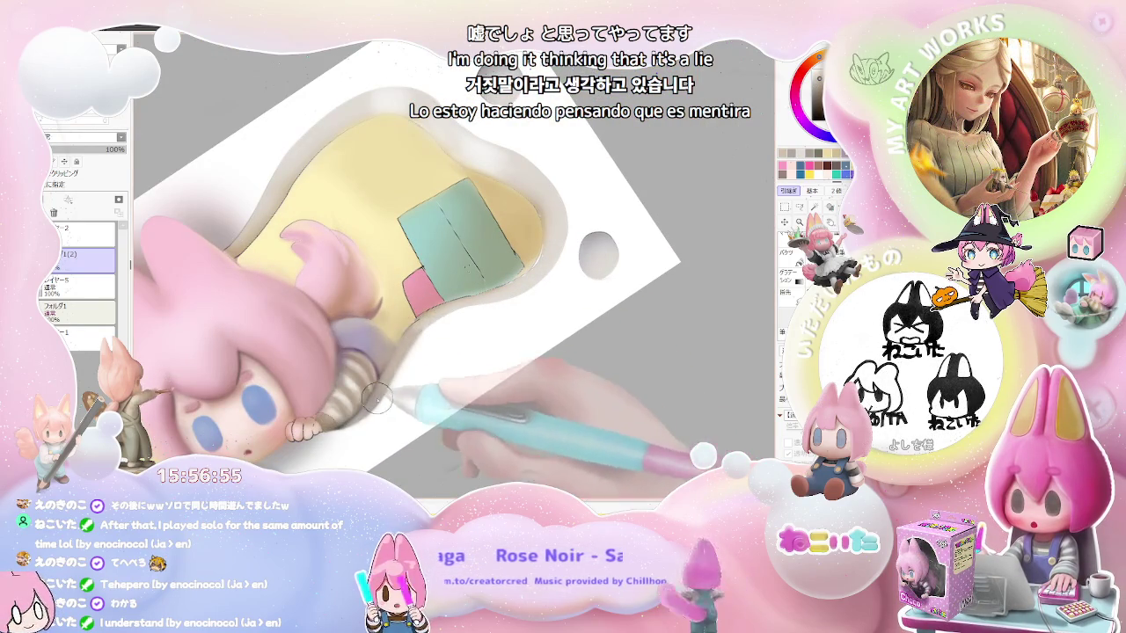
pyautogui.scroll(-2, 404, 370)
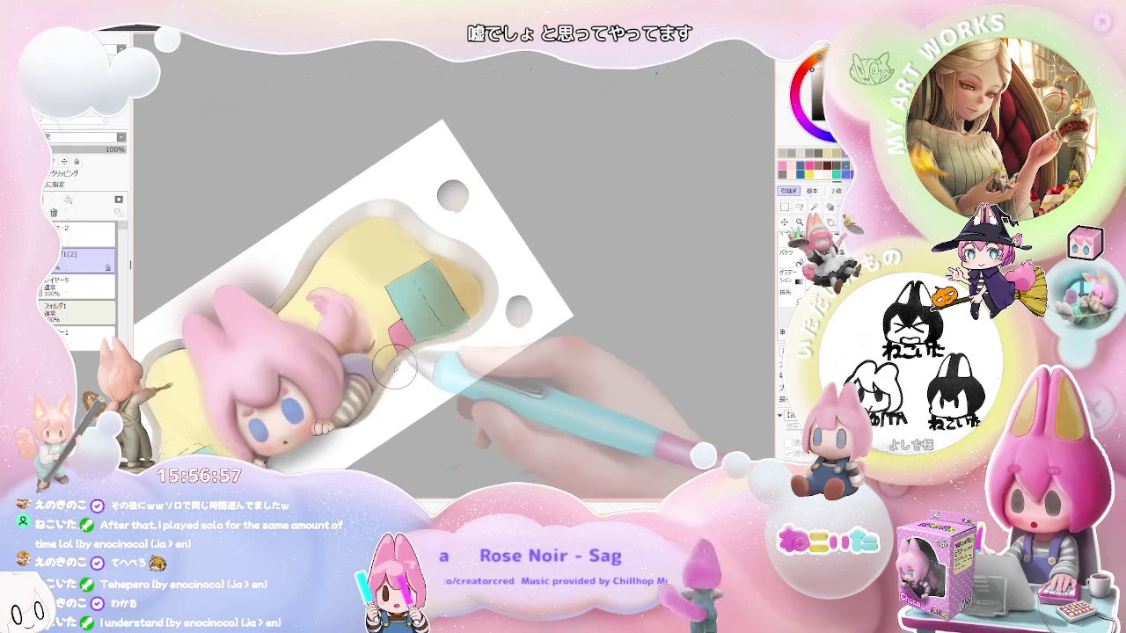
pyautogui.scroll(2, 397, 371)
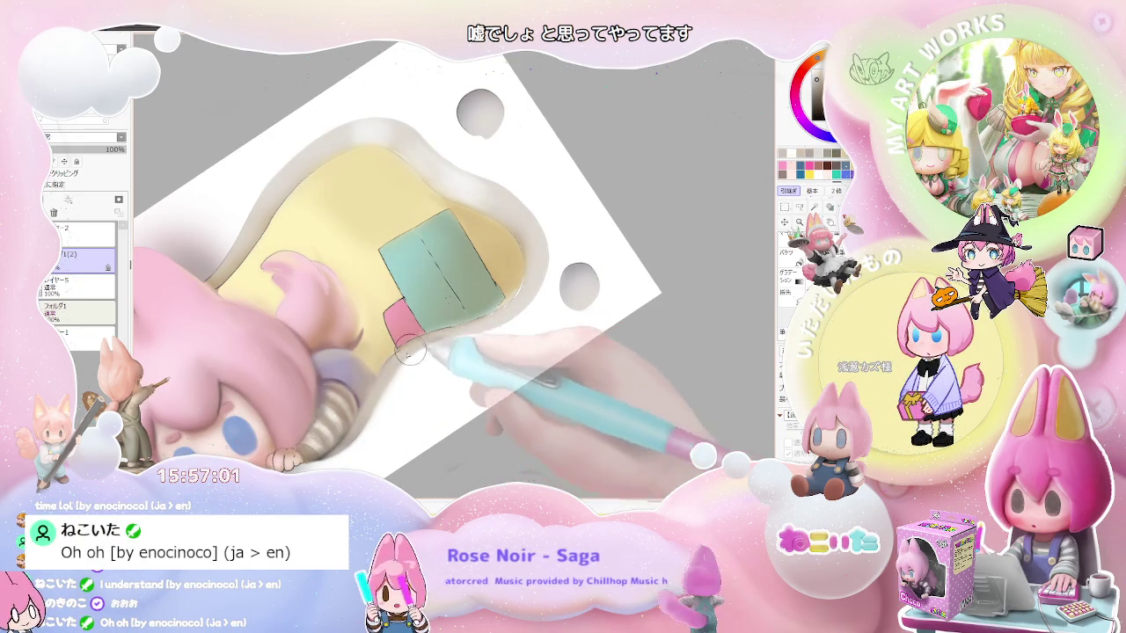
pyautogui.scroll(-2, 414, 348)
pyautogui.scroll(-3, 510, 343)
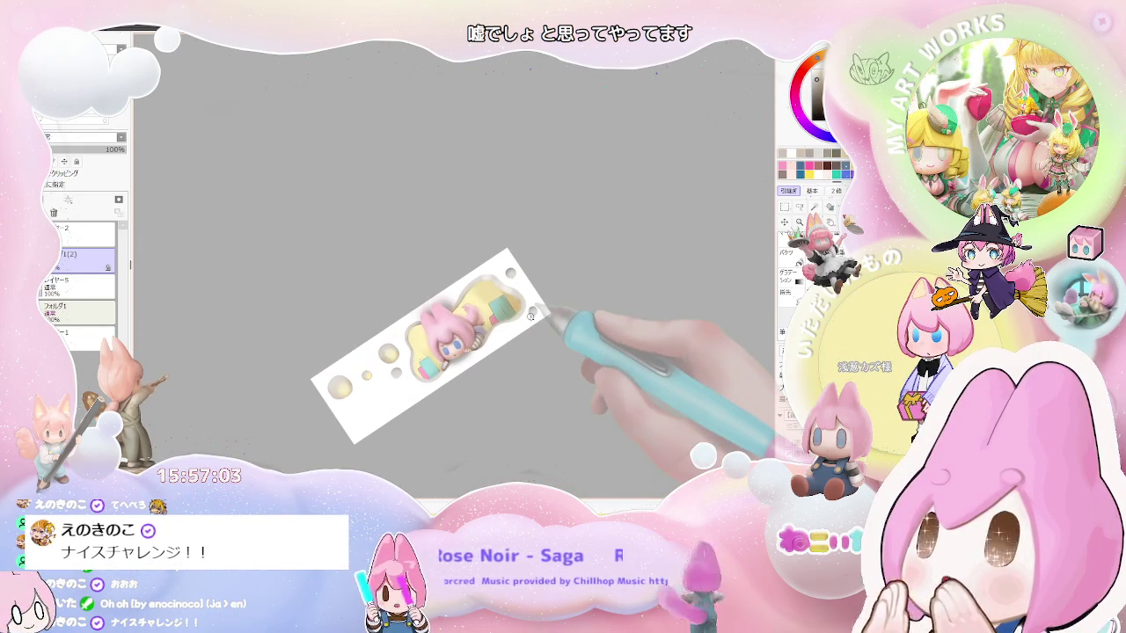
pyautogui.scroll(1, 528, 316)
pyautogui.scroll(1, 519, 321)
pyautogui.scroll(2, 502, 324)
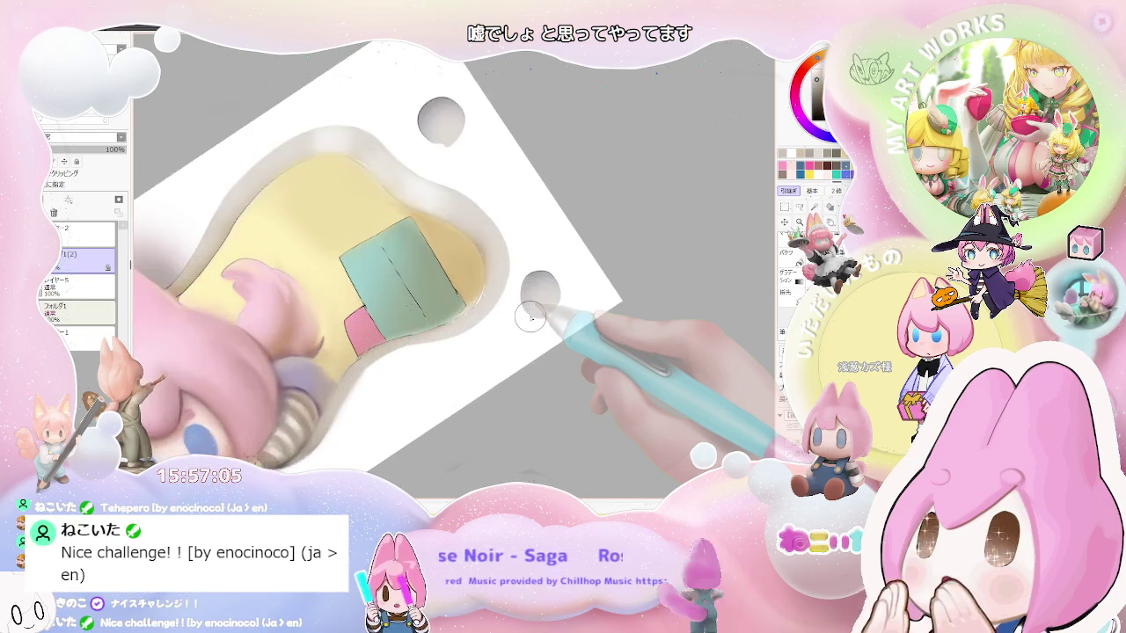
pyautogui.scroll(2, 466, 325)
pyautogui.scroll(-2, 492, 317)
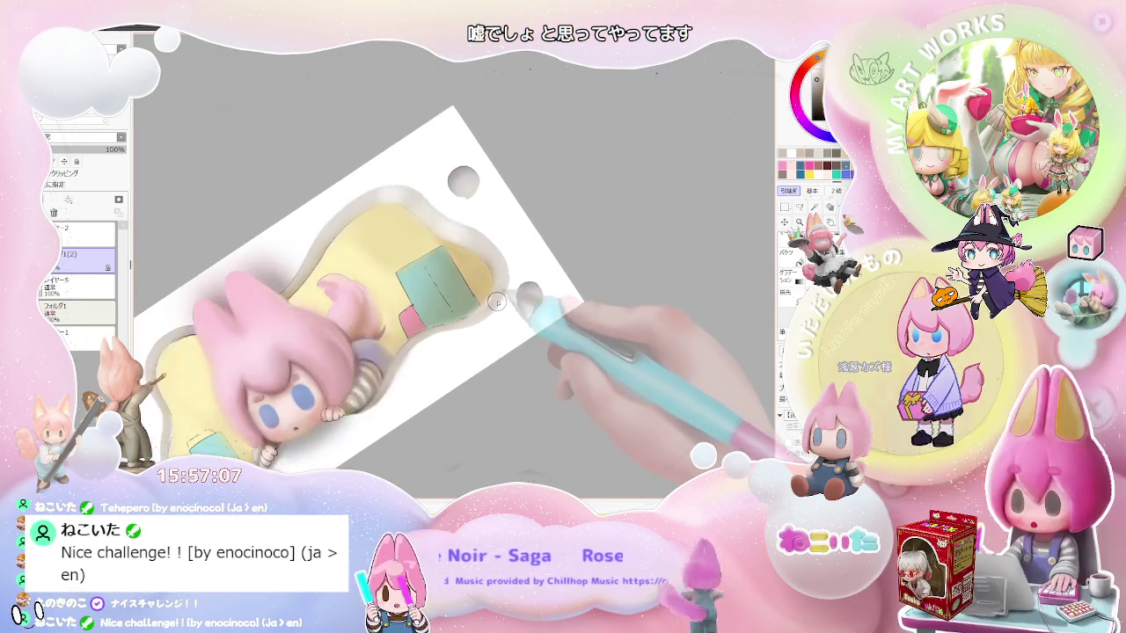
pyautogui.scroll(-2, 519, 299)
pyautogui.moveTo(524, 294); pyautogui.dragTo(482, 314)
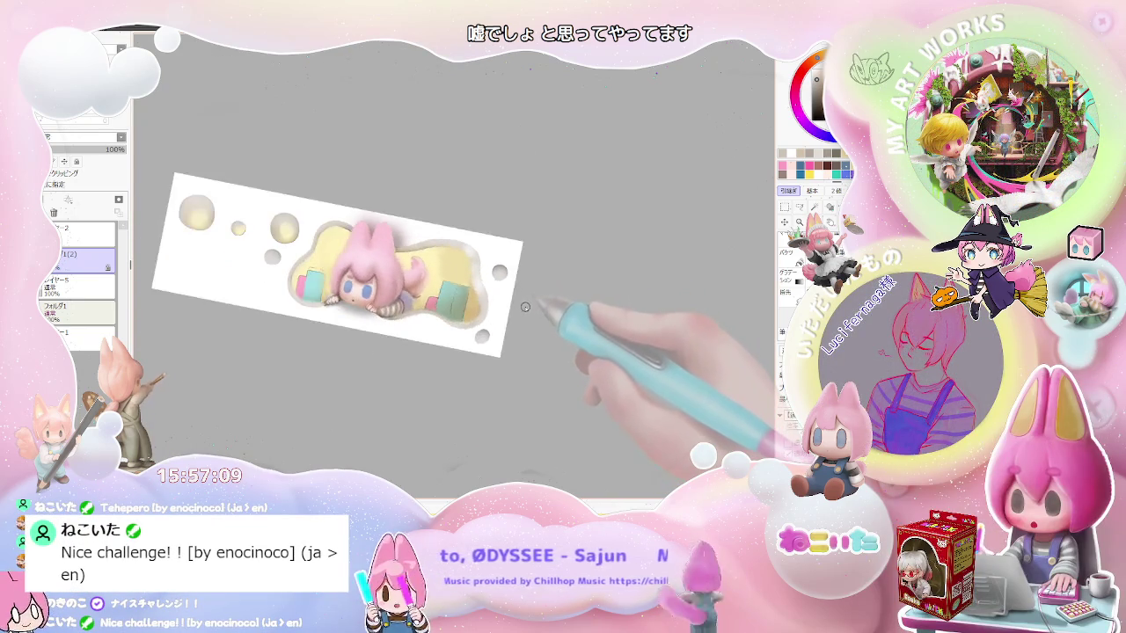
# - Zoom in and out across the pastel banner to review the composition
pyautogui.scroll(2, 475, 312)
pyautogui.scroll(3, 383, 279)
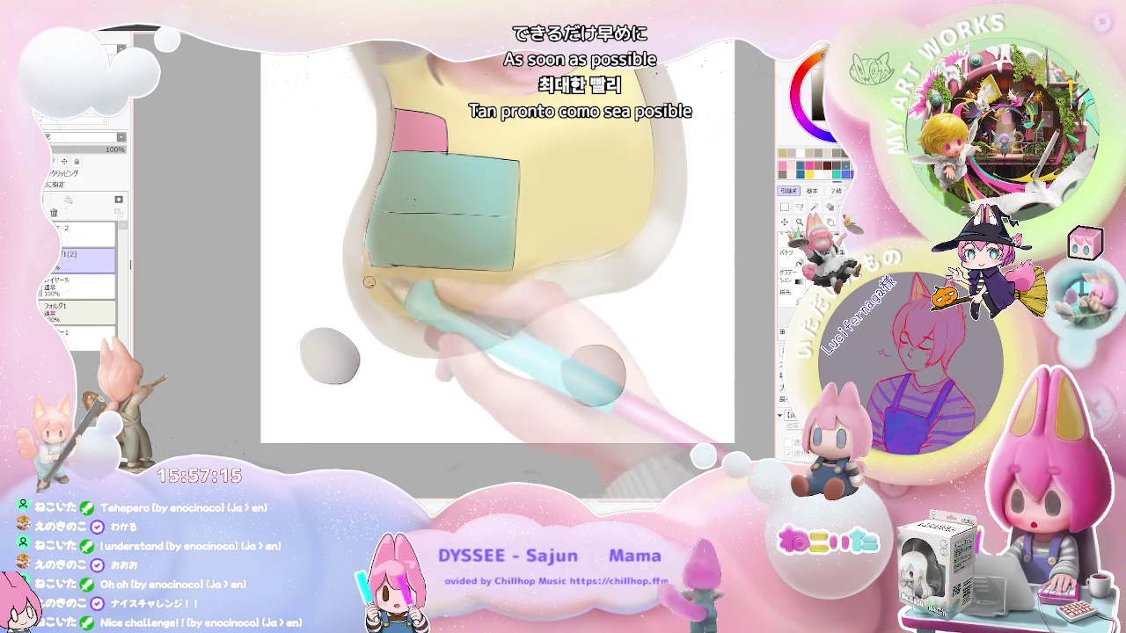
pyautogui.scroll(-1, 375, 282)
pyautogui.scroll(-2, 405, 295)
pyautogui.scroll(-2, 449, 312)
pyautogui.scroll(-1, 499, 336)
pyautogui.scroll(1, 493, 321)
pyautogui.scroll(2, 449, 312)
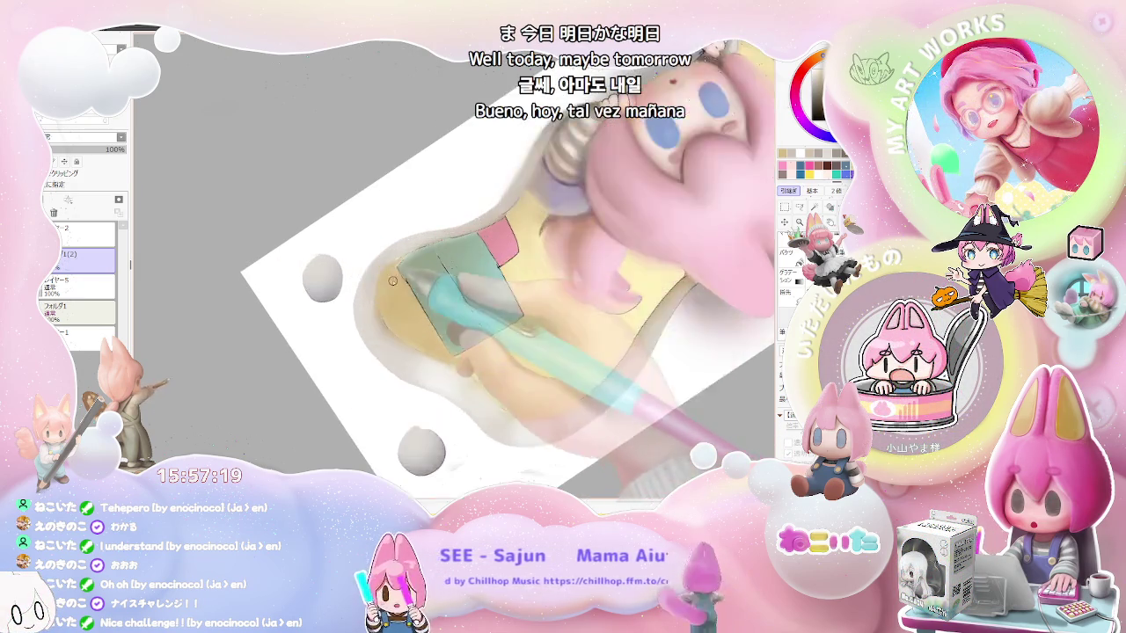
pyautogui.scroll(2, 404, 303)
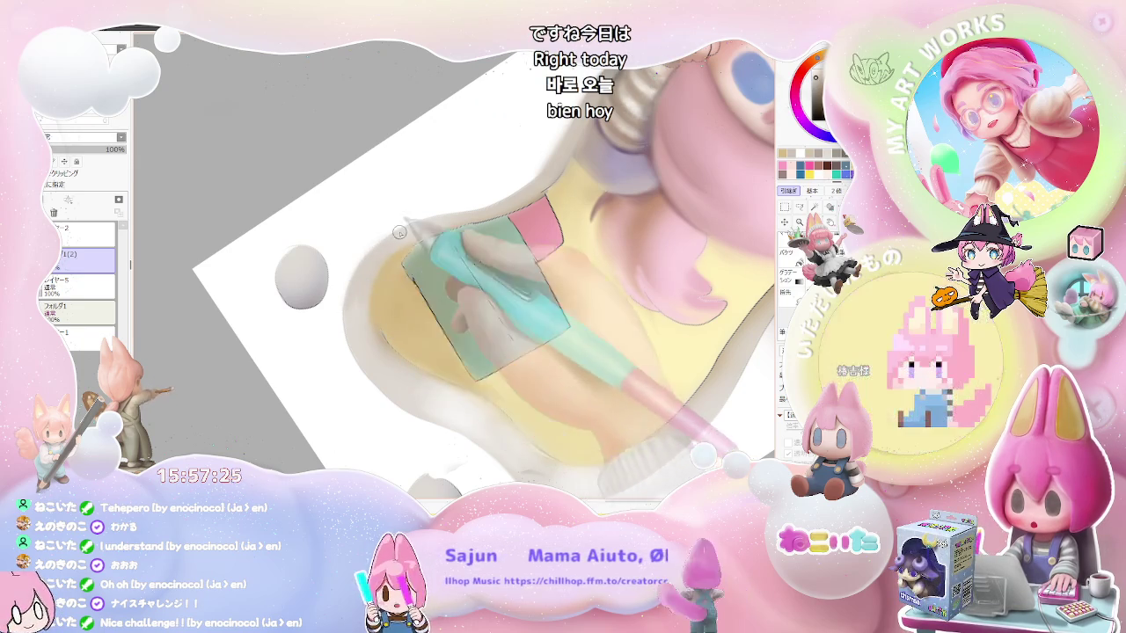
pyautogui.scroll(-1, 360, 269)
pyautogui.scroll(1, 362, 261)
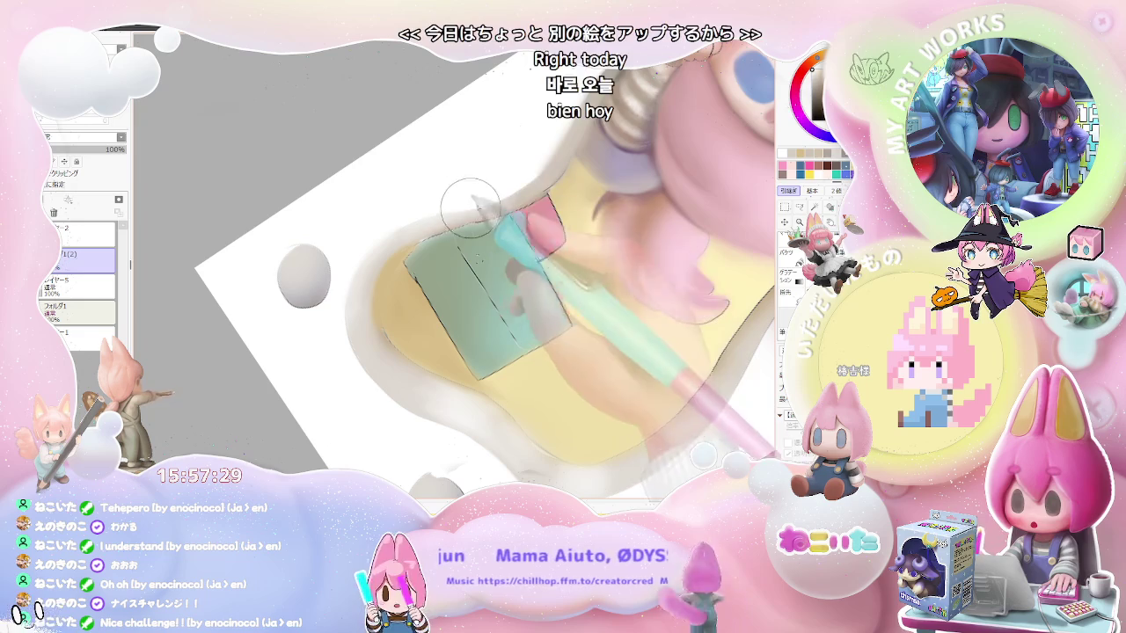
pyautogui.scroll(-1, 440, 218)
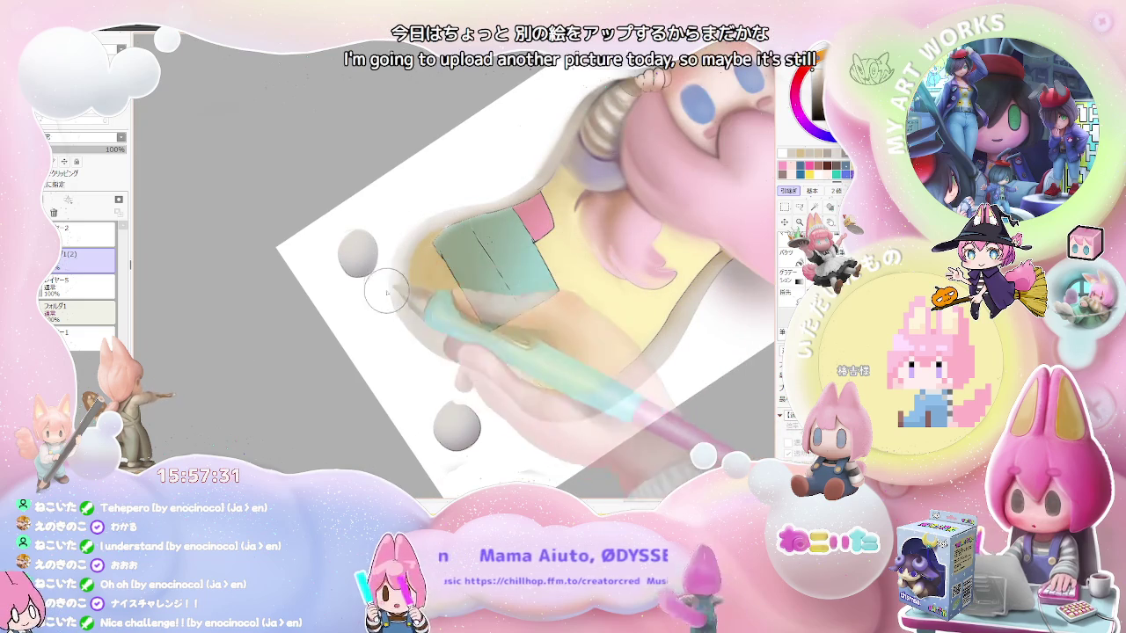
pyautogui.scroll(-2, 390, 302)
pyautogui.scroll(-2, 457, 335)
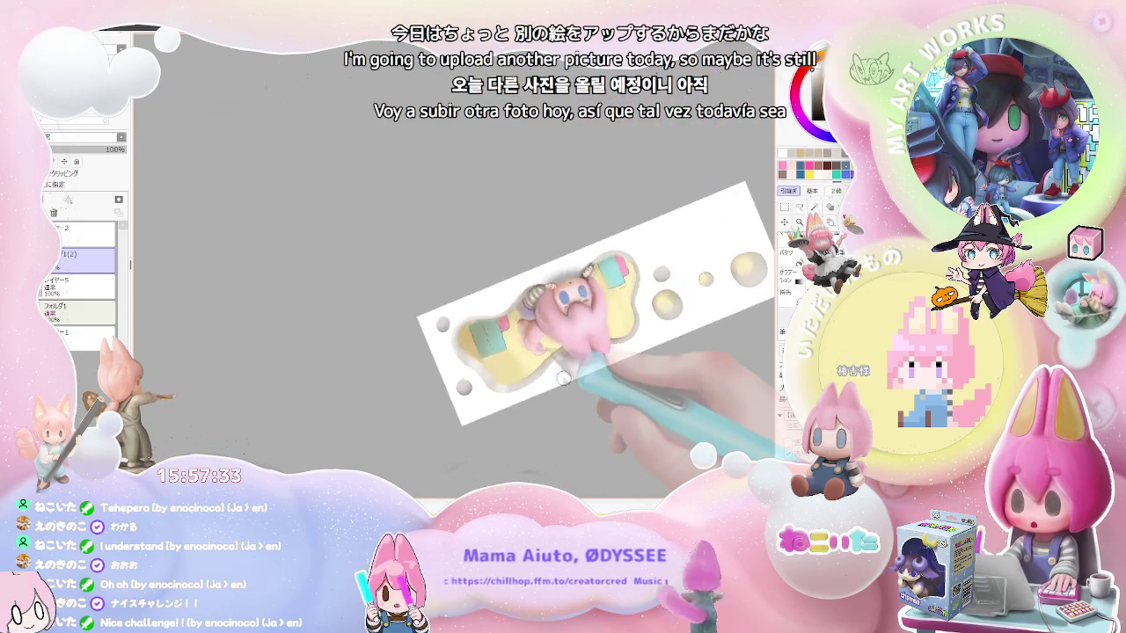
pyautogui.scroll(2, 457, 348)
pyautogui.scroll(2, 406, 344)
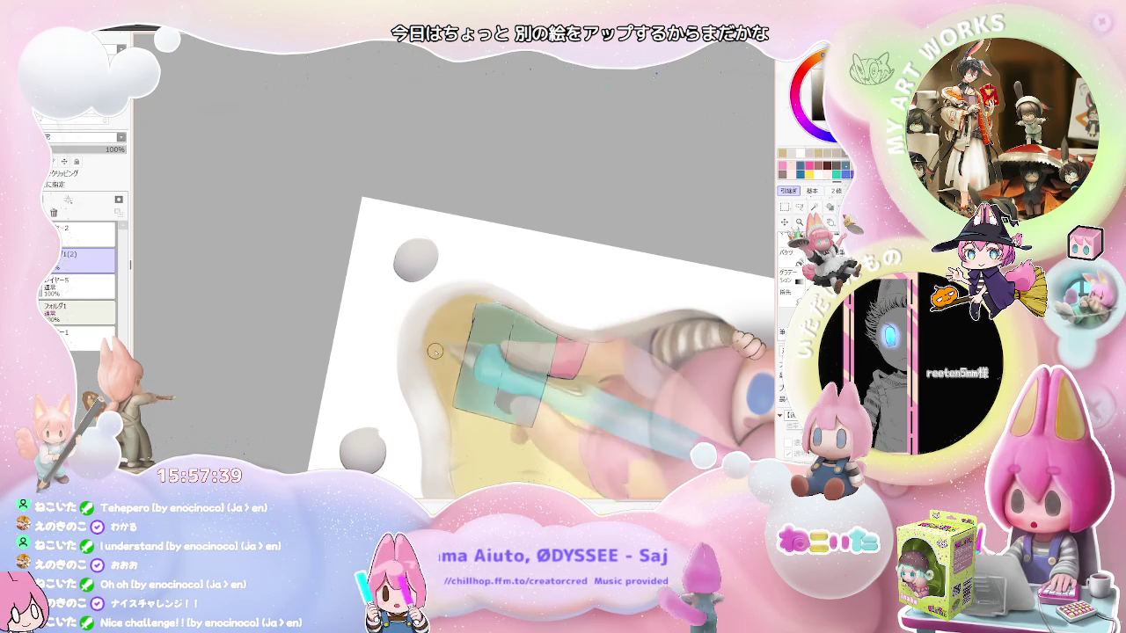
# - Zoom out to the full banner and reset the canvas rotation to level
pyautogui.scroll(-1, 427, 348)
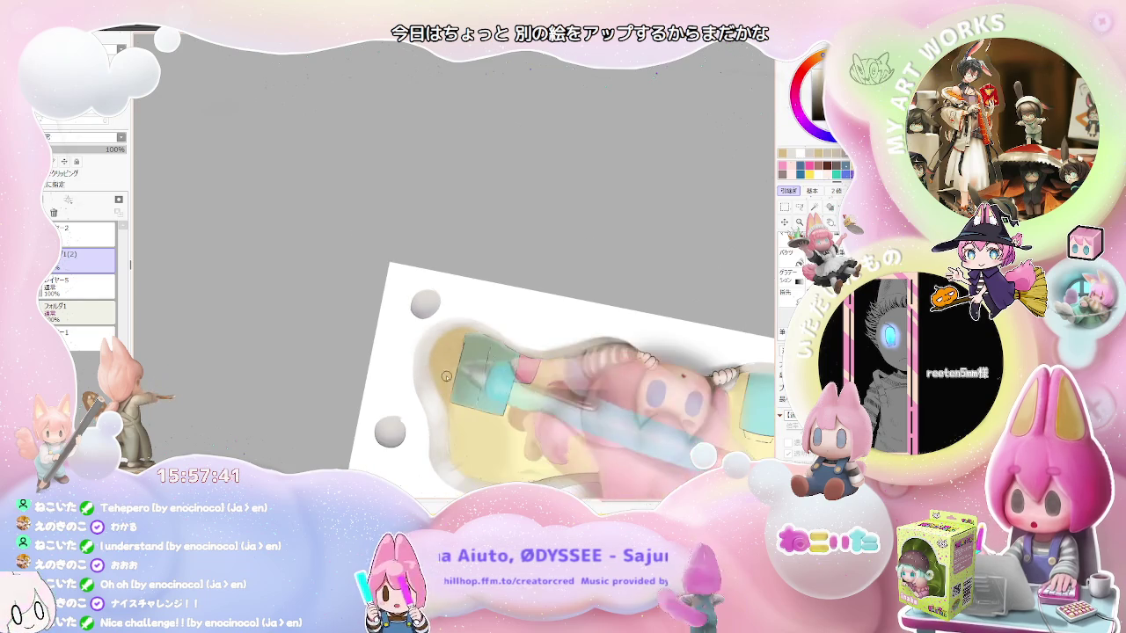
pyautogui.scroll(-1, 451, 346)
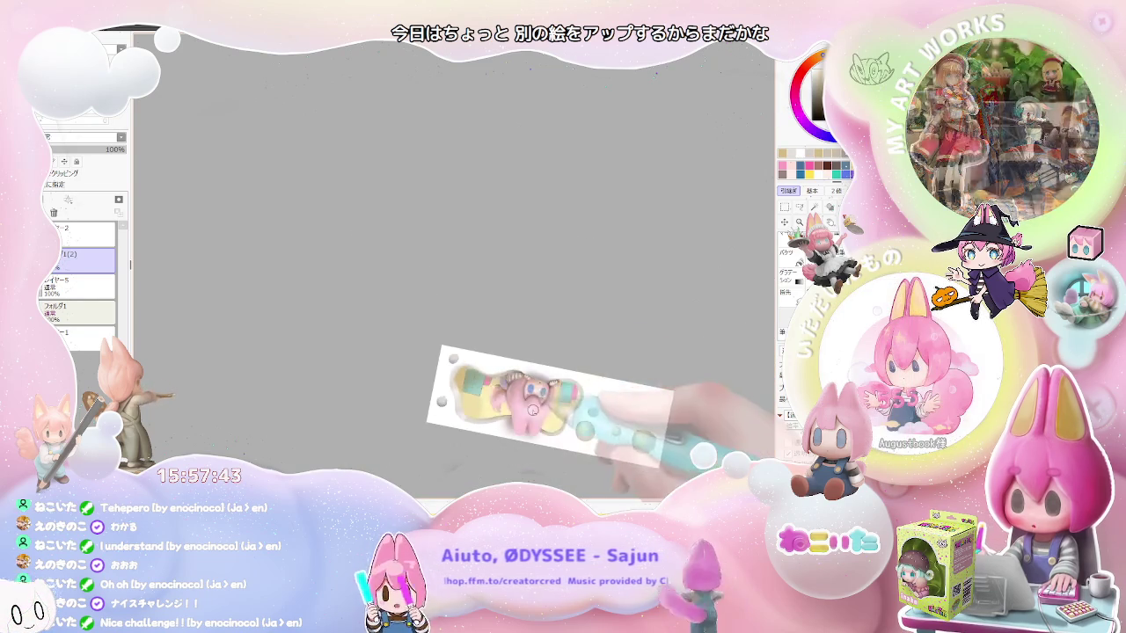
pyautogui.scroll(1, 537, 399)
pyautogui.scroll(1, 362, 360)
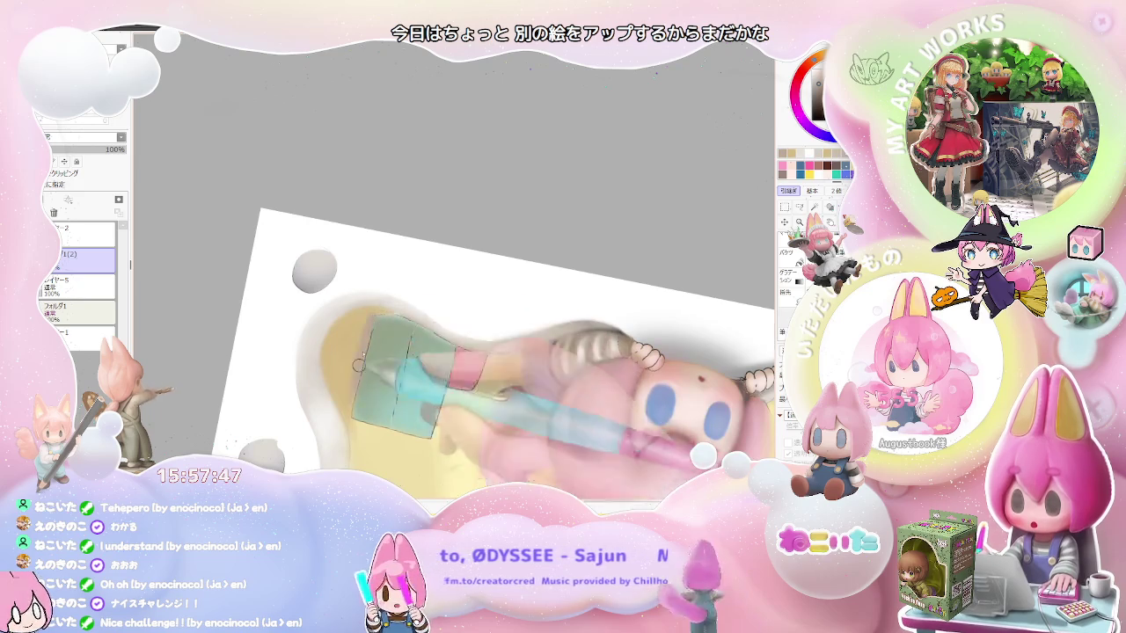
pyautogui.scroll(-2, 354, 389)
pyautogui.scroll(-1, 365, 387)
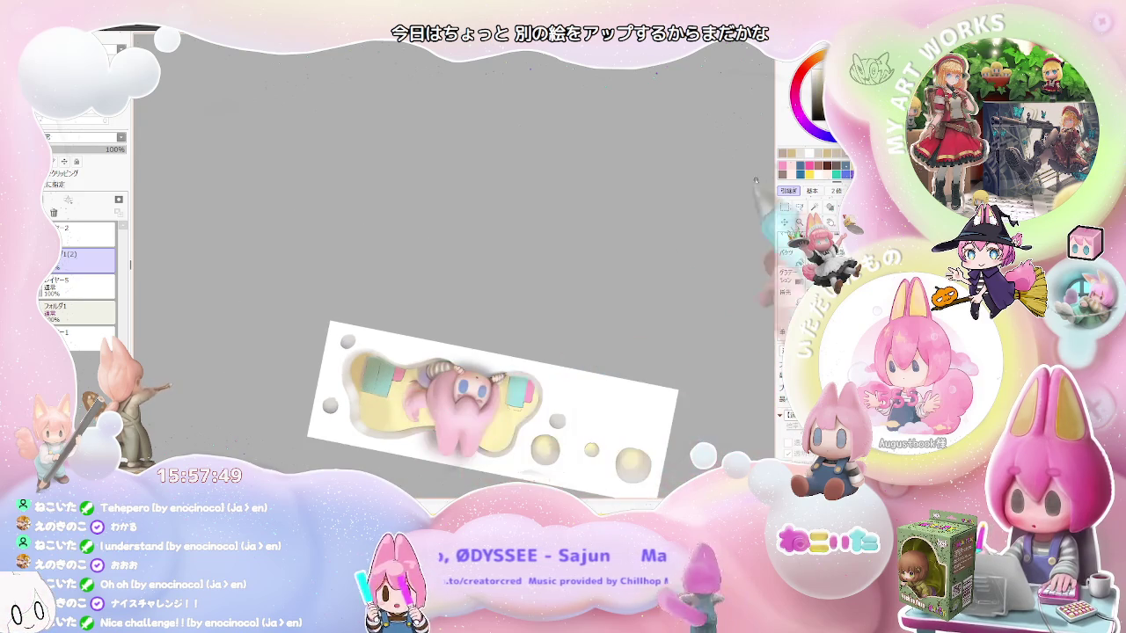
pyautogui.scroll(2, 348, 401)
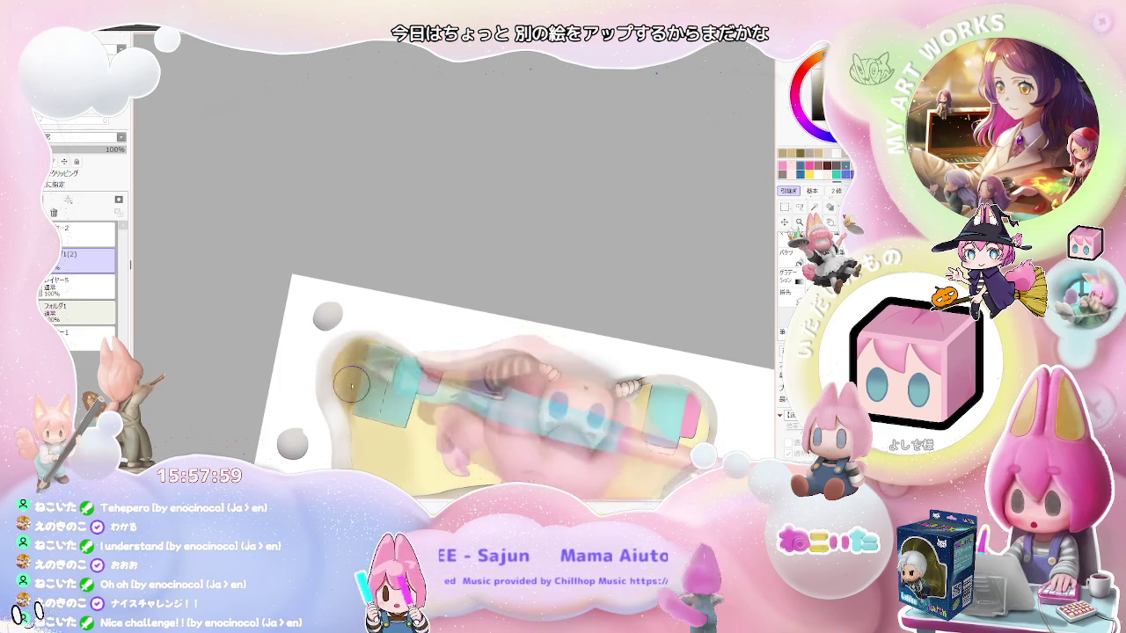
pyautogui.scroll(-5, 356, 367)
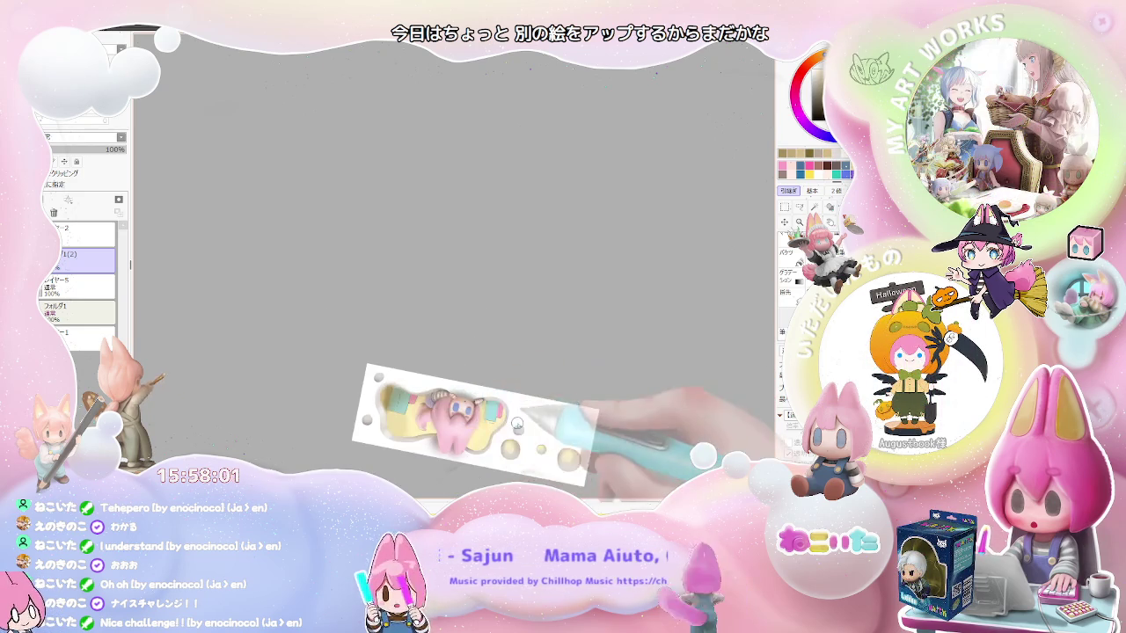
pyautogui.scroll(2, 515, 422)
pyautogui.scroll(2, 493, 396)
pyautogui.scroll(2, 437, 334)
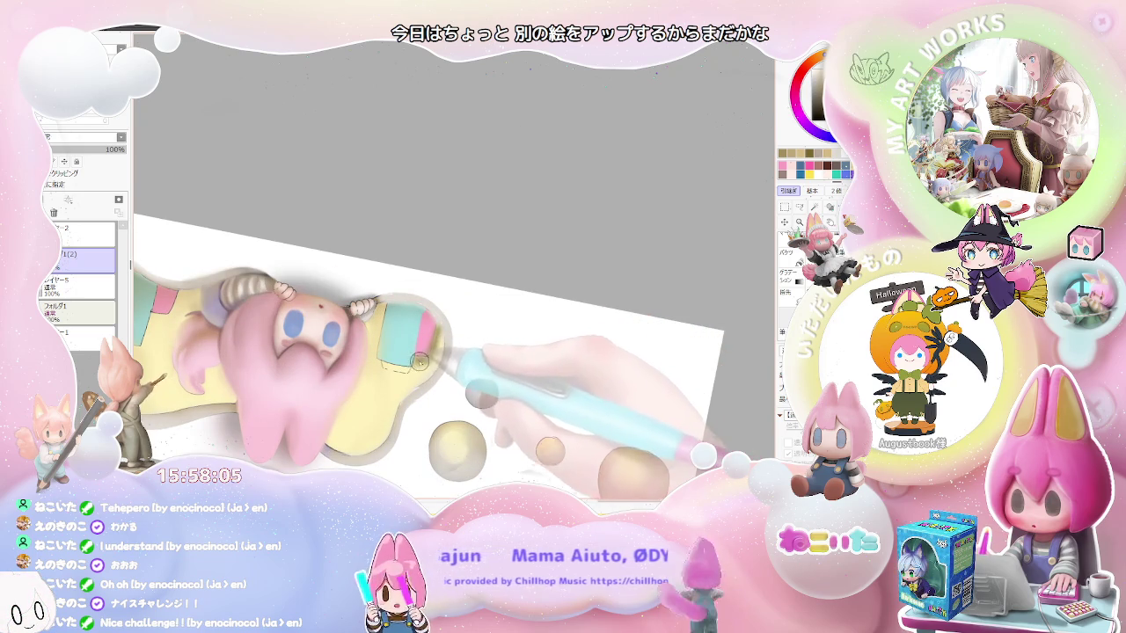
pyautogui.scroll(-2, 416, 372)
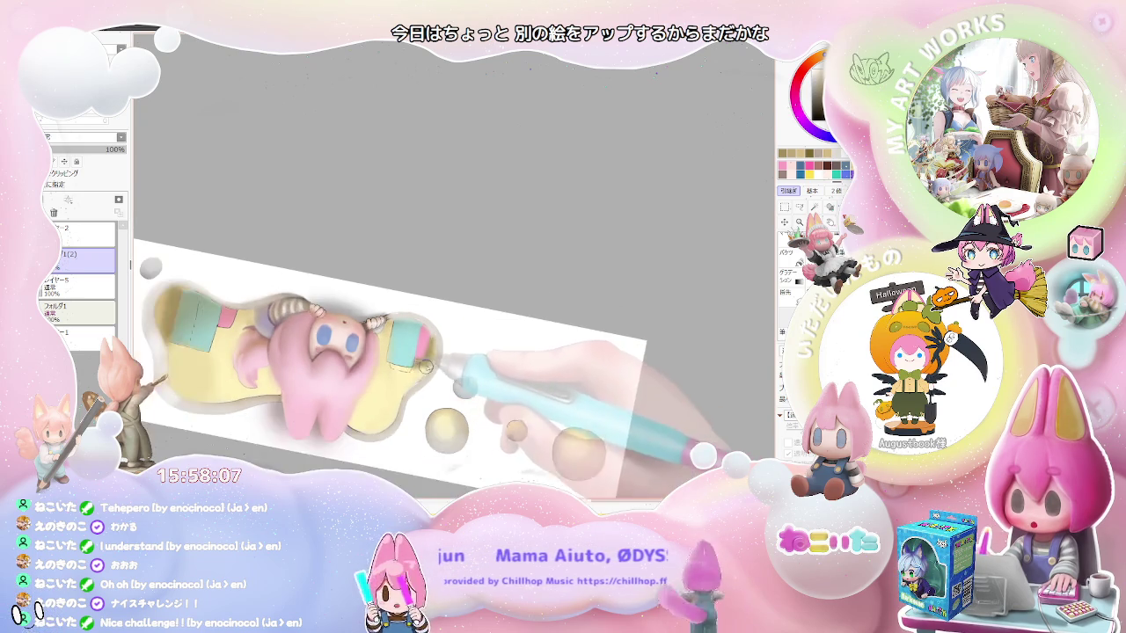
pyautogui.scroll(-2, 431, 366)
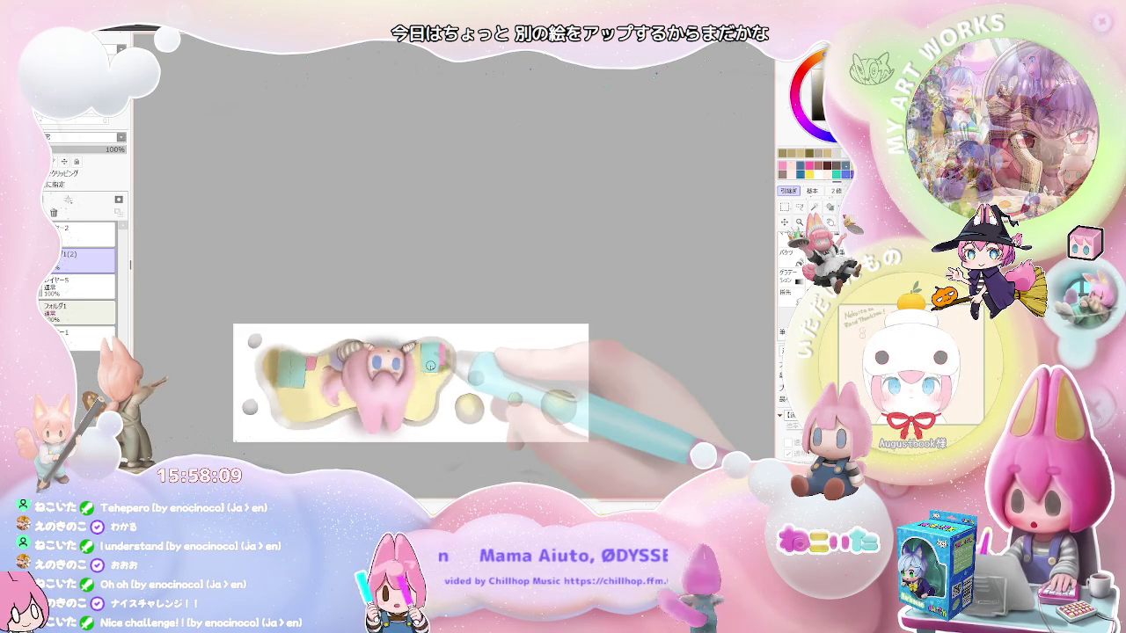
pyautogui.moveTo(430, 366); pyautogui.dragTo(430, 365)
pyautogui.press('Delete')
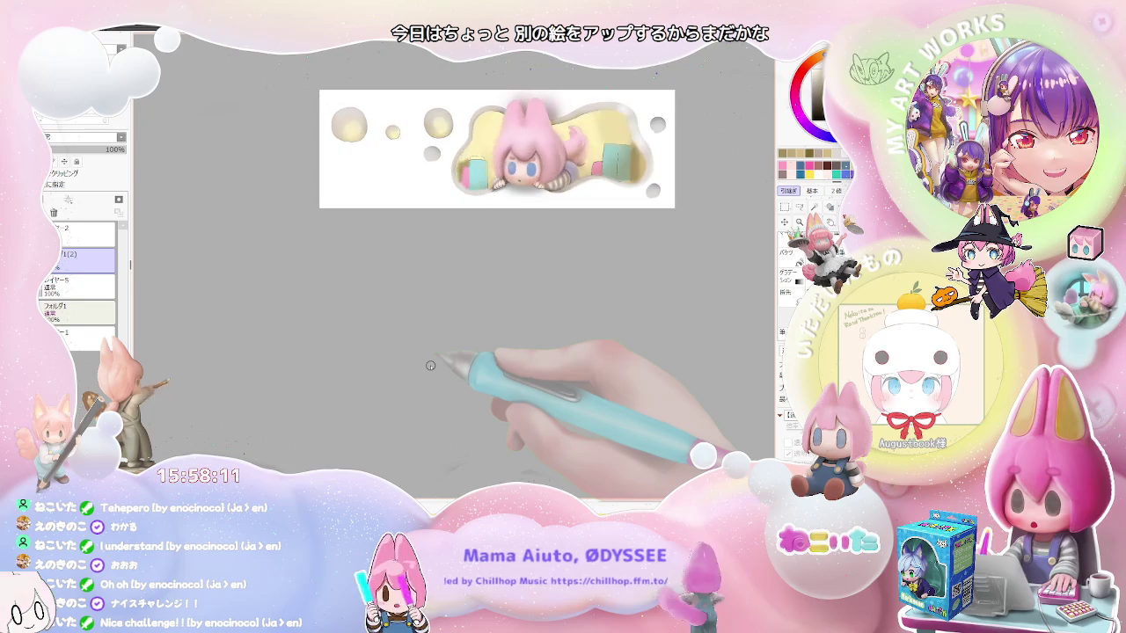
# - Pan the banner toward the lower left, zoom around the chibi's face, and level the tilted view
pyautogui.moveTo(430, 366); pyautogui.dragTo(360, 369)
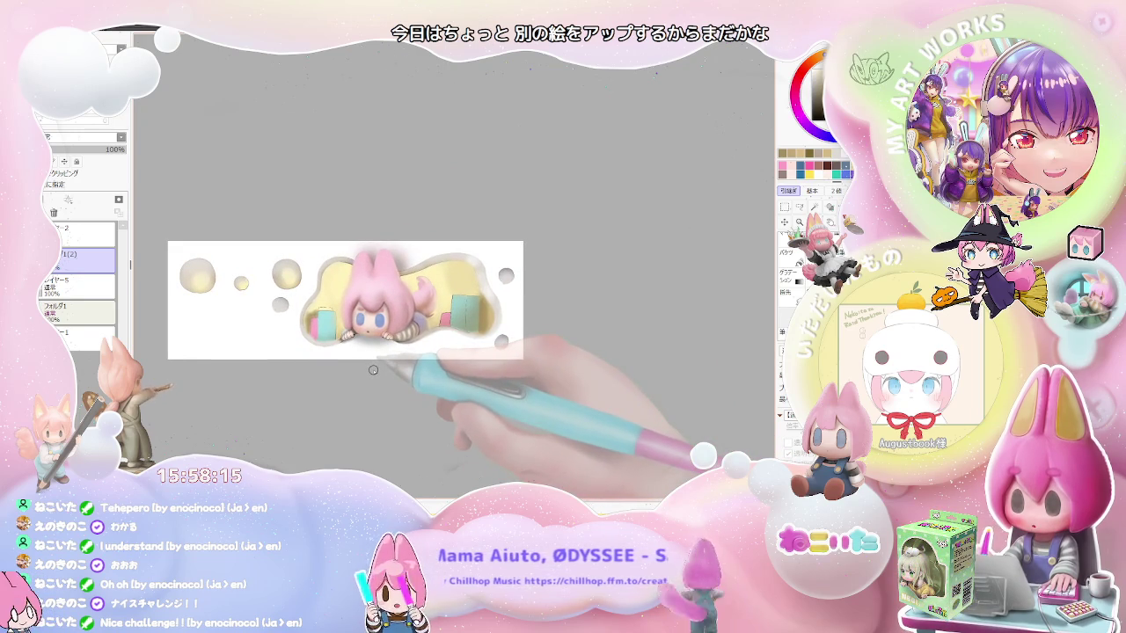
pyautogui.scroll(2, 372, 369)
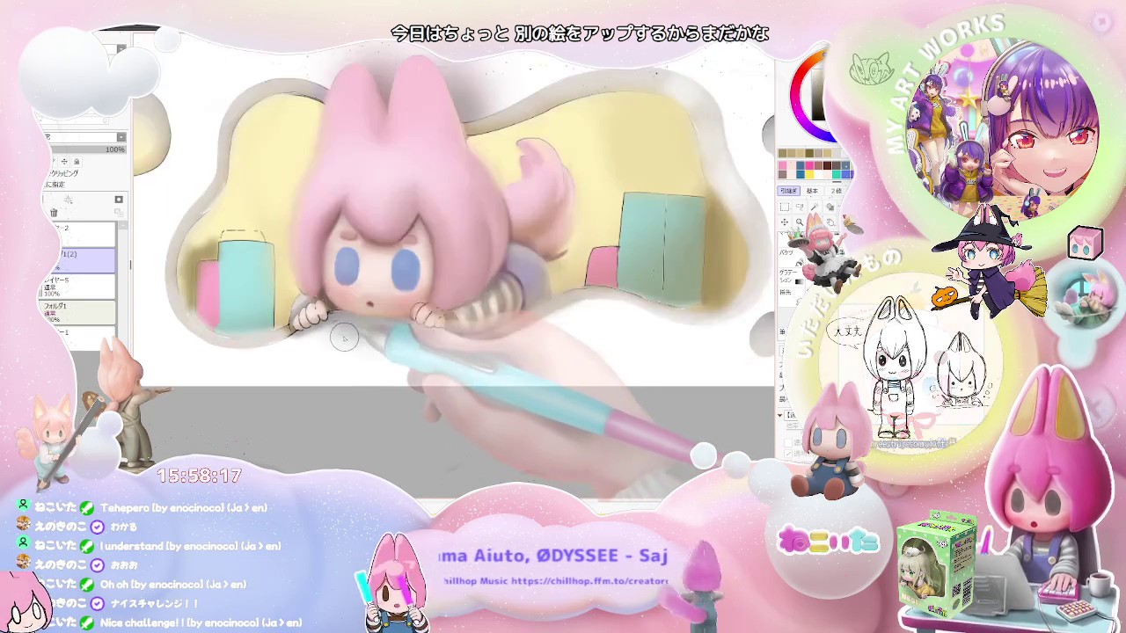
pyautogui.scroll(2, 372, 369)
pyautogui.scroll(2, 372, 369)
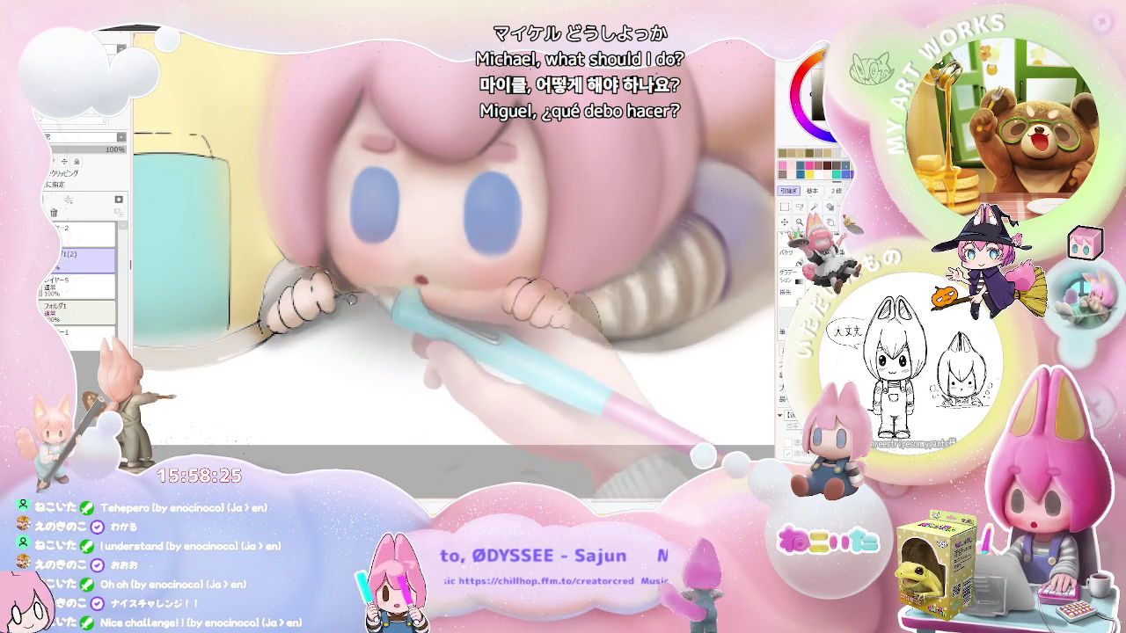
pyautogui.scroll(-2, 357, 296)
pyautogui.scroll(-2, 378, 317)
pyautogui.scroll(-2, 401, 341)
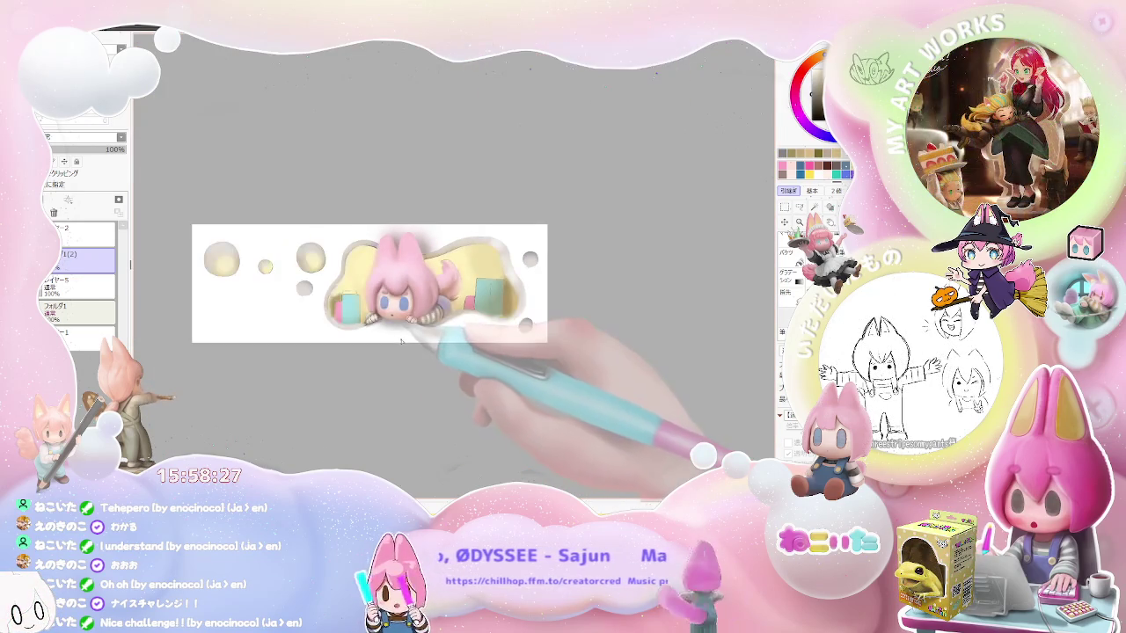
pyautogui.scroll(2, 401, 342)
pyautogui.scroll(3, 352, 299)
pyautogui.scroll(2, 290, 261)
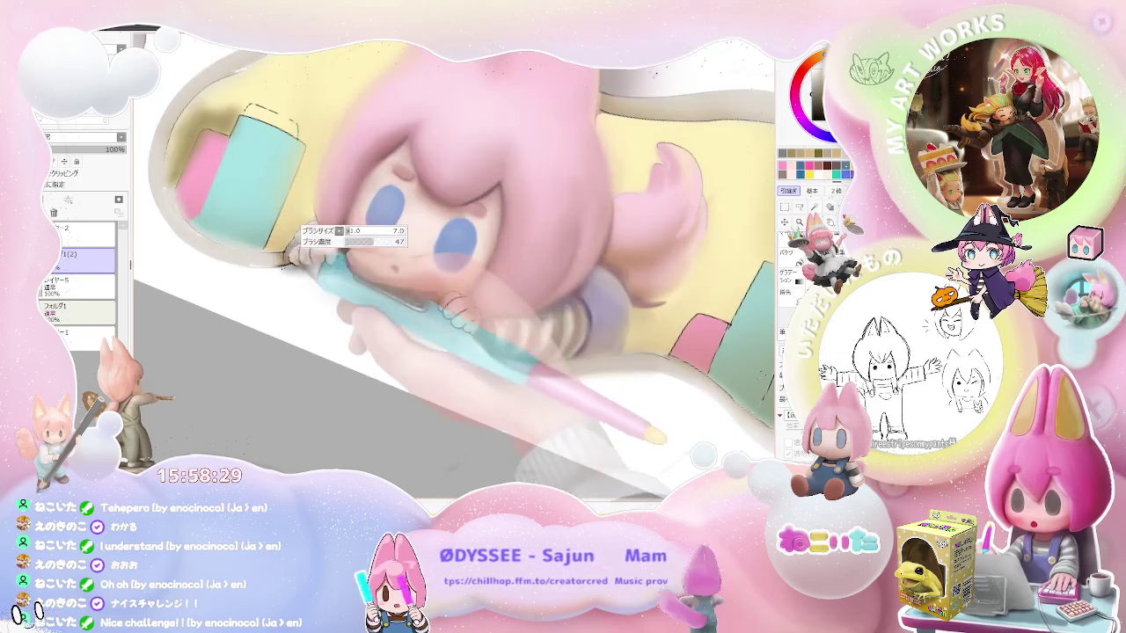
pyautogui.scroll(2, 290, 258)
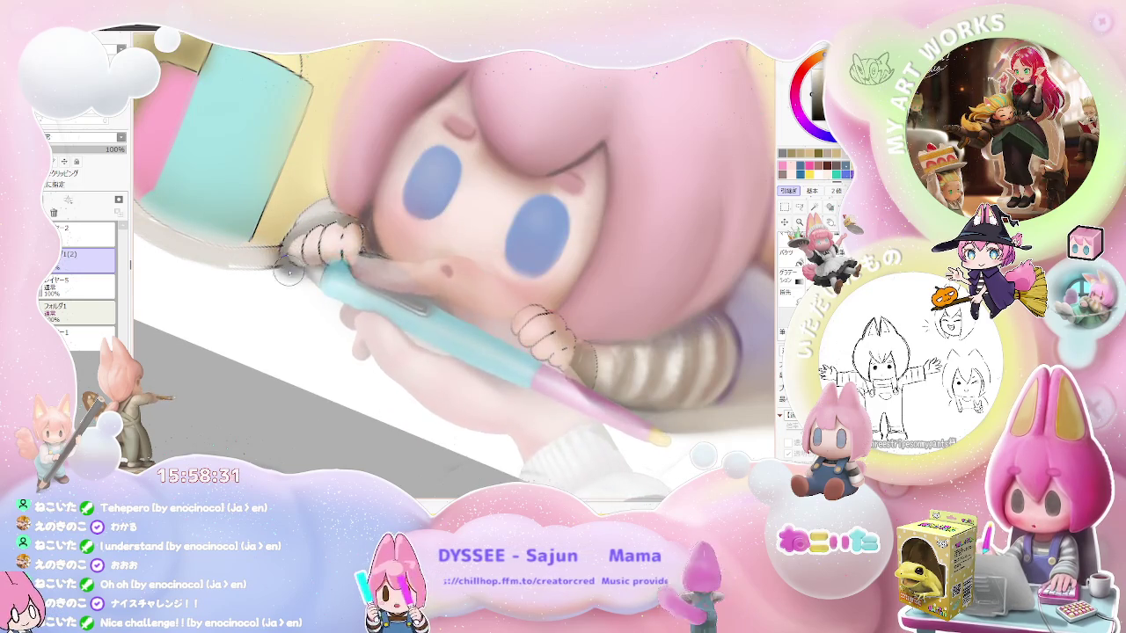
pyautogui.scroll(-2, 284, 269)
pyautogui.scroll(-2, 316, 281)
pyautogui.scroll(-2, 370, 299)
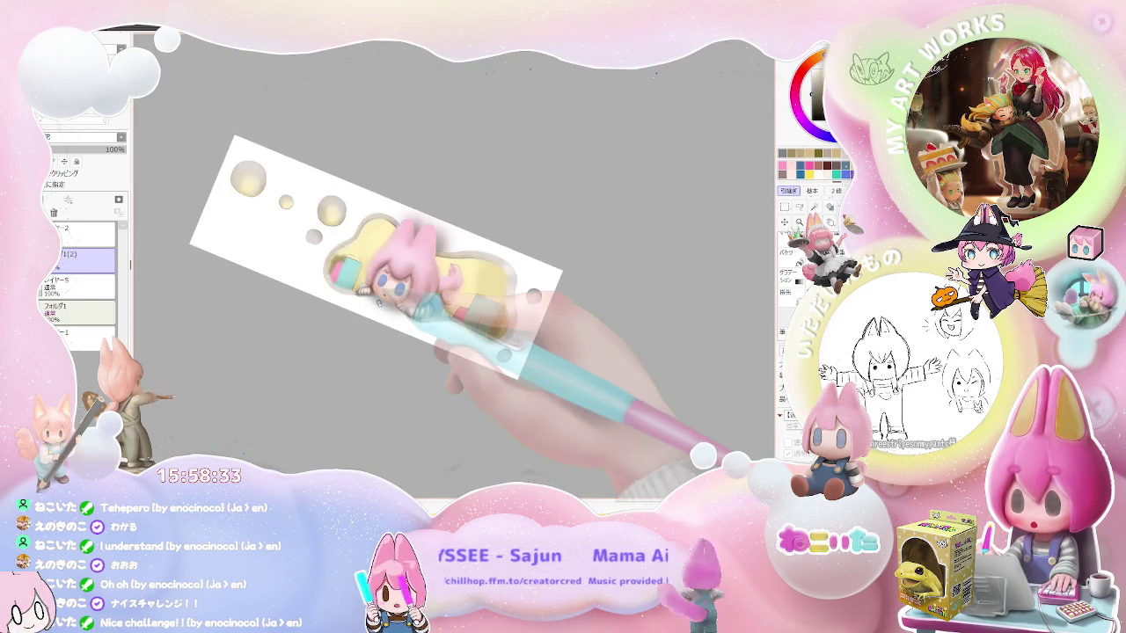
pyautogui.press('Delete')
# - Zoom in on the small hand beside the face and enlarge the brush
pyautogui.scroll(2, 380, 303)
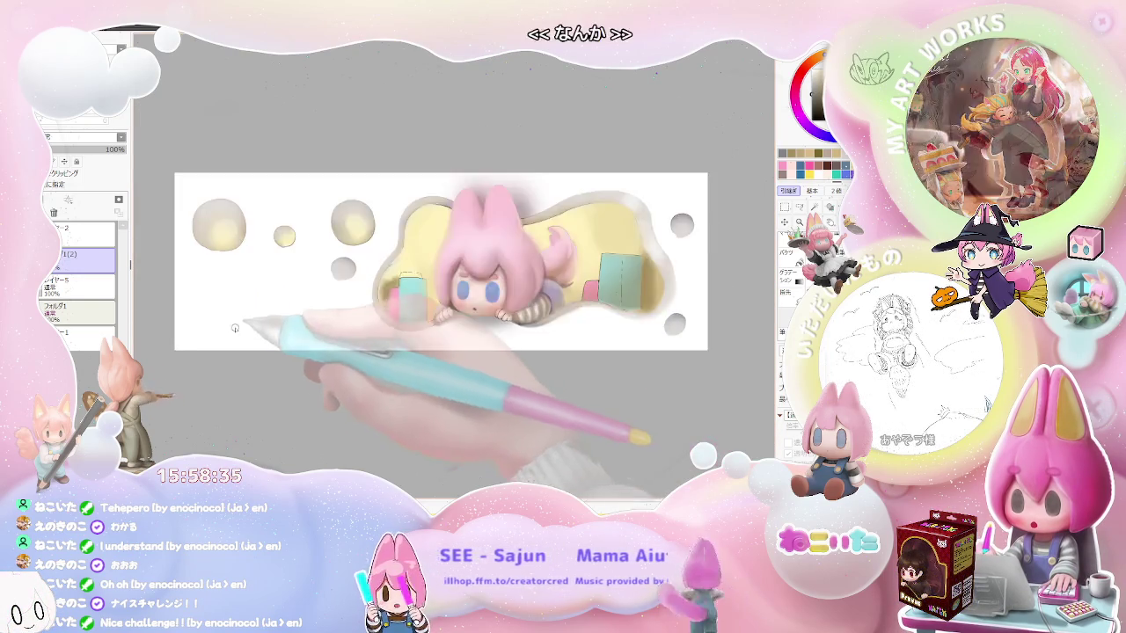
pyautogui.scroll(2, 291, 326)
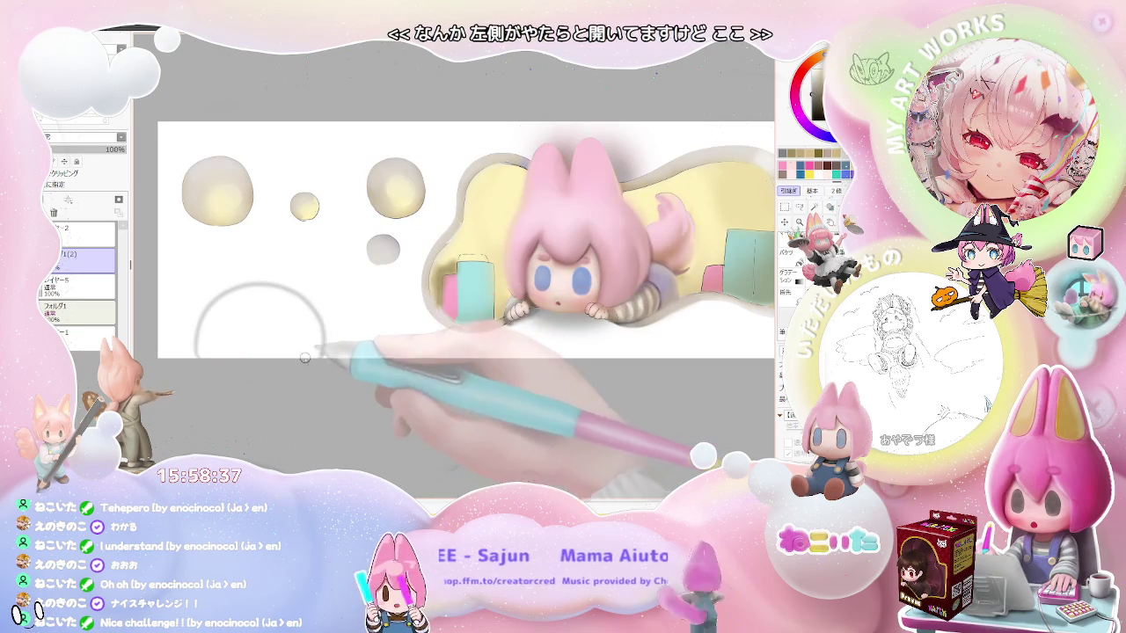
pyautogui.scroll(-2, 287, 359)
pyautogui.scroll(-1, 287, 360)
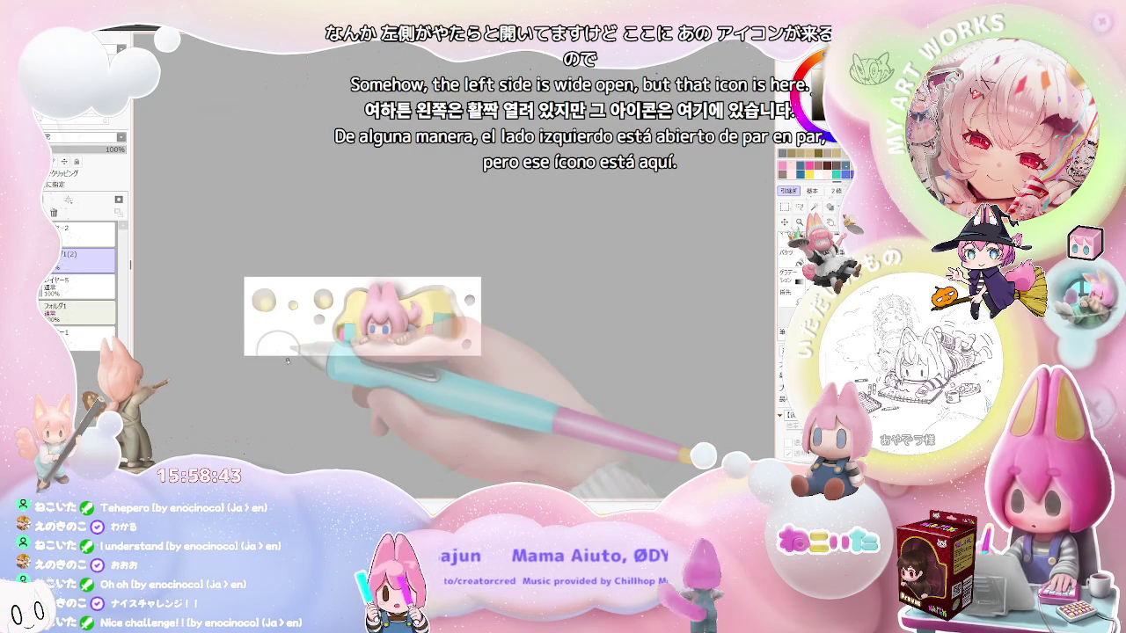
pyautogui.scroll(1, 287, 360)
pyautogui.scroll(1, 287, 359)
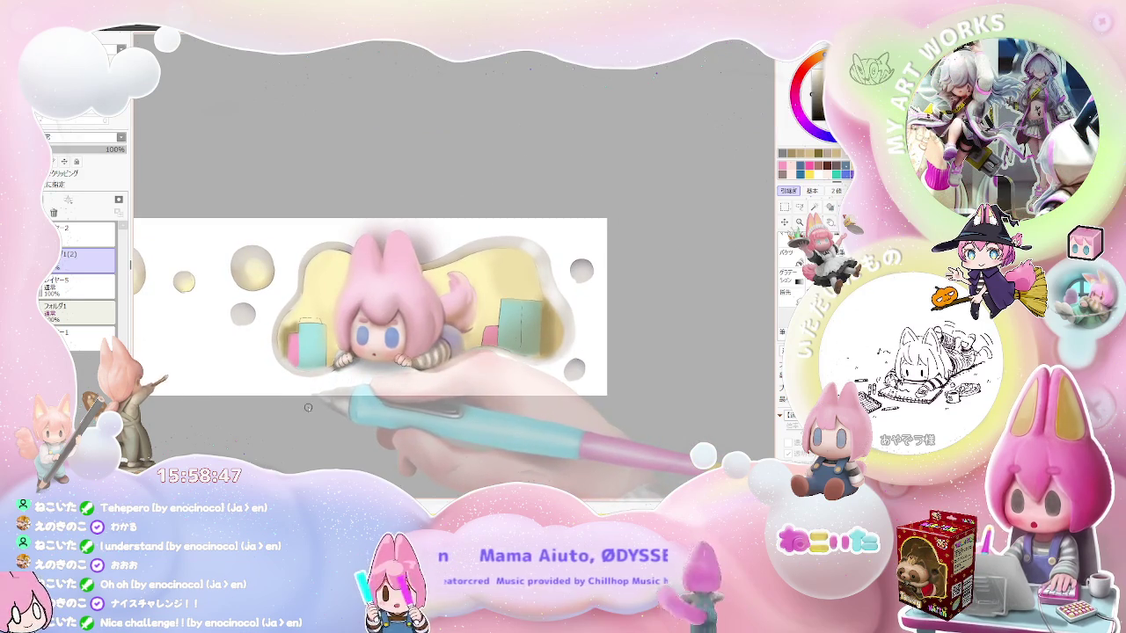
pyautogui.scroll(1, 308, 408)
pyautogui.scroll(1, 308, 407)
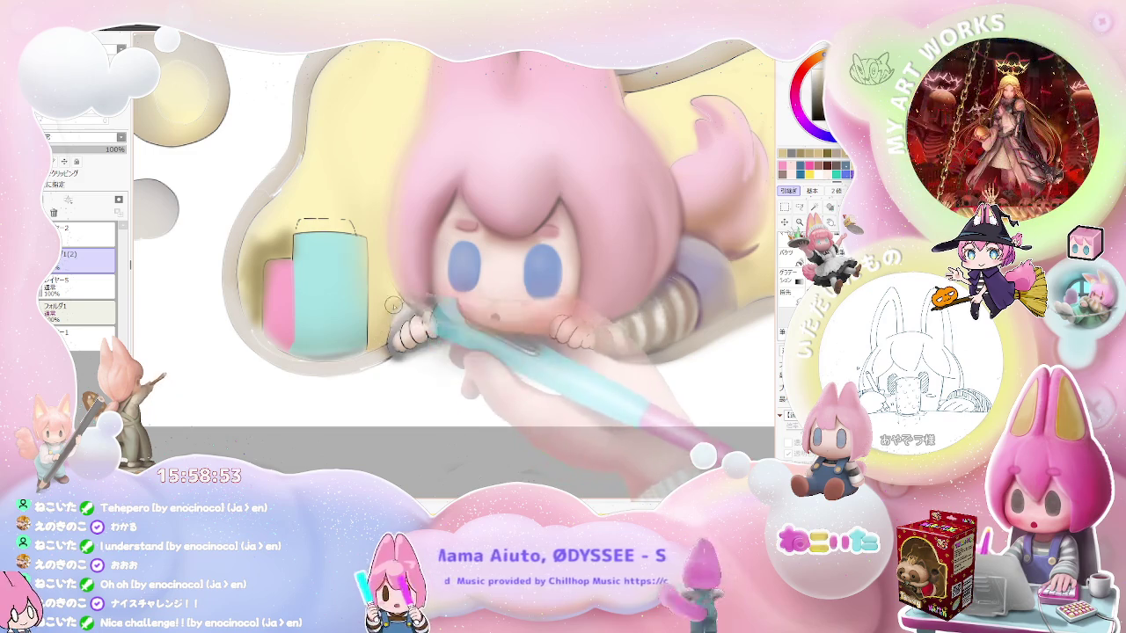
pyautogui.press(']')
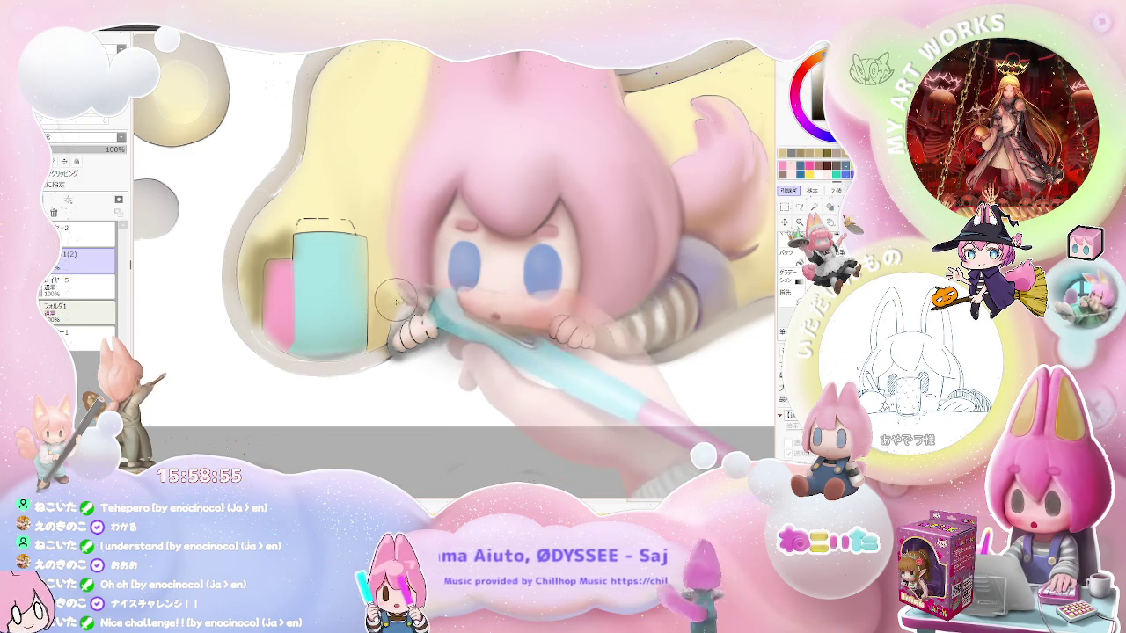
pyautogui.scroll(-1, 387, 330)
pyautogui.scroll(-1, 431, 352)
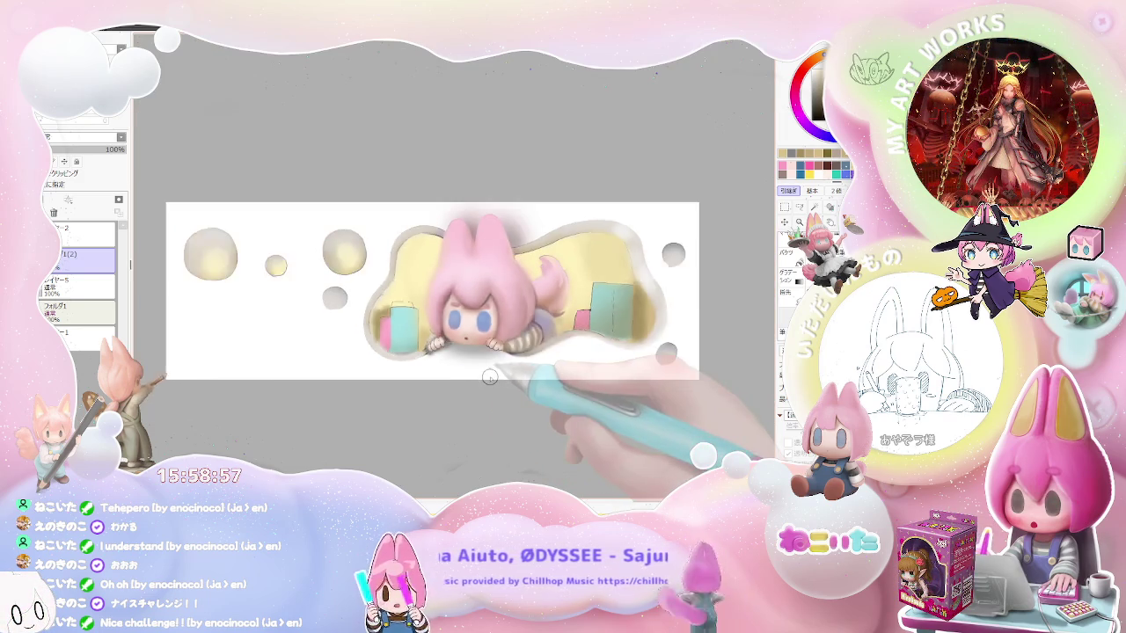
pyautogui.scroll(-1, 476, 369)
pyautogui.scroll(1, 465, 371)
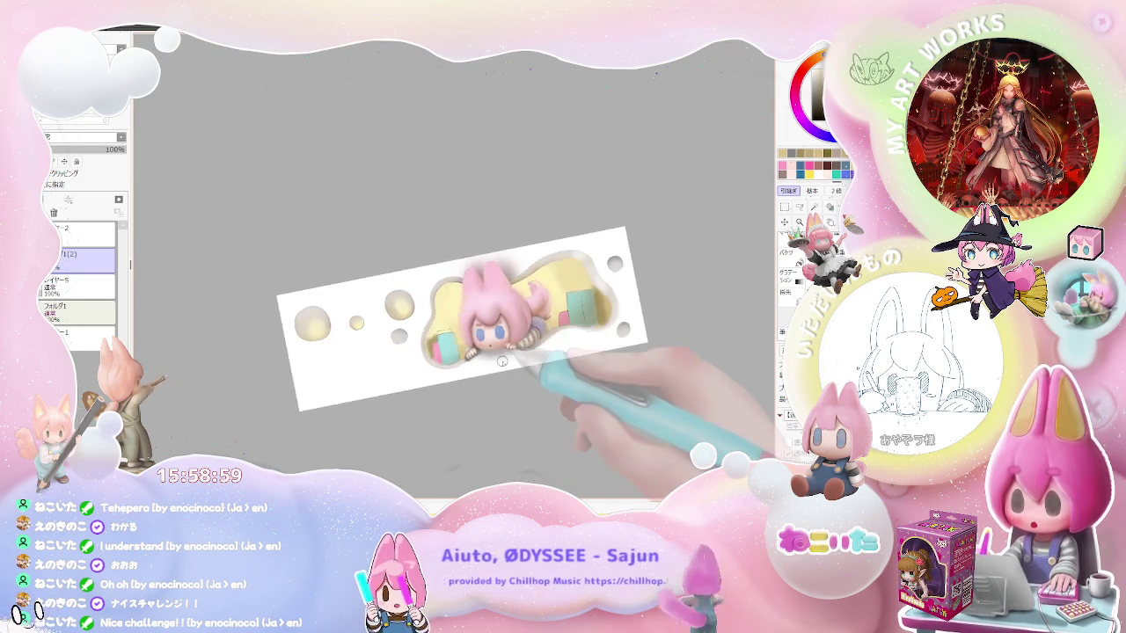
pyautogui.scroll(1, 453, 360)
pyautogui.scroll(1, 440, 352)
pyautogui.scroll(1, 431, 343)
# - Shrink the brush for fine detail and work in close on the hand and striped sleeve
pyautogui.press('[')
pyautogui.press('[')
pyautogui.press('[')
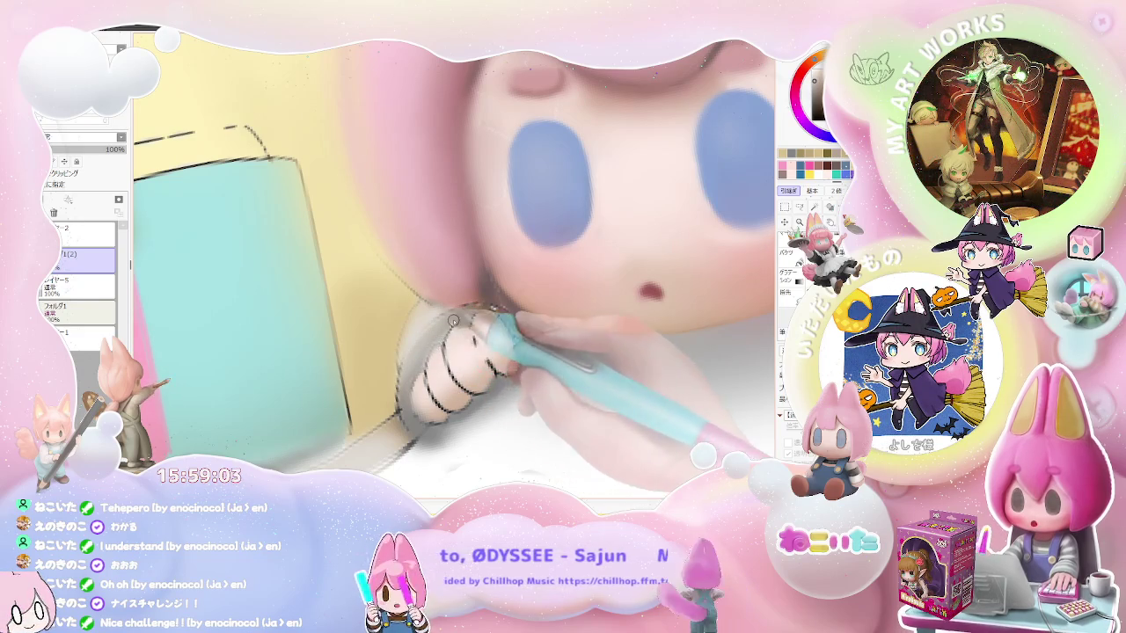
pyautogui.scroll(-1, 457, 330)
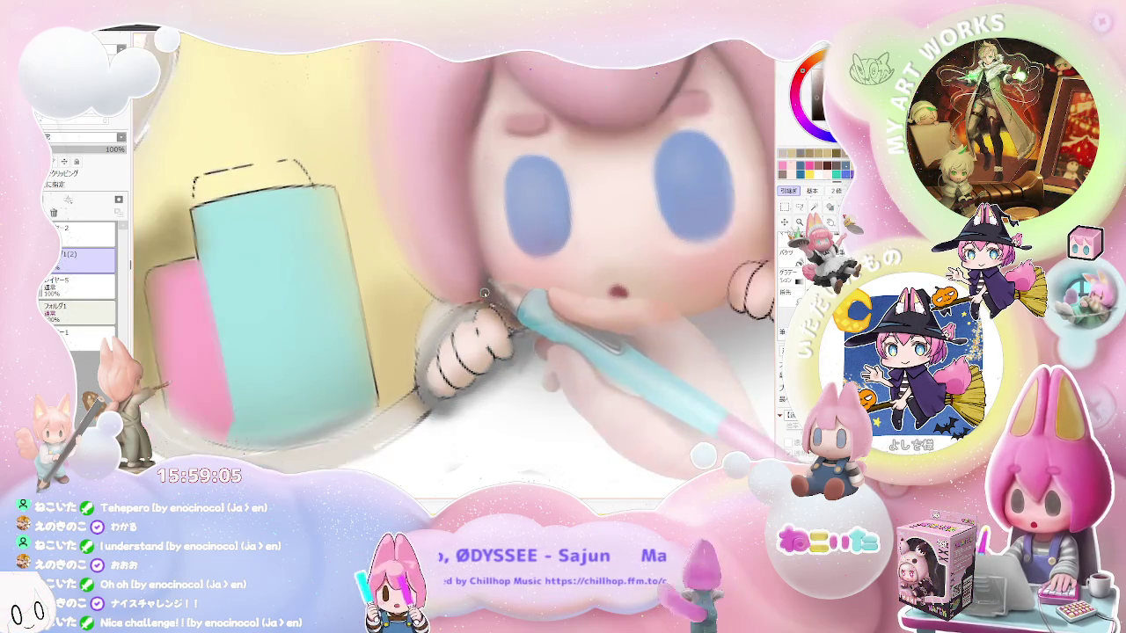
pyautogui.scroll(-2, 456, 329)
pyautogui.scroll(1, 379, 325)
pyautogui.scroll(1, 379, 325)
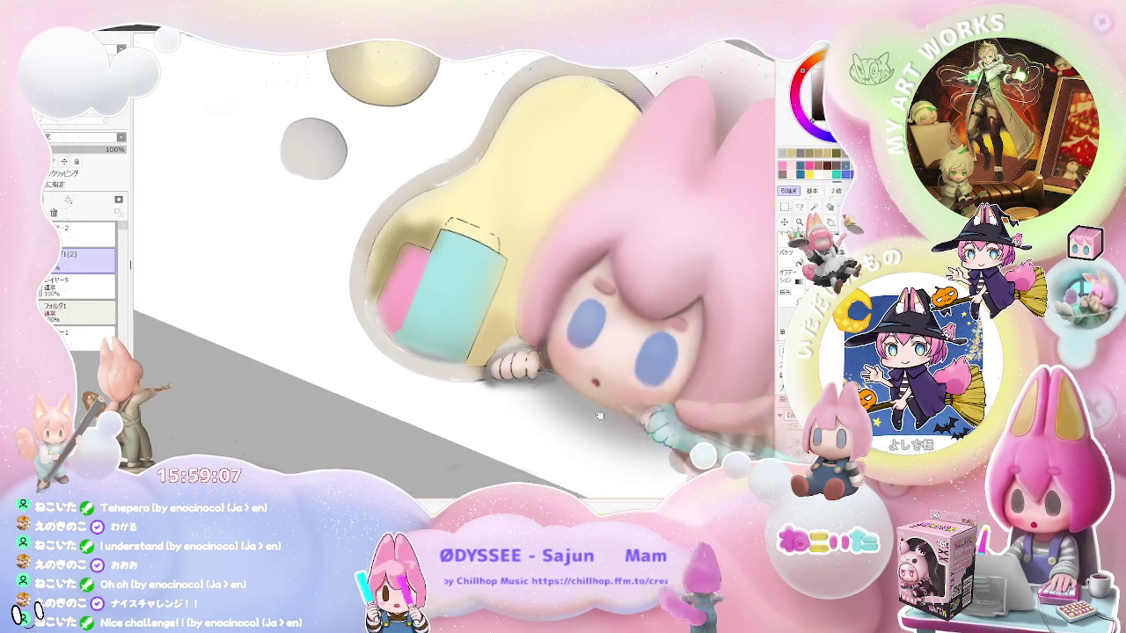
pyautogui.scroll(1, 379, 325)
pyautogui.scroll(1, 379, 324)
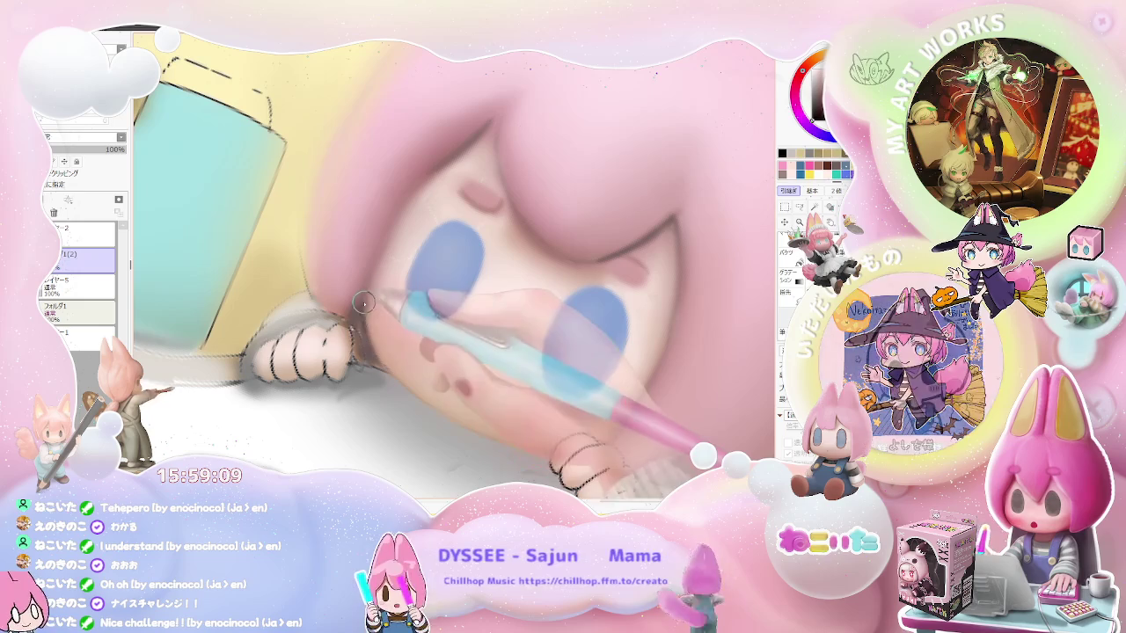
pyautogui.scroll(-2, 384, 369)
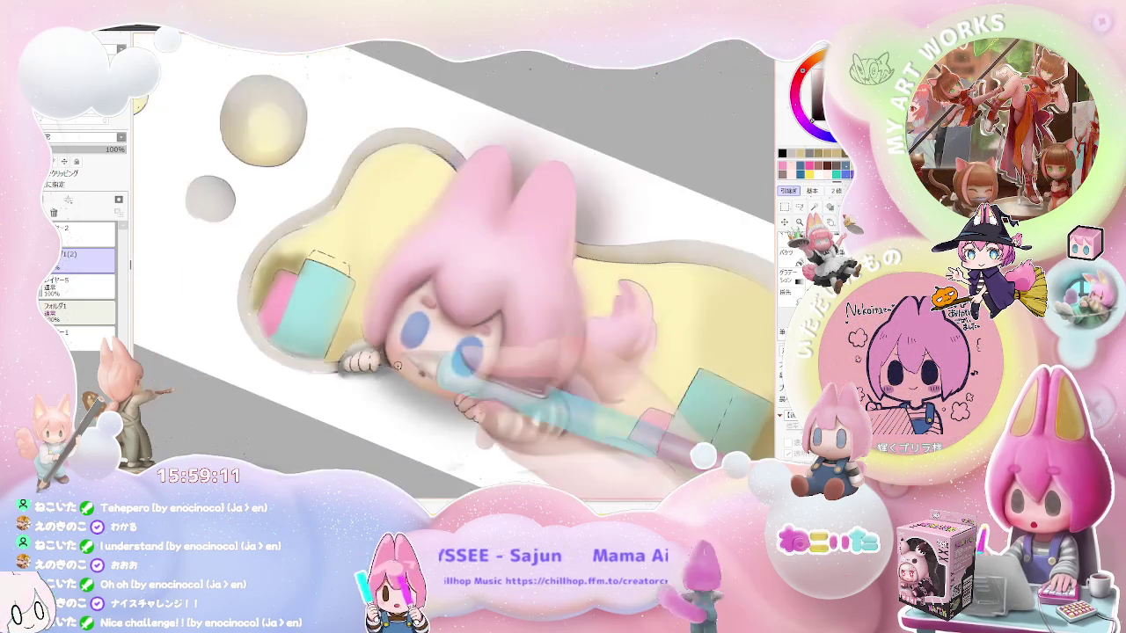
pyautogui.scroll(-1, 385, 369)
pyautogui.scroll(1, 372, 303)
pyautogui.scroll(1, 371, 303)
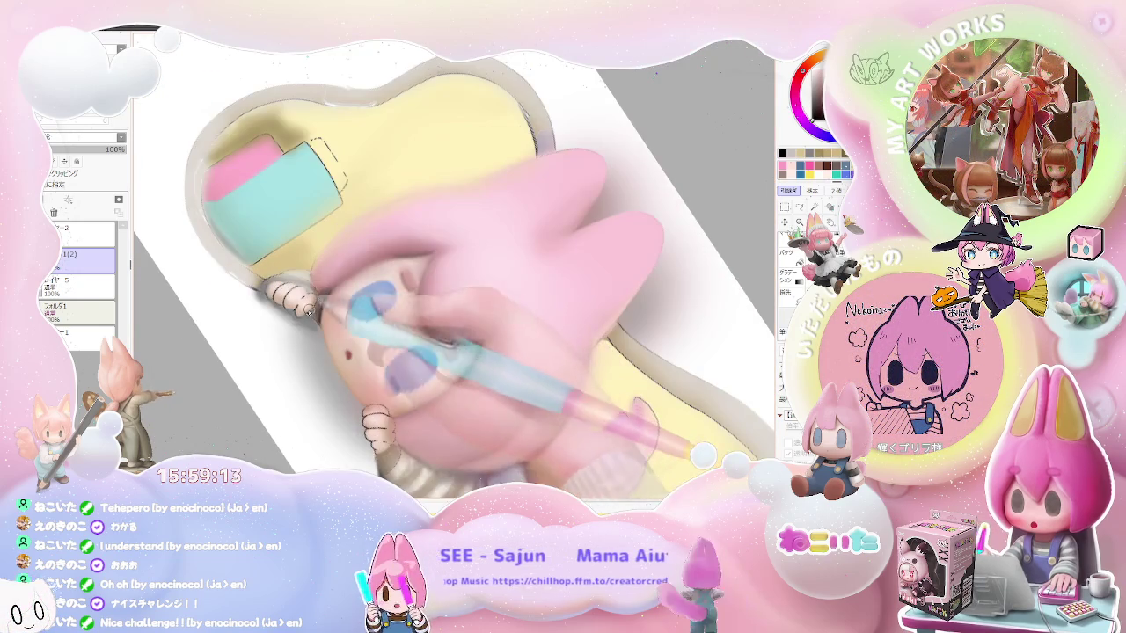
pyautogui.scroll(1, 319, 299)
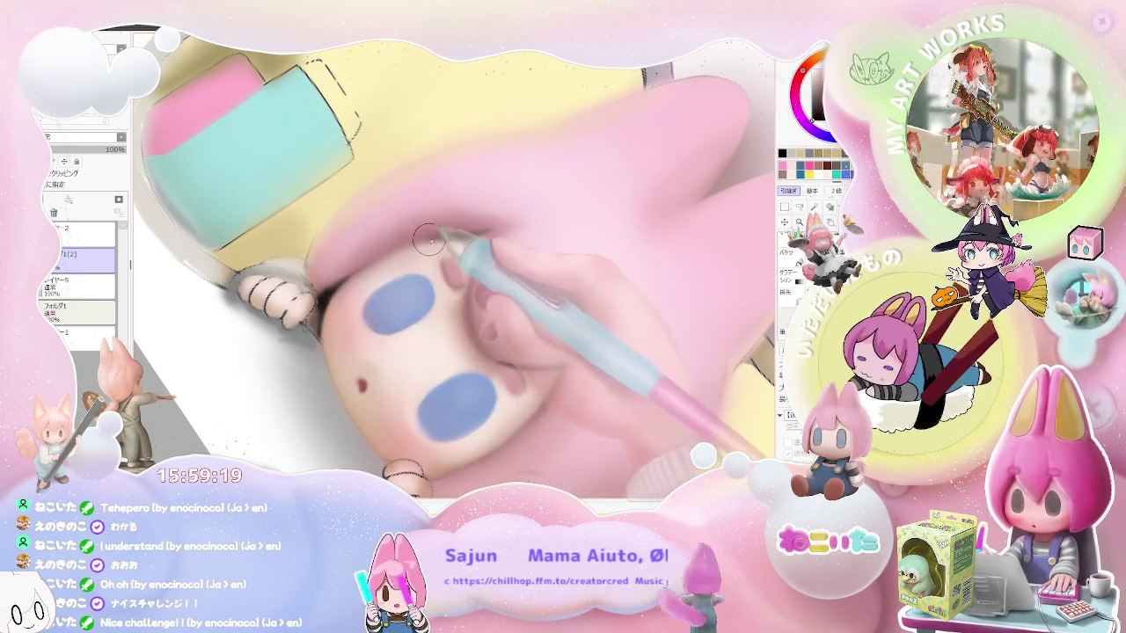
pyautogui.scroll(-3, 496, 231)
pyautogui.scroll(-2, 496, 230)
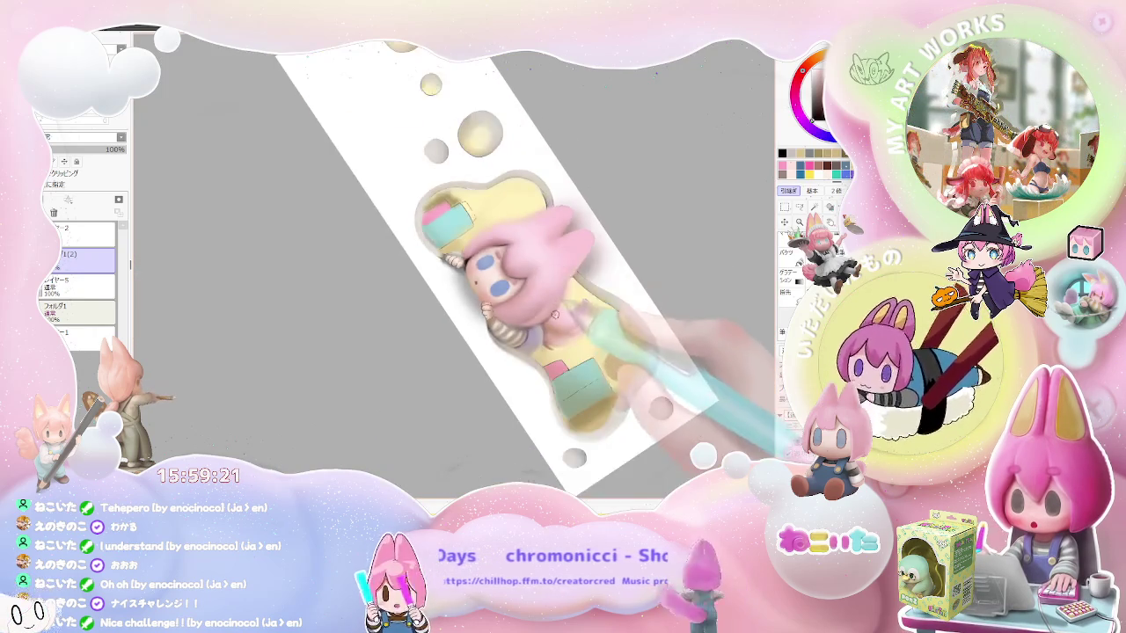
# - Zoom around the sleeve, rotate the canvas clockwise, then turn it back toward upright
pyautogui.scroll(-2, 495, 230)
pyautogui.scroll(1, 490, 342)
pyautogui.scroll(2, 490, 342)
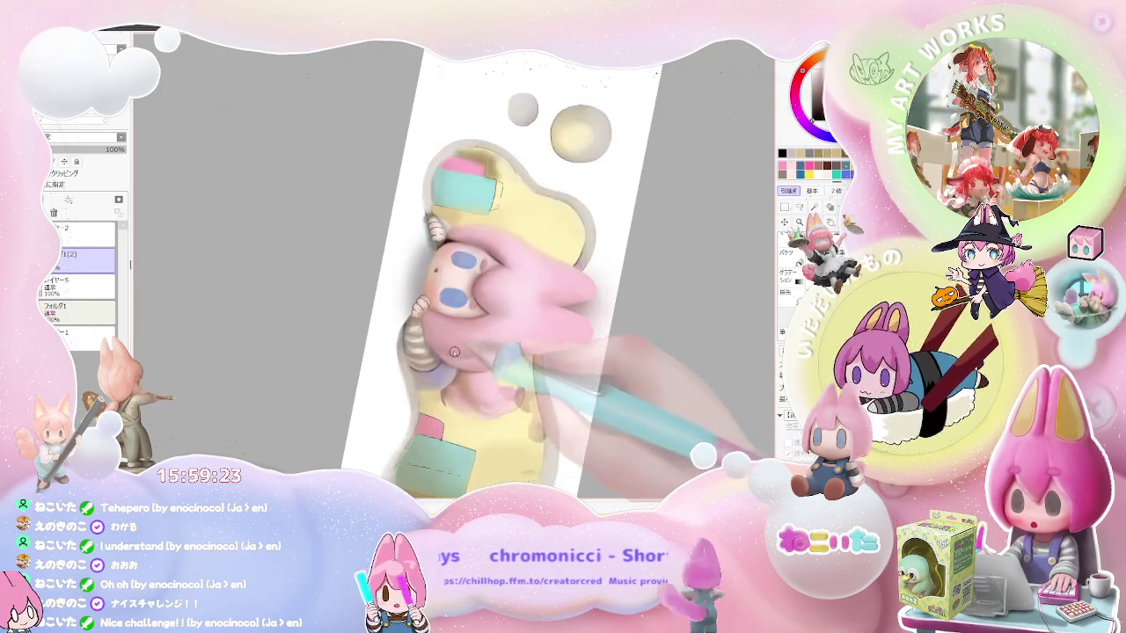
pyautogui.scroll(2, 490, 341)
pyautogui.scroll(2, 491, 341)
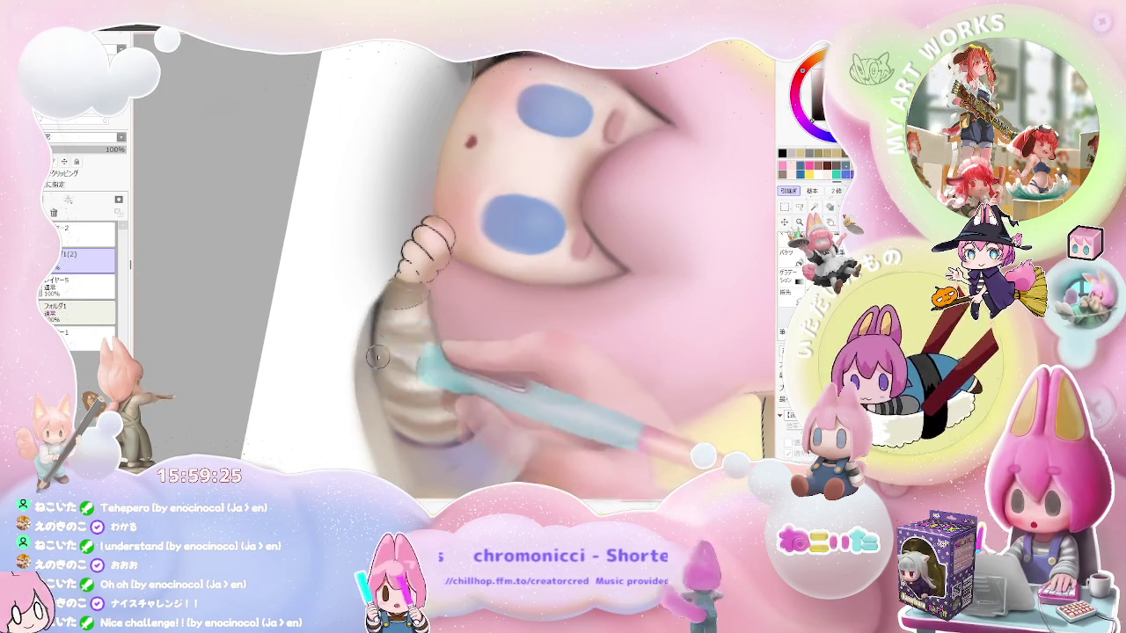
pyautogui.scroll(-1, 379, 363)
pyautogui.scroll(-2, 378, 363)
pyautogui.scroll(-2, 378, 363)
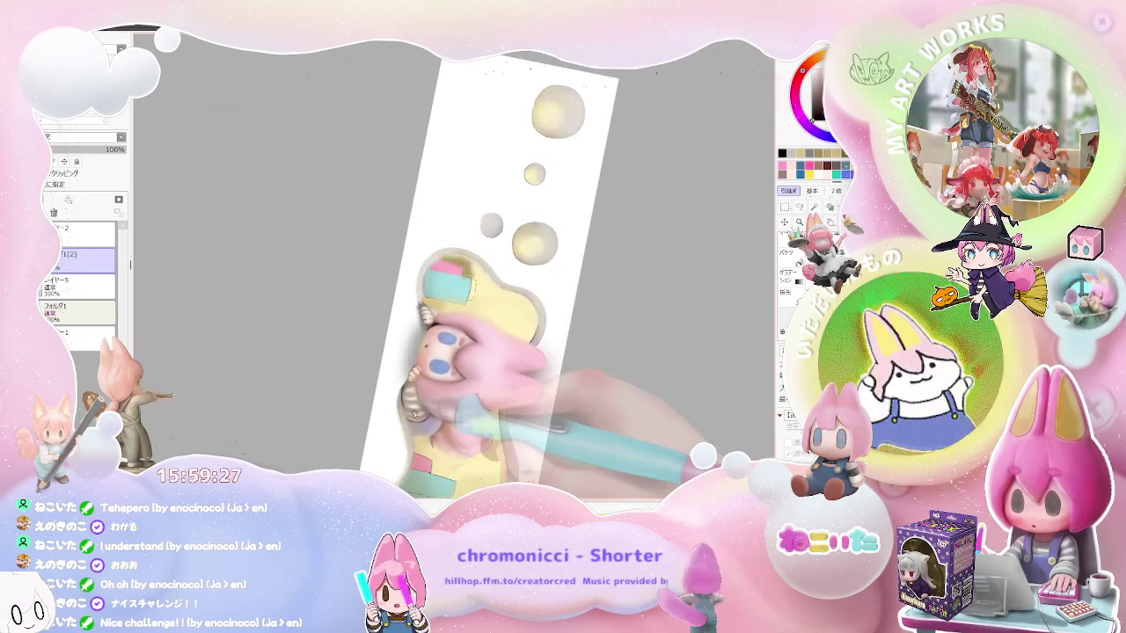
pyautogui.moveTo(493, 263); pyautogui.dragTo(370, 335)
pyautogui.scroll(2, 317, 334)
pyautogui.scroll(3, 317, 333)
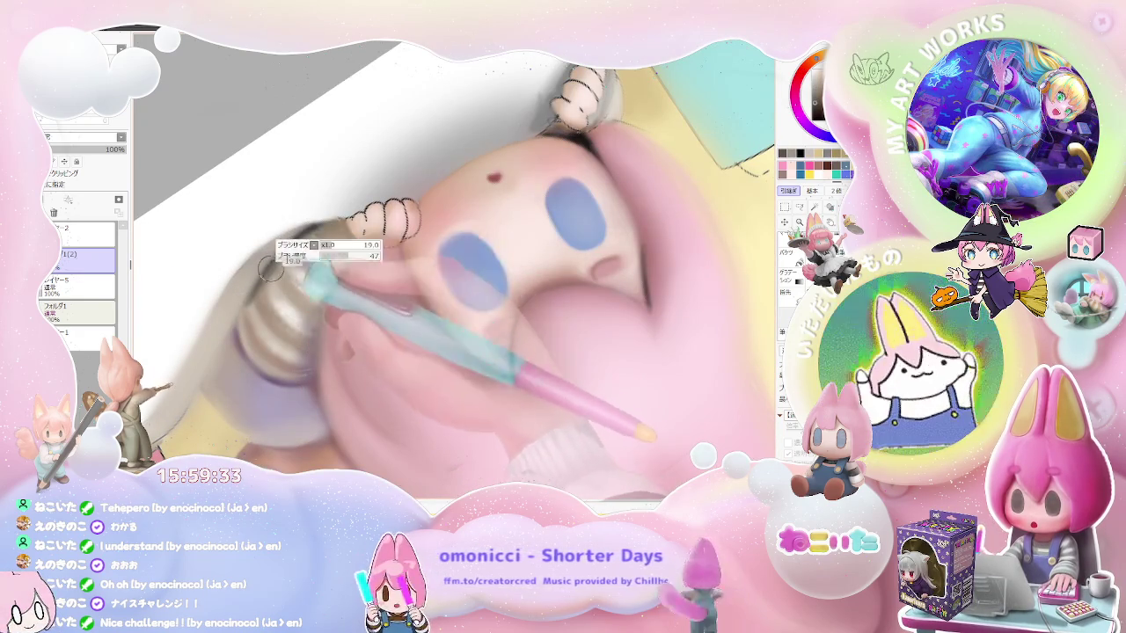
pyautogui.scroll(-3, 334, 224)
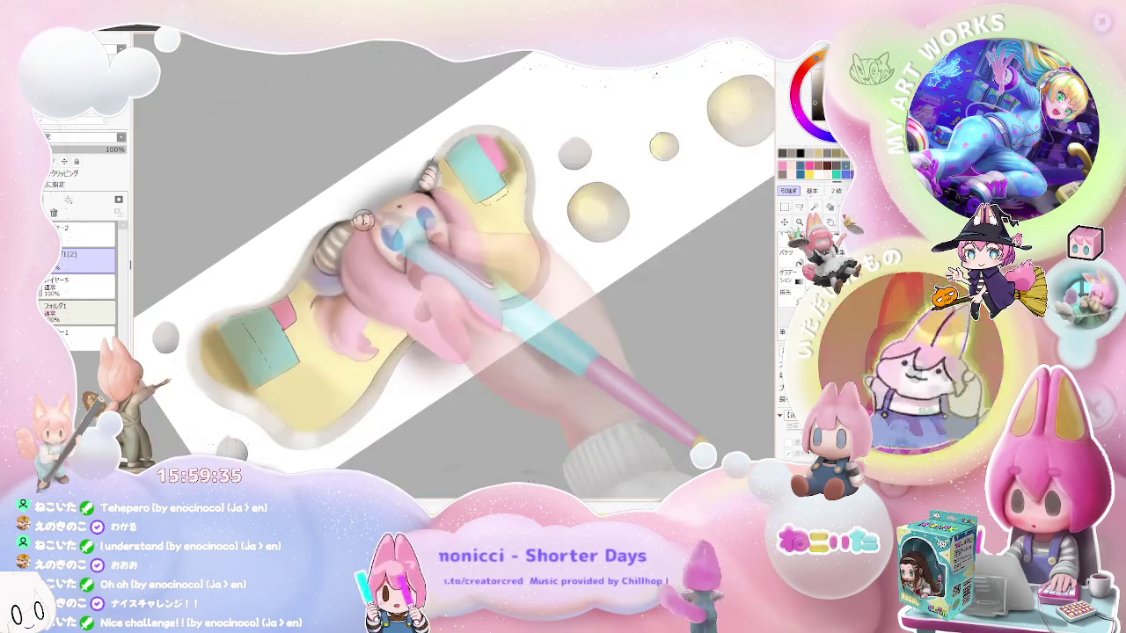
pyautogui.press('Delete')
pyautogui.press('Delete')
pyautogui.press('Delete')
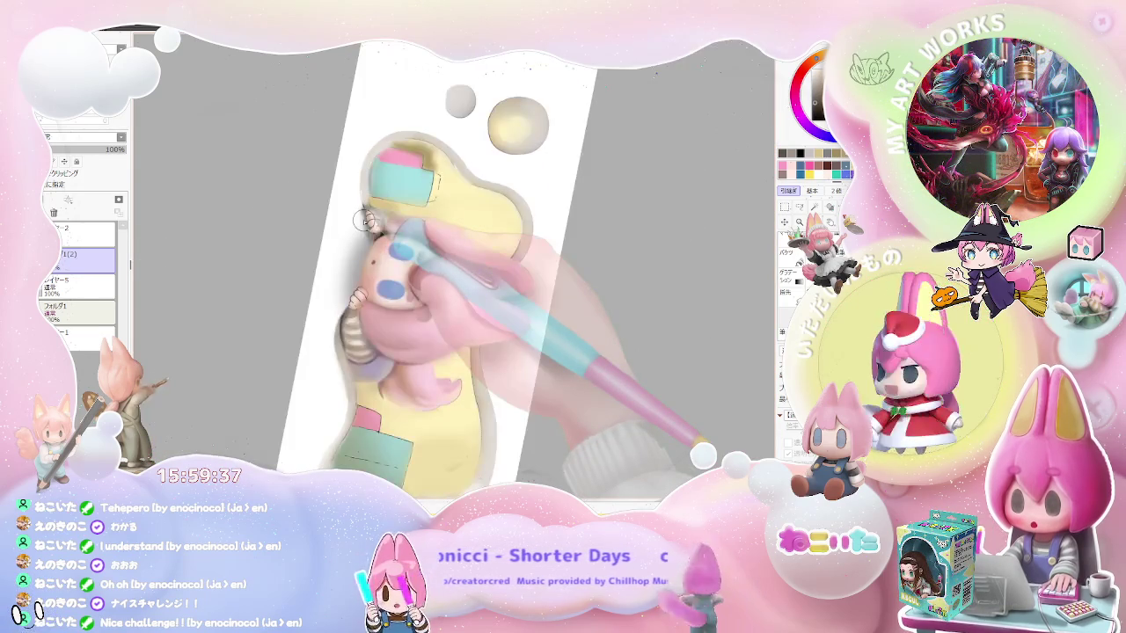
# - Rotate the view further clockwise and blend the striped sleeve's shading smooth, zooming to check it
pyautogui.scroll(3, 365, 221)
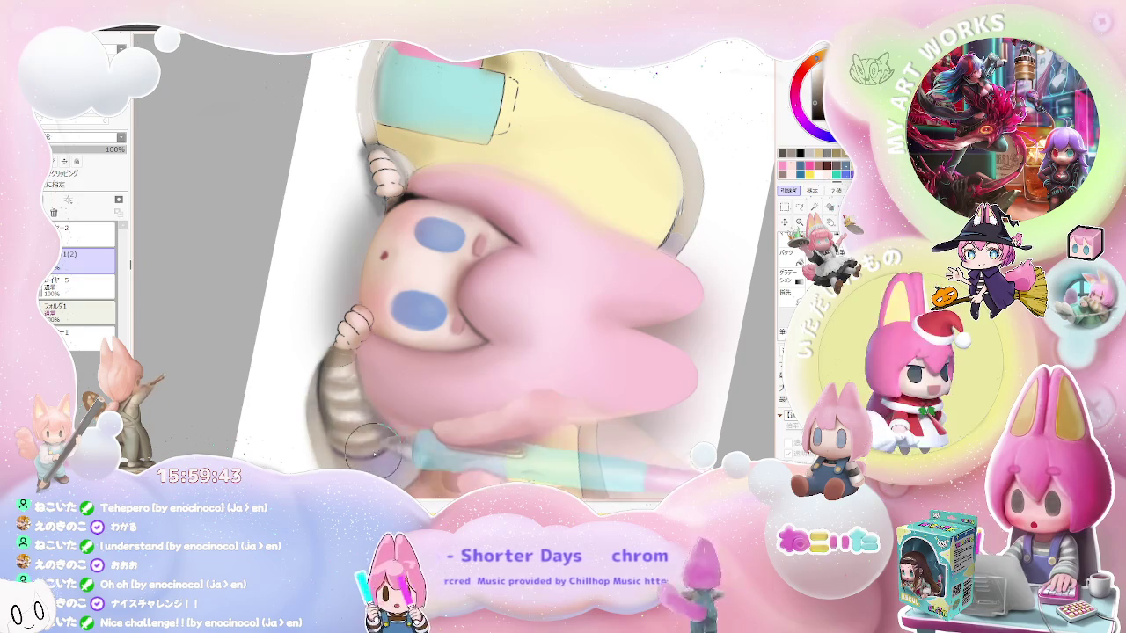
pyautogui.scroll(-2, 417, 443)
pyautogui.press('End')
pyautogui.press('End')
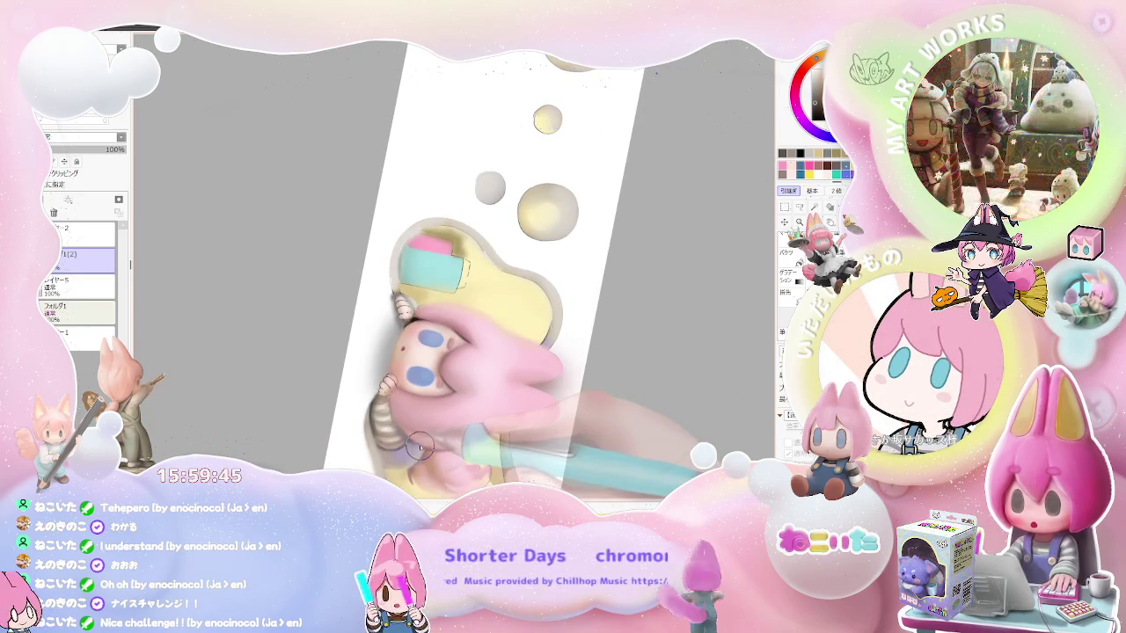
pyautogui.scroll(-1, 400, 452)
pyautogui.scroll(2, 400, 453)
pyautogui.scroll(2, 283, 347)
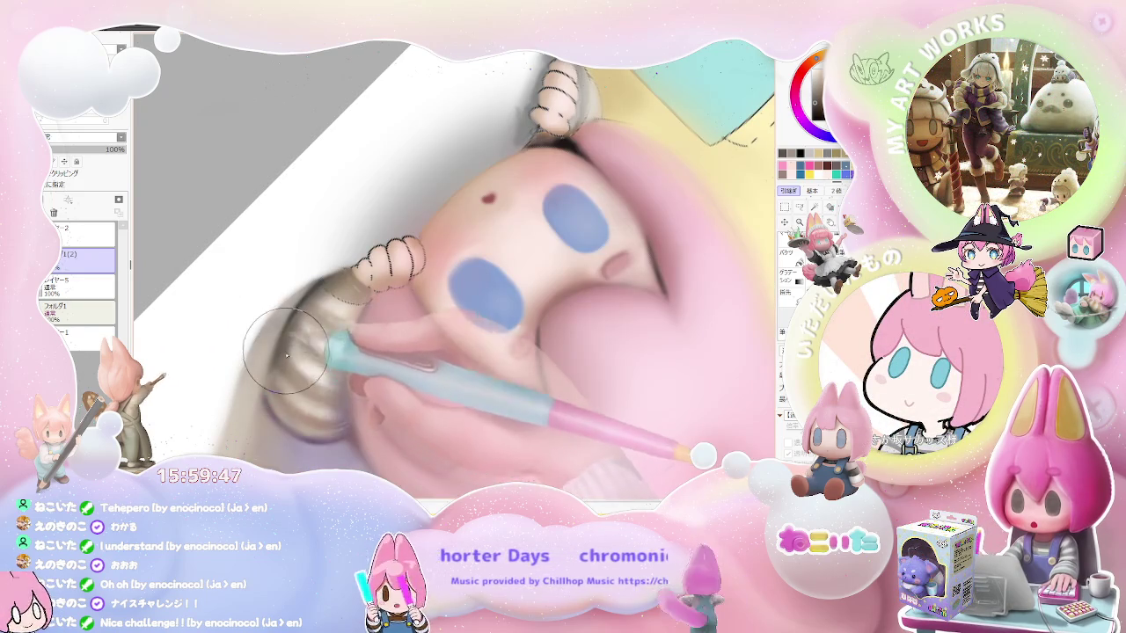
pyautogui.moveTo(286, 348); pyautogui.dragTo(293, 337)
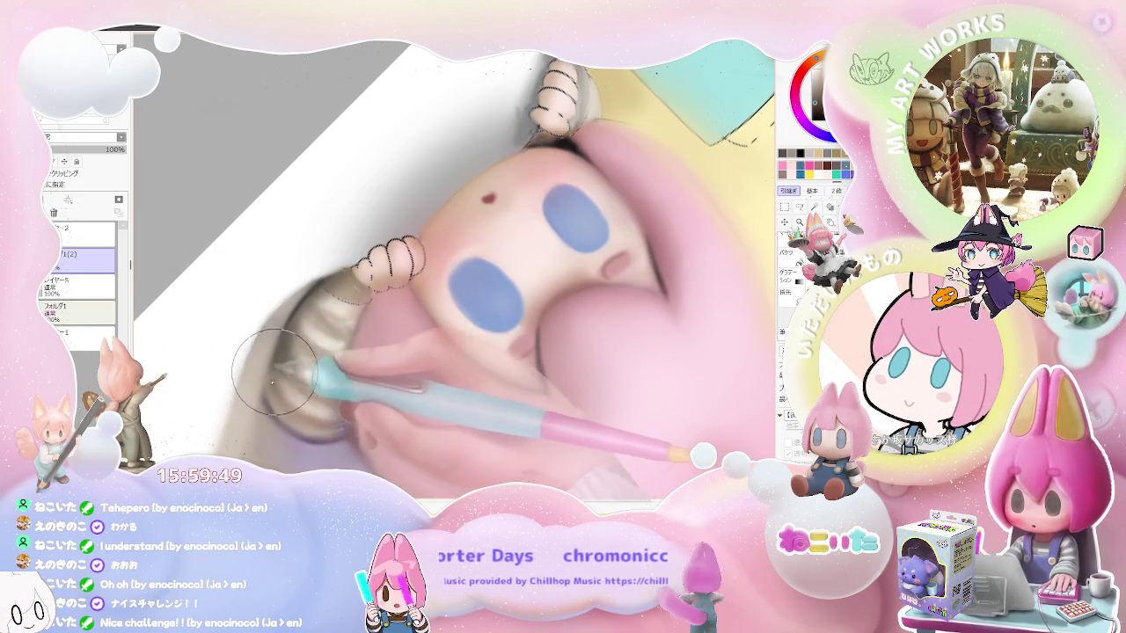
pyautogui.scroll(-1, 352, 396)
pyautogui.scroll(-1, 398, 419)
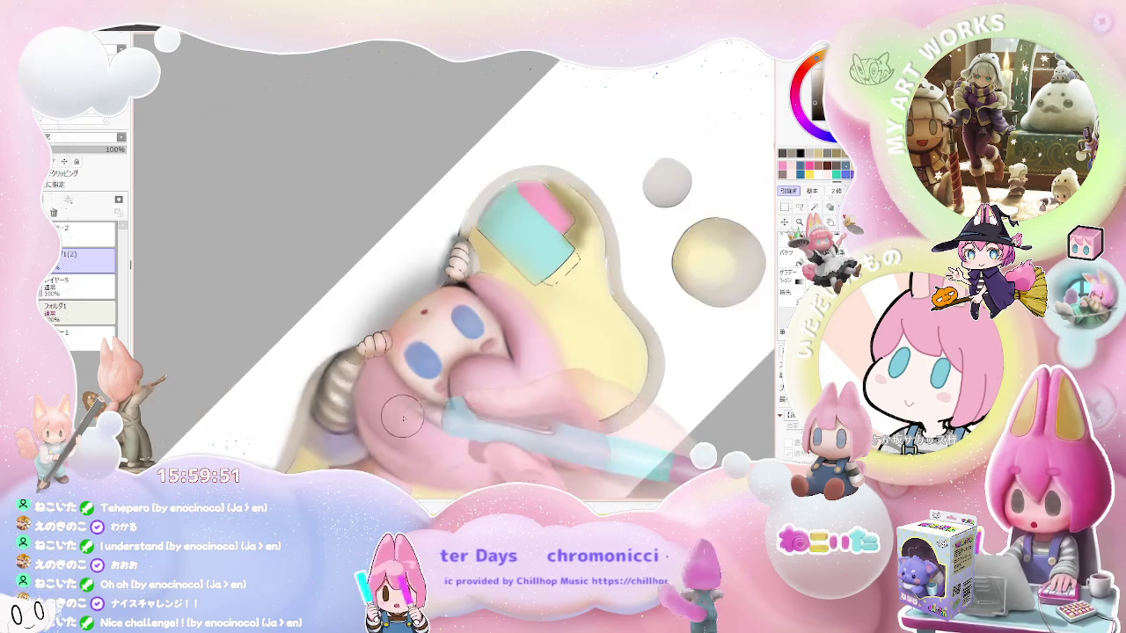
pyautogui.scroll(-2, 398, 420)
pyautogui.scroll(1, 422, 405)
pyautogui.scroll(1, 369, 369)
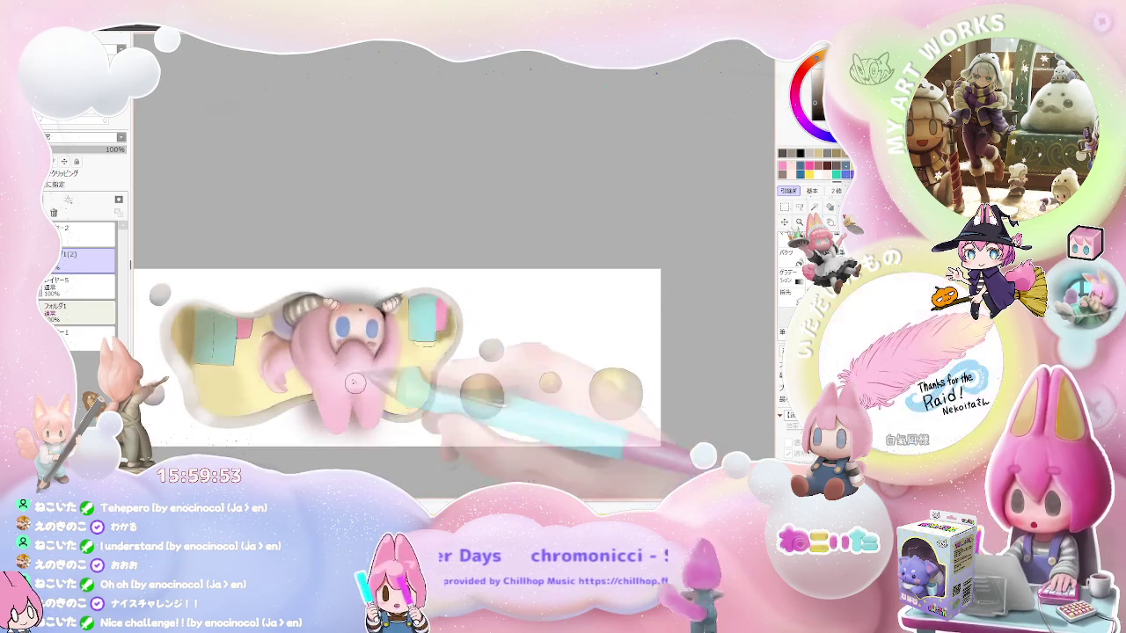
pyautogui.scroll(1, 317, 334)
pyautogui.scroll(1, 283, 305)
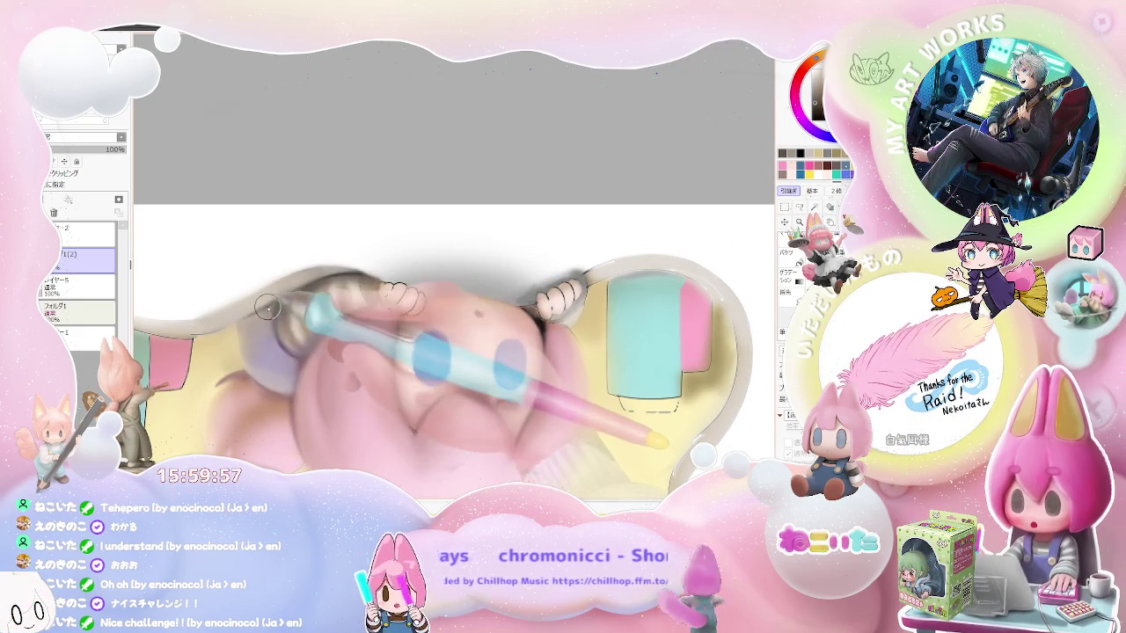
pyautogui.scroll(-1, 316, 355)
pyautogui.scroll(-1, 316, 355)
pyautogui.scroll(-2, 315, 354)
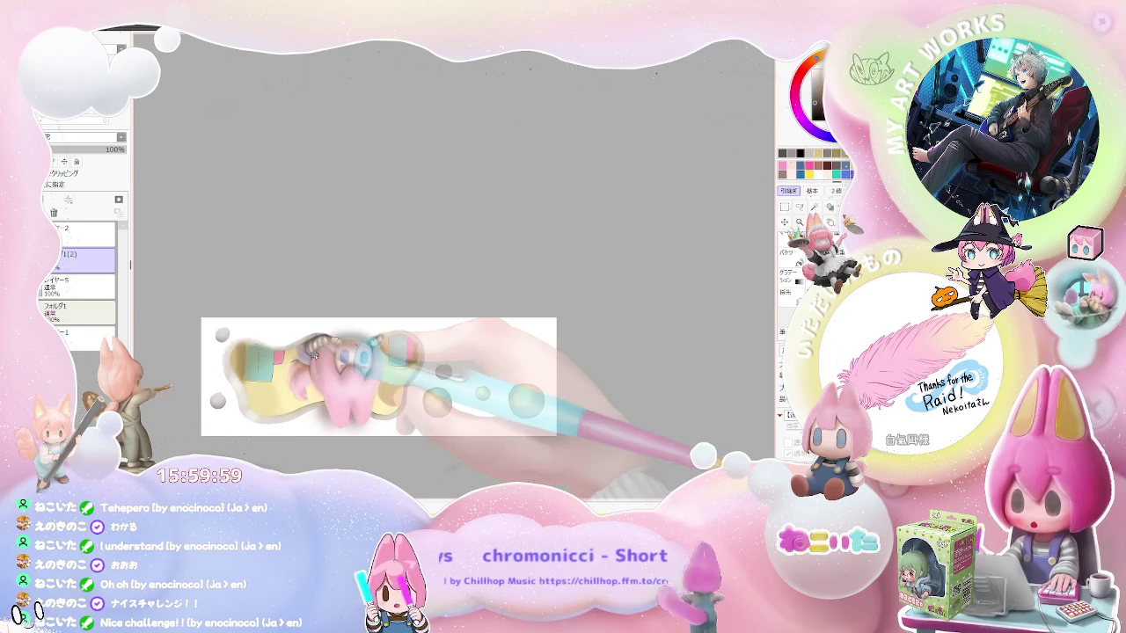